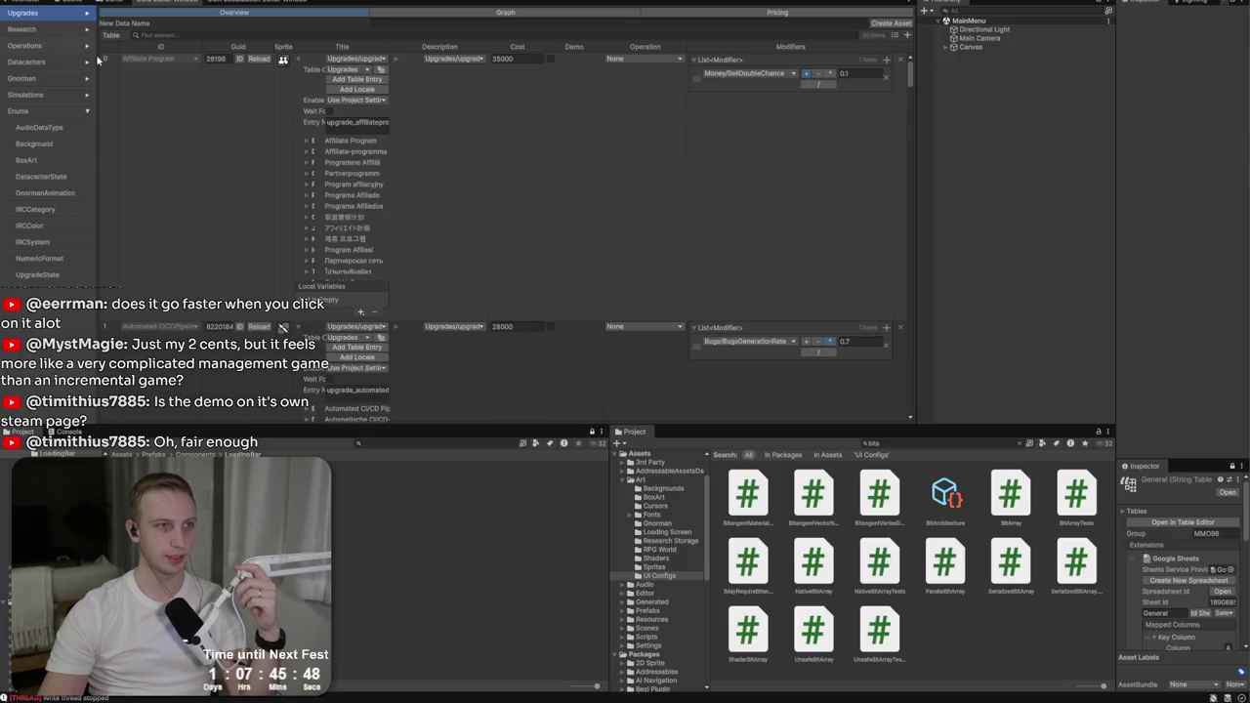
Step: Collapse the Title translation lists for Affiliate Program through First Line Support
left_click(296, 60)
left_click(300, 99)
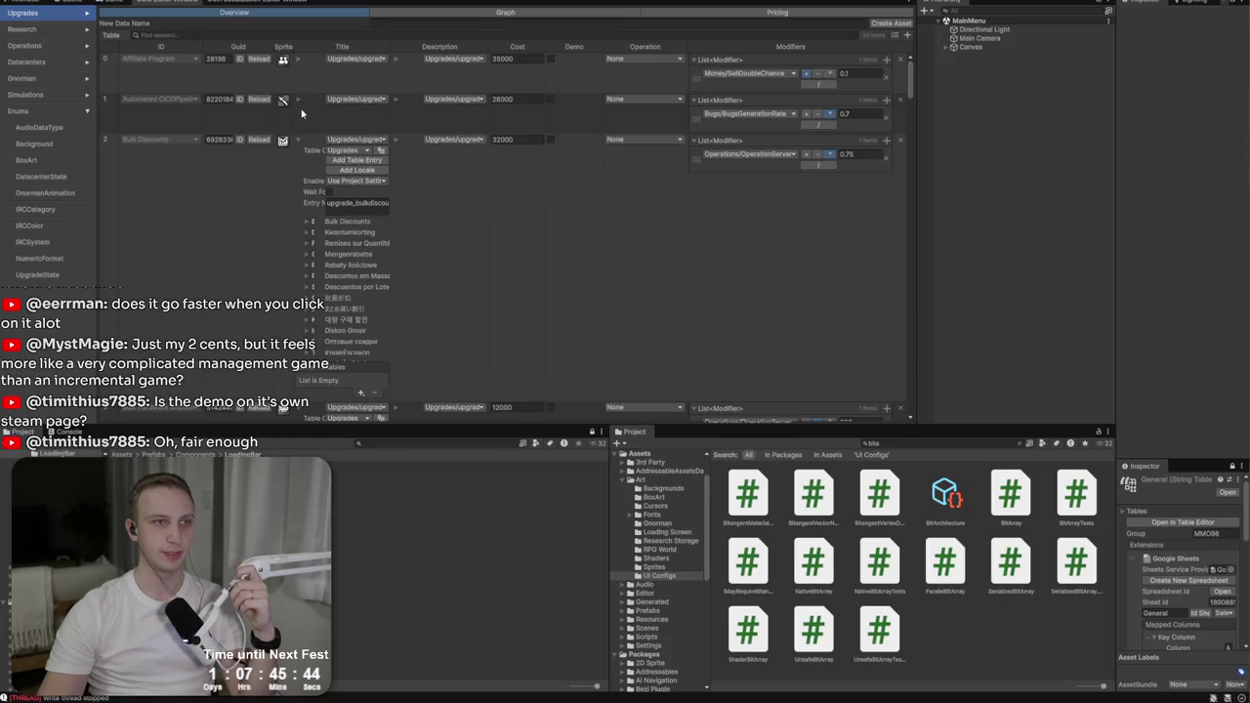
left_click(301, 140)
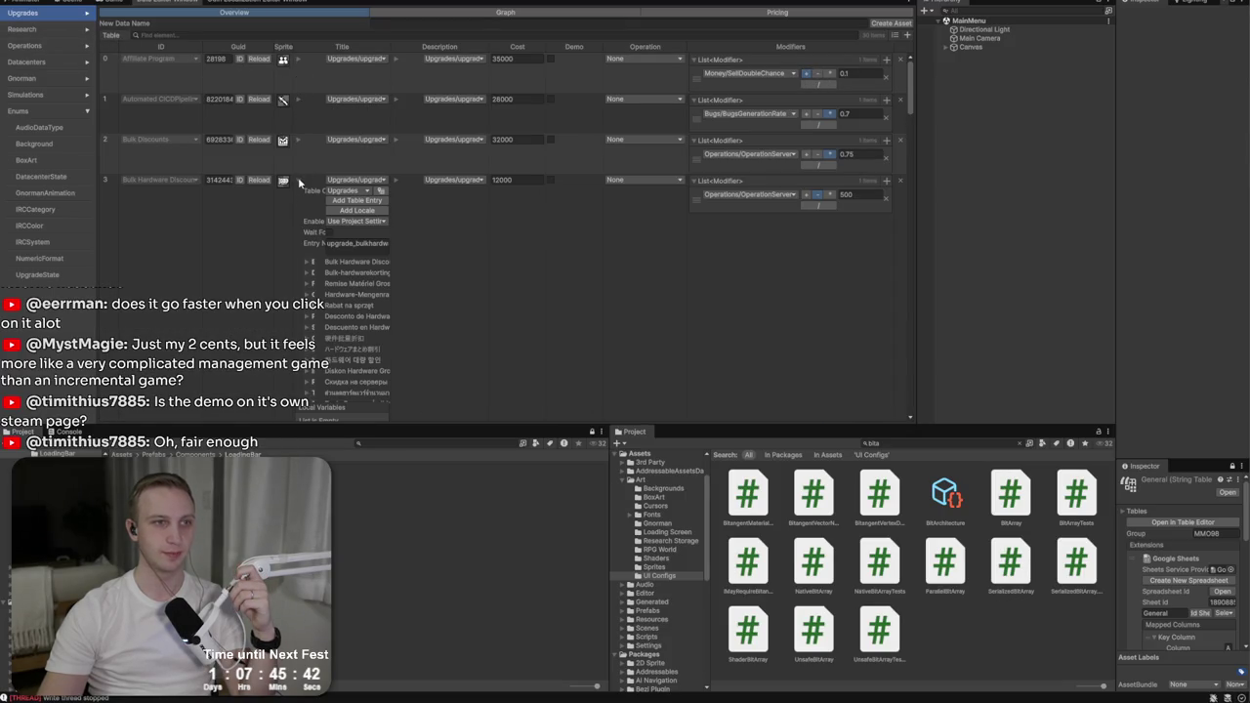
left_click(298, 182)
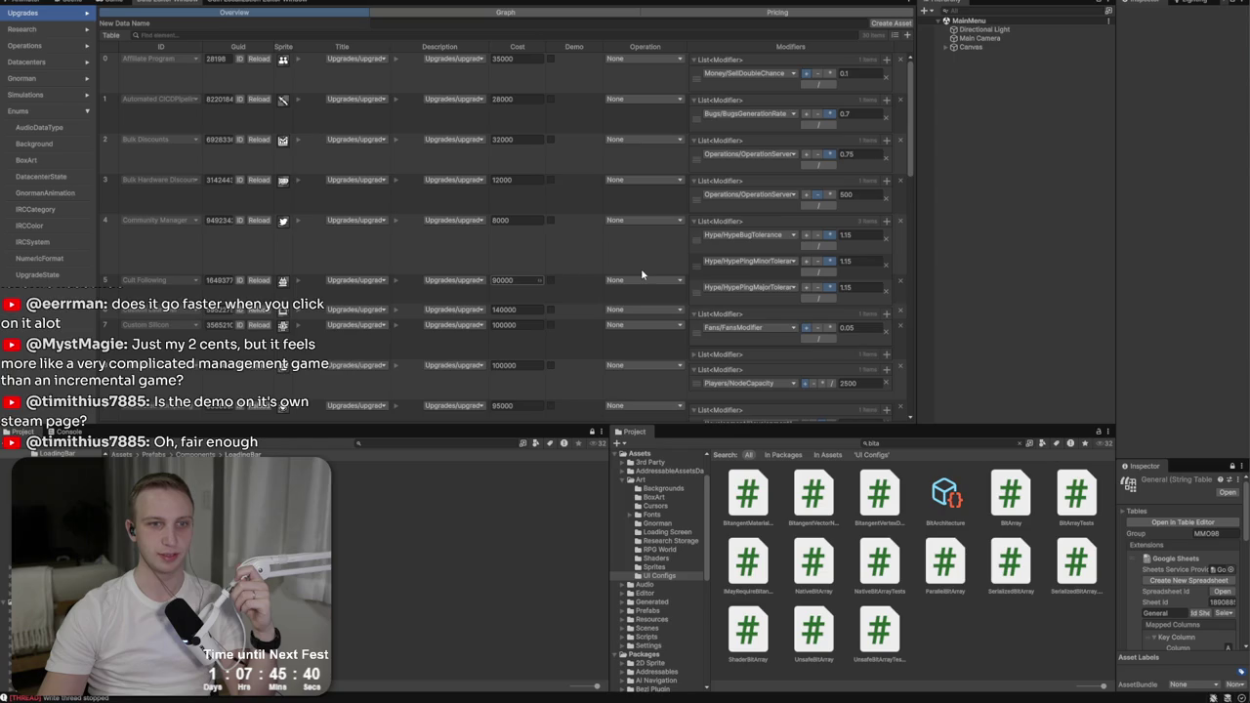
scroll(902, 147, "down", 5)
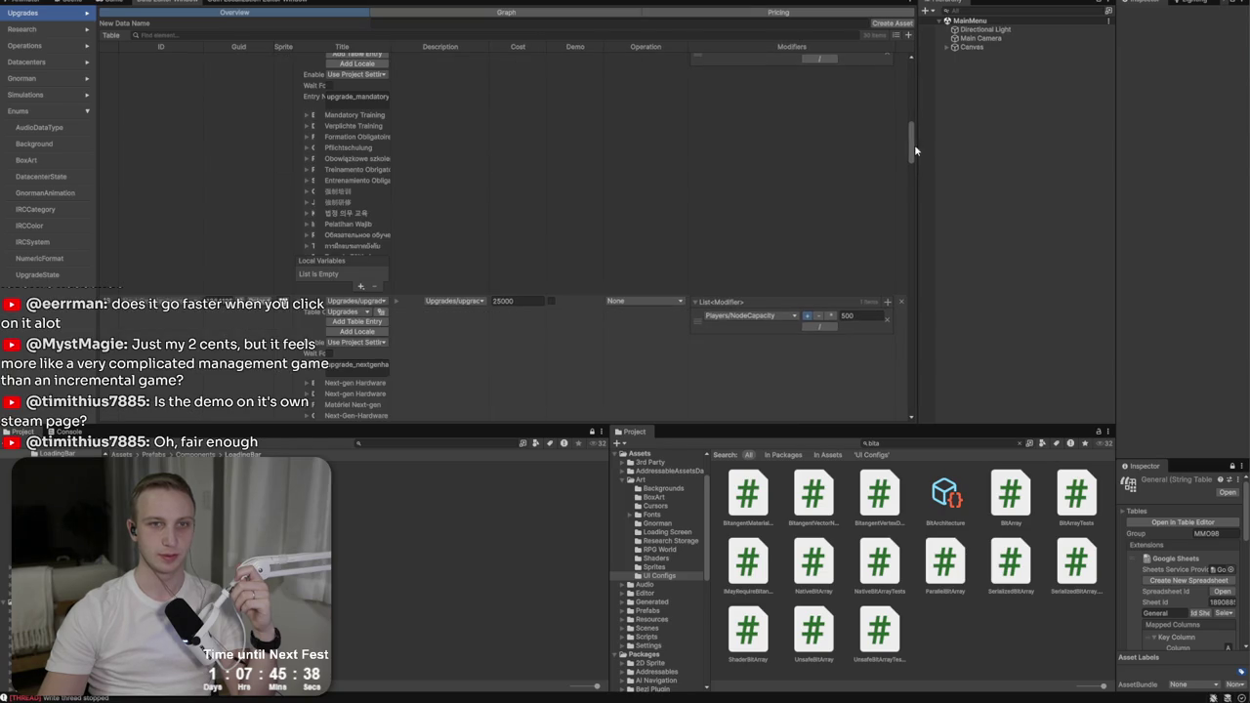
left_click_drag(909, 121, 908, 71)
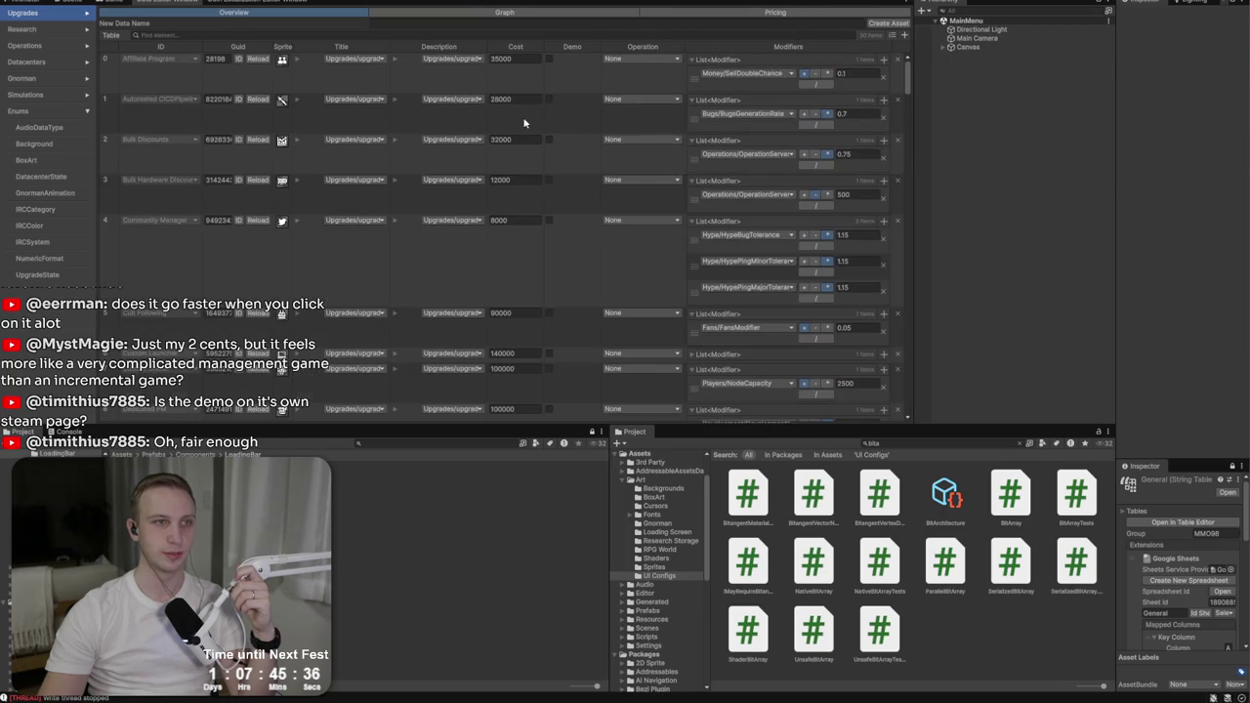
scroll(739, 135, "down", 3)
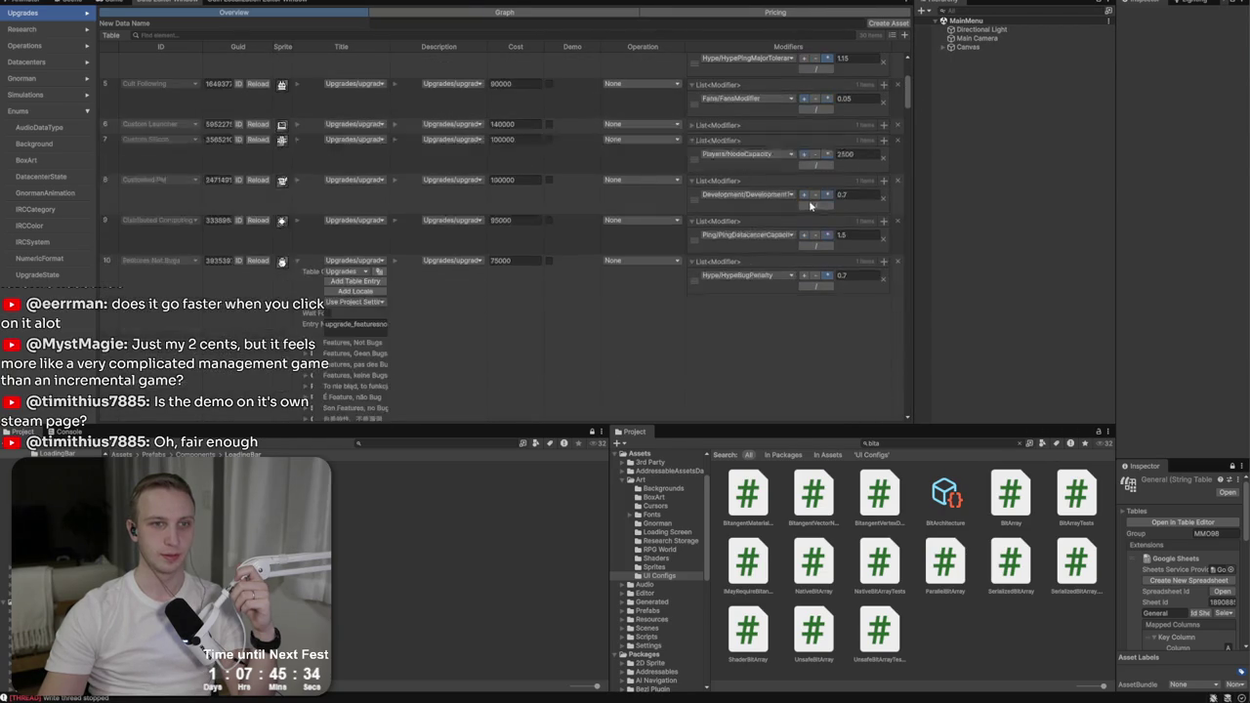
left_click(297, 262)
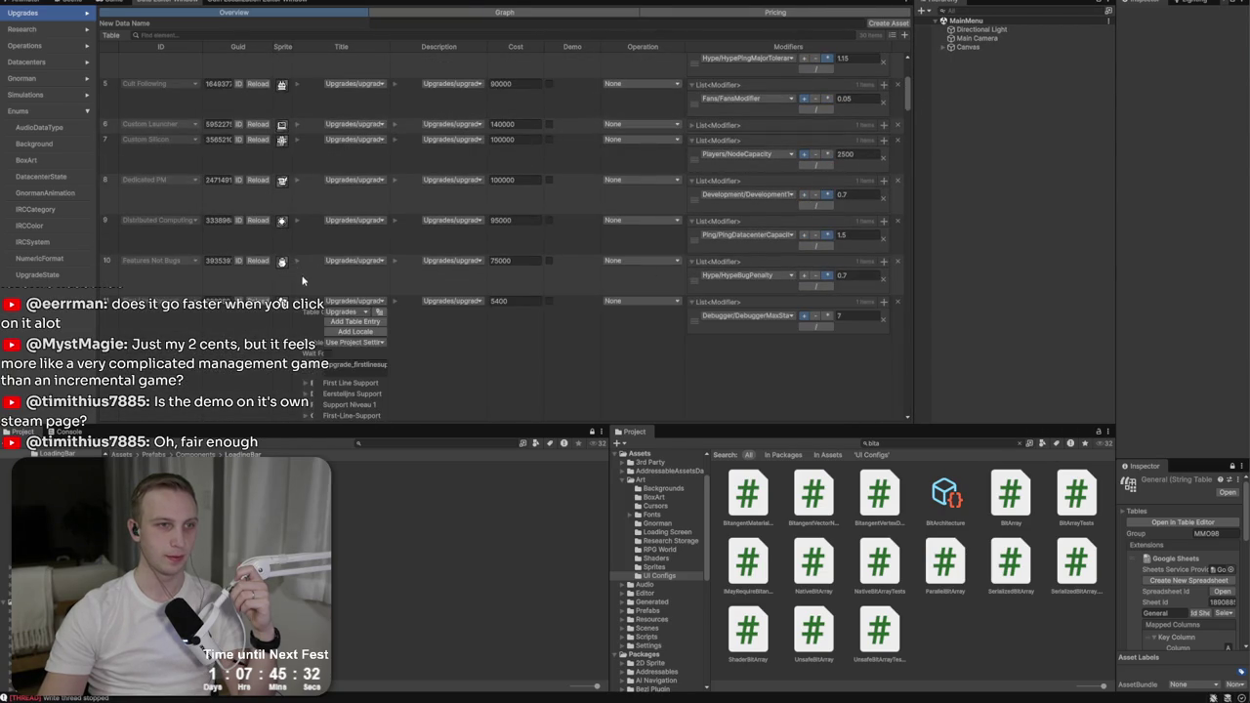
left_click(297, 300)
Step: Collapse the Title translation lists for Good Reputation through Mandatory Training
scroll(296, 300, "down", 3)
left_click(296, 244)
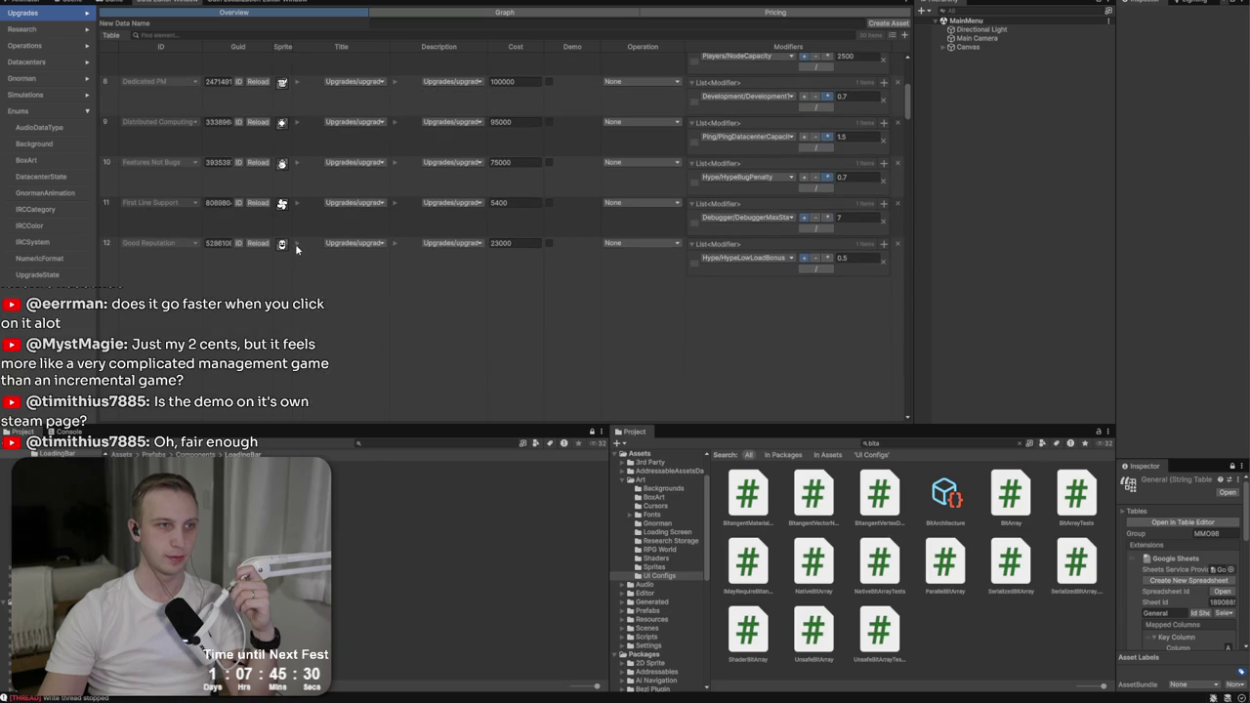
scroll(305, 268, "down", 3)
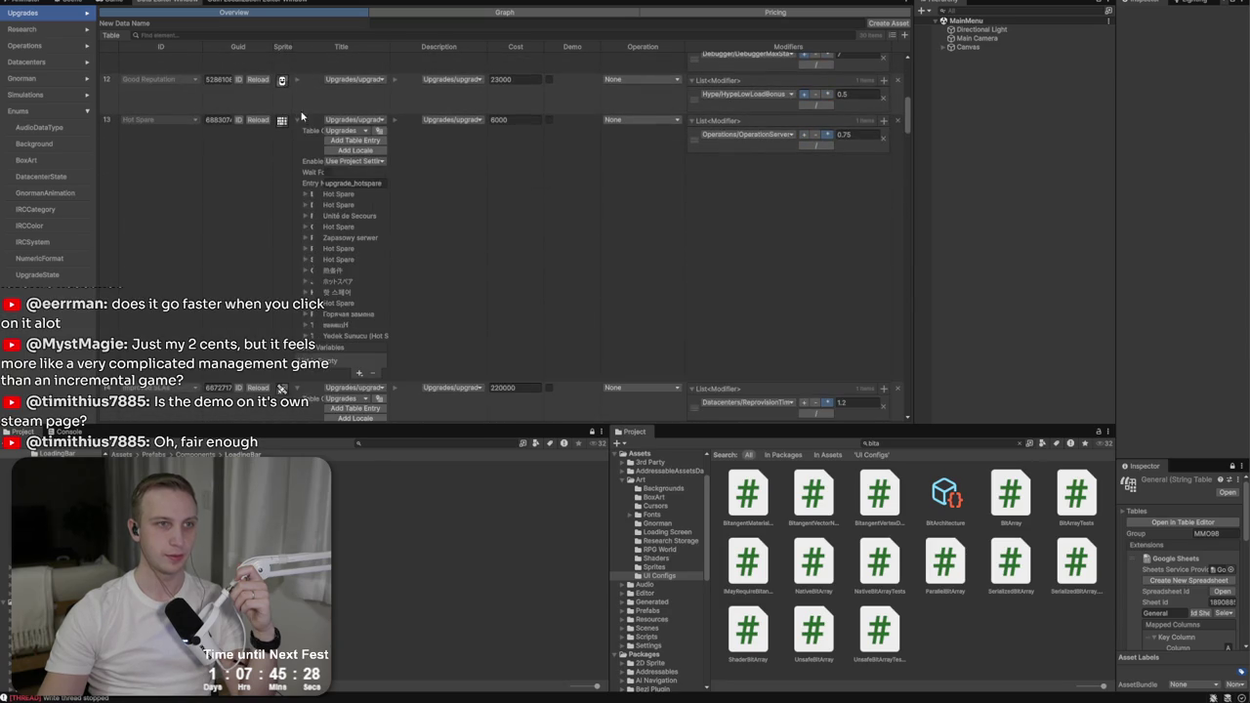
left_click(298, 119)
left_click(295, 160)
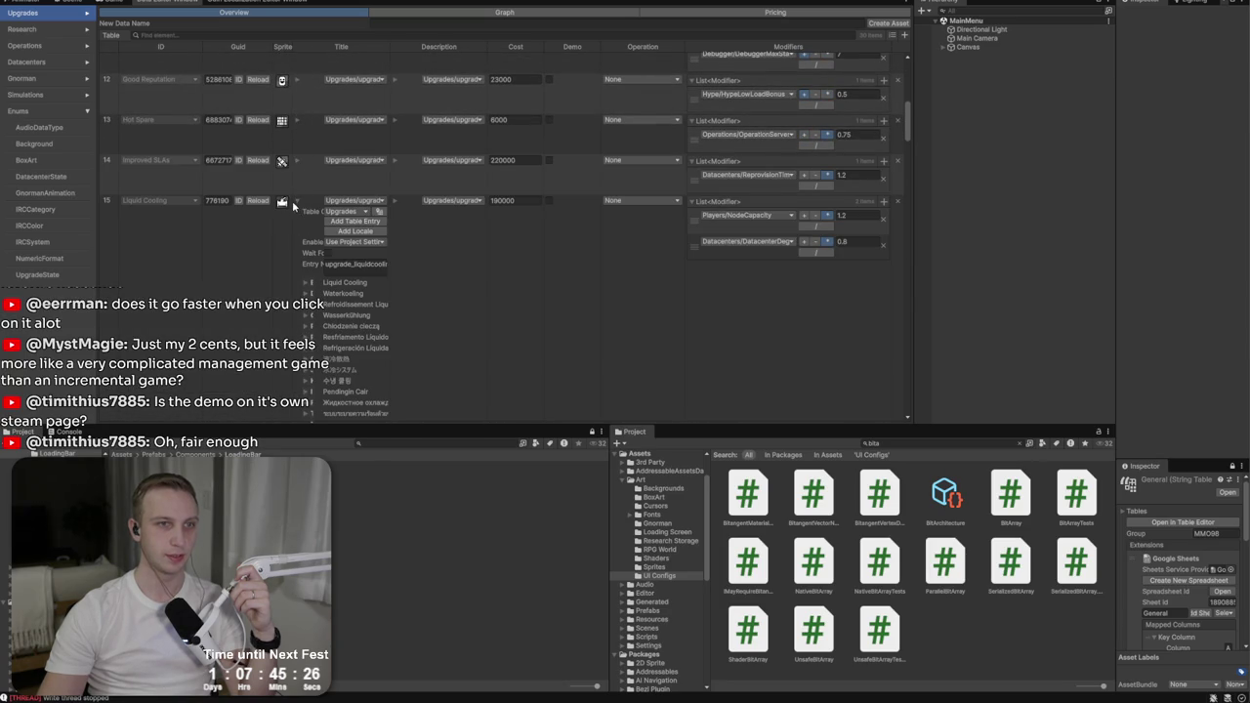
left_click(298, 203)
scroll(302, 232, "down", 3)
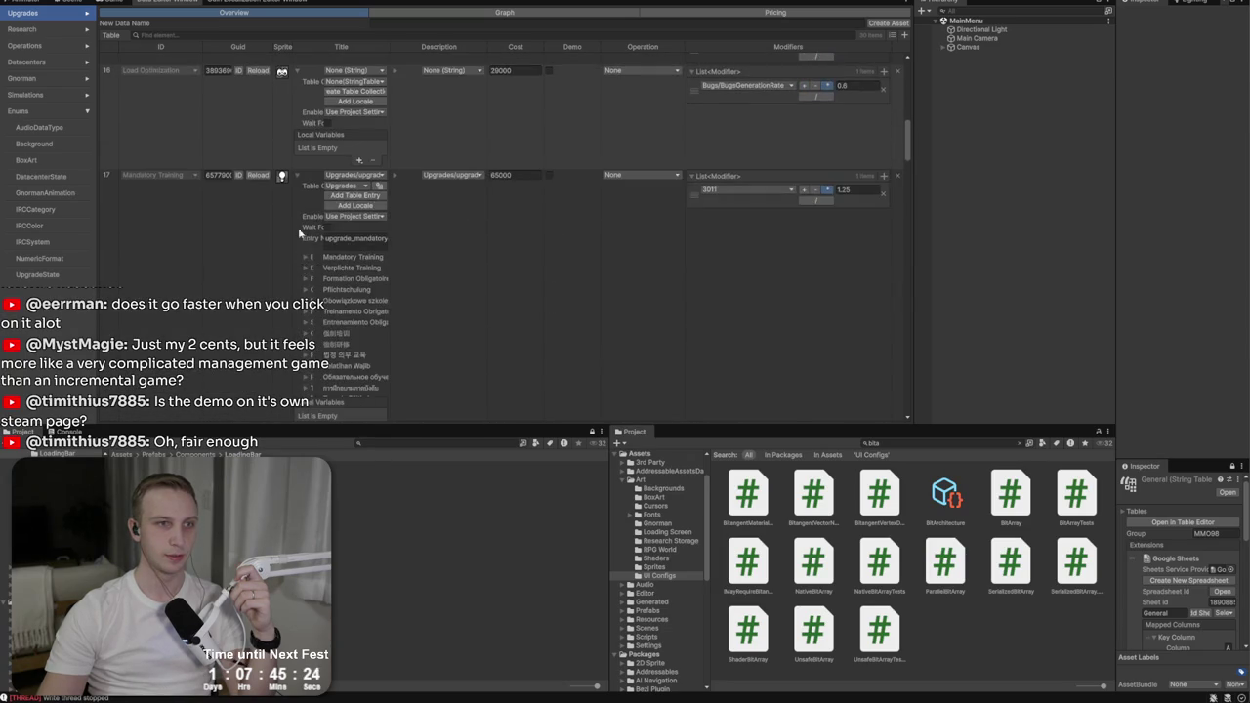
left_click(295, 177)
Step: Change the Unit Testing upgrade's Operation from Cluster Overdrive to None
scroll(298, 196, "down", 5)
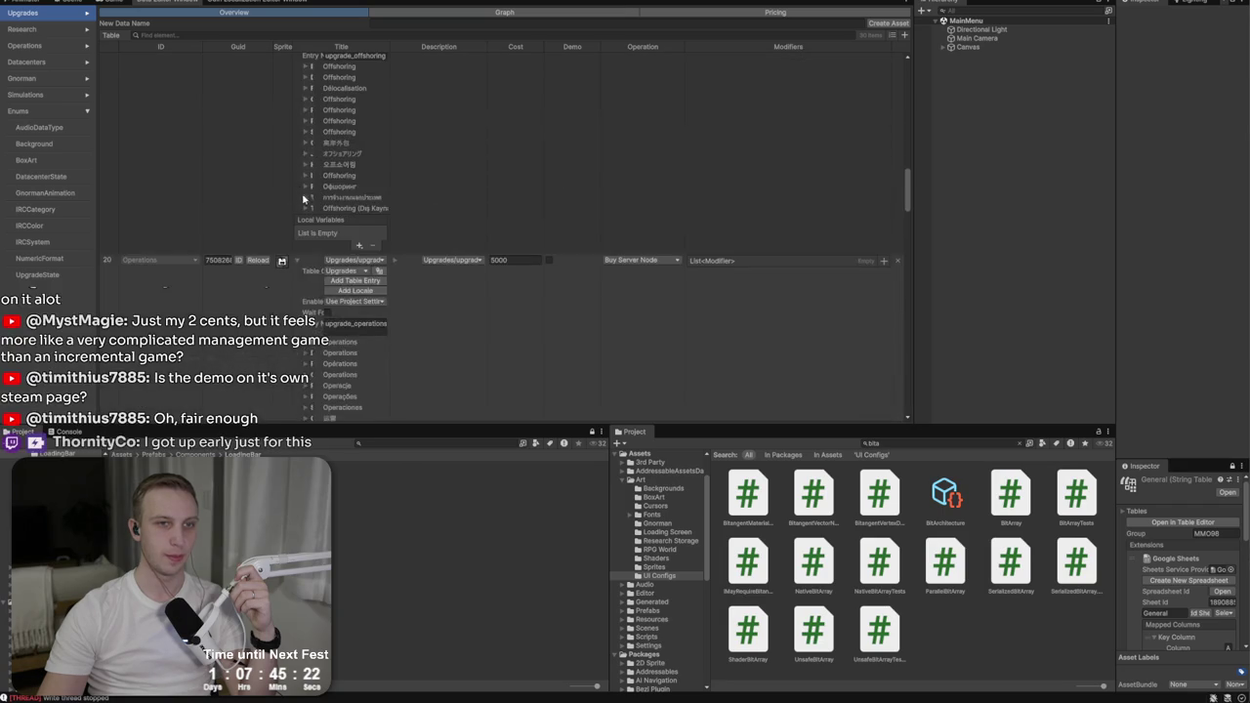
scroll(560, 272, "down", 10)
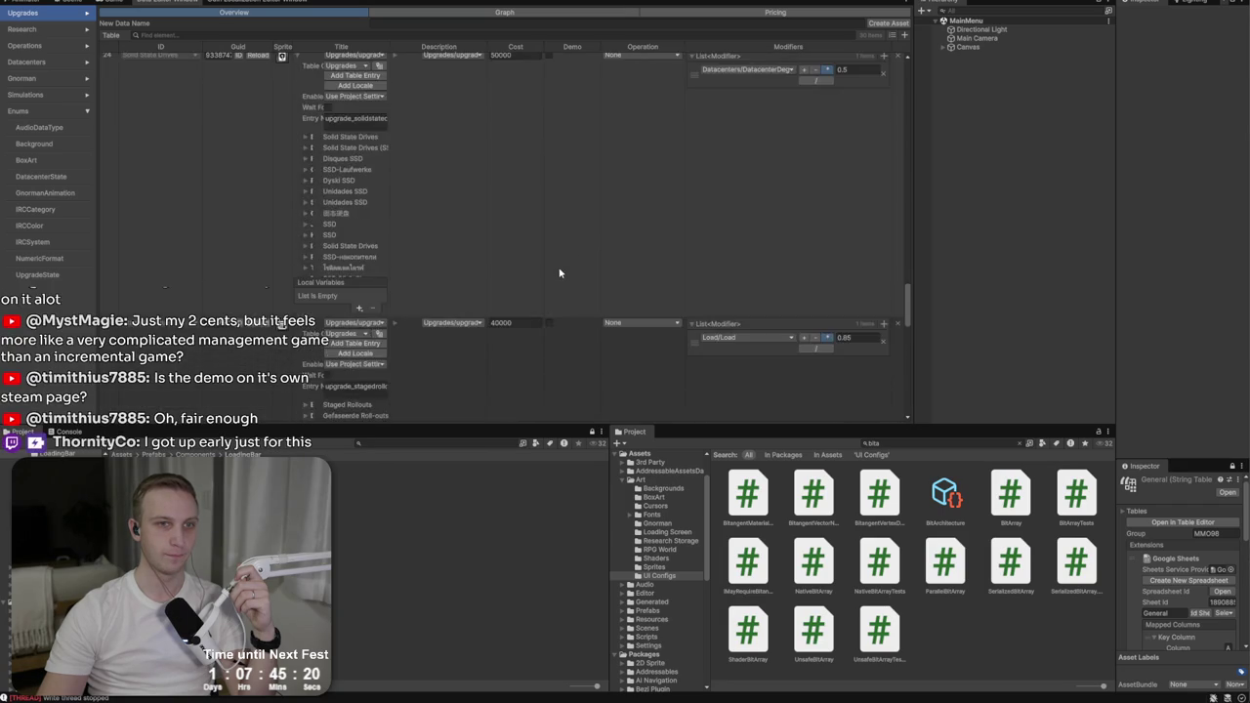
scroll(559, 273, "down", 6)
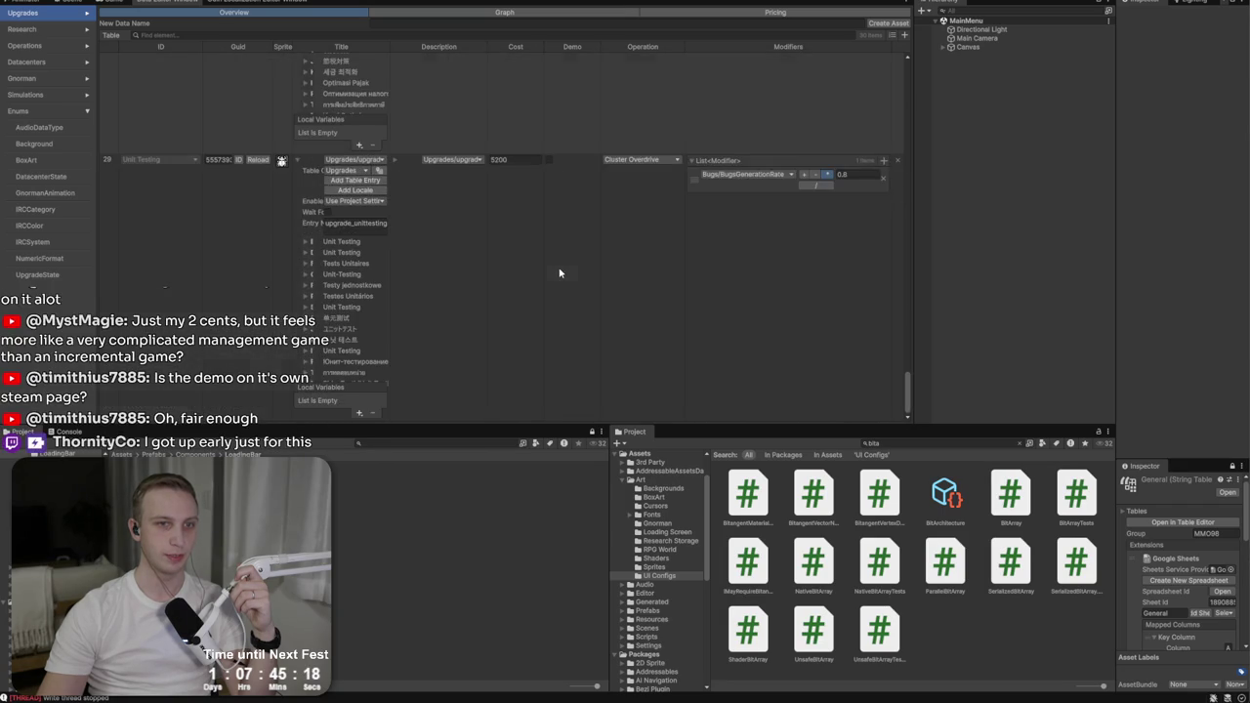
left_click(630, 161)
left_click(636, 190)
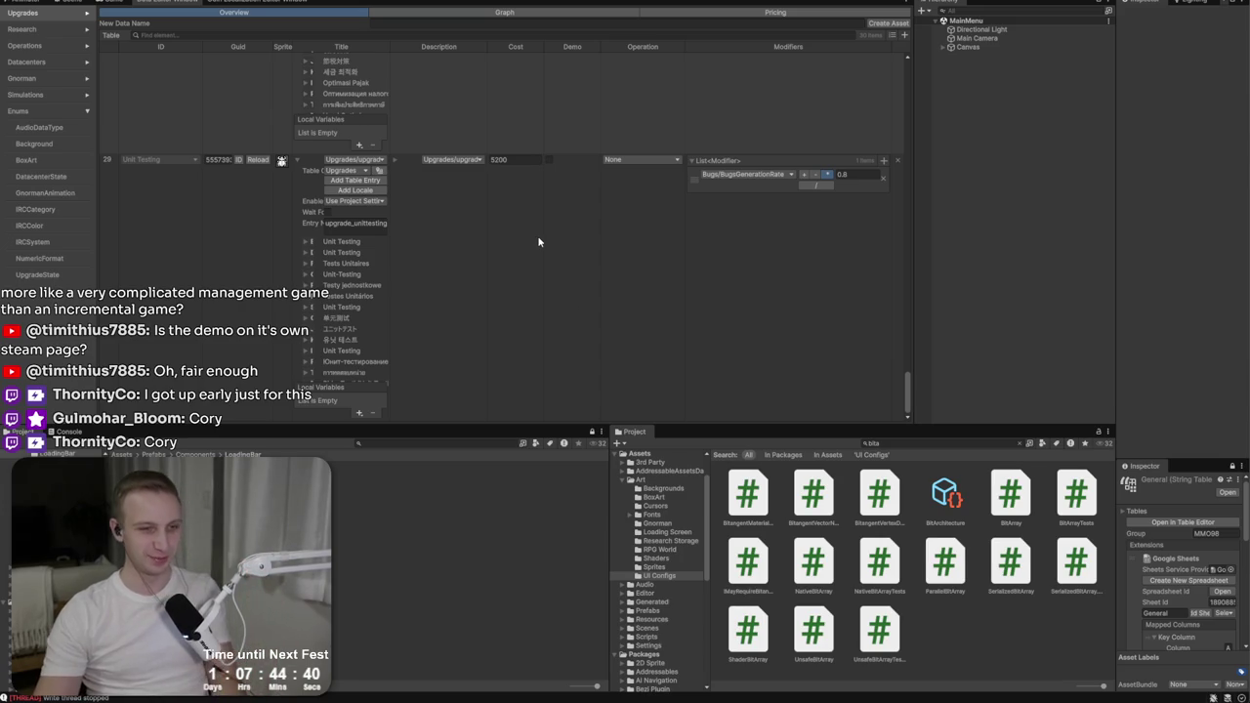
Step: Pull origin in the Git client, review the commit history, then return to Unity to recompile
scroll(510, 211, "up", 1)
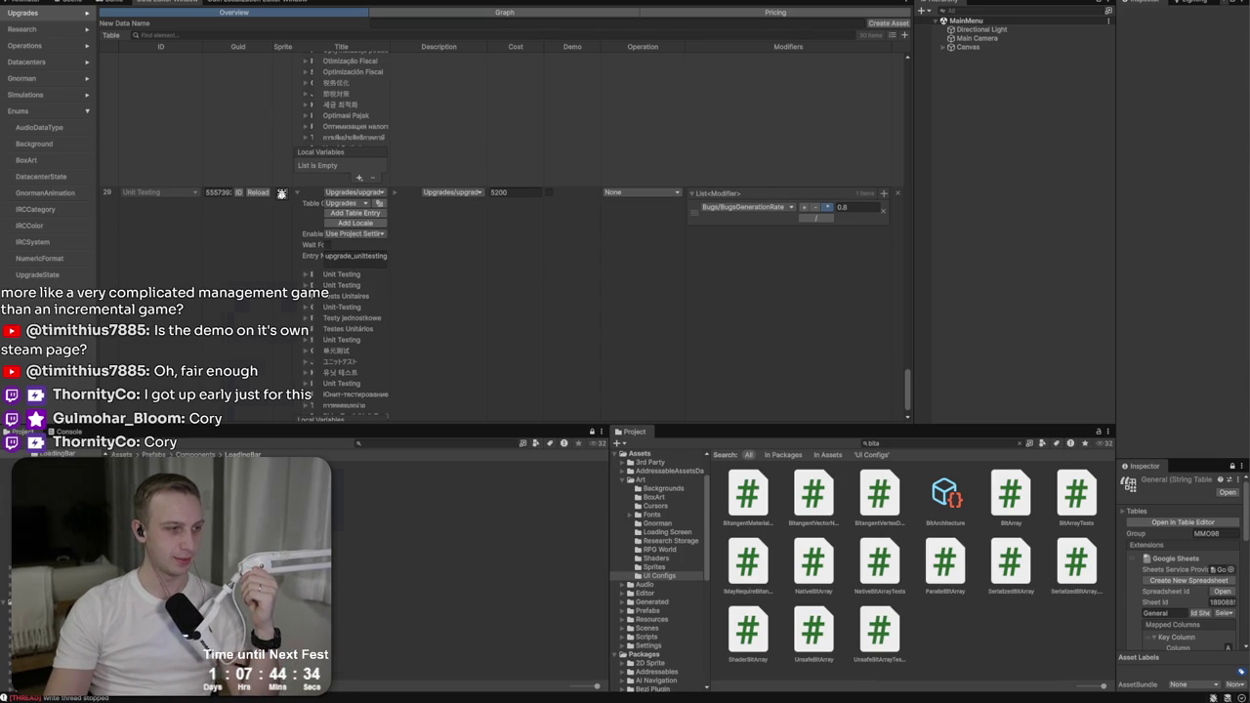
key("alt+Tab")
key("ctrl+shift+p")
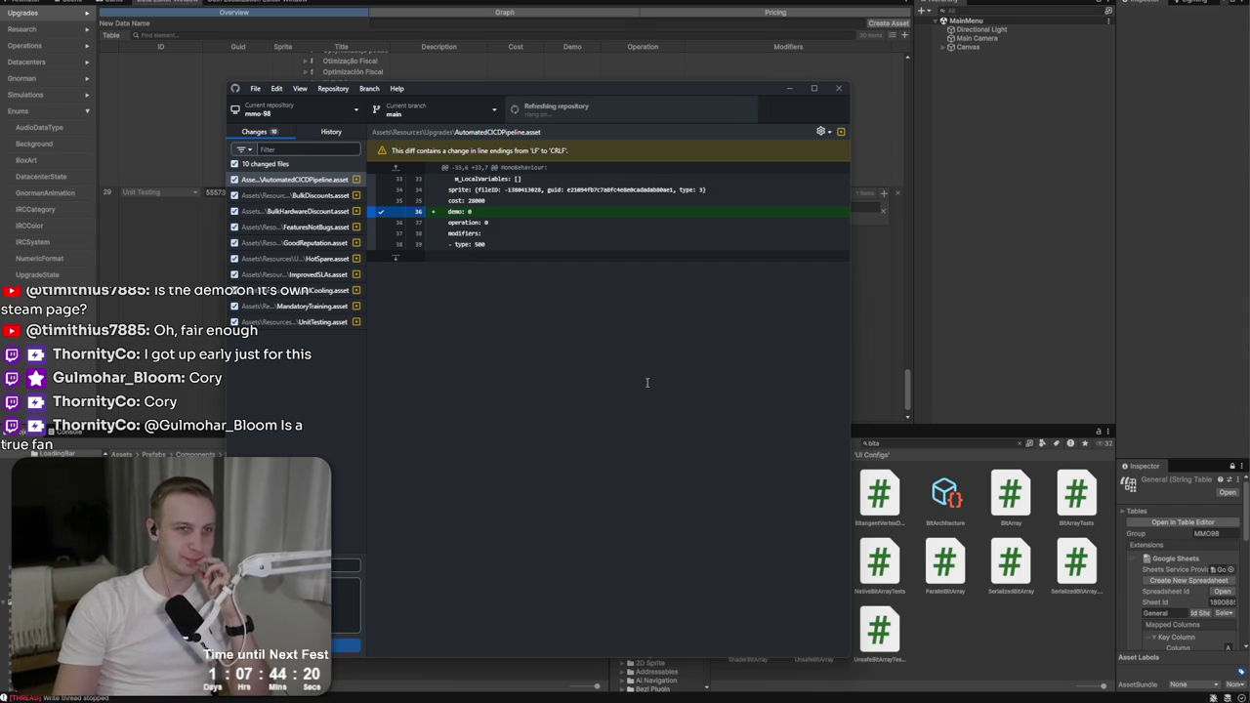
left_click(329, 132)
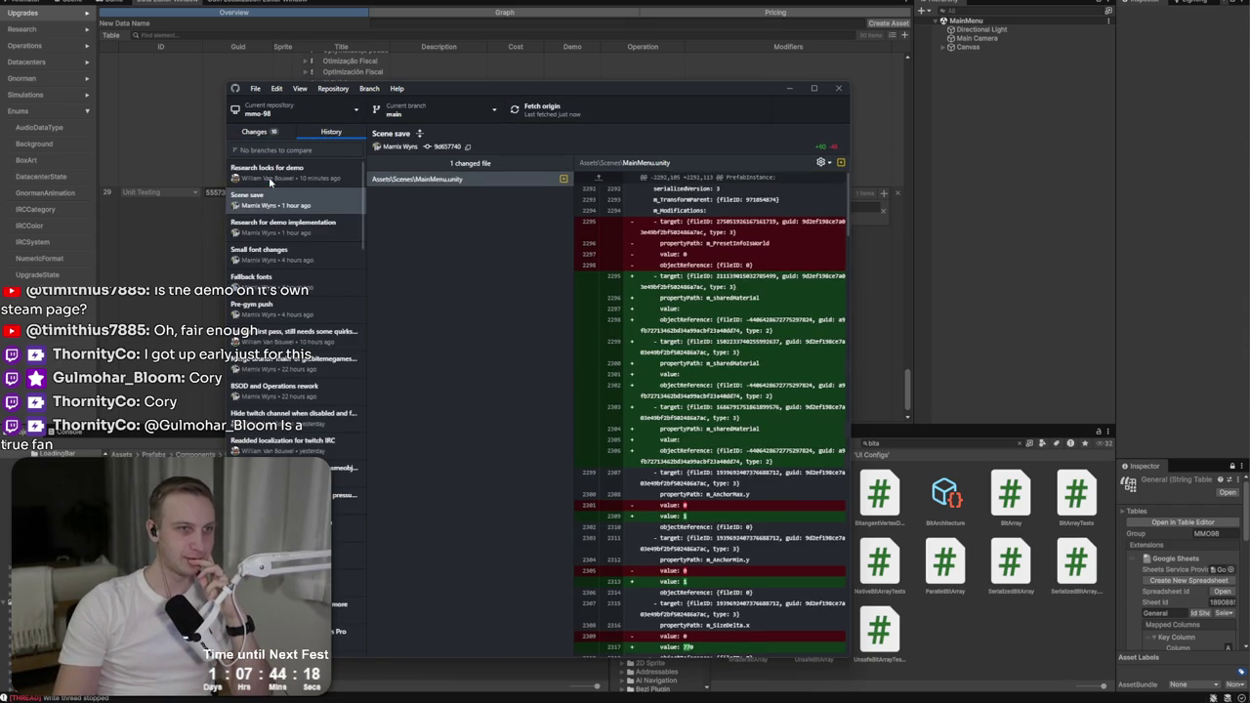
left_click(256, 132)
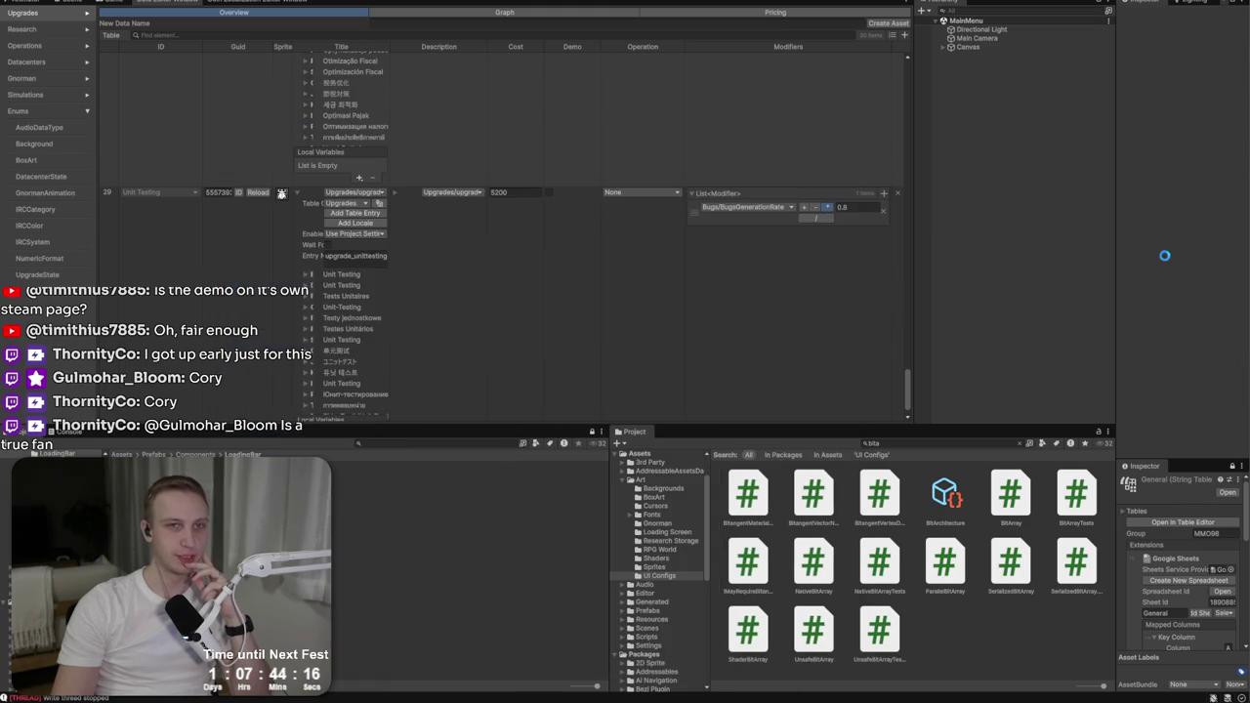
left_click(1165, 256)
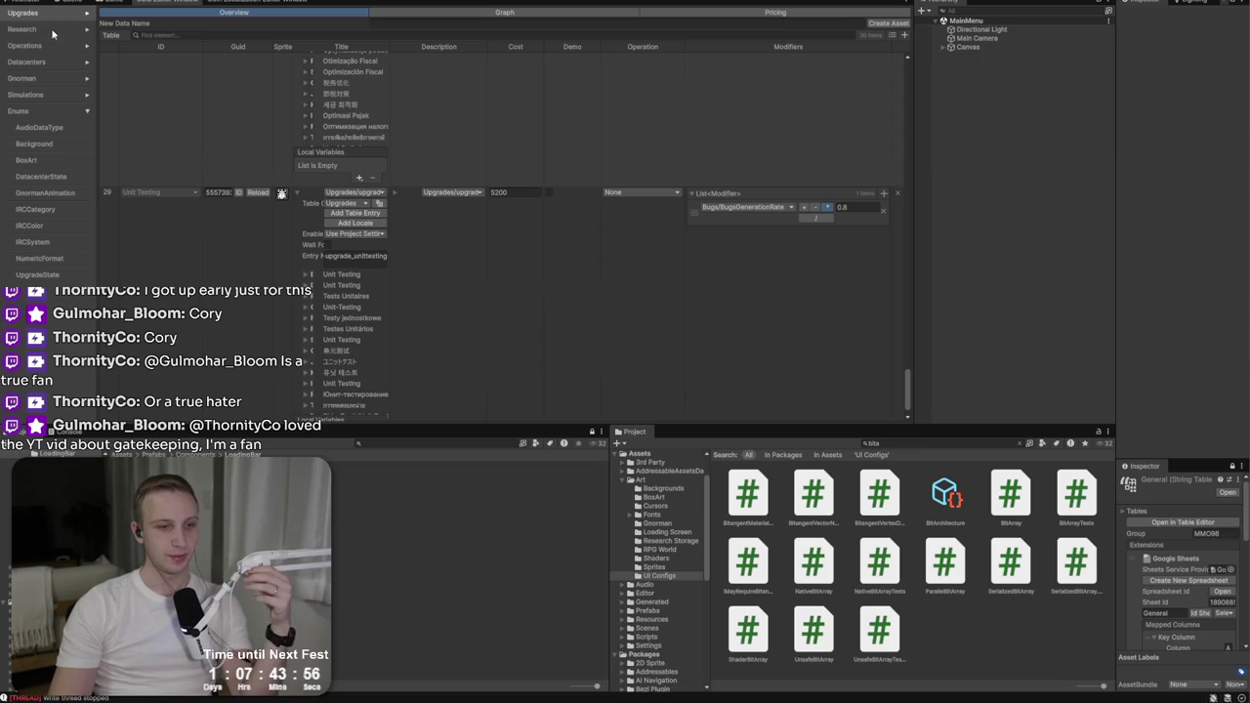
Step: Show the Research entries such as Big 4 Consultant, then bring up the localization tables
left_click(47, 30)
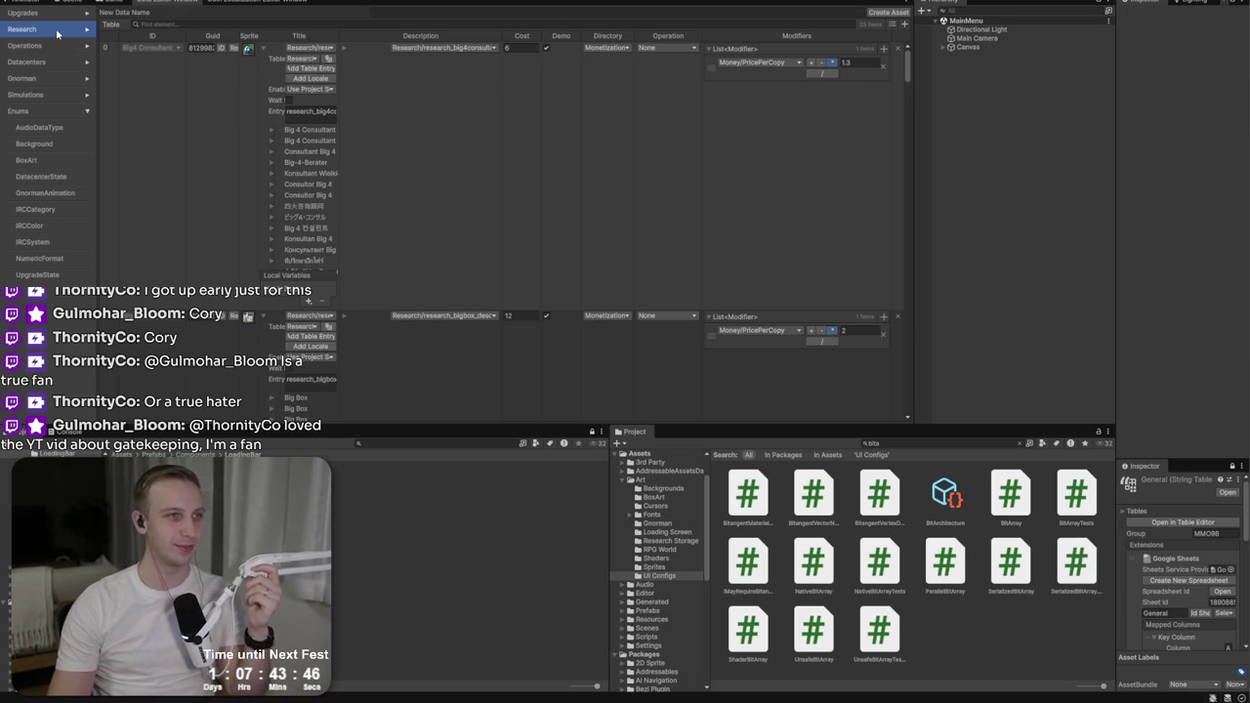
left_click(284, 6)
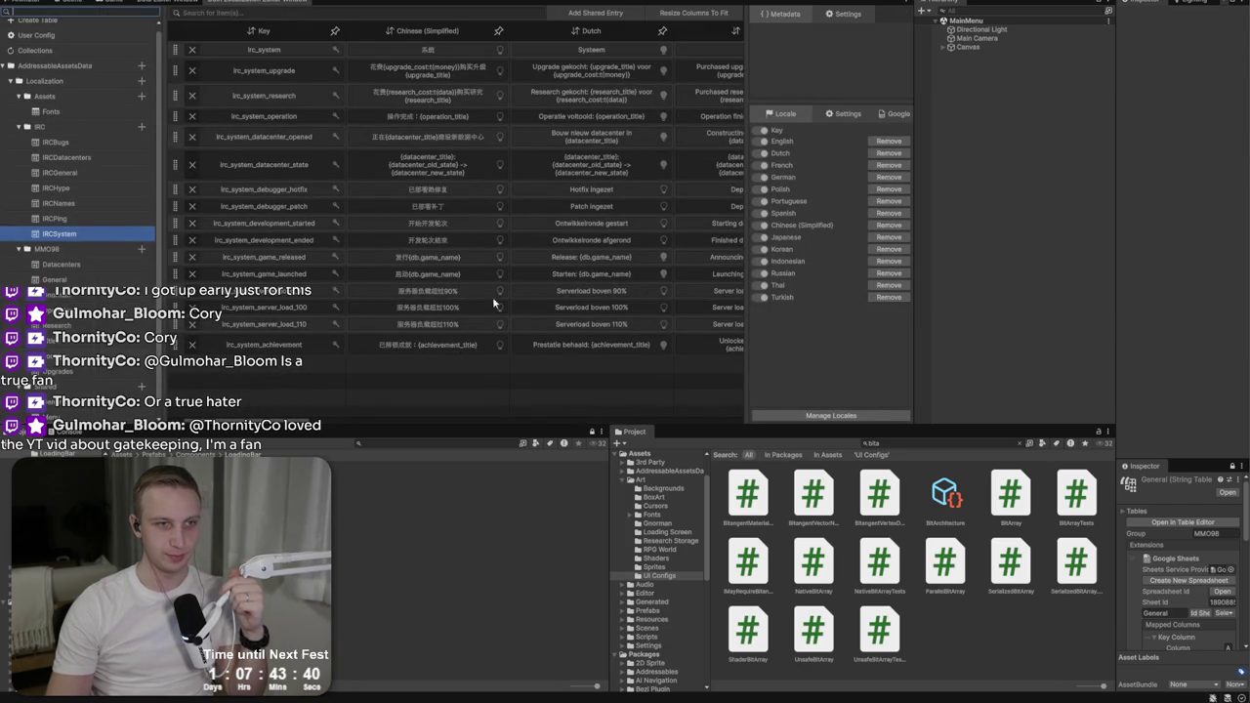
Step: Pull the latest translations from Google Sheets into the localization table
scroll(460, 211, "down", 5)
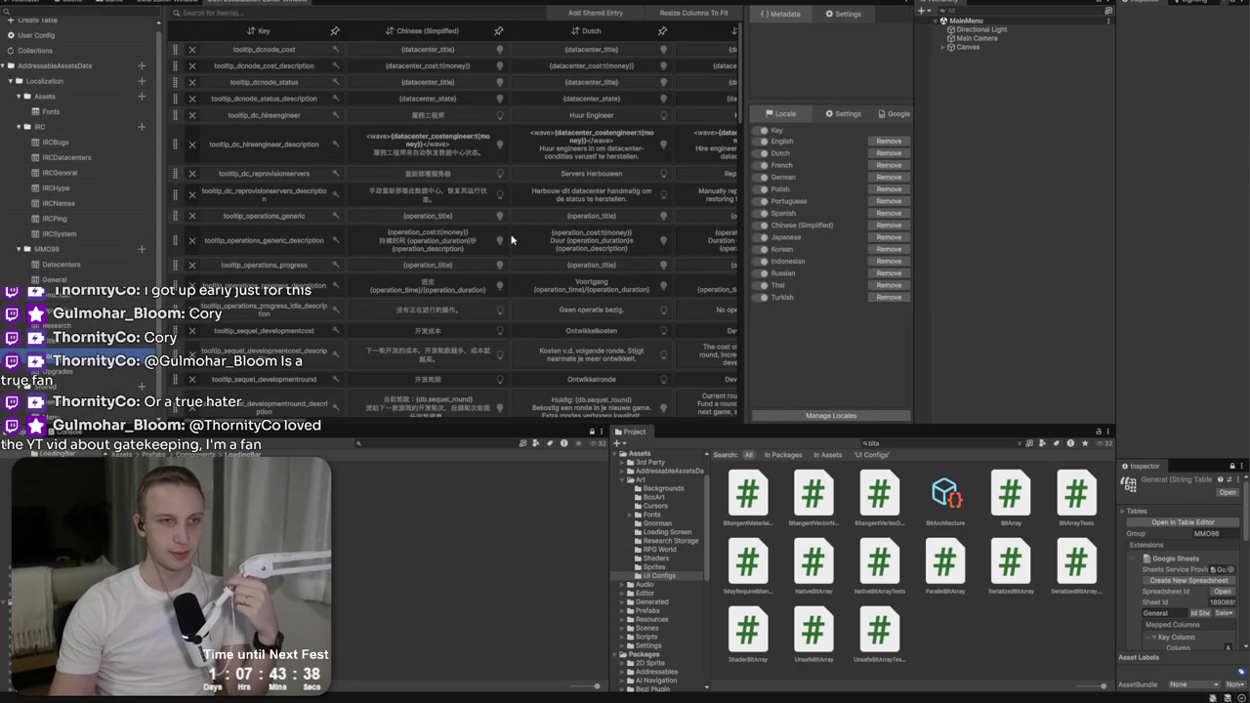
left_click(895, 114)
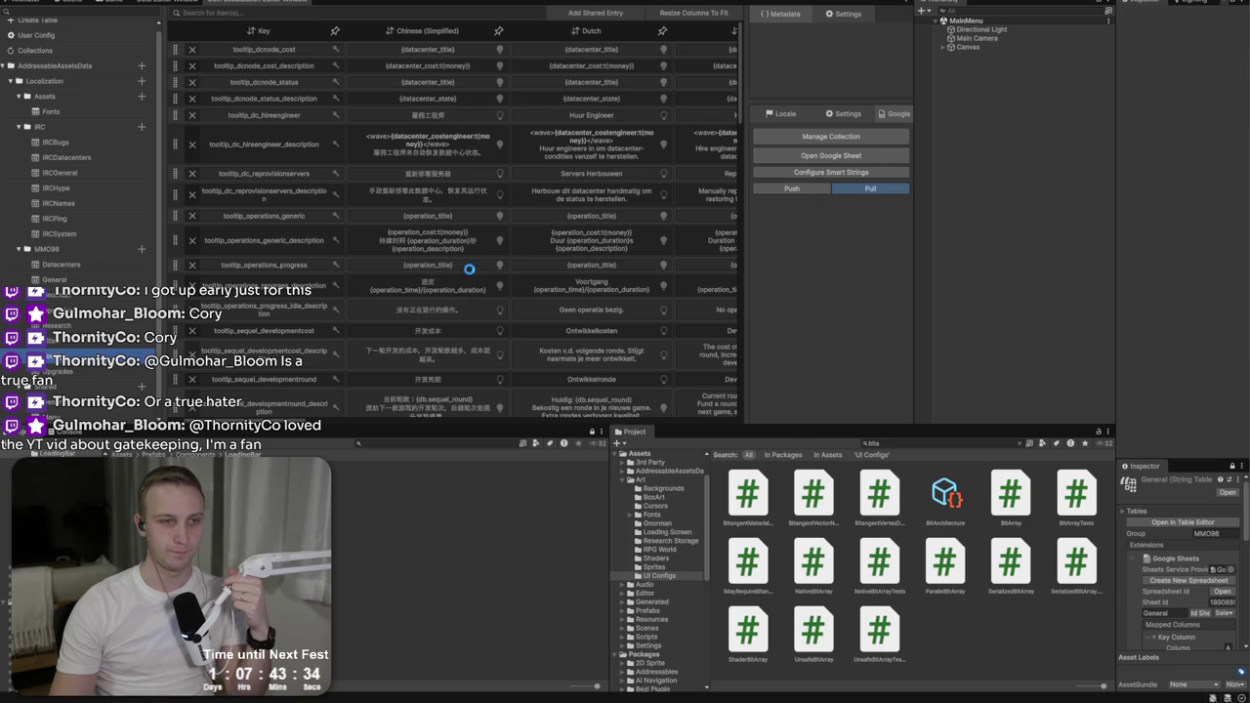
scroll(470, 274, "down", 1)
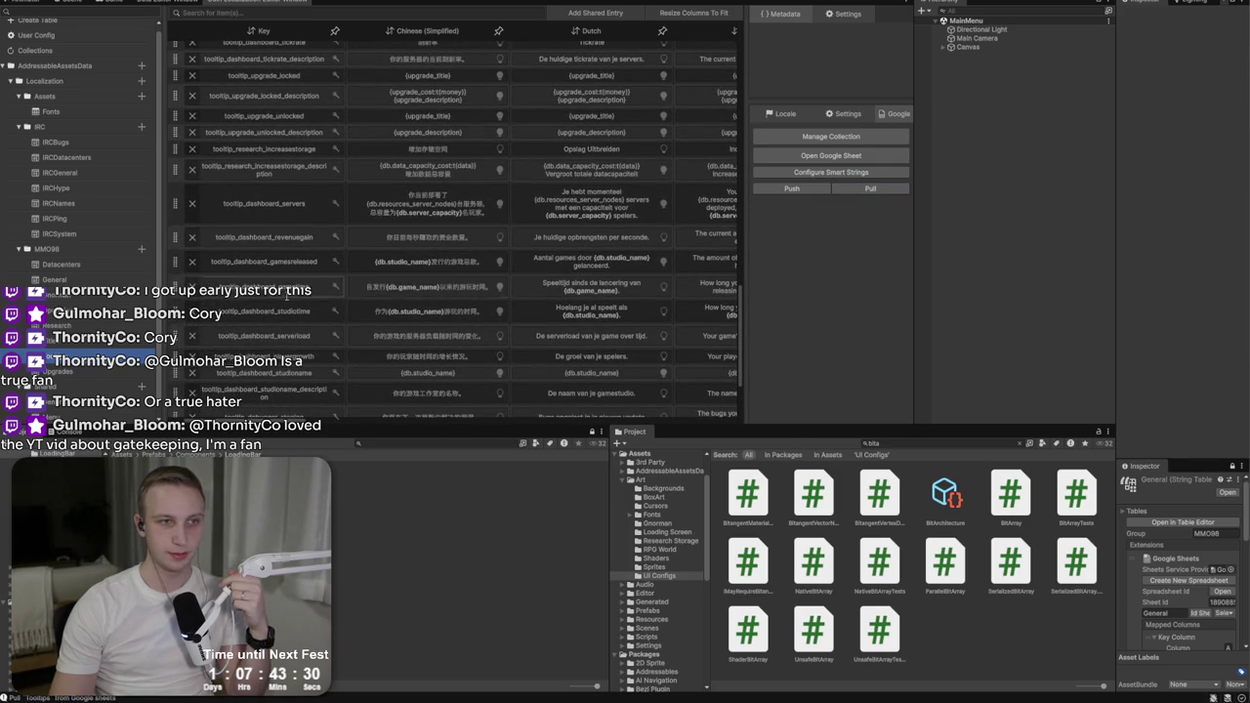
scroll(322, 292, "down", 3)
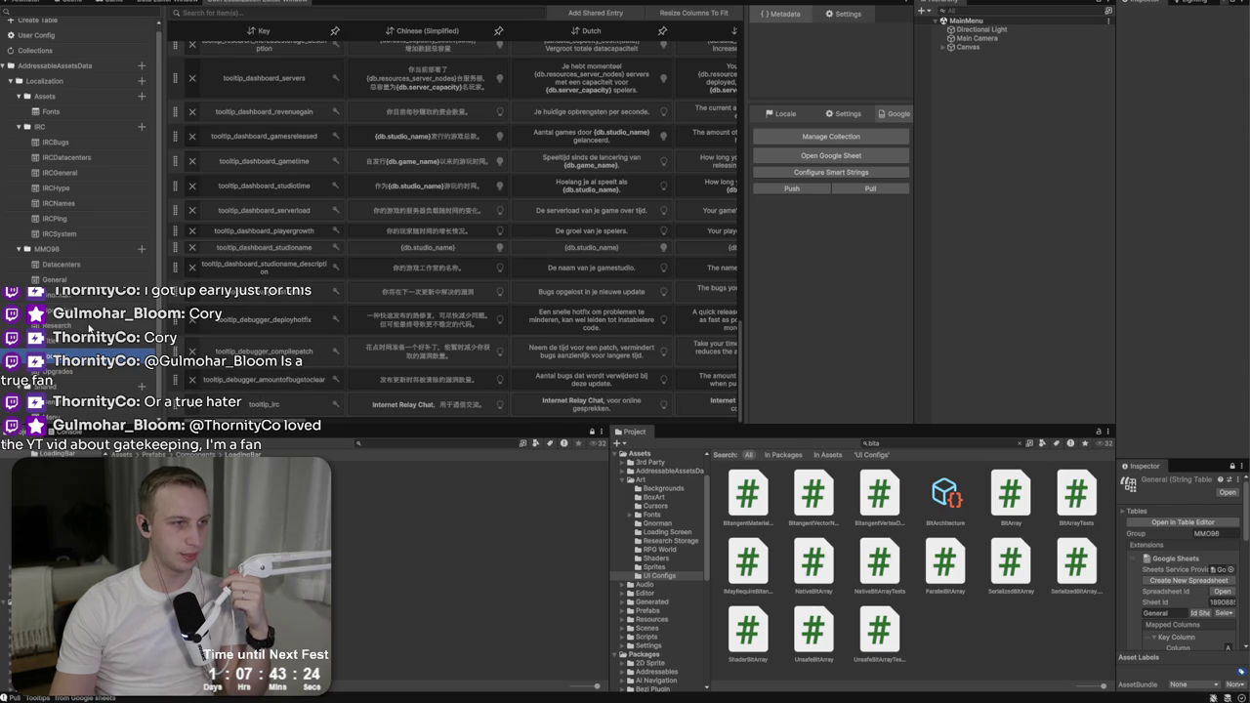
scroll(656, 189, "down", 5)
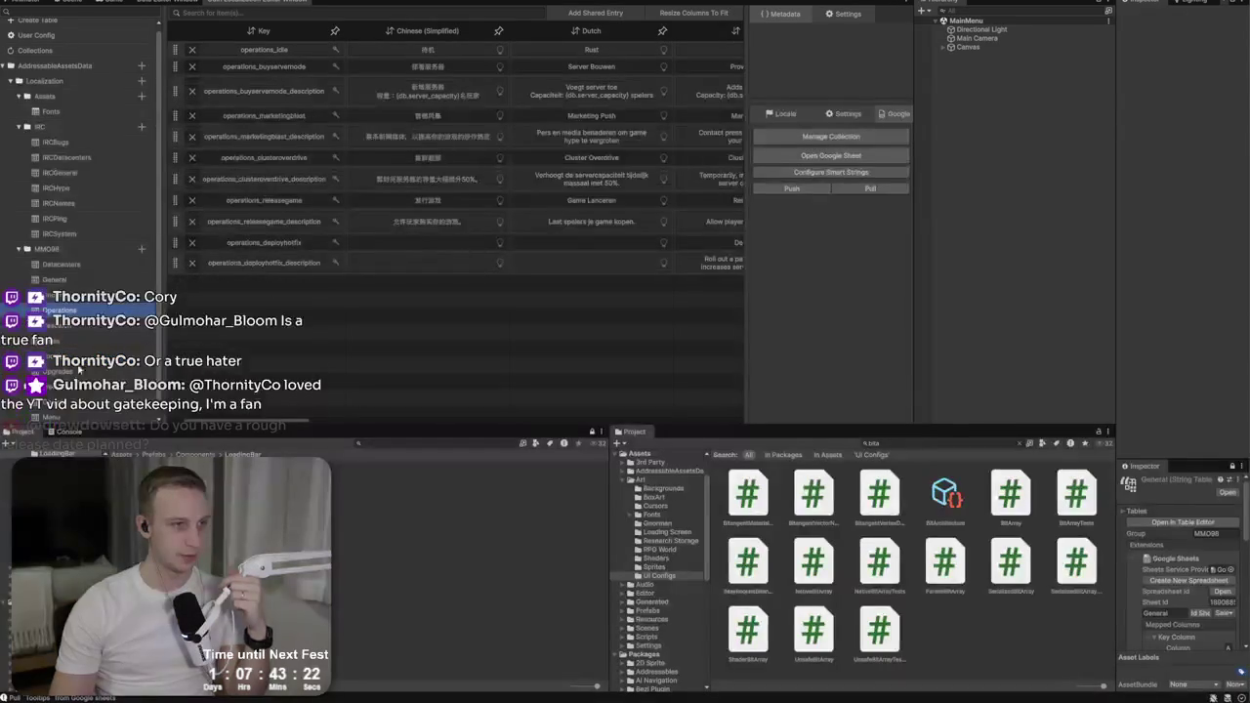
scroll(656, 189, "down", 5)
left_click(857, 191)
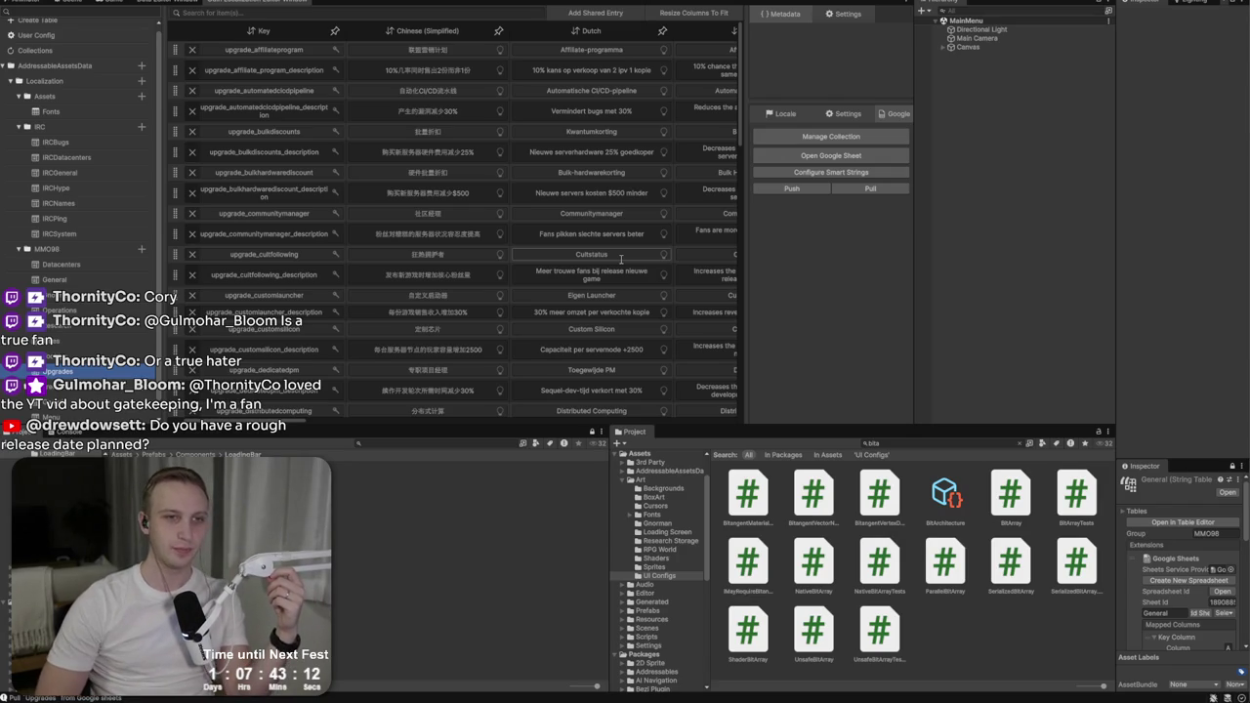
Step: Scroll back to the top and return to the Research data table
scroll(567, 279, "down", 10)
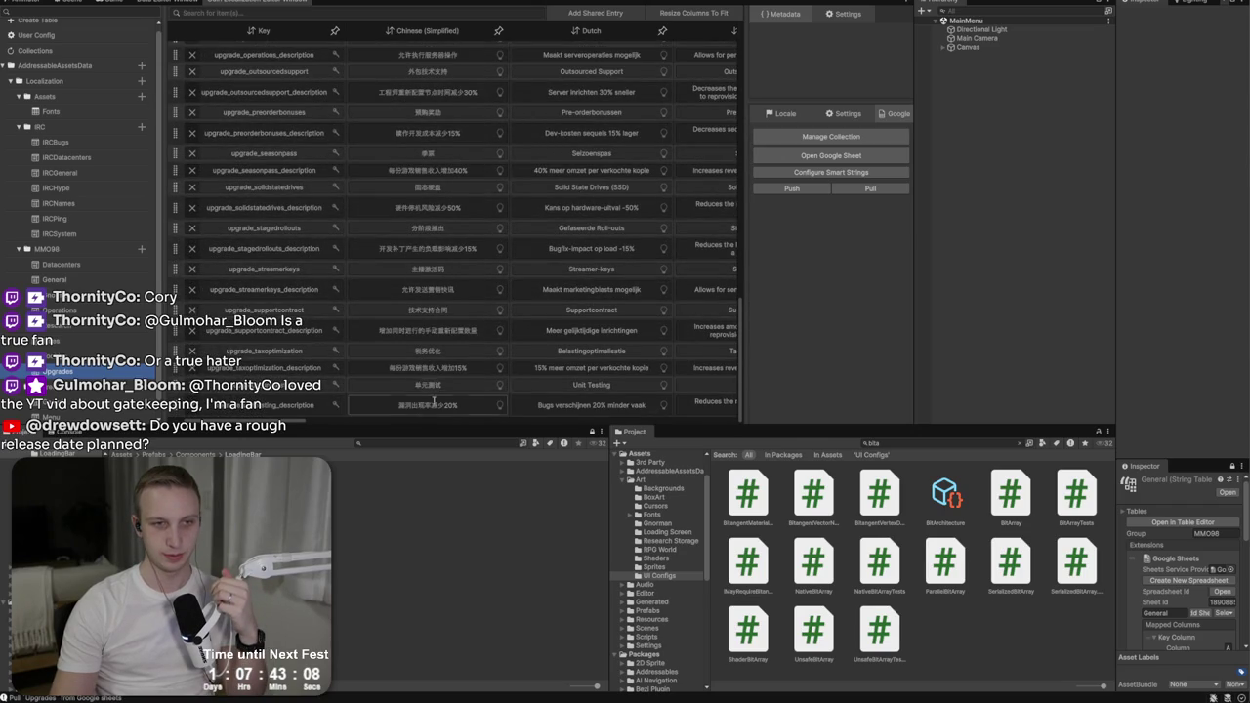
scroll(418, 403, "up", 2)
scroll(417, 402, "up", 10)
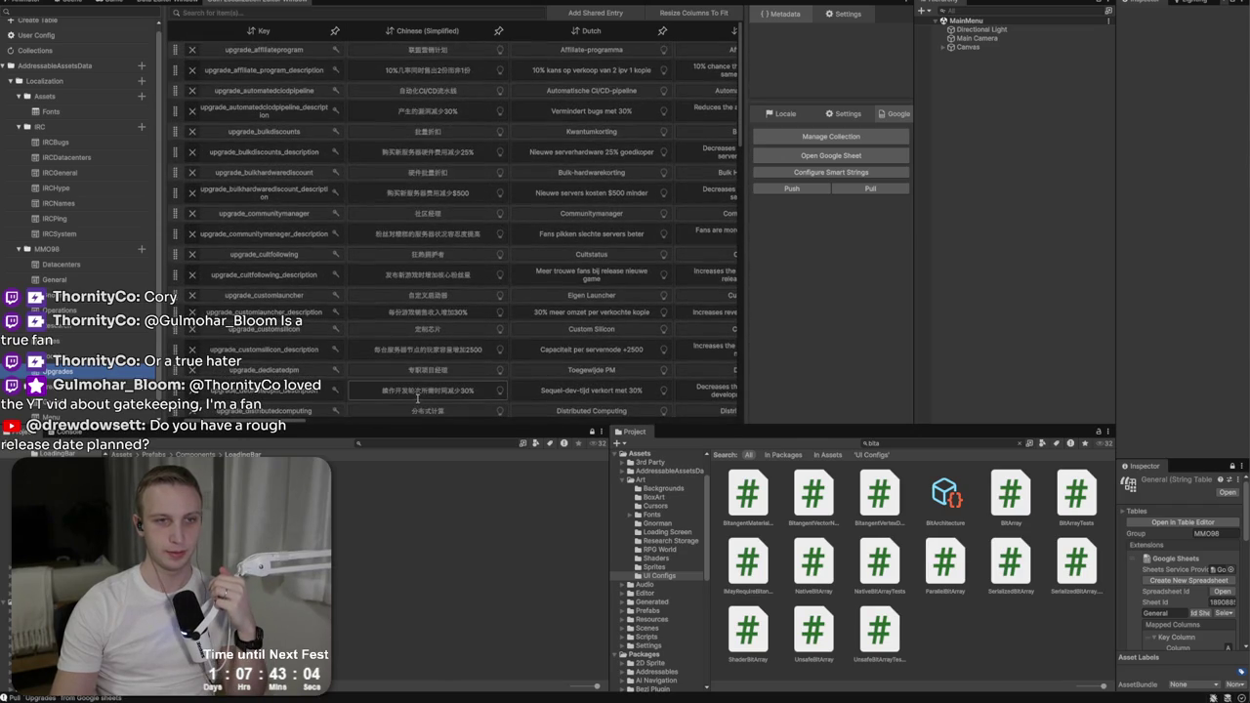
left_click(140, 2)
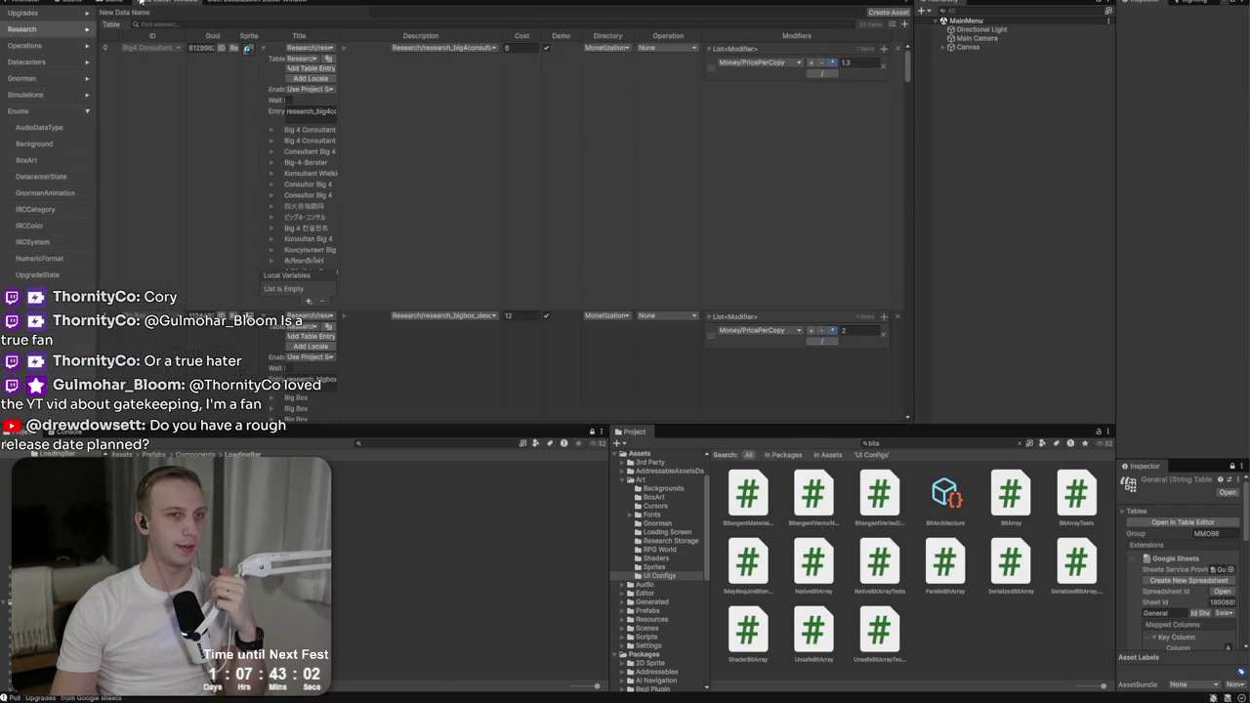
Step: Restore the Game view from fullscreen and open GameScene
left_click(113, 4)
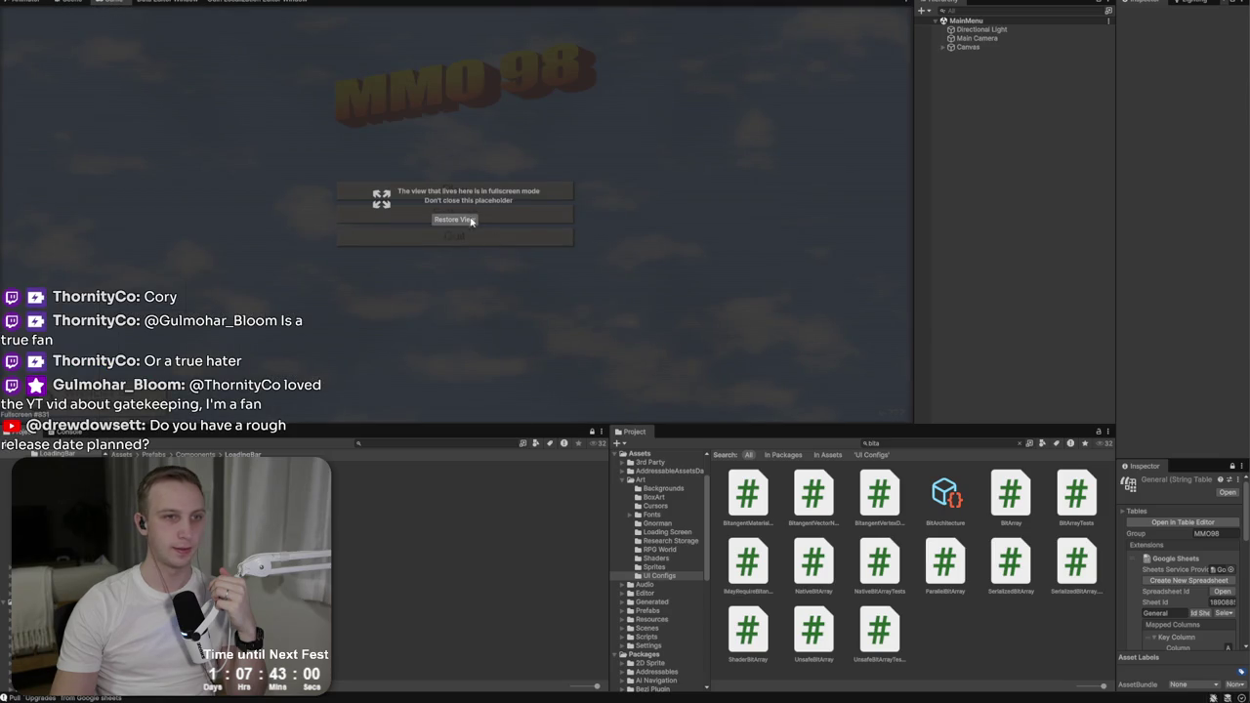
left_click(454, 224)
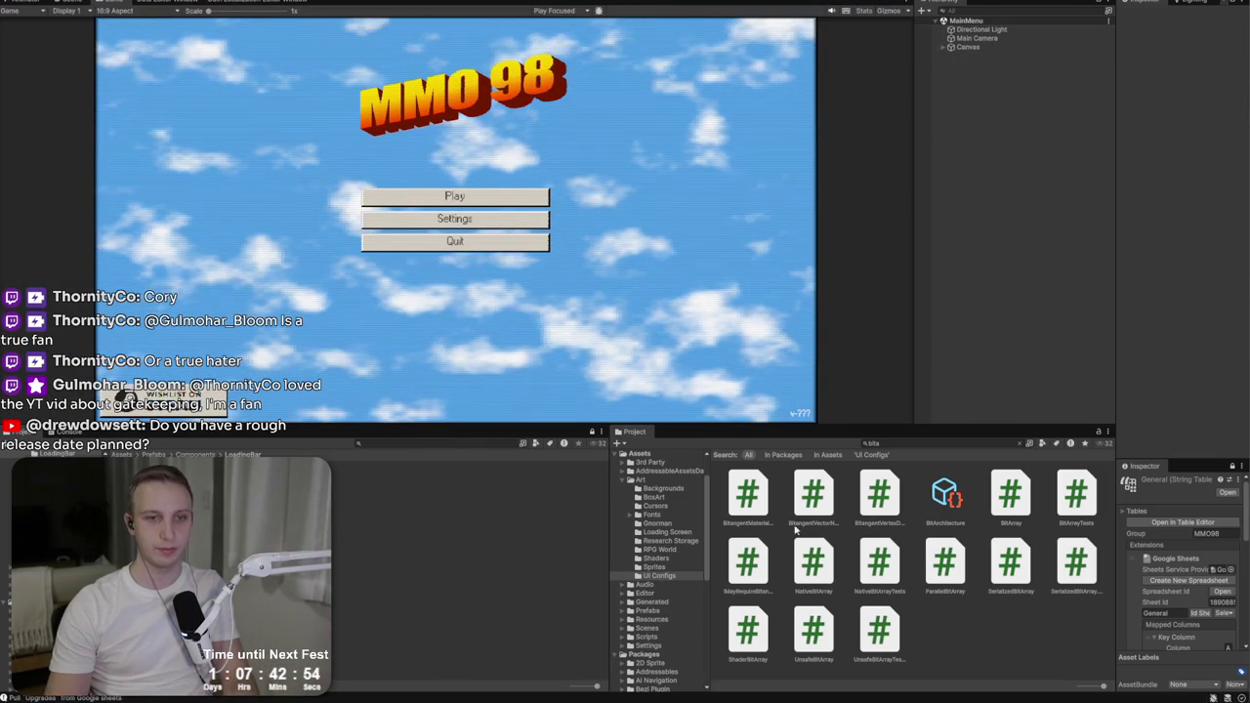
left_click(623, 23)
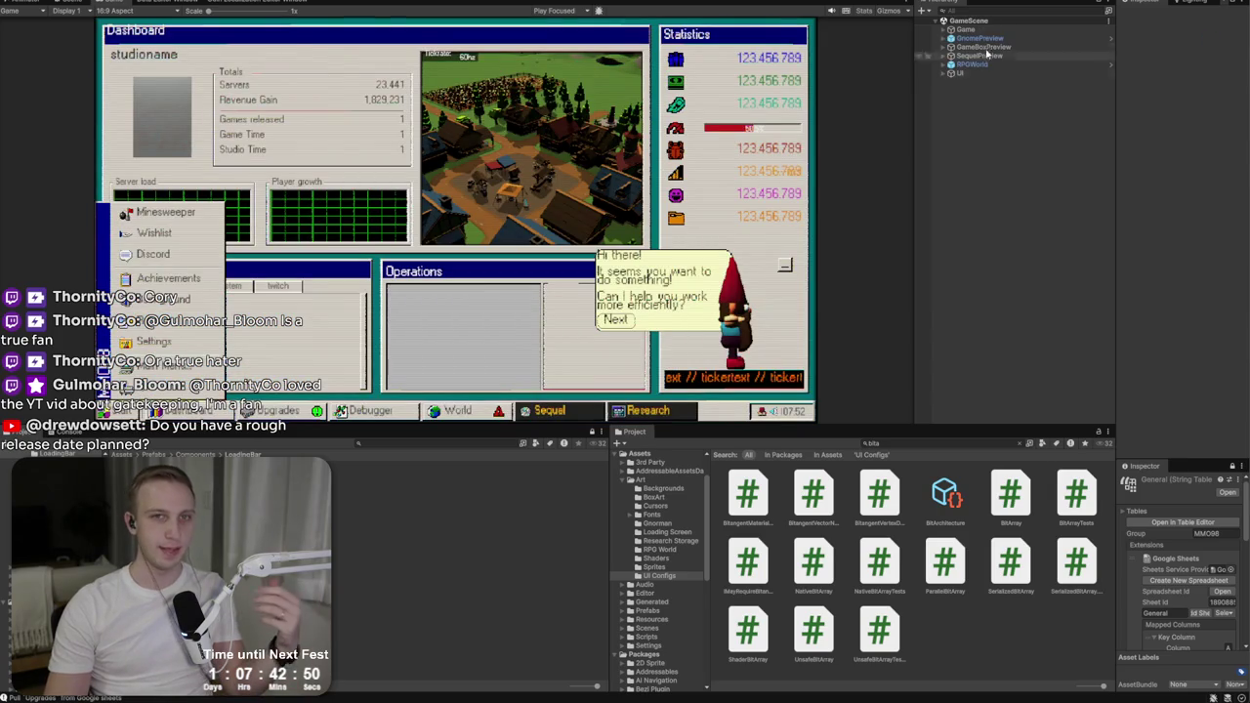
Step: Expand RPGWorld > UI > Views in the Hierarchy and select DebuggerView
left_click(943, 39)
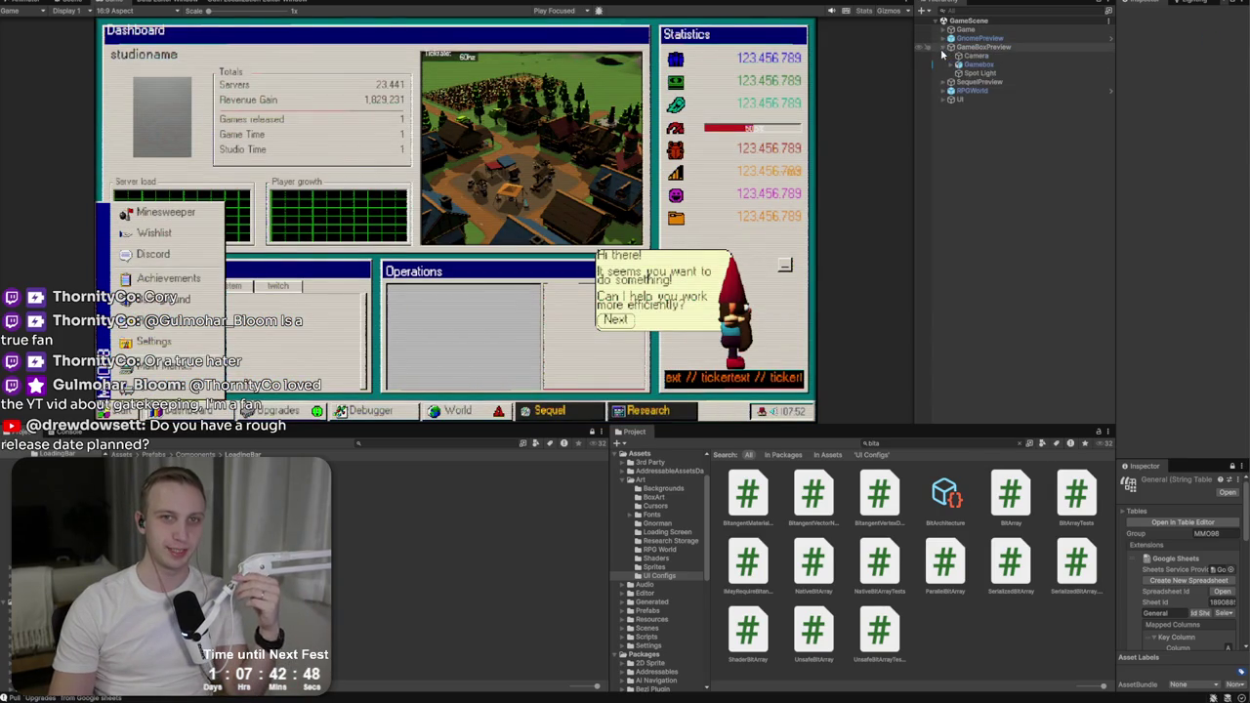
left_click(943, 57)
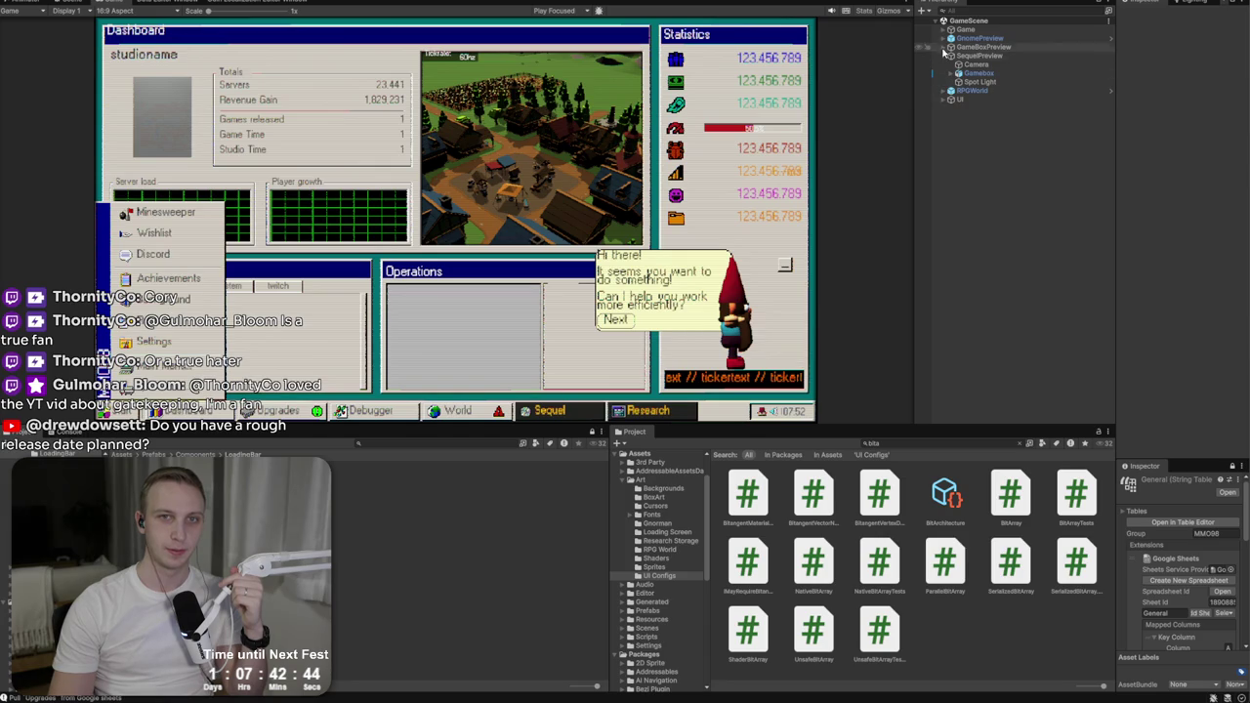
left_click(943, 90)
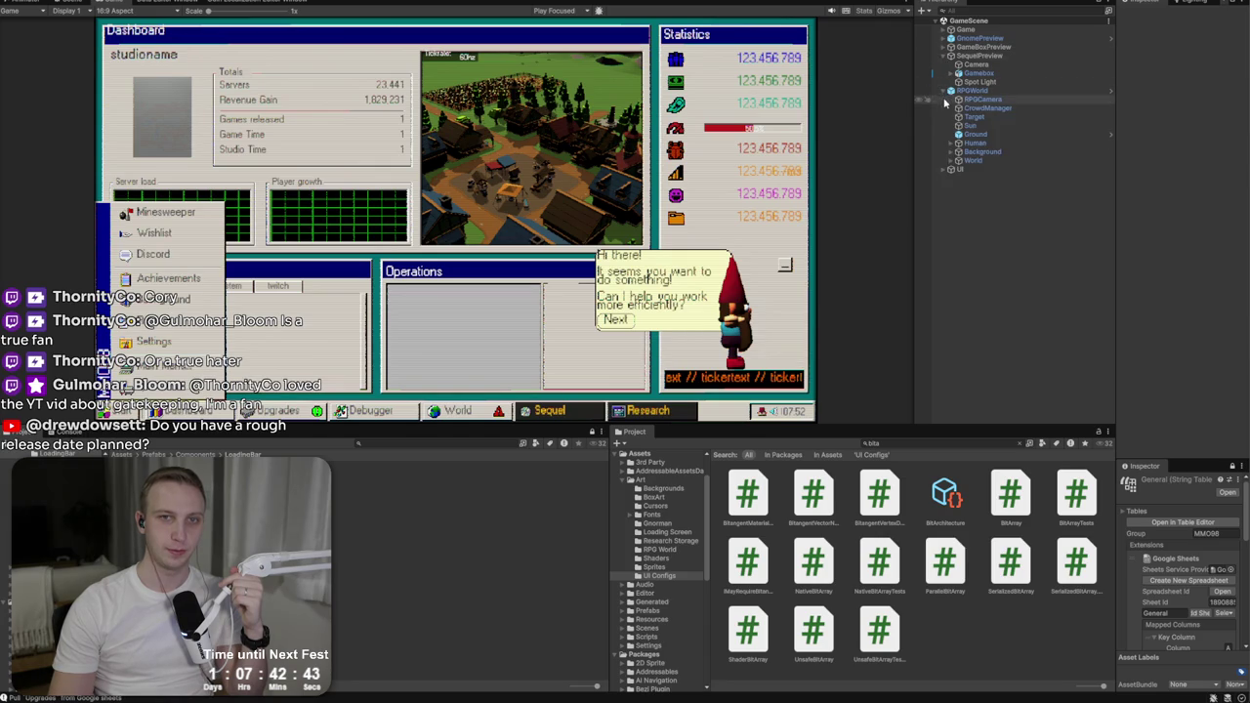
left_click(944, 169)
left_click(951, 188)
left_click(977, 224)
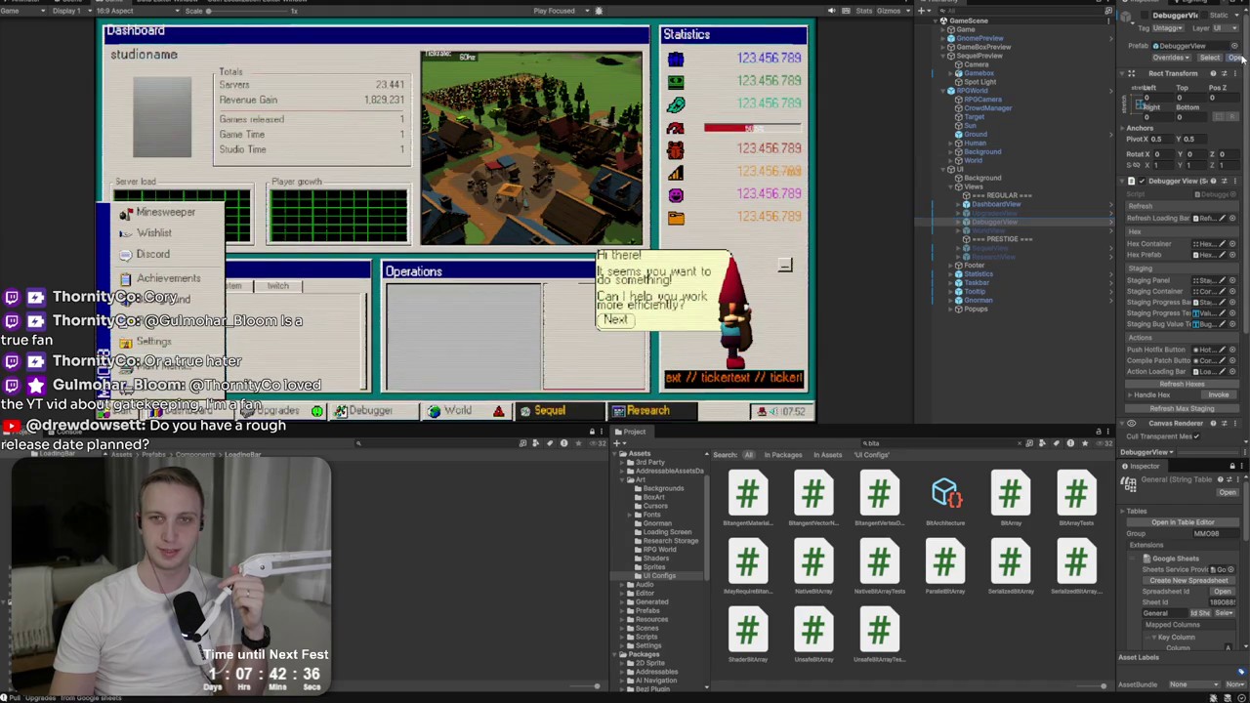
Step: Open the DebuggerView prefab and add a Generic Tooltip component to HotfixButton
double_click(982, 223)
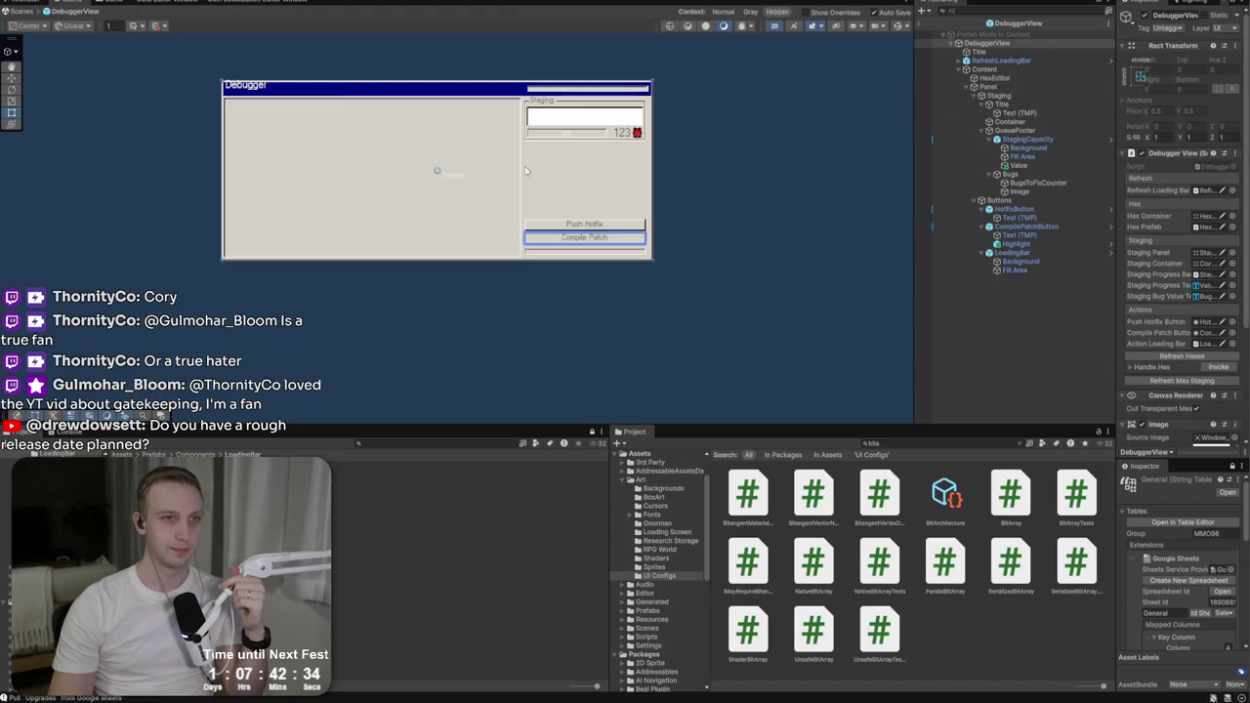
left_click(1012, 209)
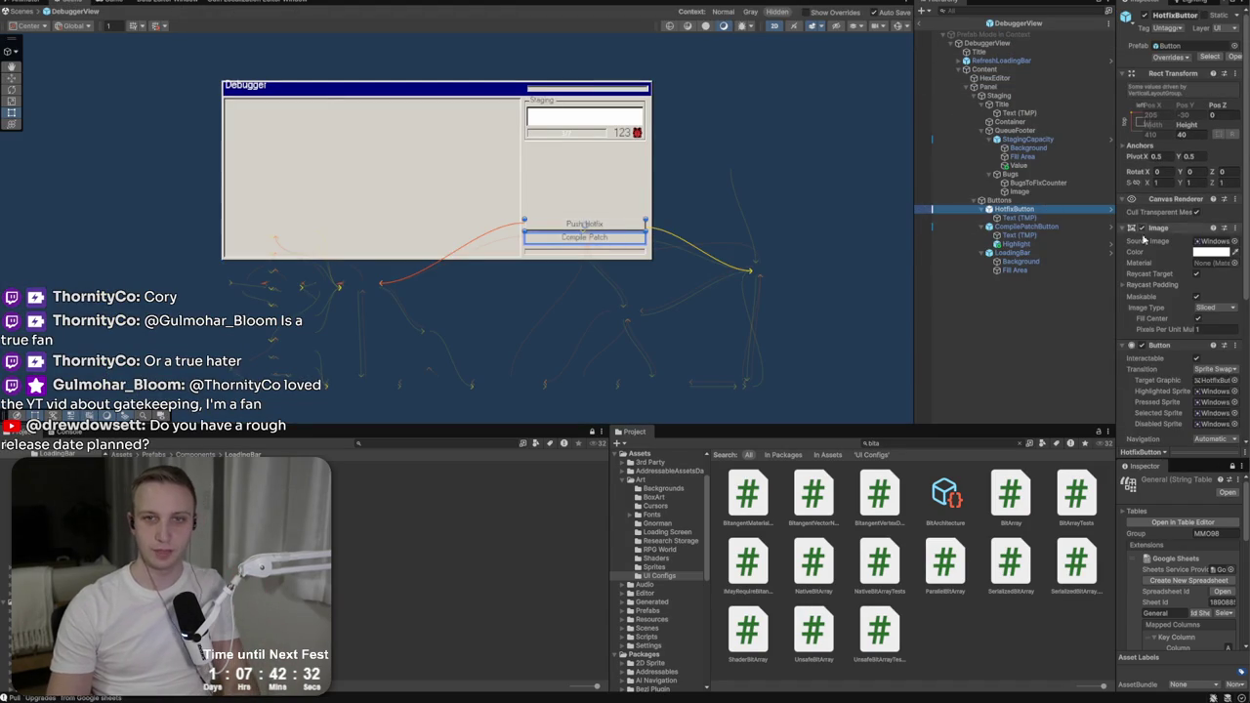
left_click(910, 238)
left_click_drag(912, 239, 675, 237)
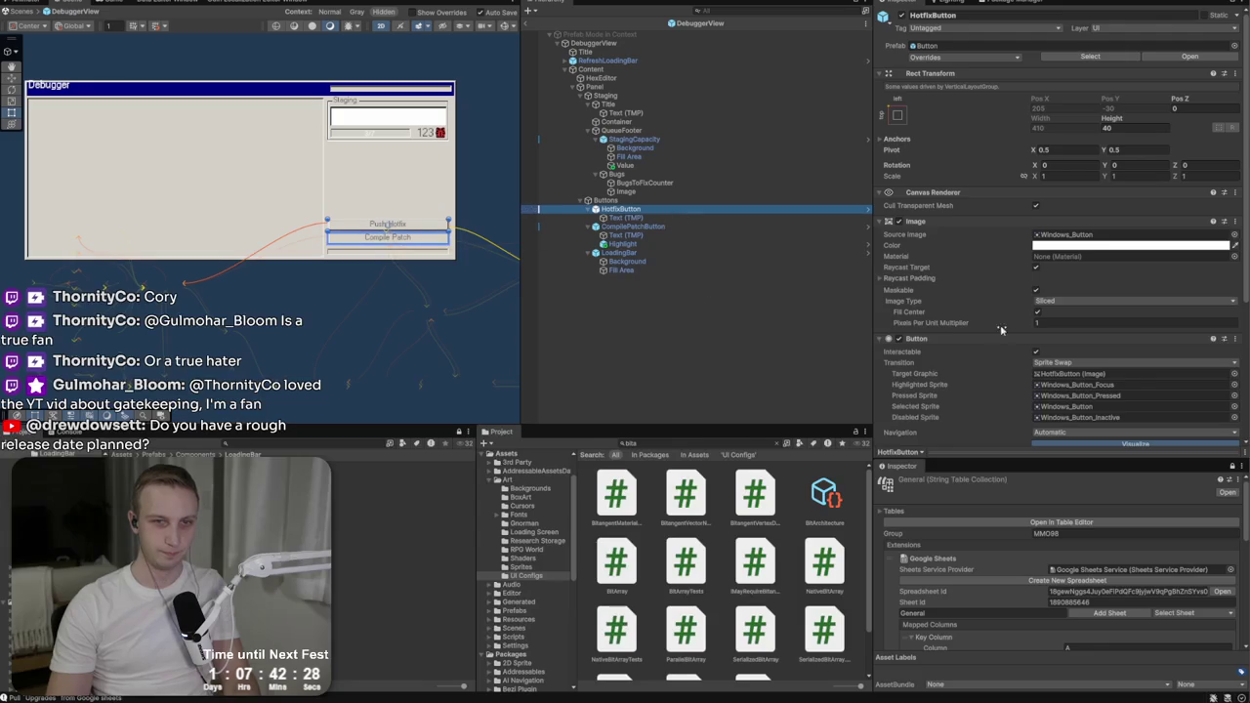
scroll(983, 322, "down", 5)
left_click(1026, 435)
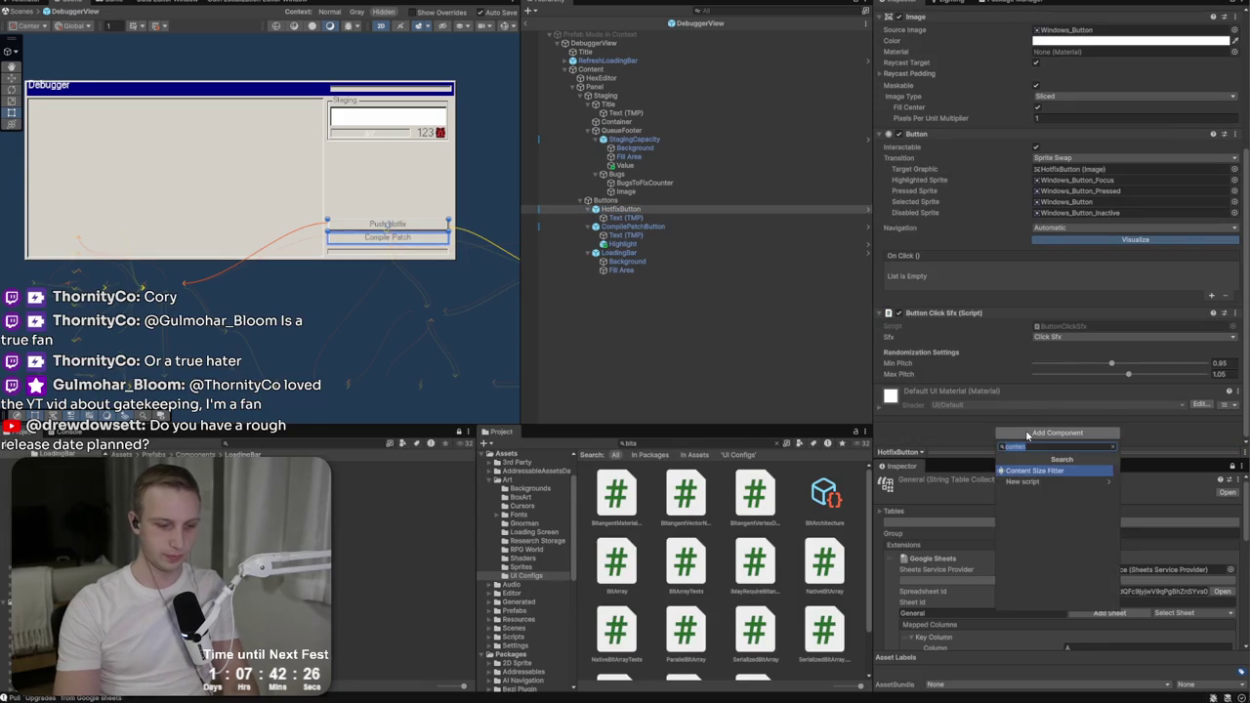
key("Return")
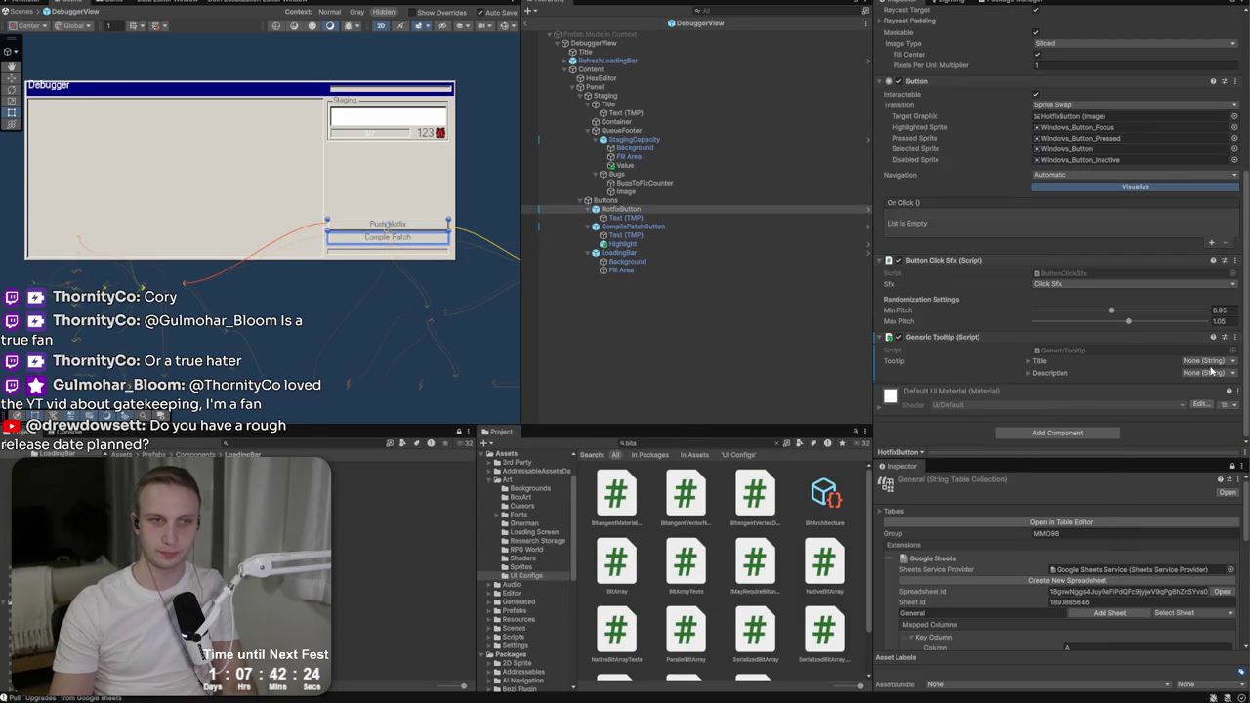
Step: Set the tooltip title to General/debugger_pushhotfix and description to Tooltips/tooltip_debugger_deployhotfix
left_click(1135, 372)
type("hotfix")
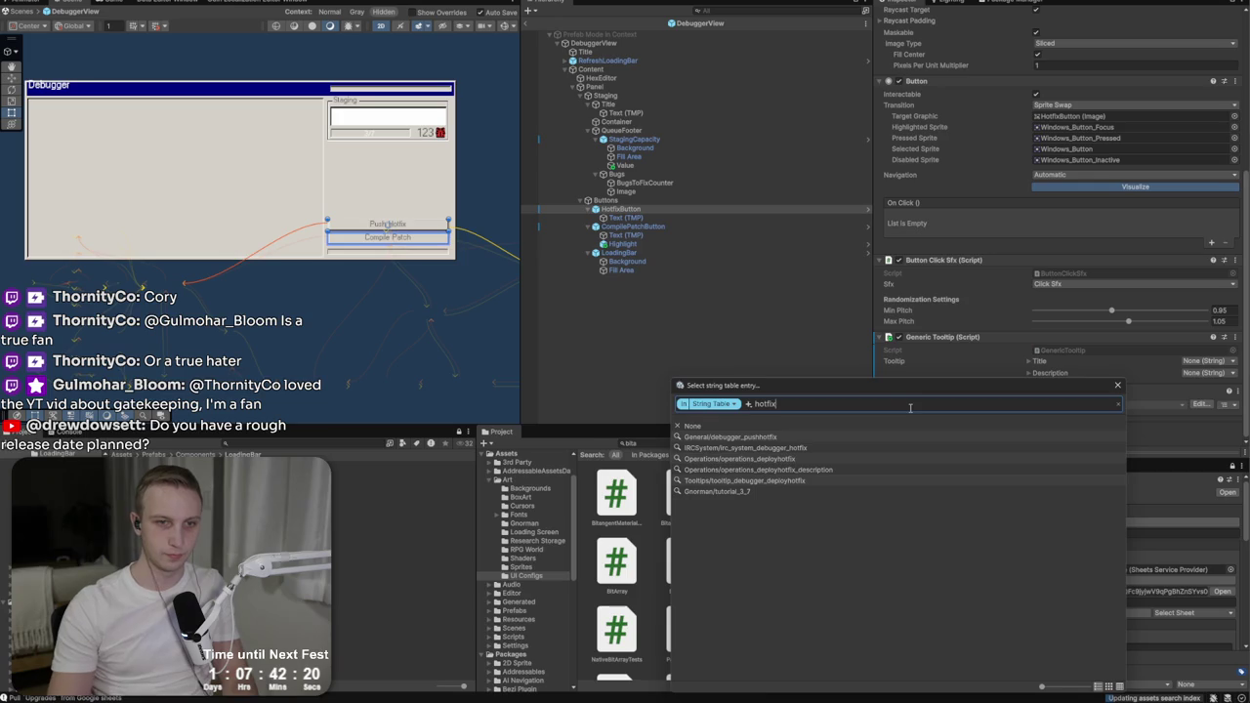
left_click(818, 437)
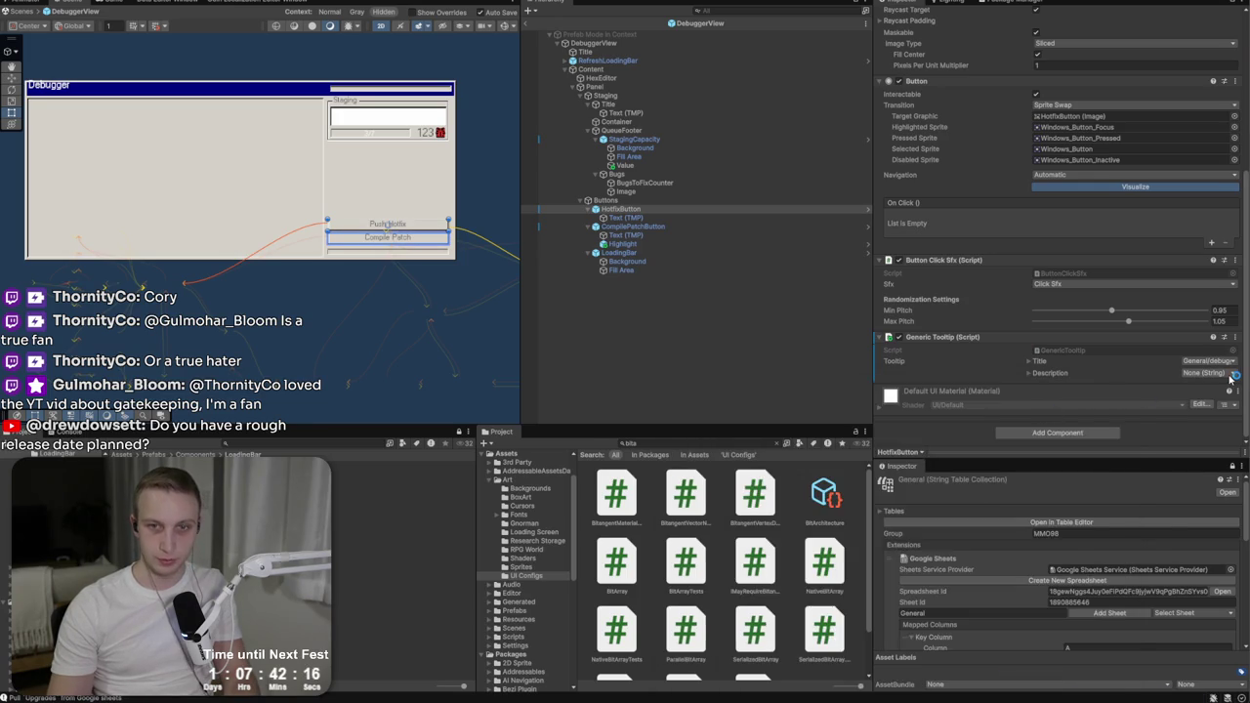
left_click(1233, 374)
type("hotfix")
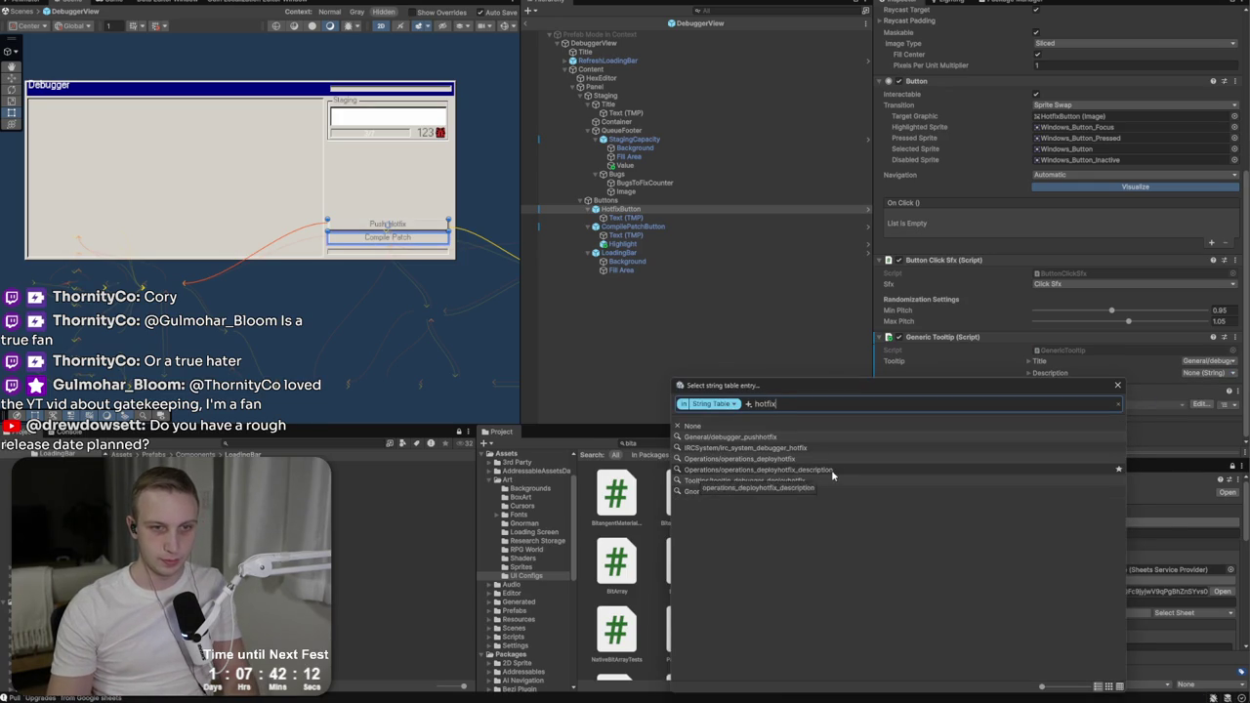
left_click(826, 480)
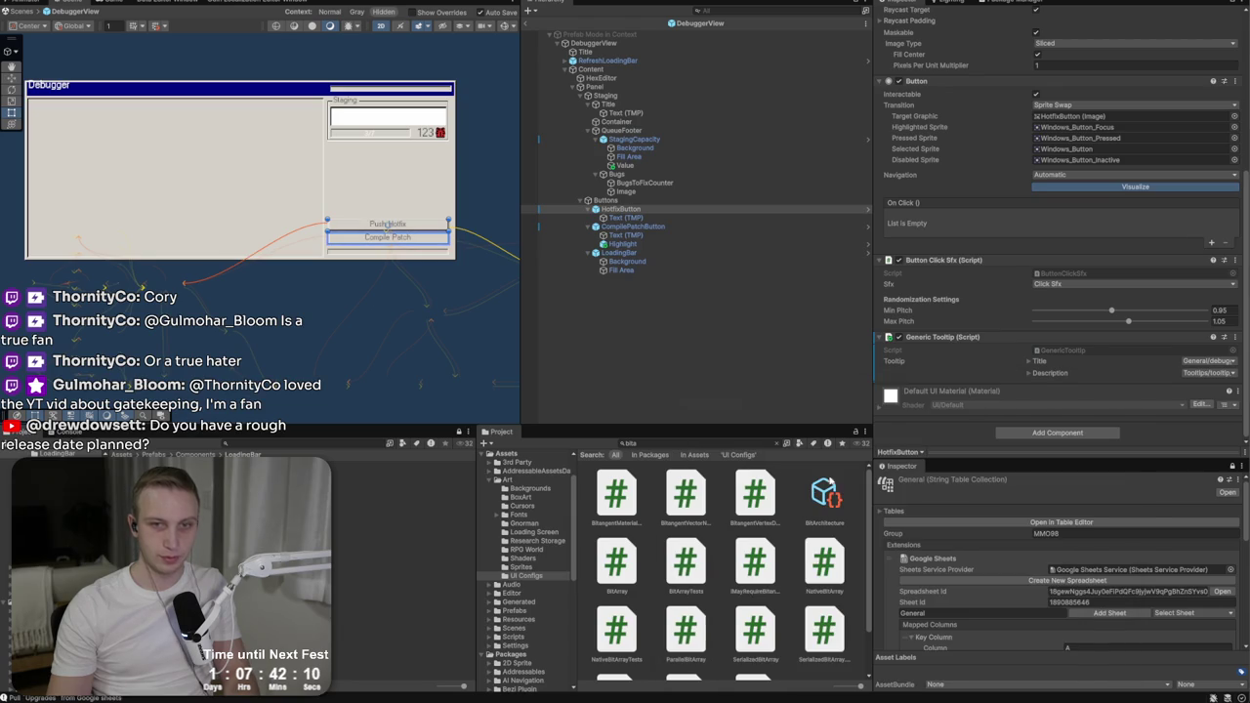
left_click(664, 226)
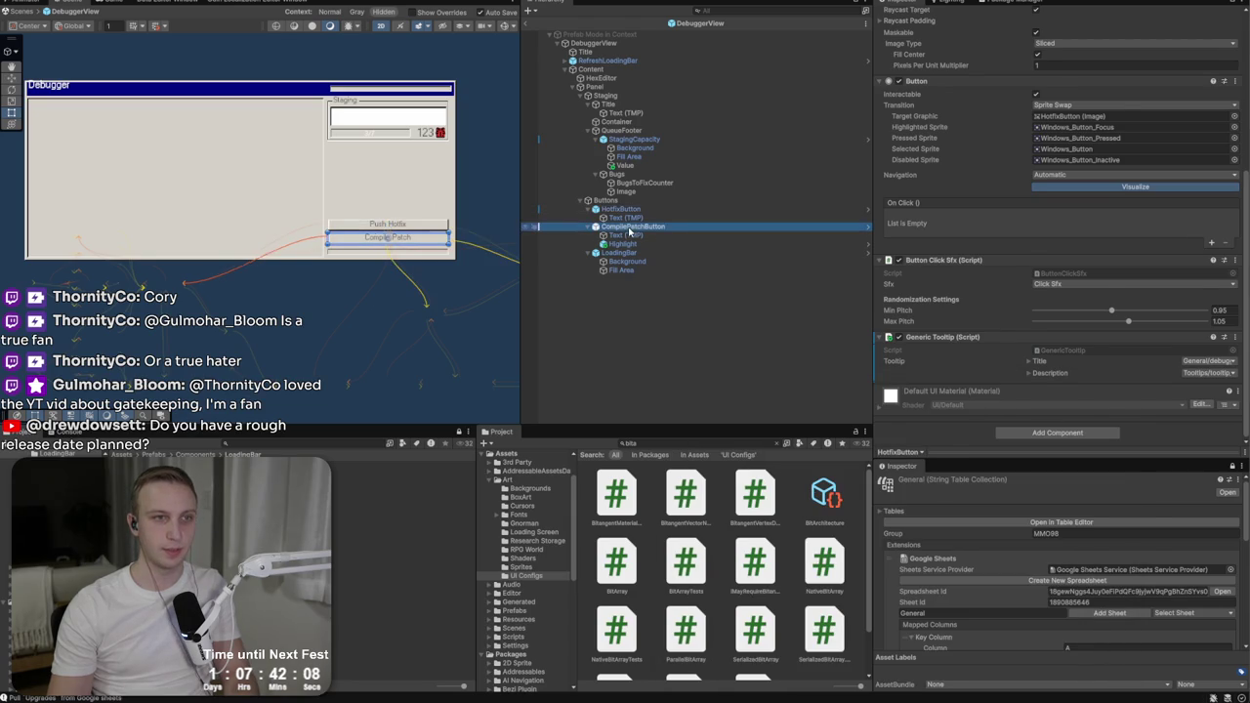
Step: Add a Generic Tooltip component to CompilePatchButton
scroll(1065, 395, "down", 1)
left_click(1037, 433)
type("gene")
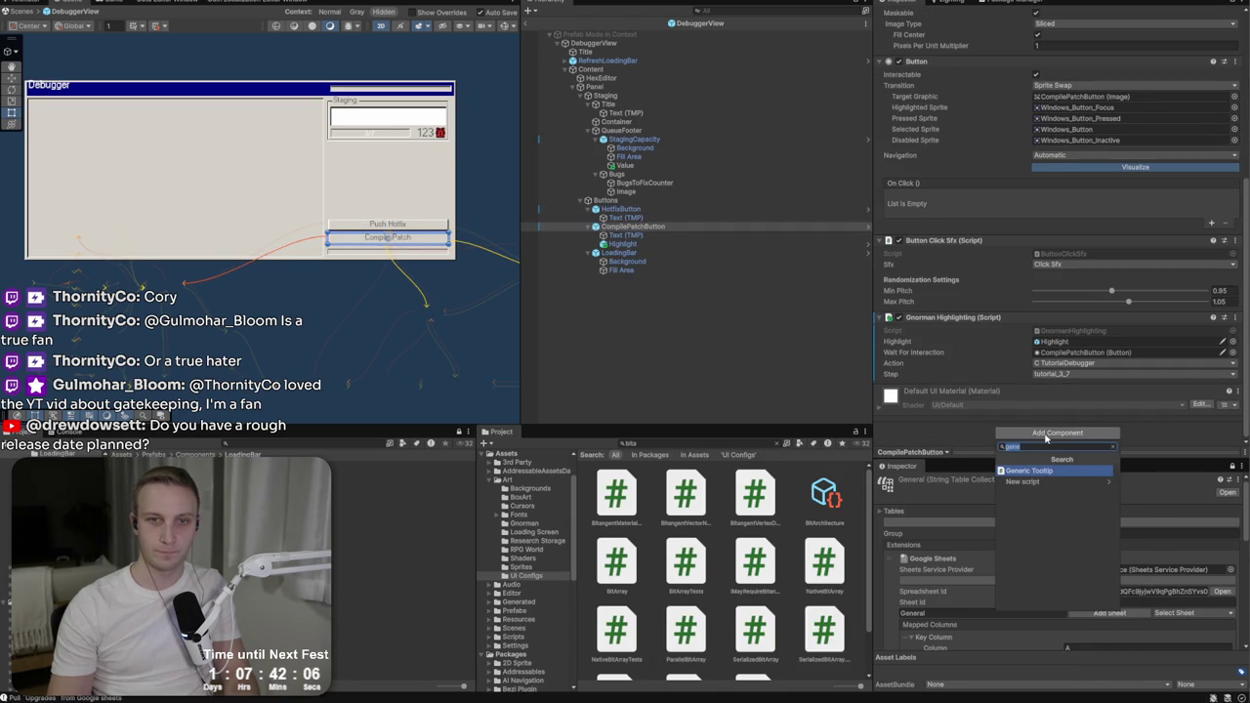
key("Return")
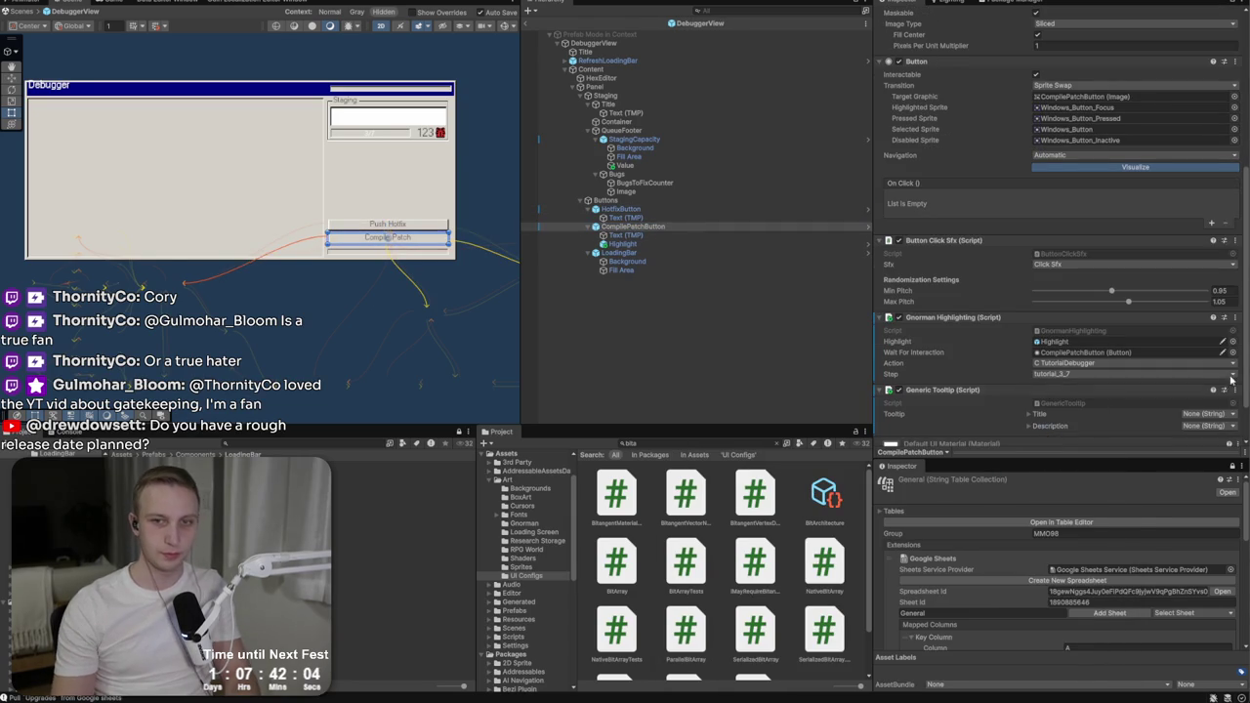
Step: Set its title to General/debugger_compilepatch and description to Tooltips/tooltip_debugger_compilepatch
left_click(1201, 413)
type("compl")
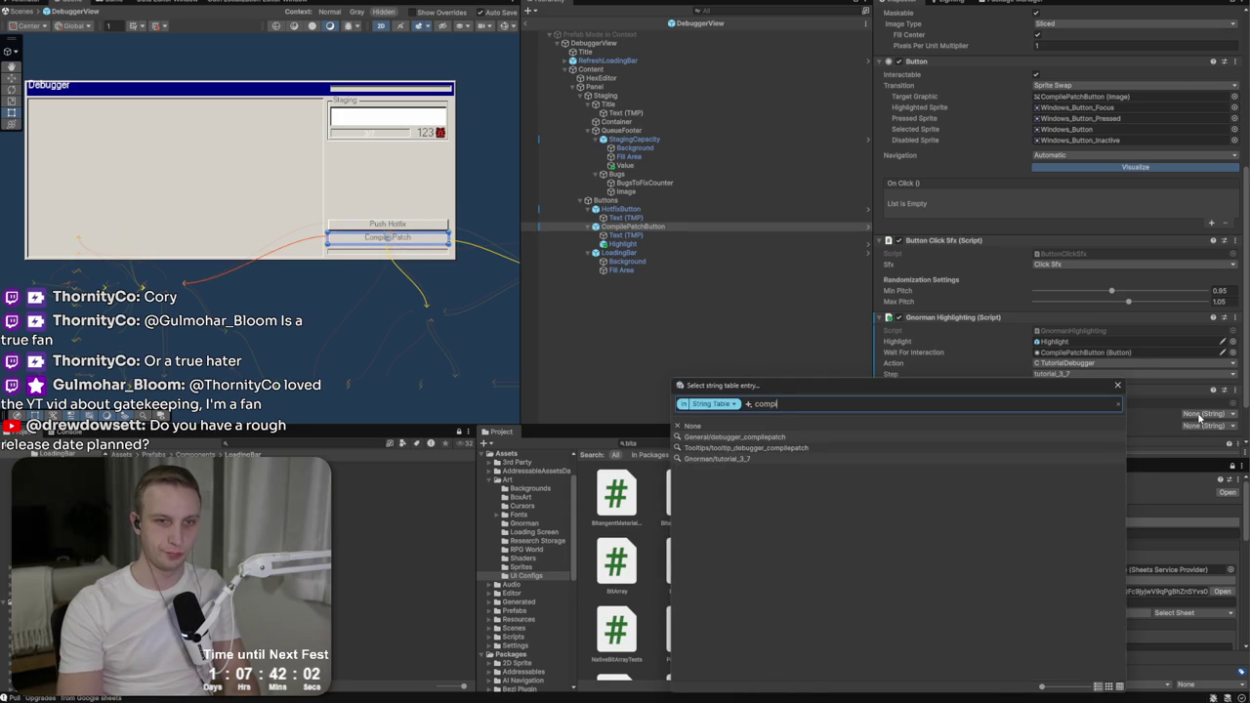
key("BackSpace")
key("BackSpace")
key("BackSpace")
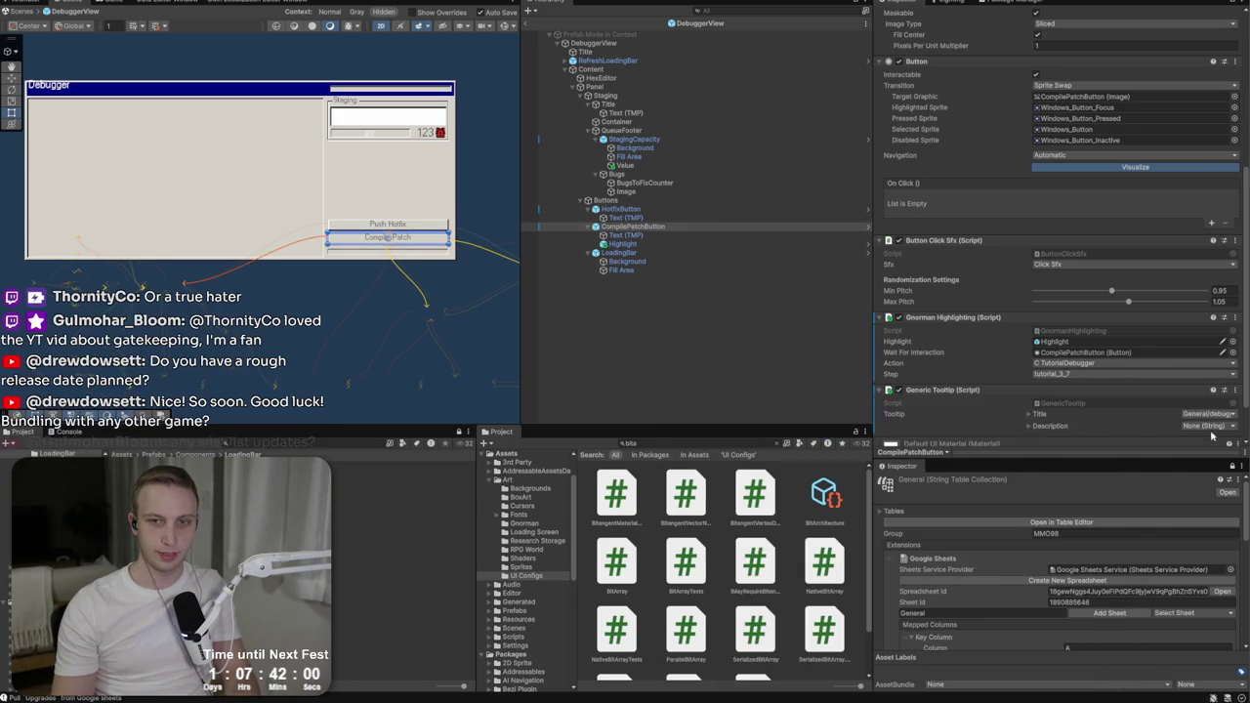
type("compli")
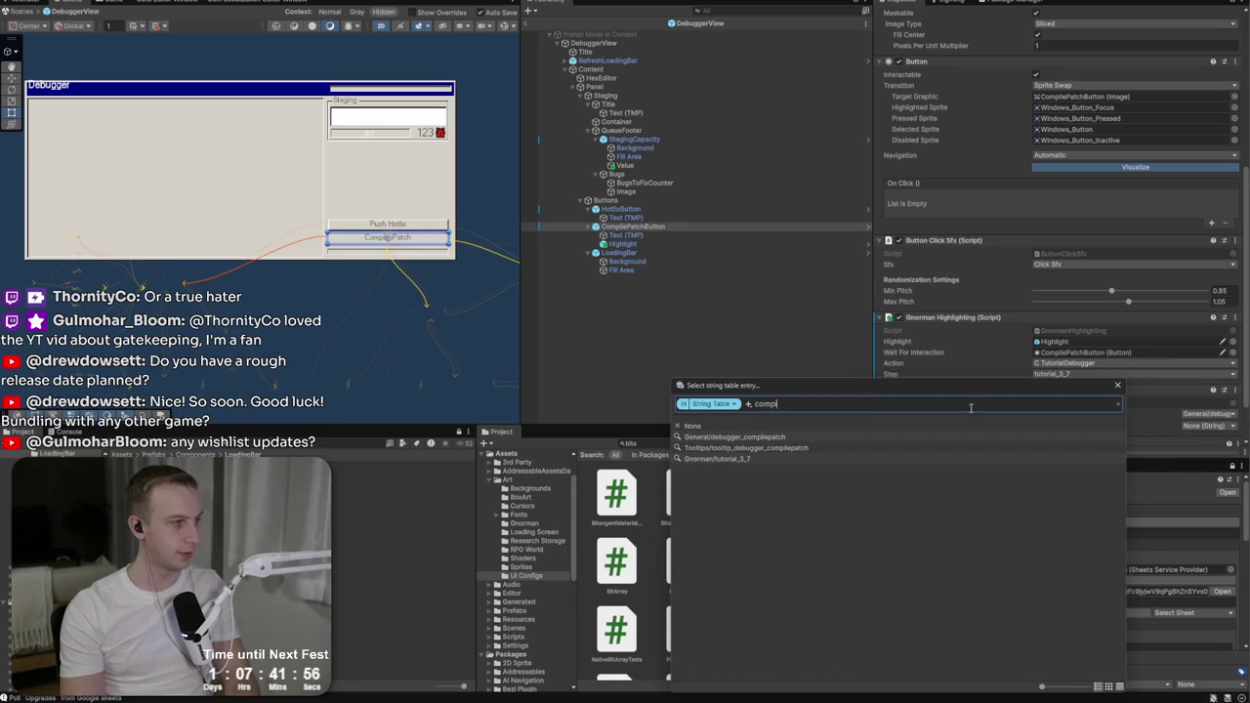
key("BackSpace")
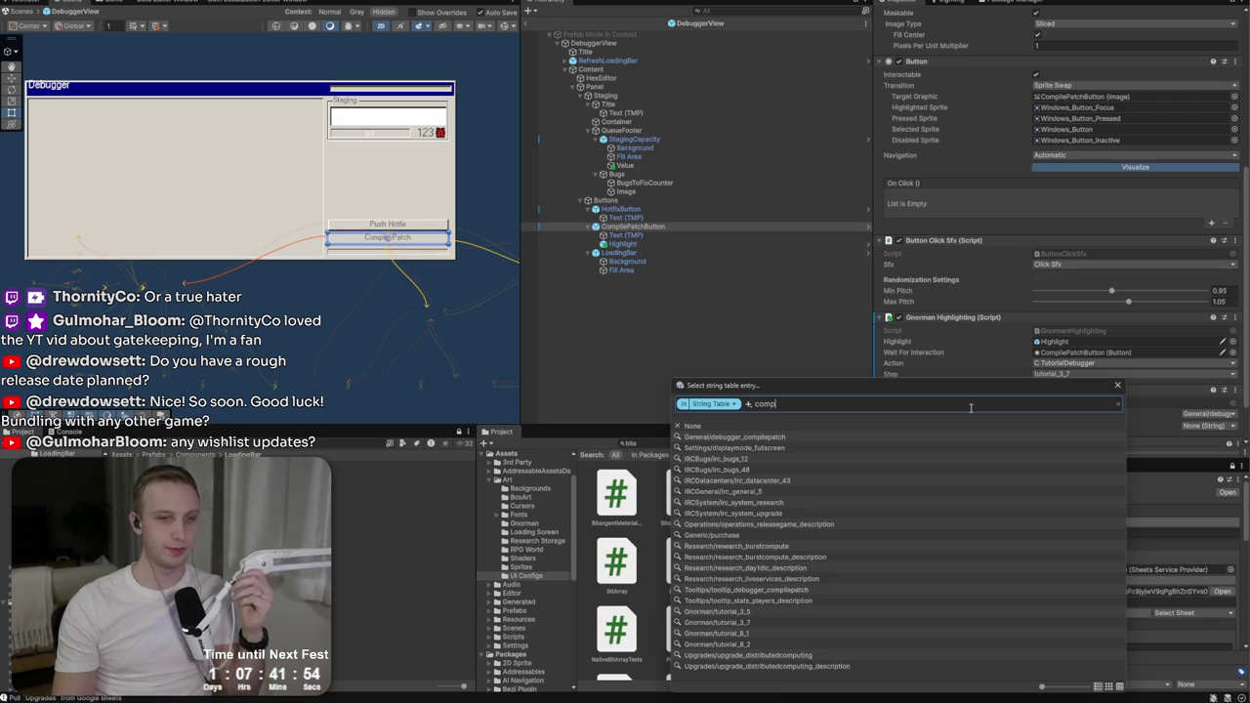
key("BackSpace")
key("BackSpace")
type("mpile")
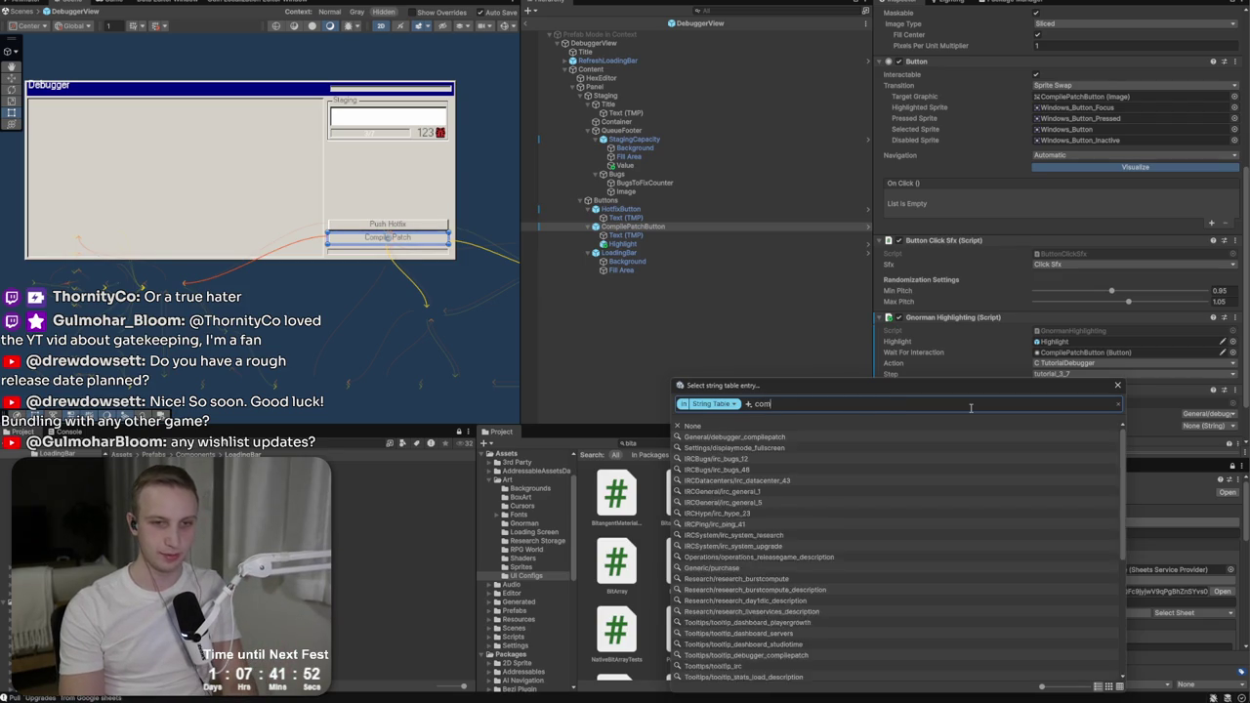
left_click(727, 447)
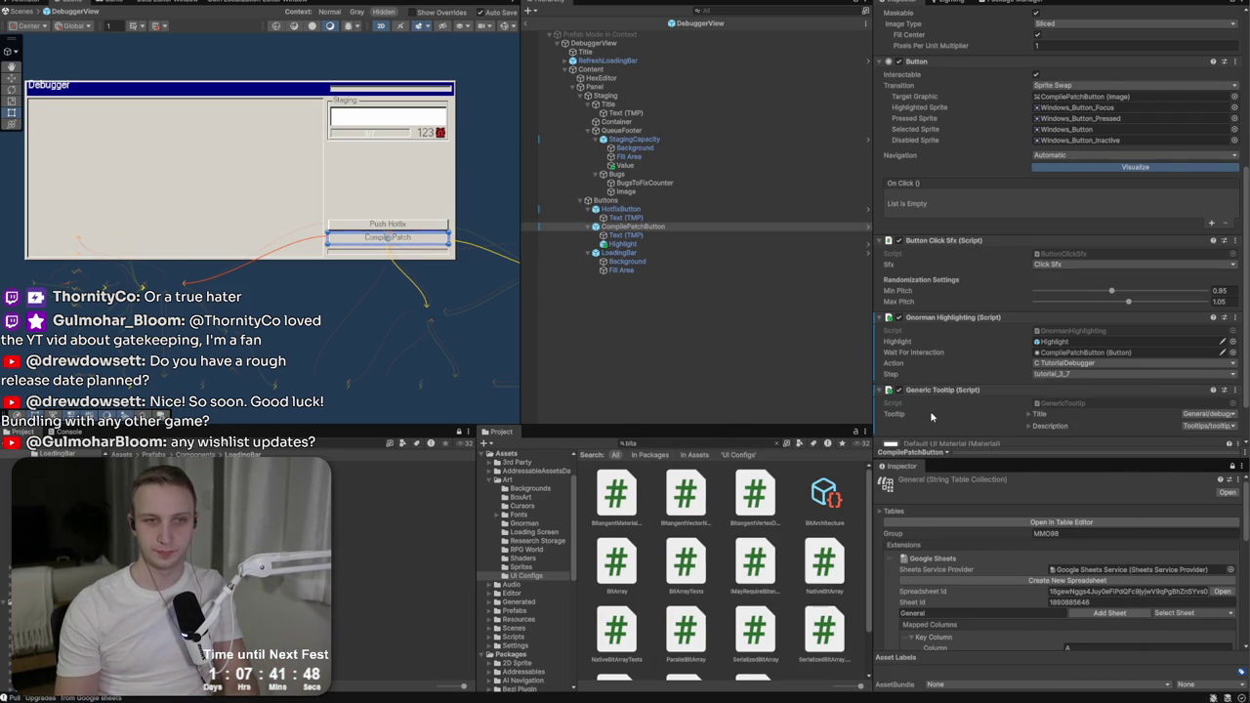
scroll(976, 323, "up", 5)
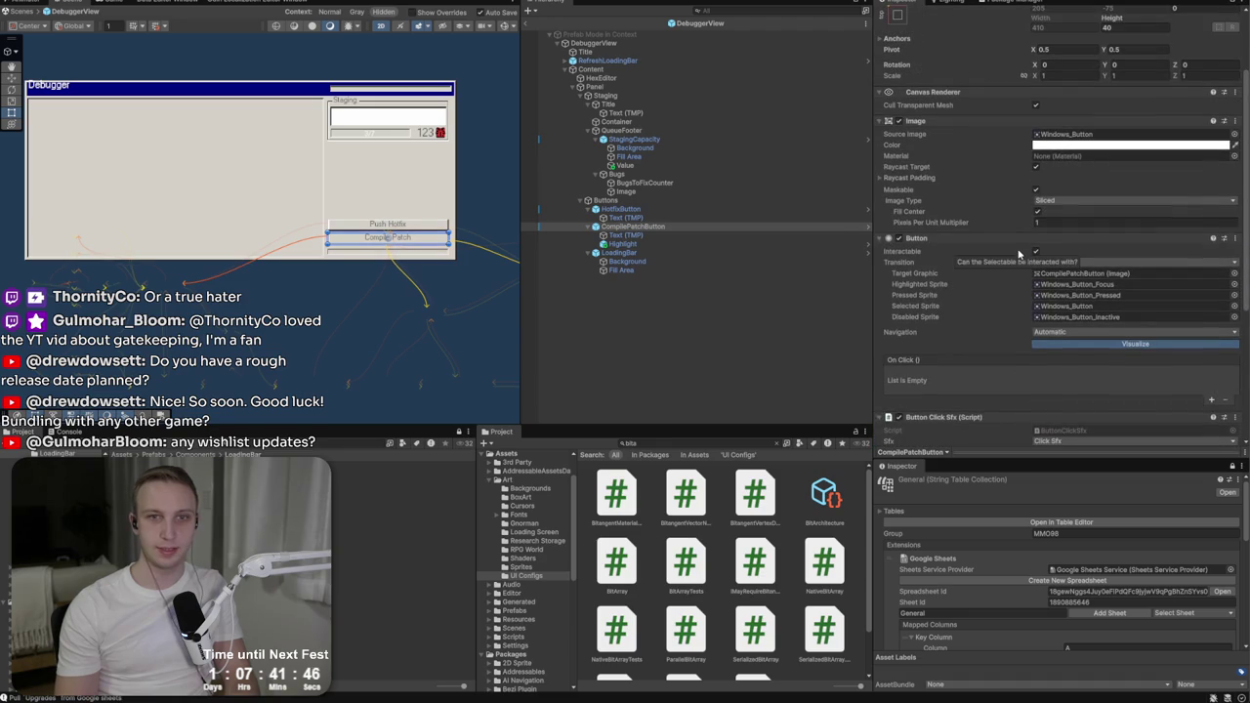
left_click(633, 101)
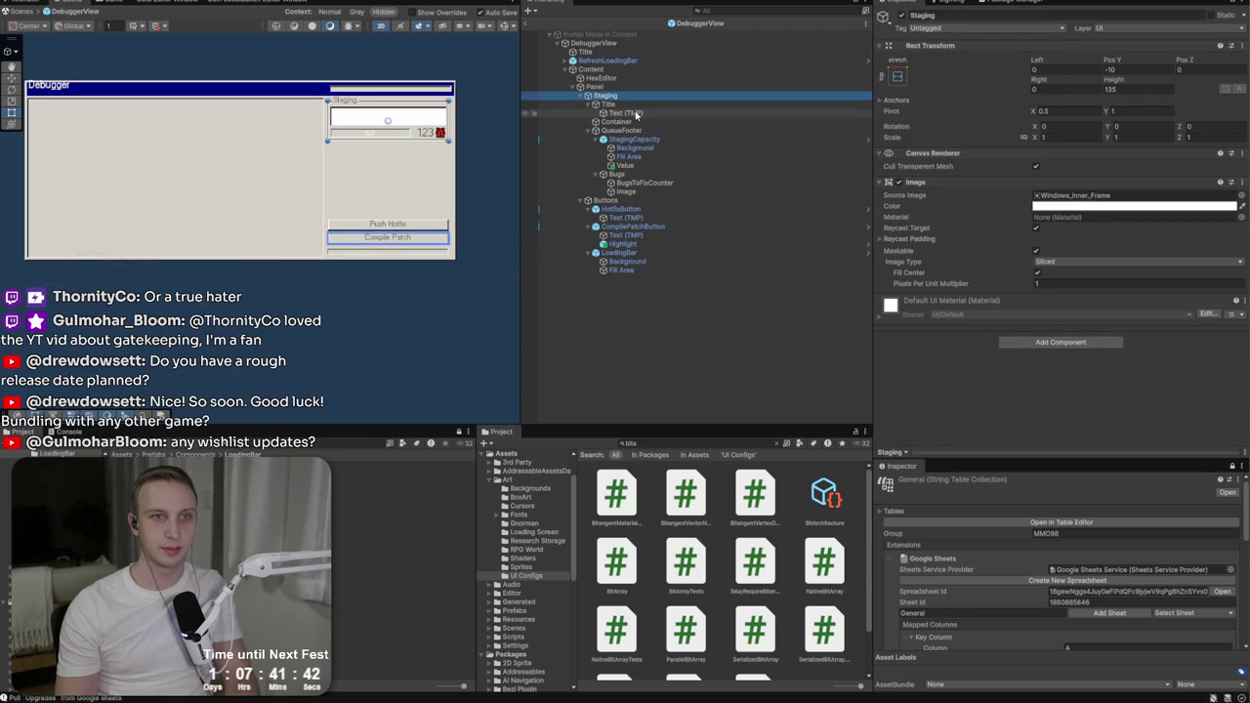
Step: Add a Generic Tooltip component to the Staging title's Text (TMP) object
left_click(633, 114)
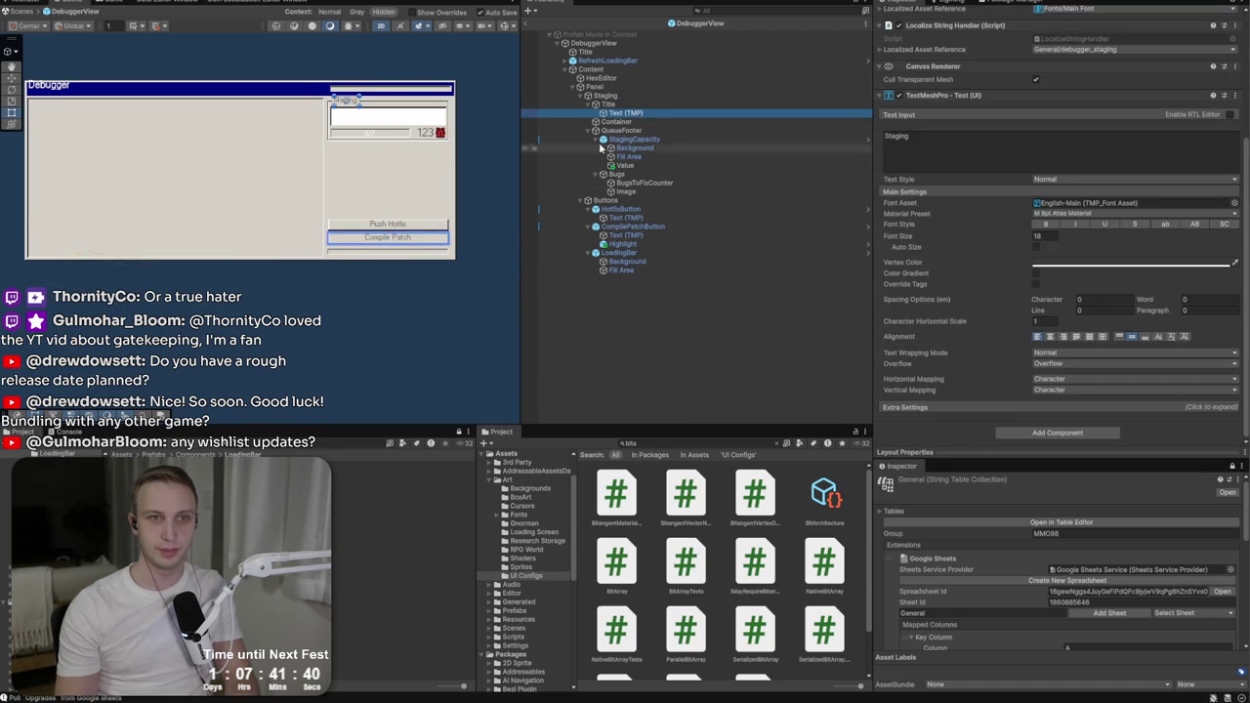
left_click(1057, 432)
type("tooltip")
key("Return")
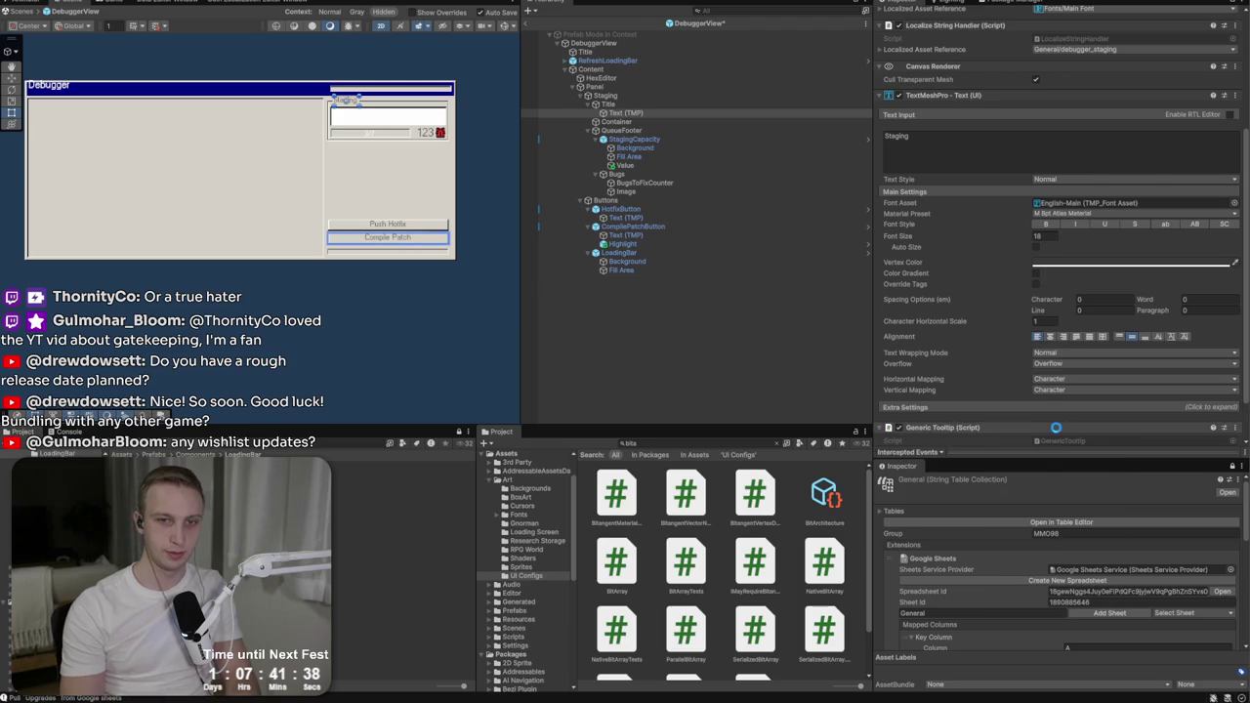
Step: Set its title to General/debugger_staging and description to Tooltips/tooltip_debugger_staging
left_click(1230, 399)
type("stag")
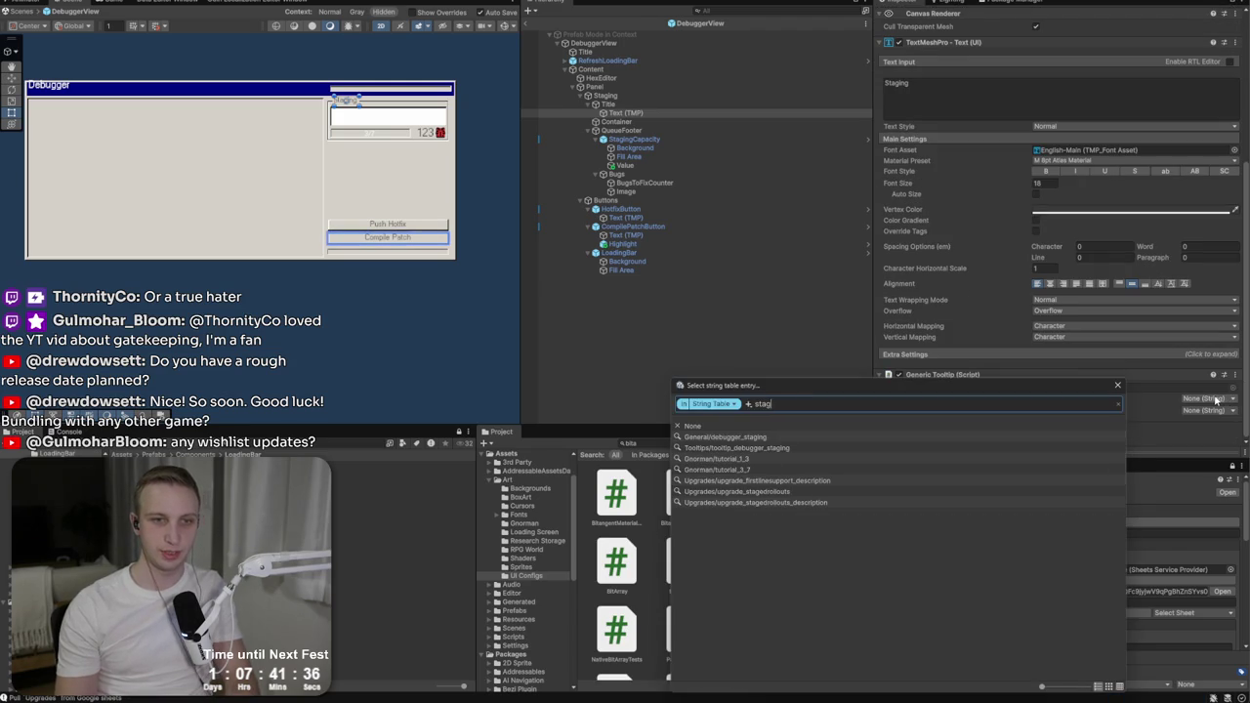
left_click(941, 436)
left_click(1208, 409)
type("stag")
left_click(835, 446)
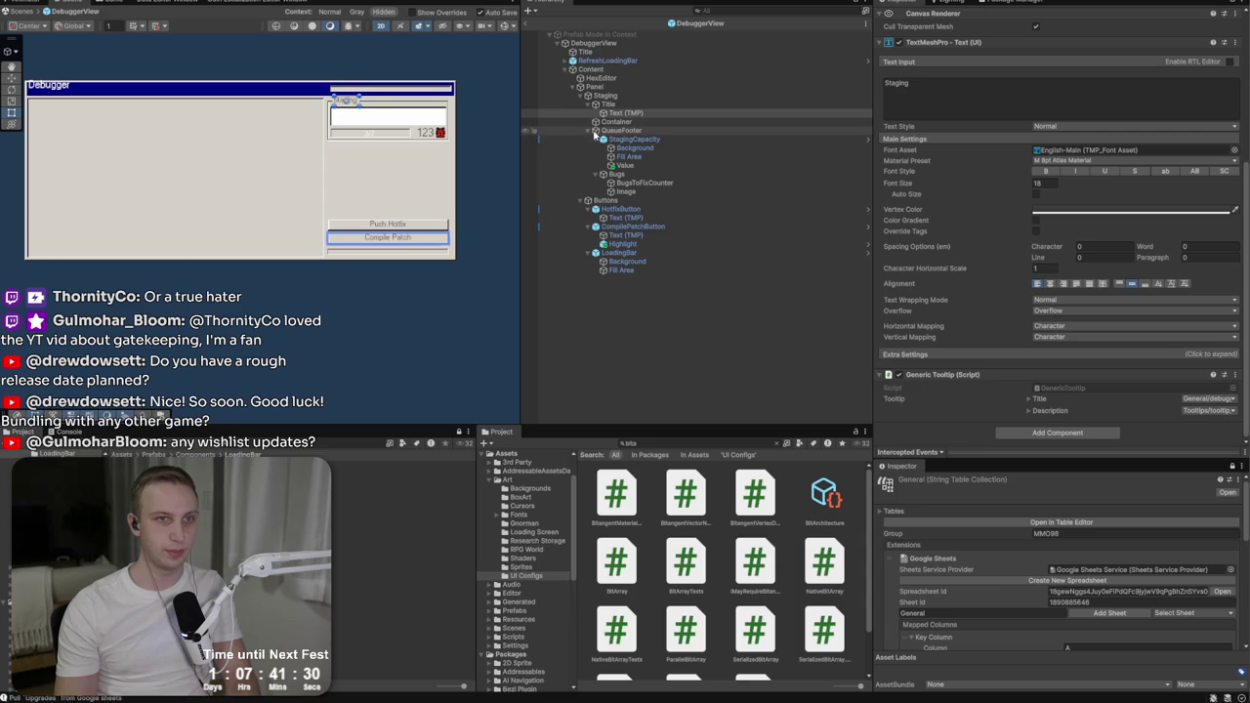
left_click(667, 182)
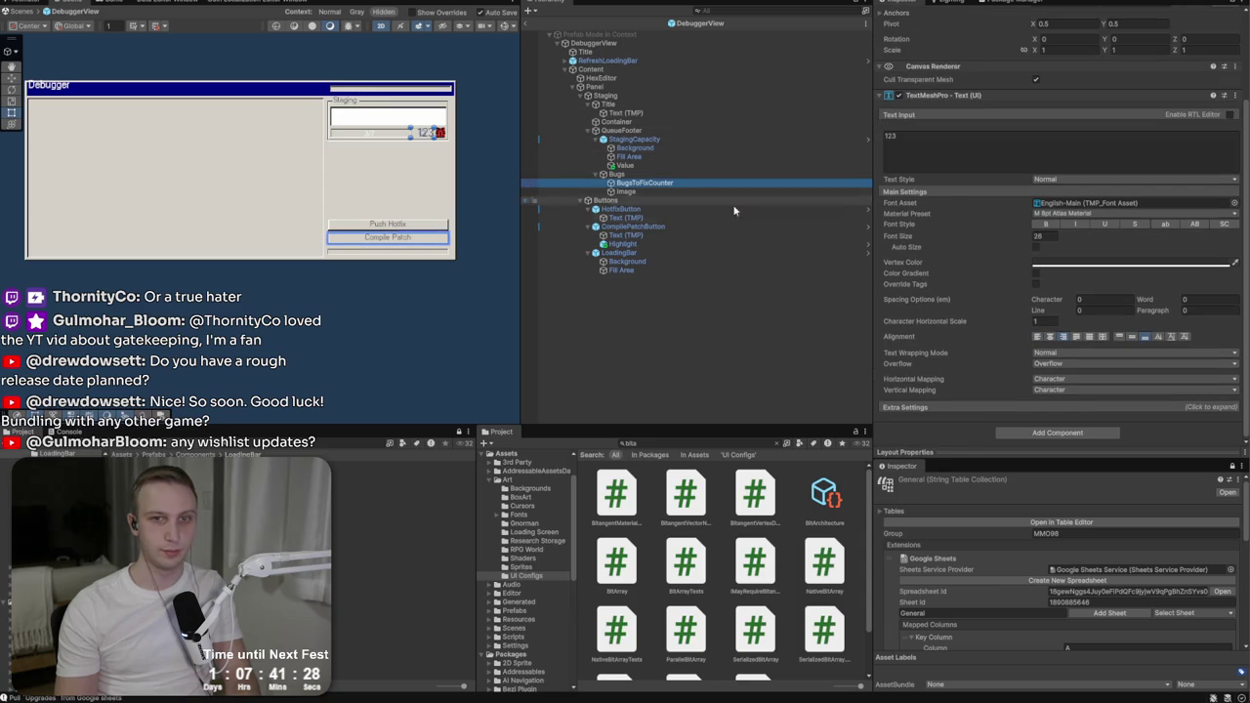
left_click(656, 175)
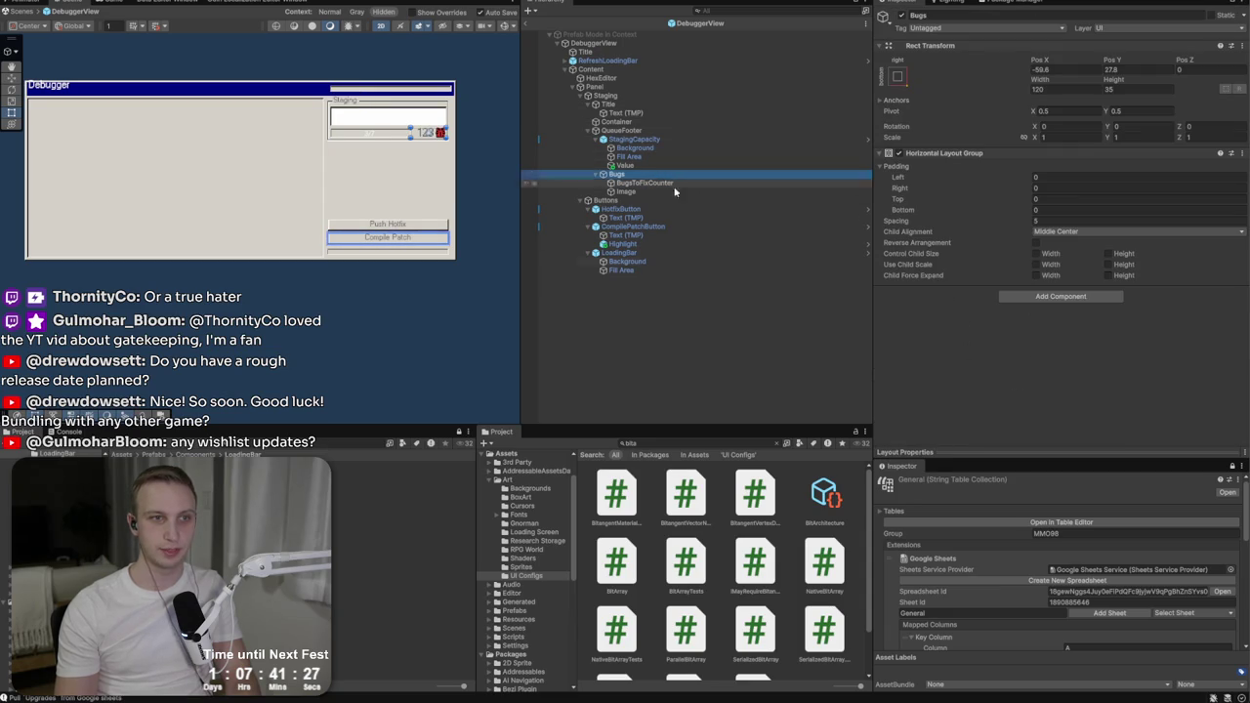
Step: Add a Generic Tooltip component to the Bugs object
left_click(1024, 296)
type("gna")
key("BackSpace")
key("BackSpace")
type("en")
key("Return")
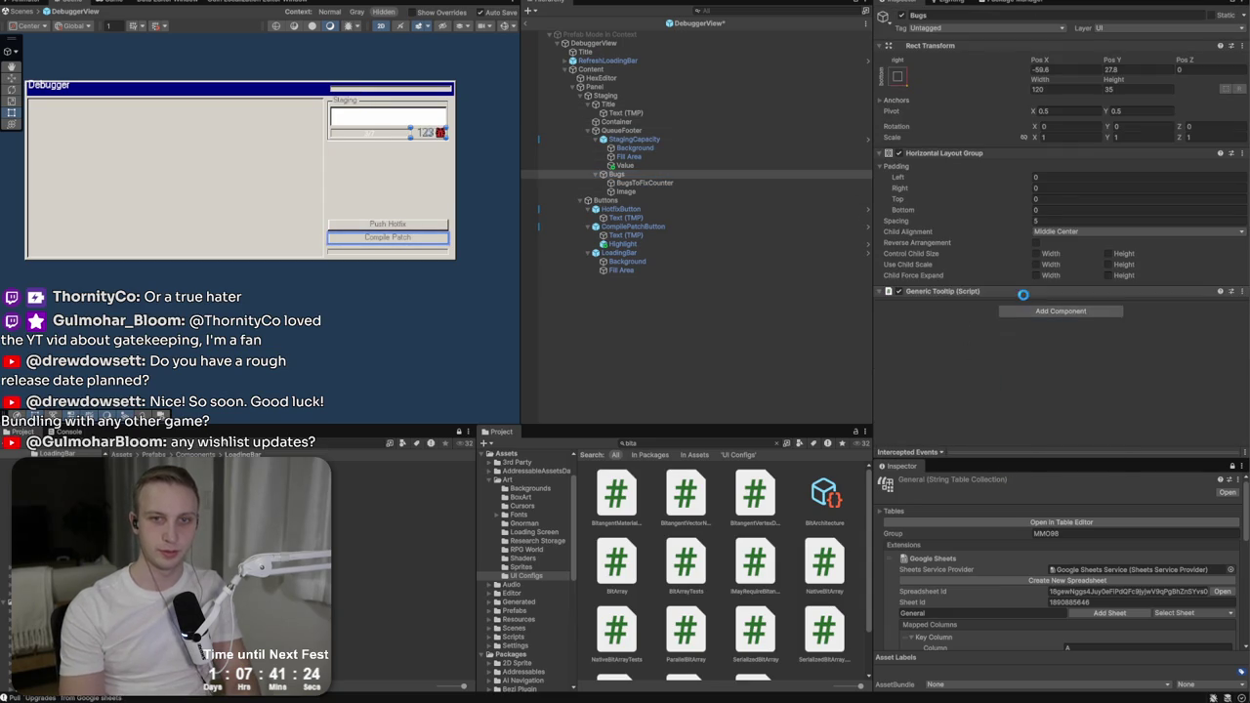
Step: Set description to Tooltips/tooltip_debugger_amountofbugstoclear and title to General/taskbar_debugger, then deselect
left_click(1190, 316)
type("bugsto")
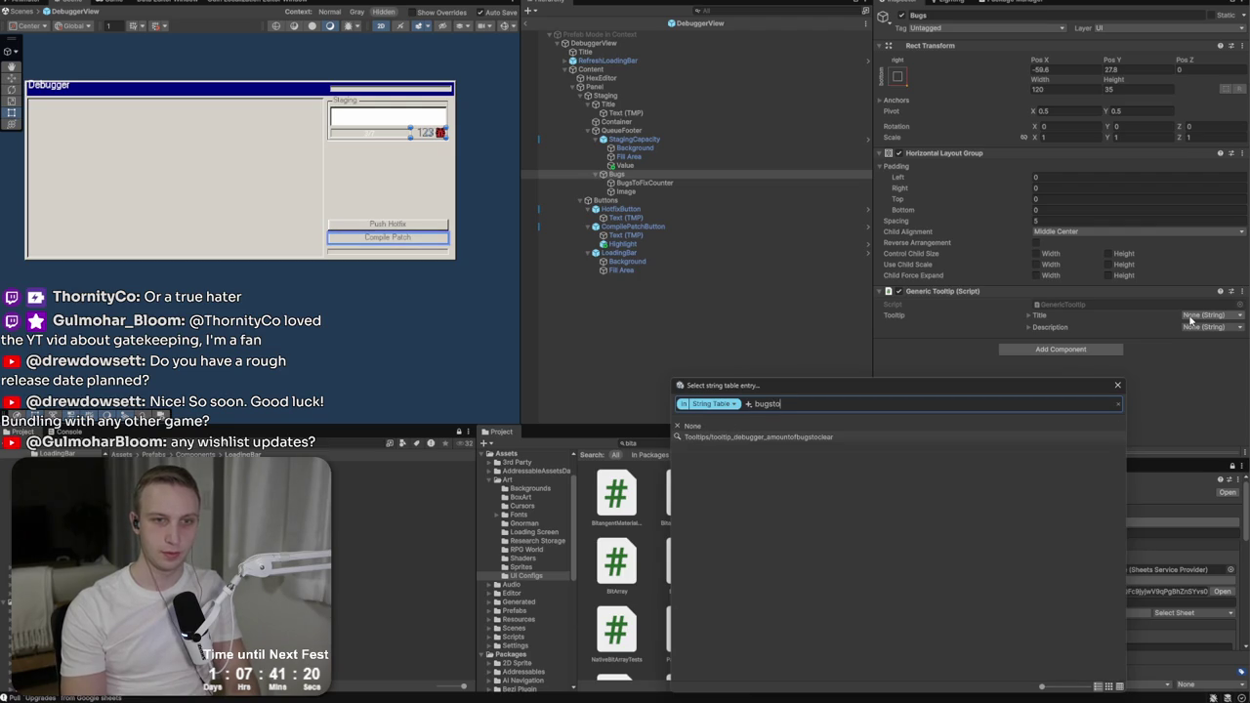
left_click(1116, 386)
left_click(1205, 328)
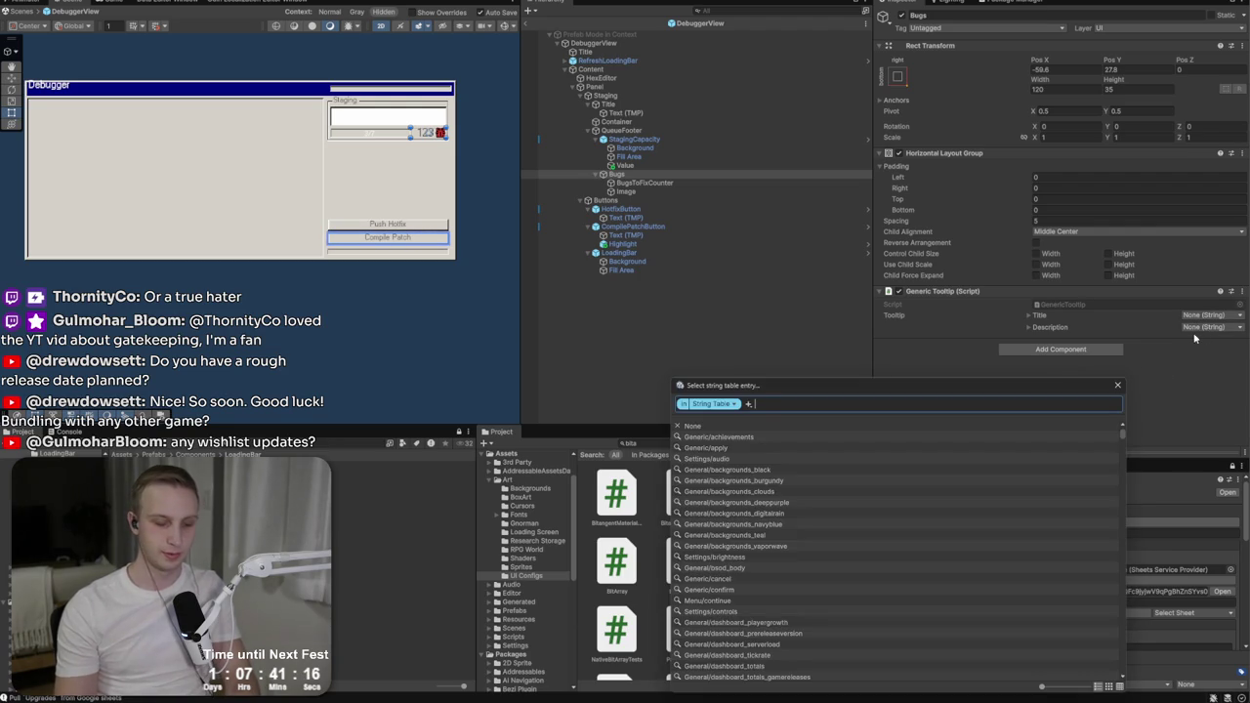
type("bugsto")
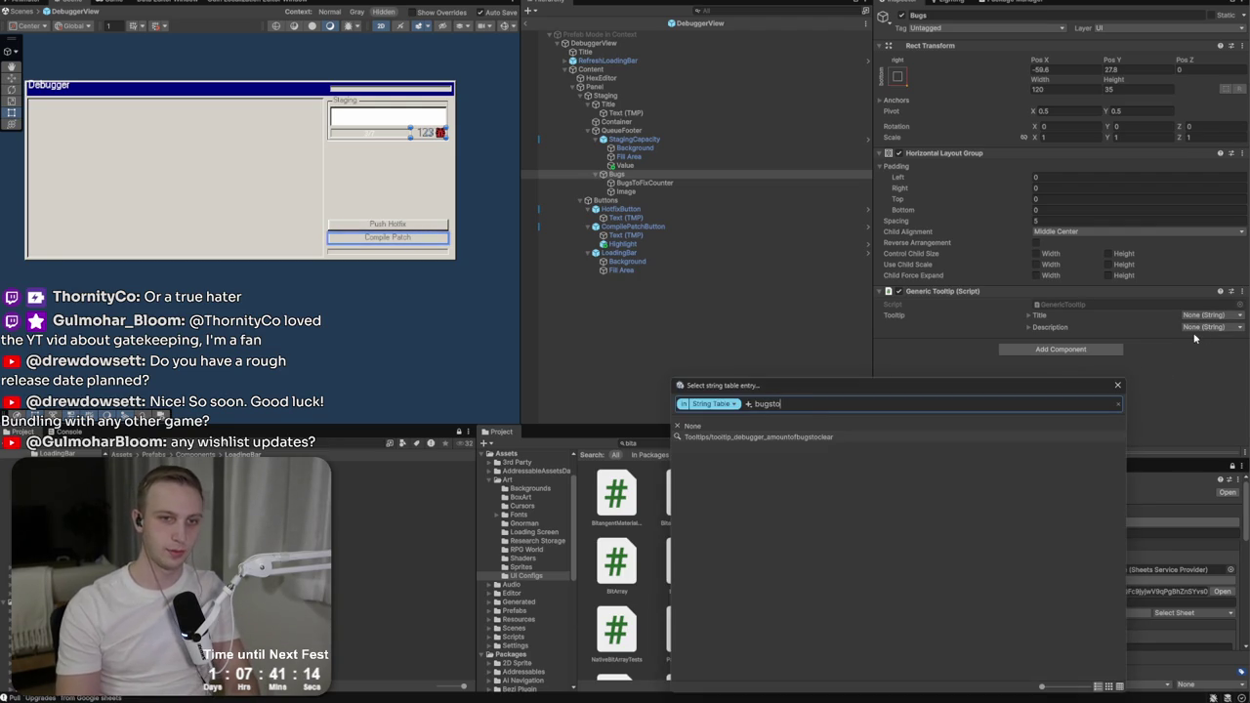
left_click(795, 437)
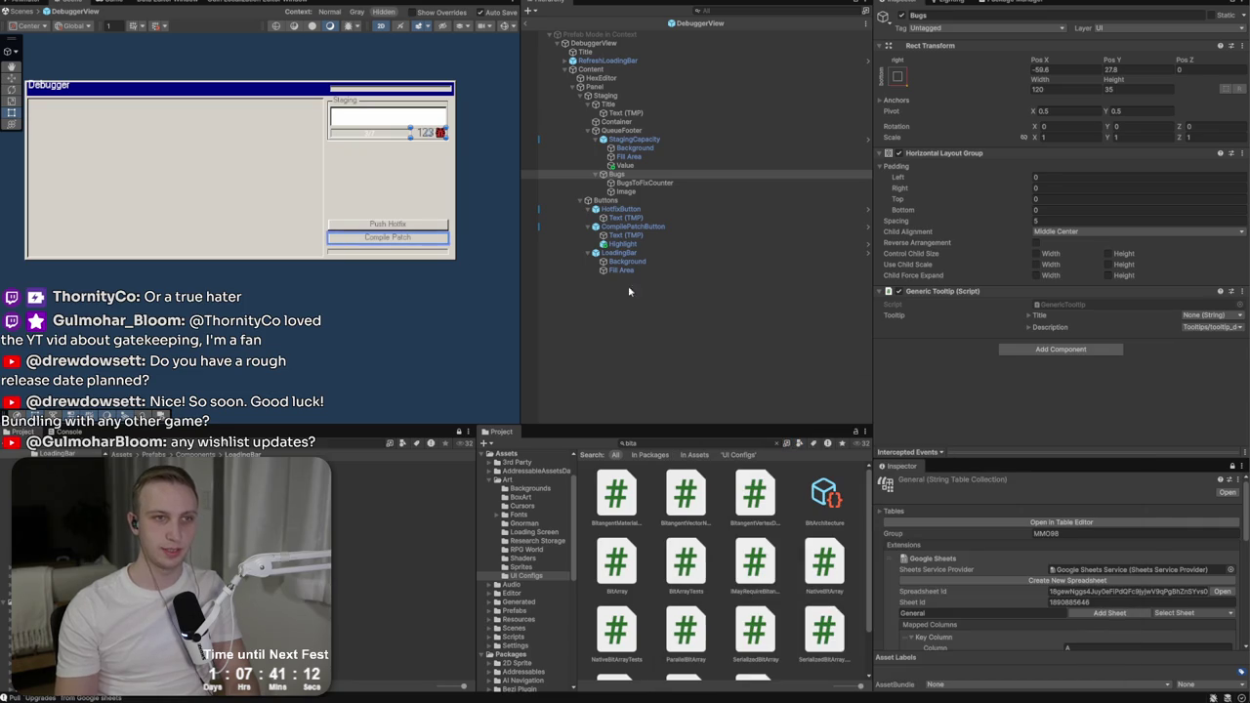
left_click(1229, 322)
type("debugg")
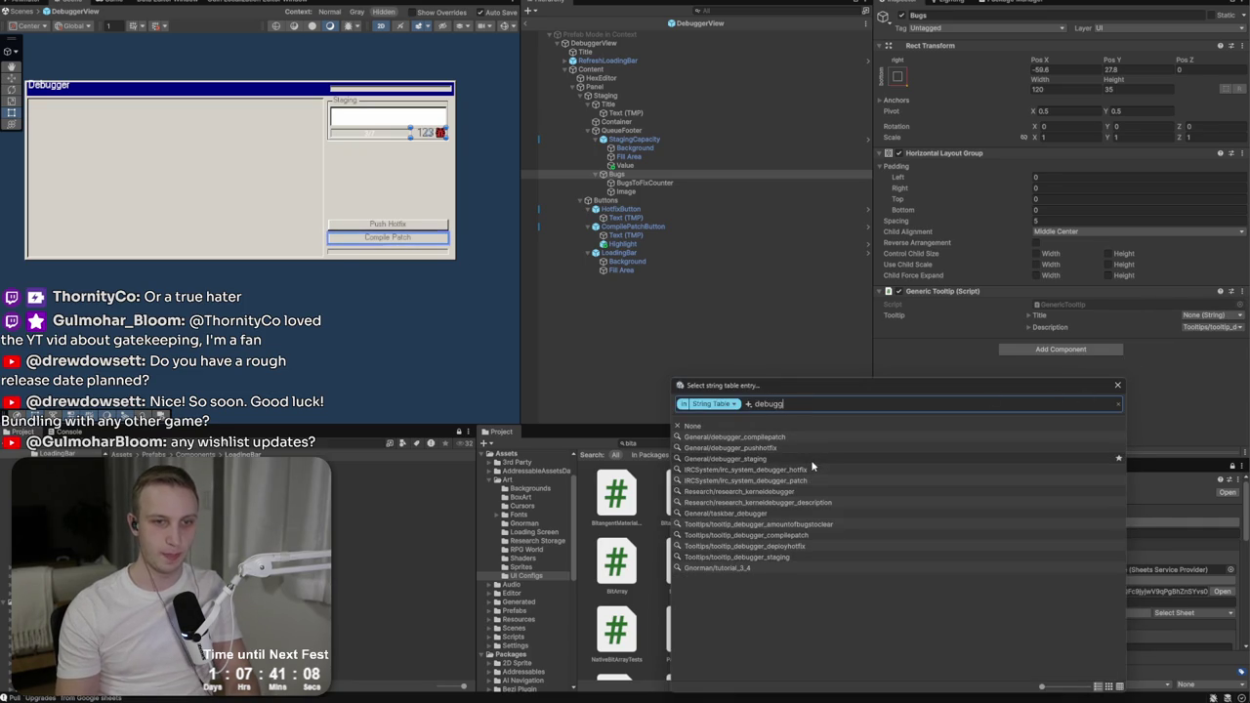
left_click(756, 516)
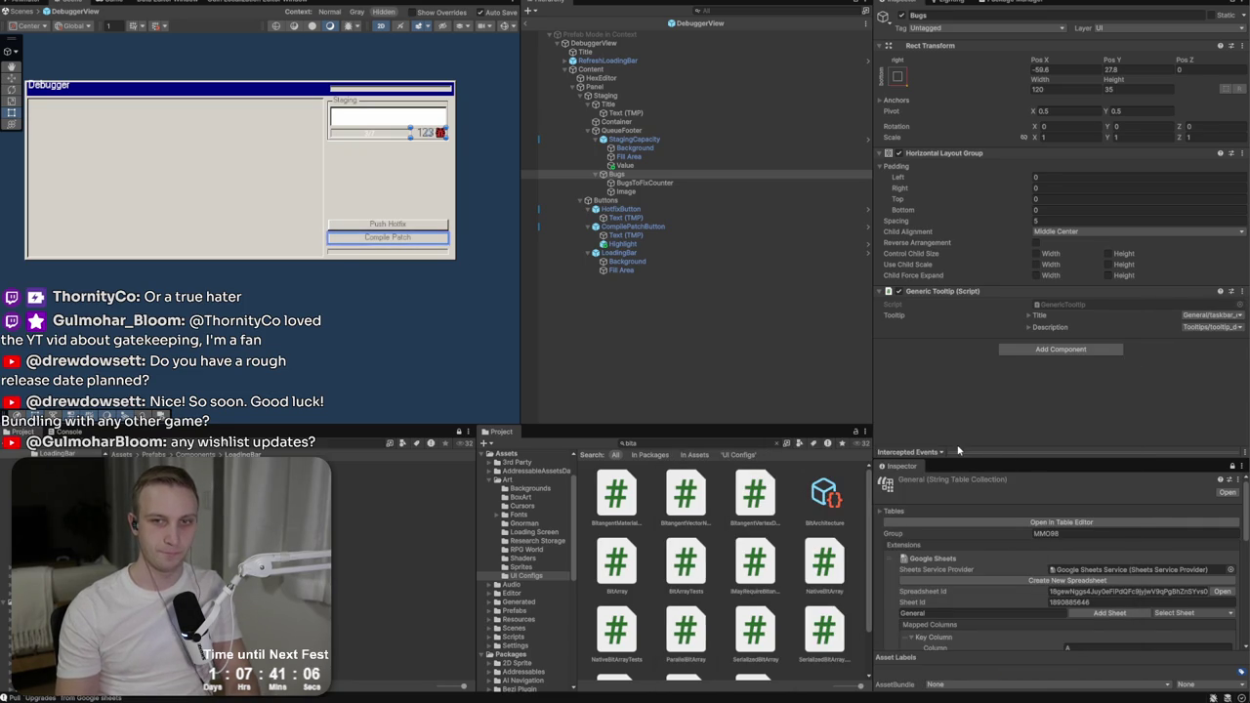
left_click(615, 343)
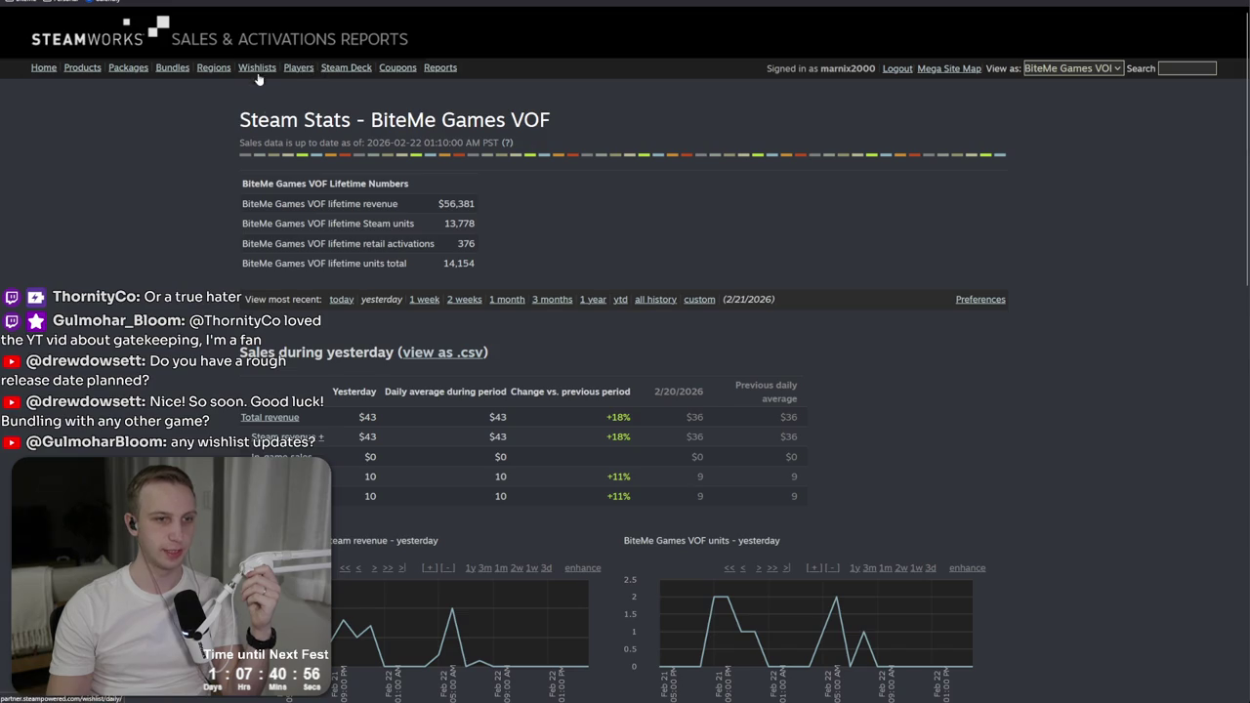
Step: Review MMO 98's wishlist actions report (405 additions, 399 outstanding), then return to Unity
scroll(432, 365, "down", 3)
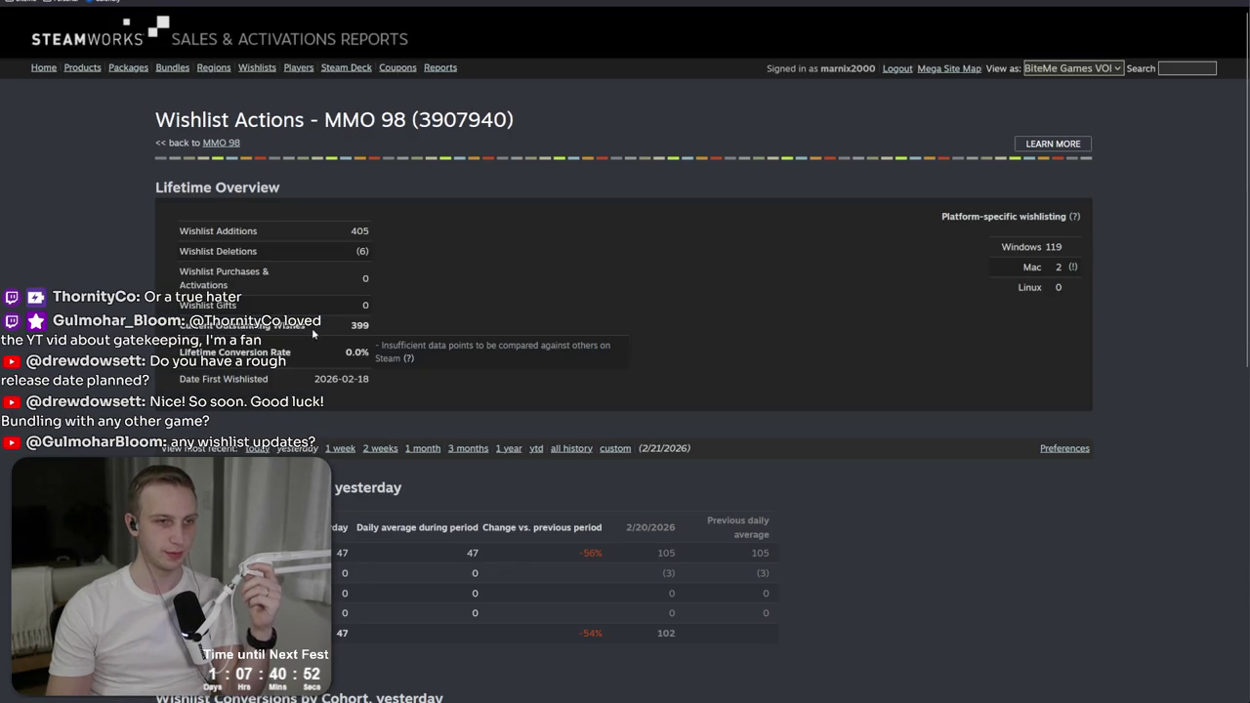
scroll(368, 341, "down", 1)
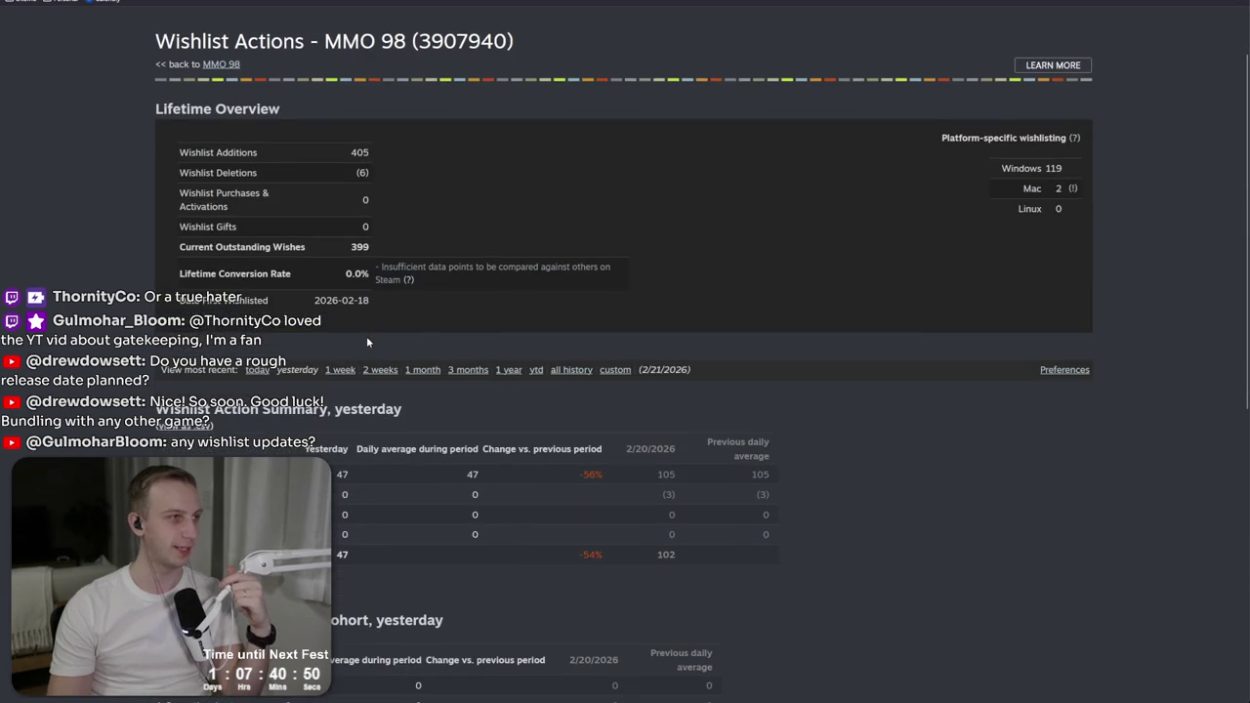
scroll(367, 341, "down", 2)
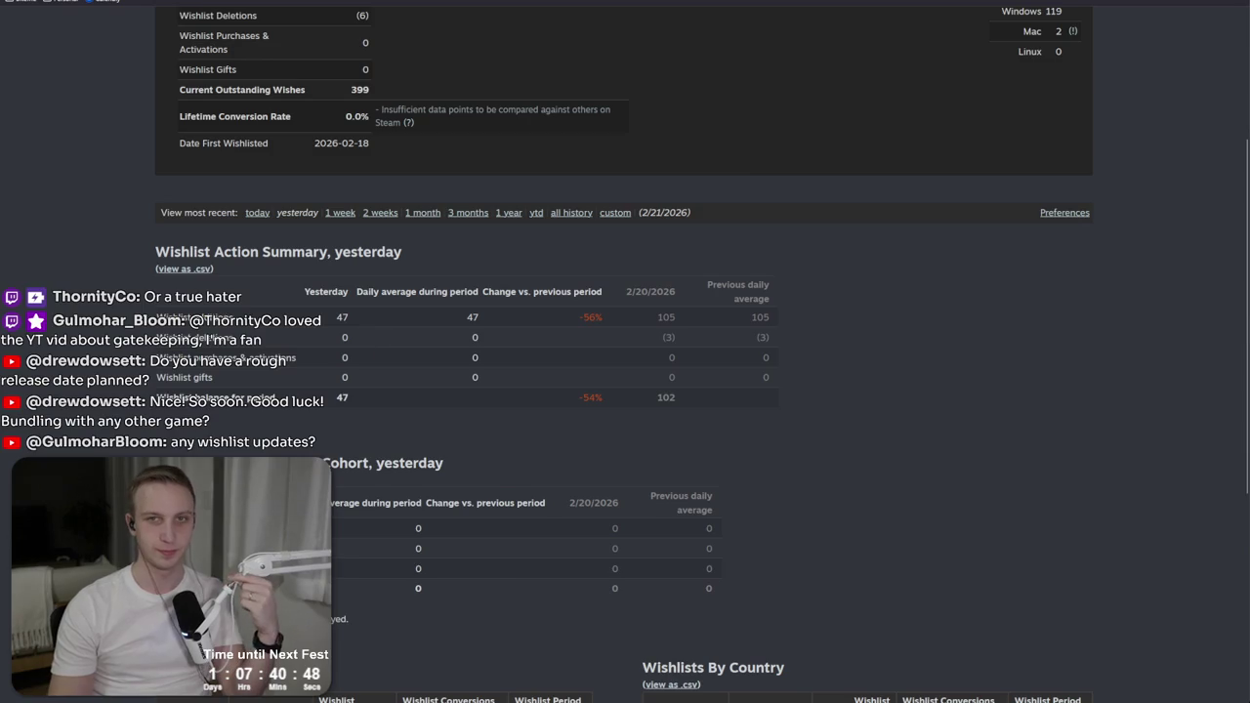
key("alt+Tab")
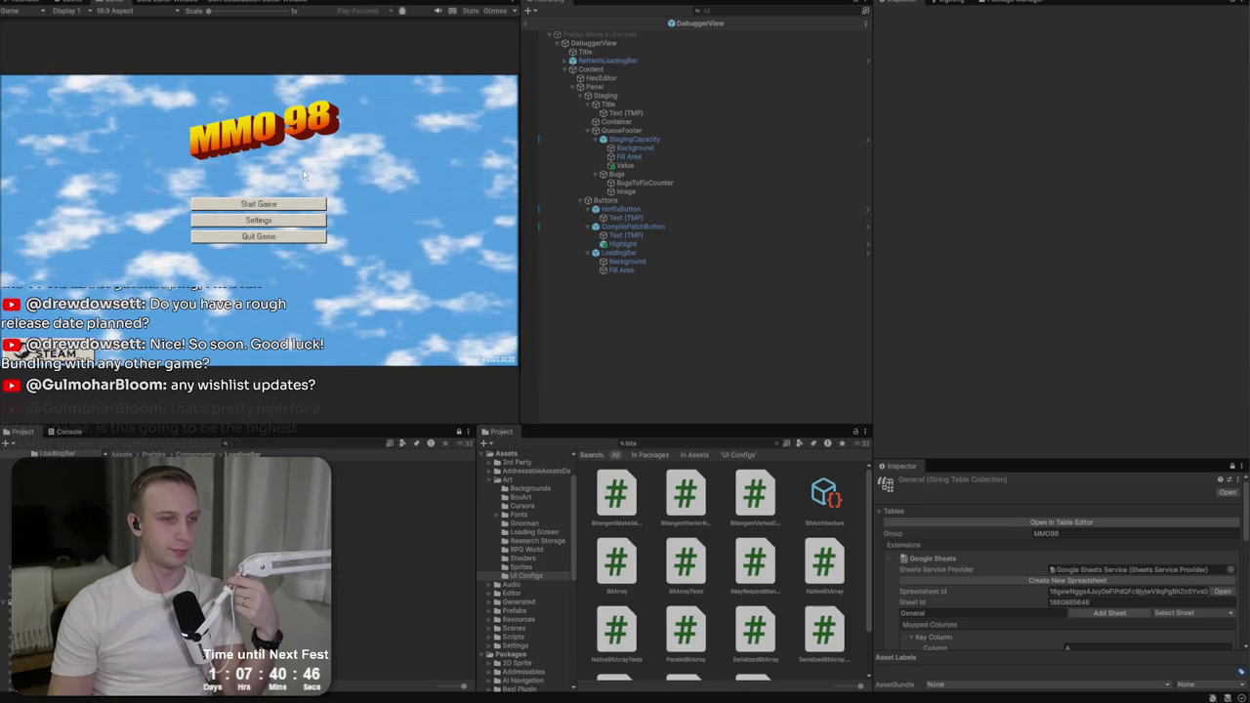
Step: Start a new game as a chosen studio and dismiss the gnome's tips
left_click(293, 208)
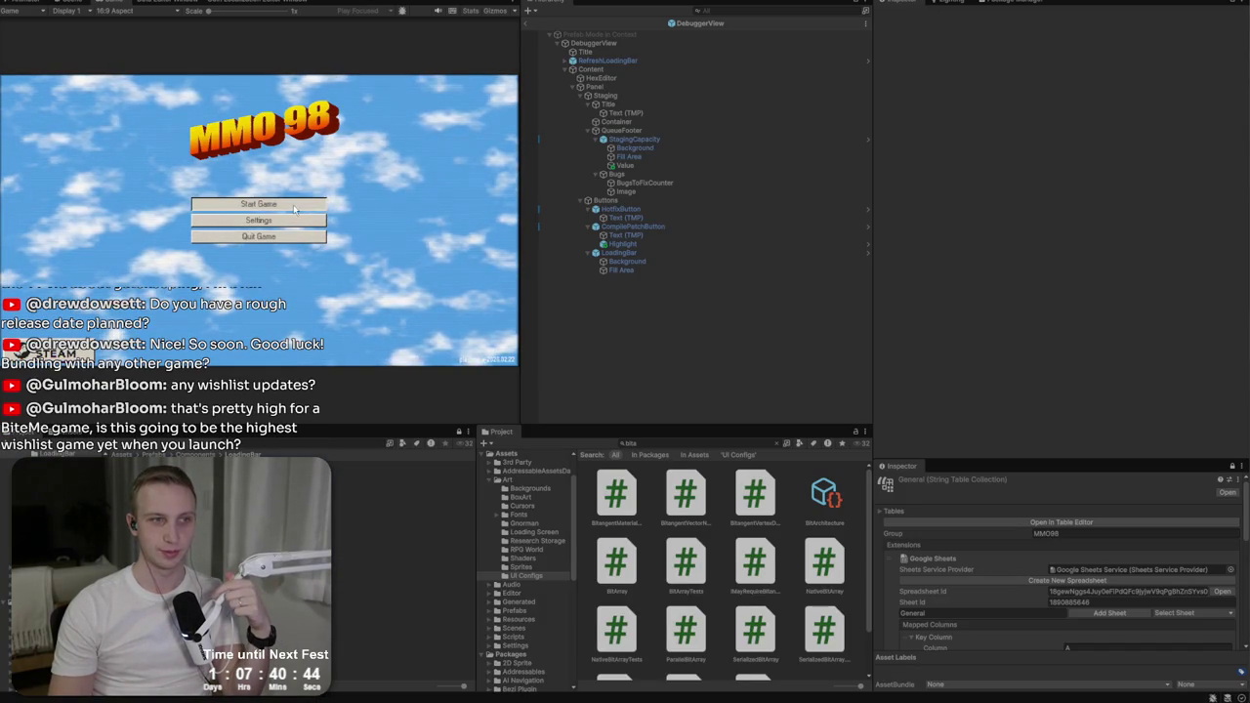
left_click(307, 209)
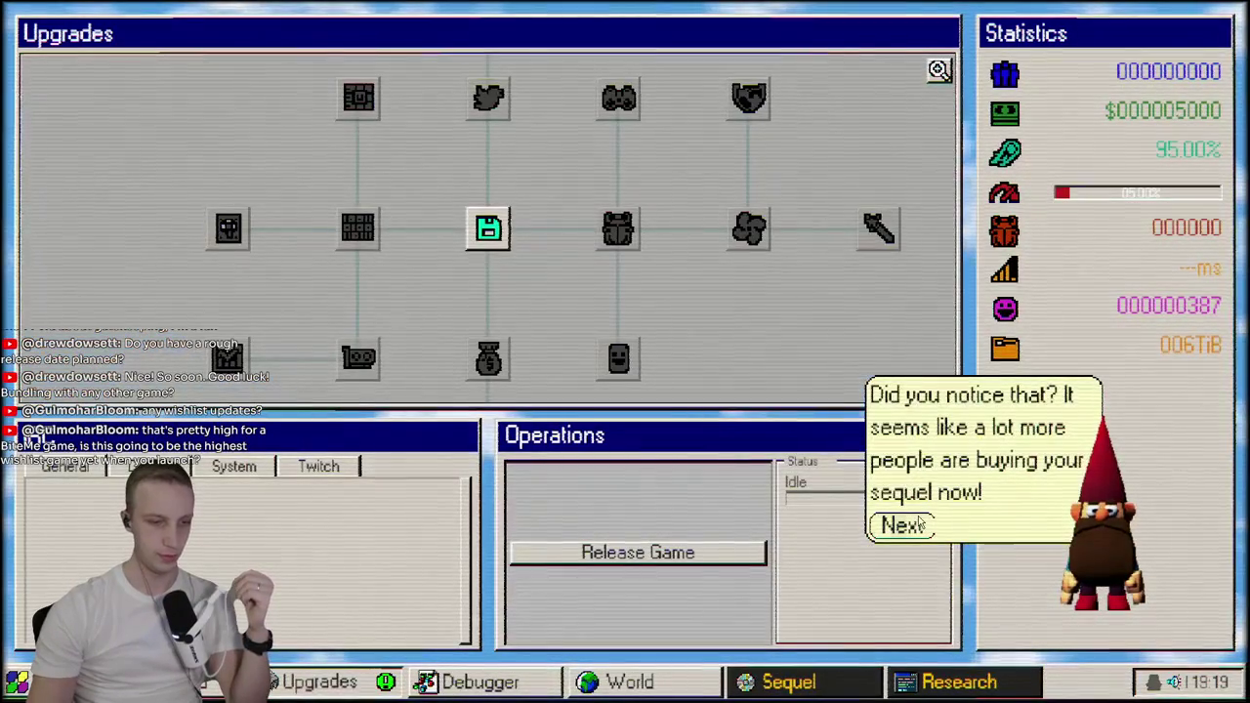
left_click(902, 525)
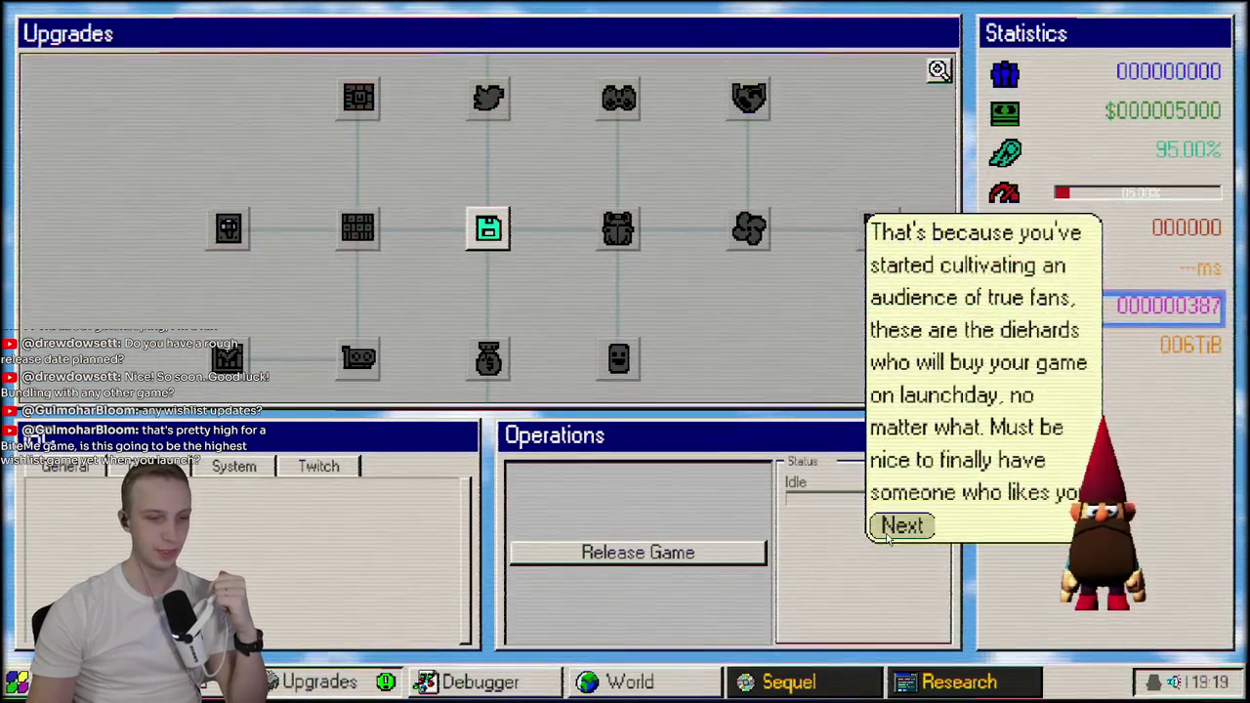
left_click(886, 526)
left_click(888, 527)
Step: Browse Research items (Legacy Support, Day 1 DLC, Live Services, Finances, Studio), then bring up Debugger and Upgrades
left_click(926, 683)
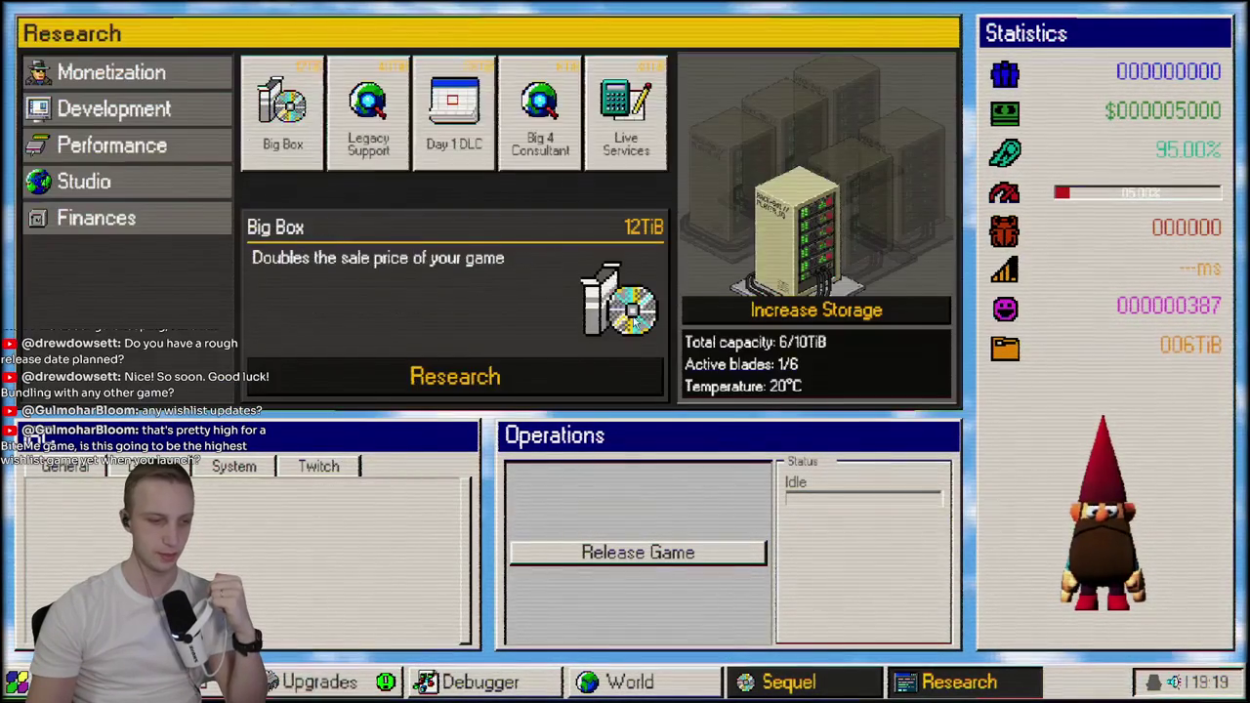
left_click(342, 134)
left_click(454, 117)
left_click(625, 118)
left_click(420, 132)
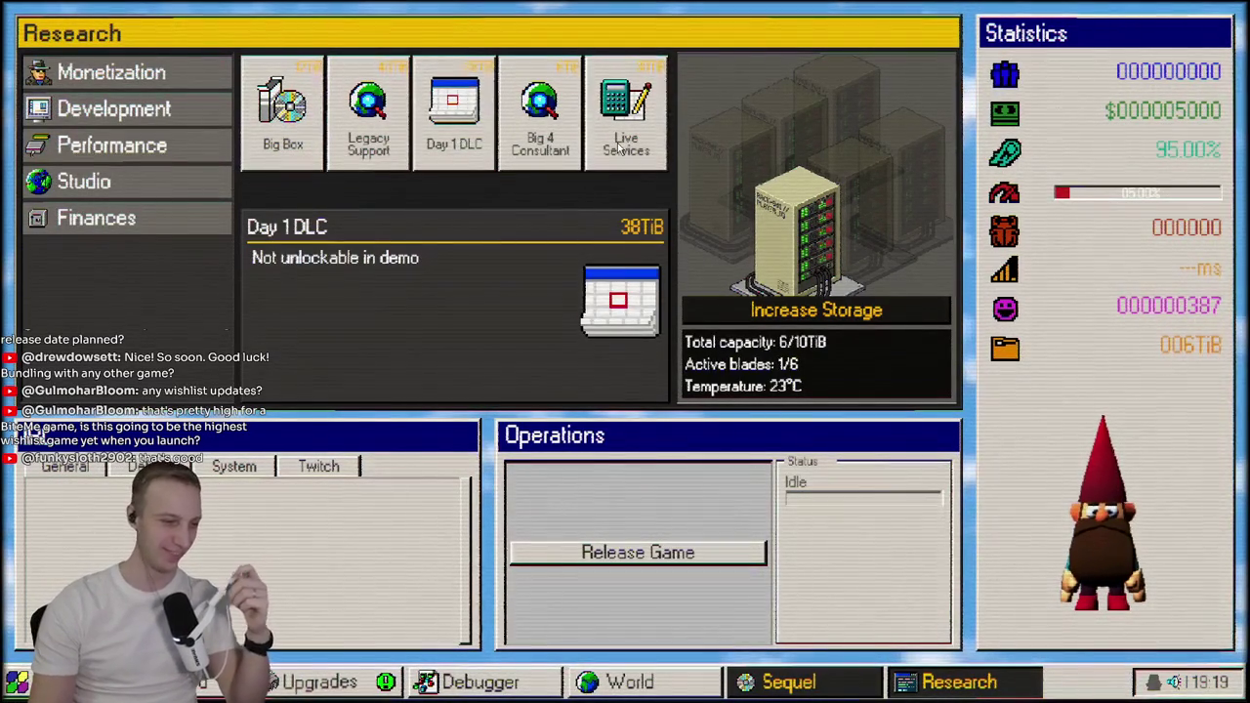
left_click(625, 112)
left_click(127, 219)
left_click(120, 186)
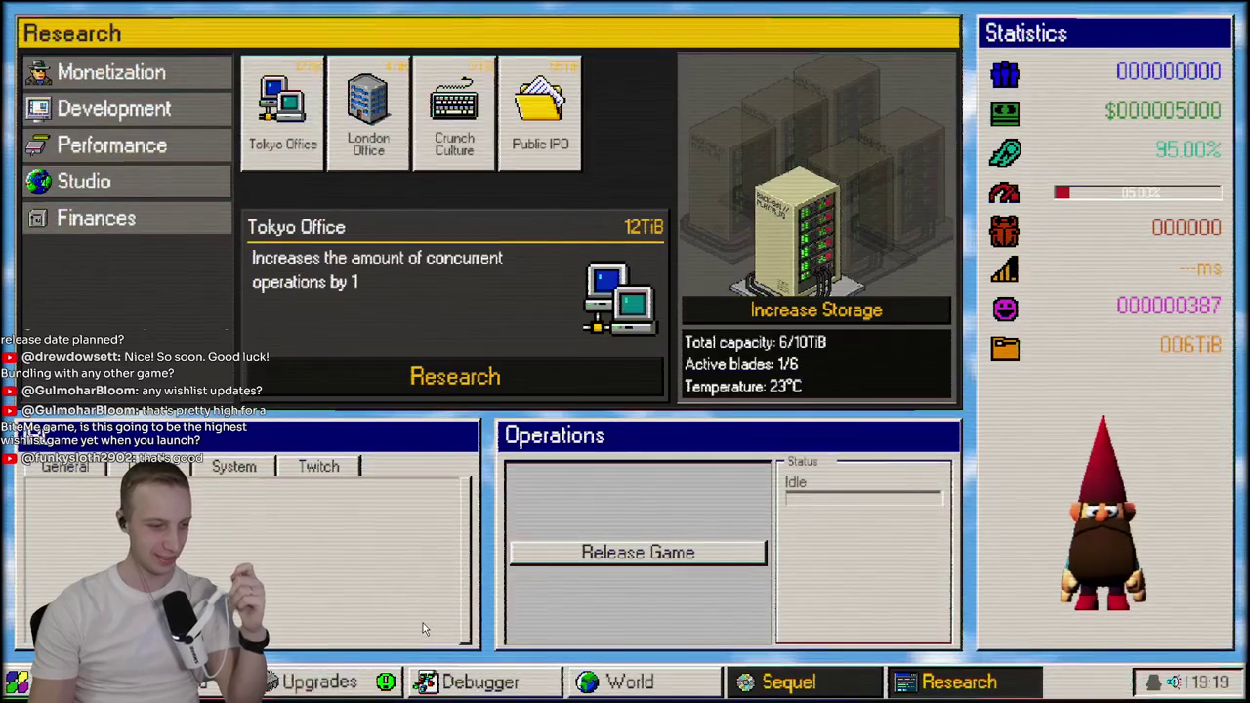
left_click(450, 682)
left_click(322, 681)
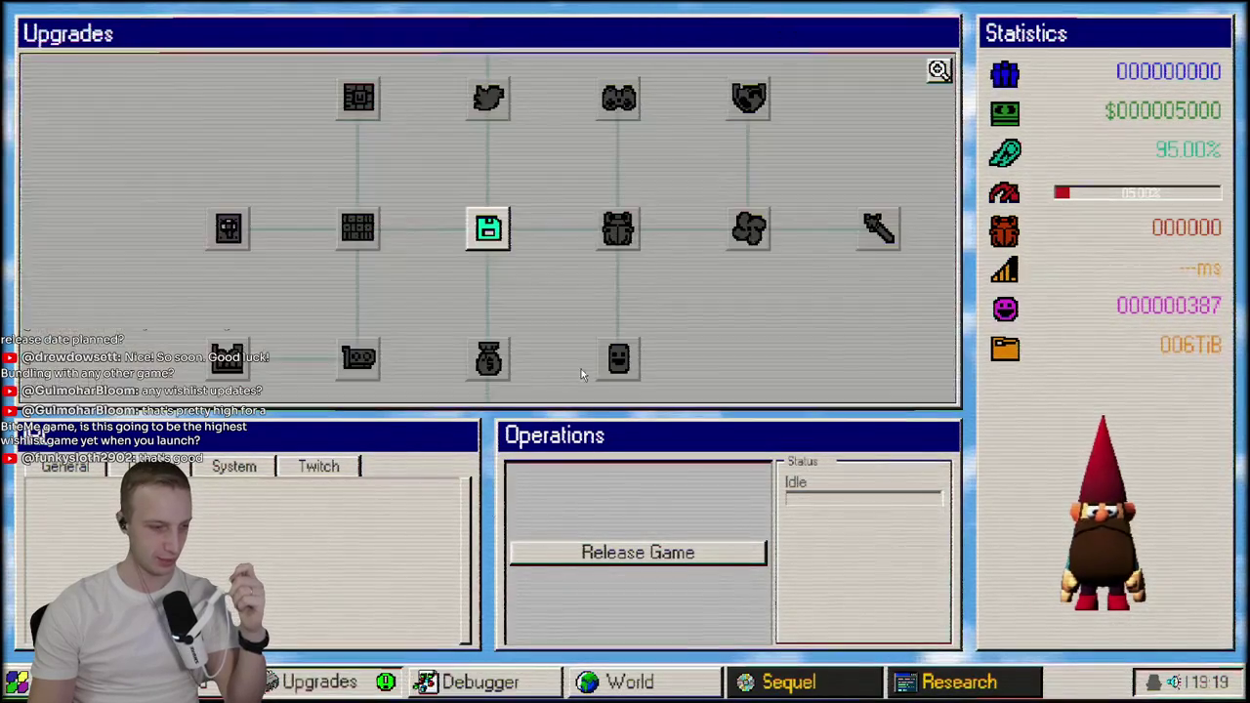
Step: Buy the floppy disk upgrade, release the next game, and buy Unit Testing
left_click(488, 230)
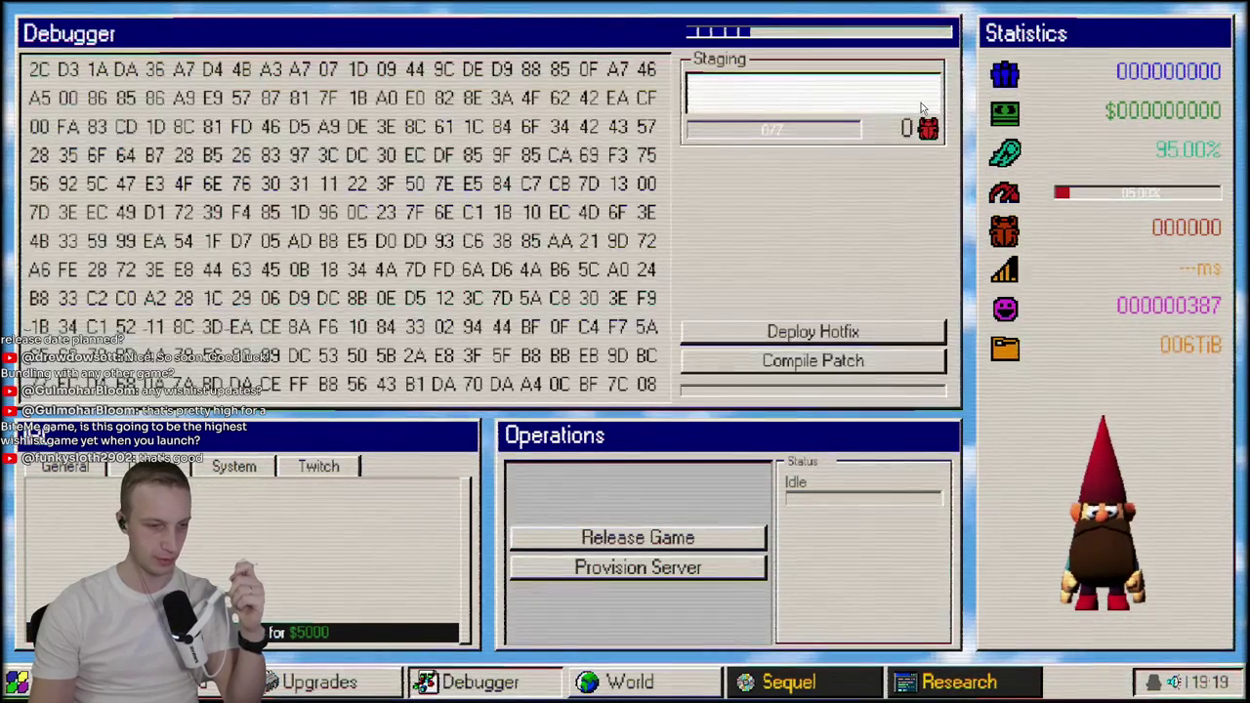
mouse_move(921, 130)
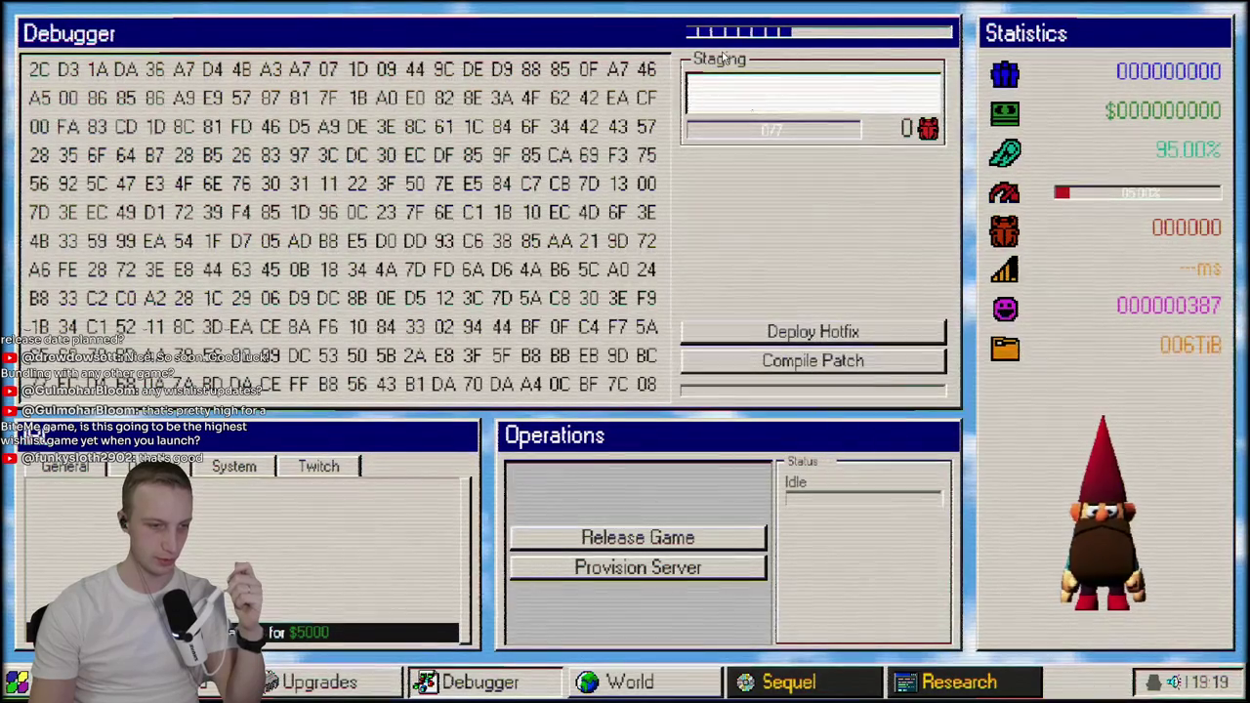
mouse_move(724, 61)
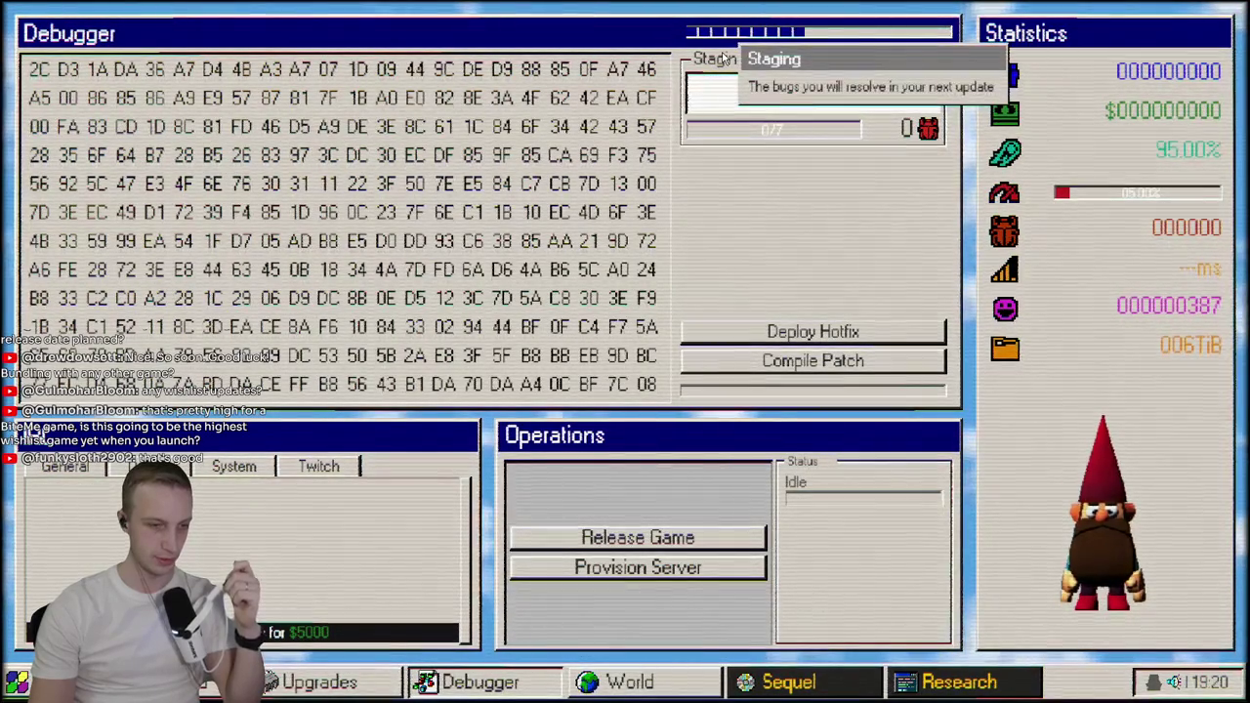
left_click(319, 681)
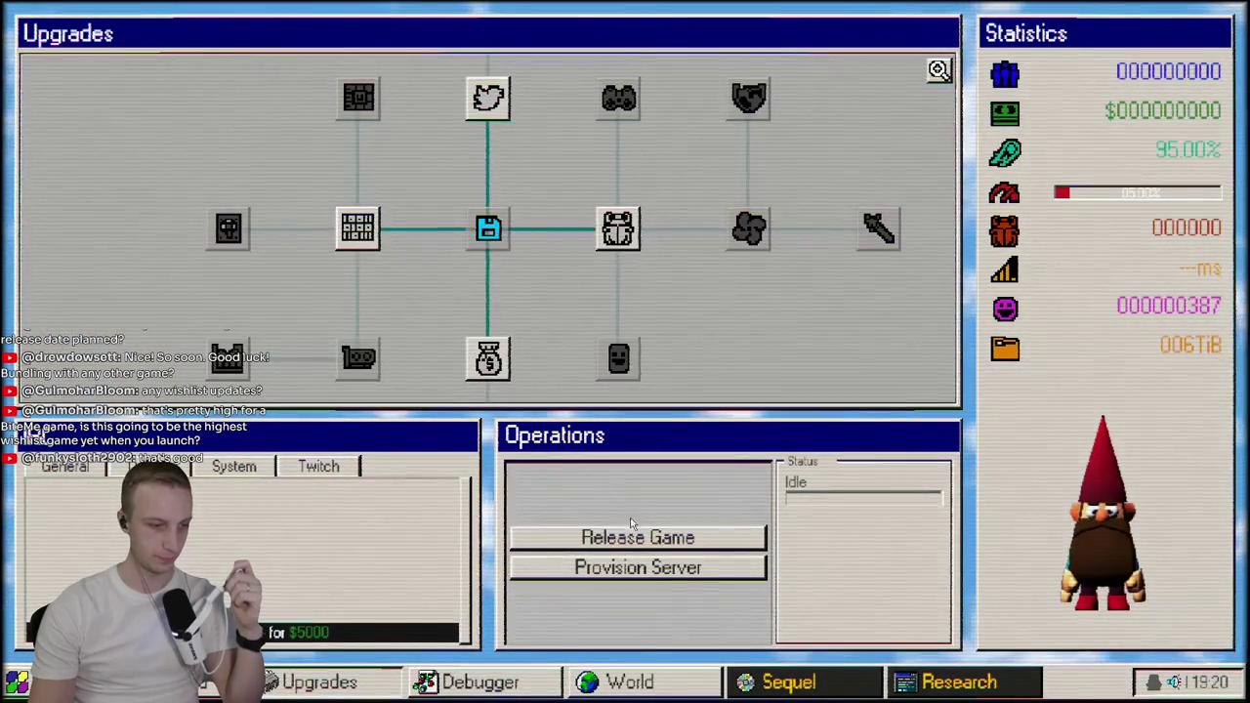
left_click(654, 543)
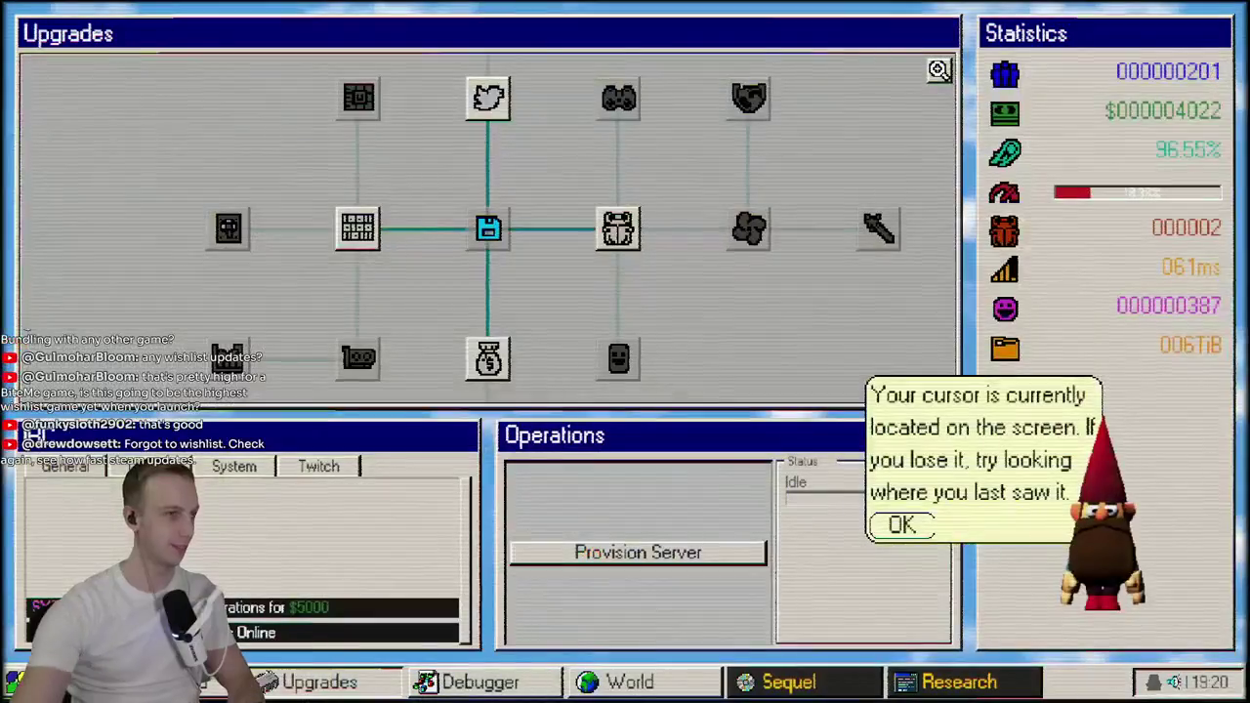
left_click(926, 524)
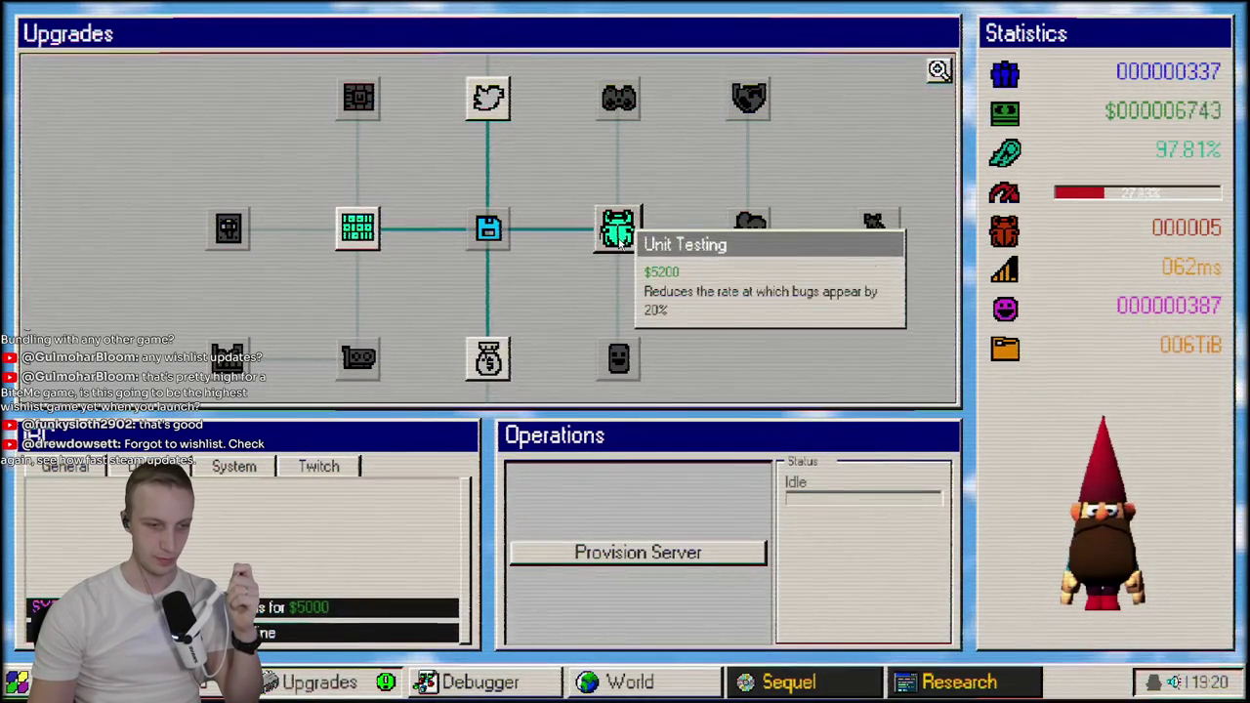
left_click(619, 242)
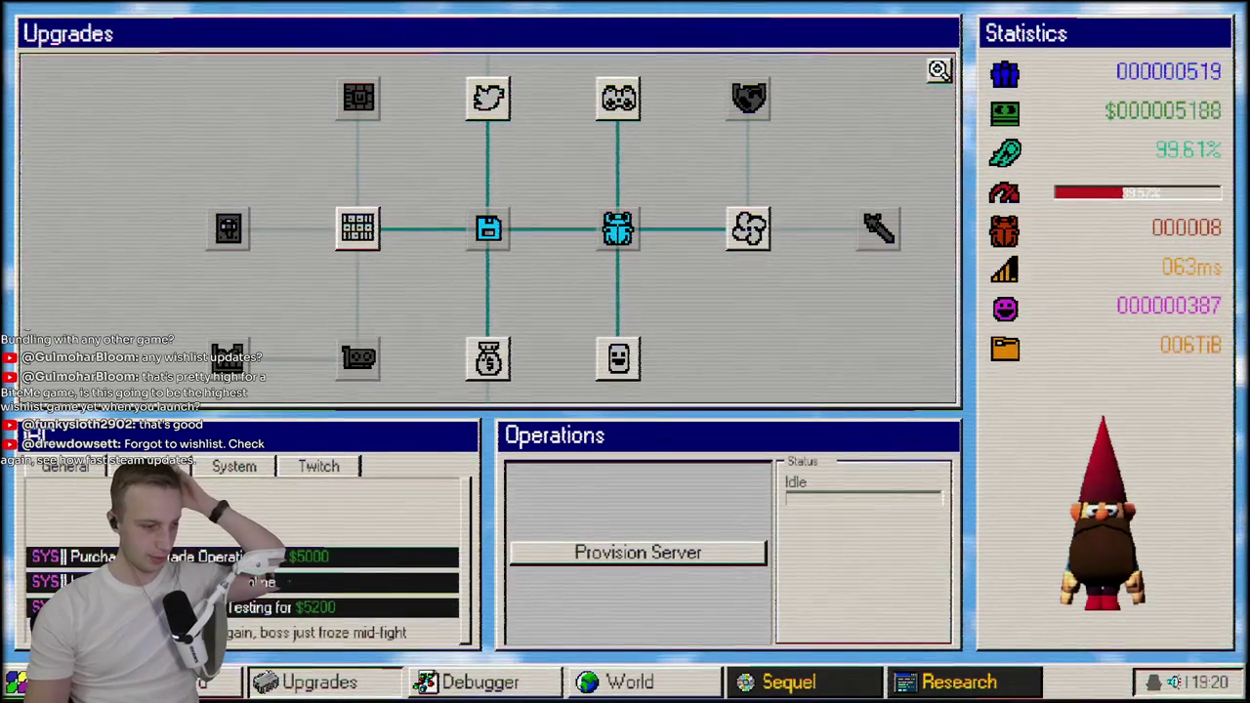
Step: Quit the running game from its start menu and confirm
left_click(14, 680)
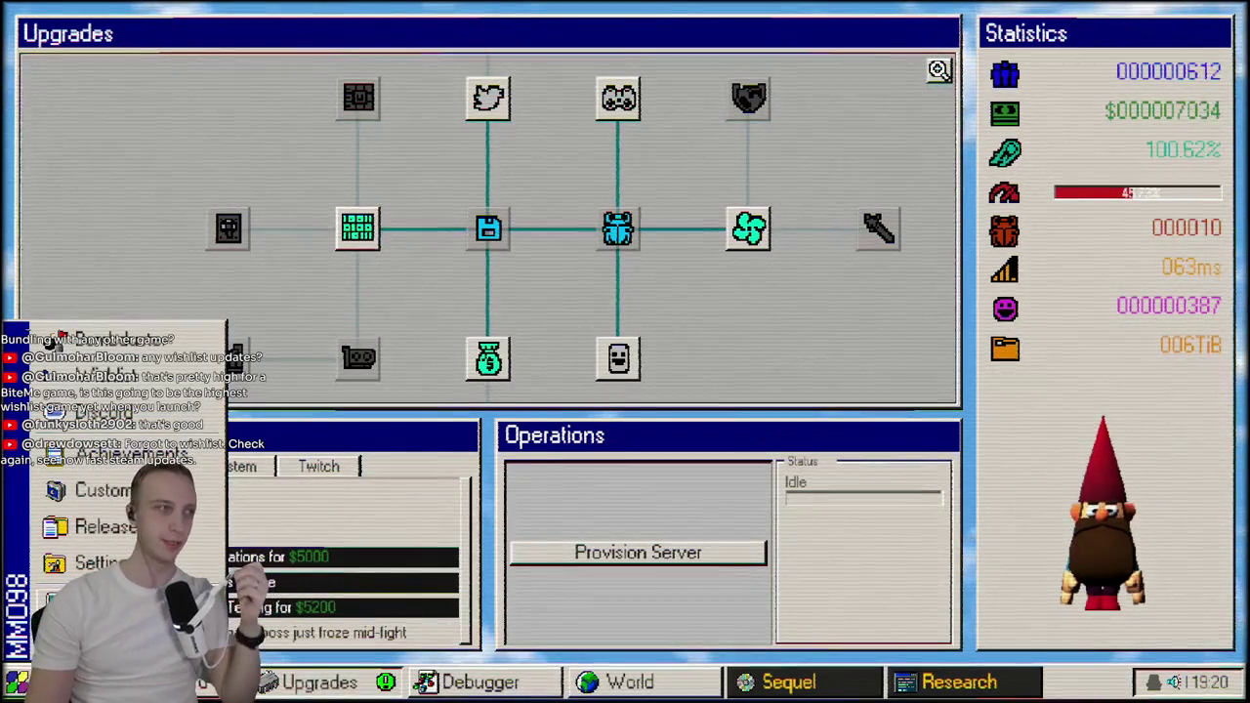
left_click(92, 598)
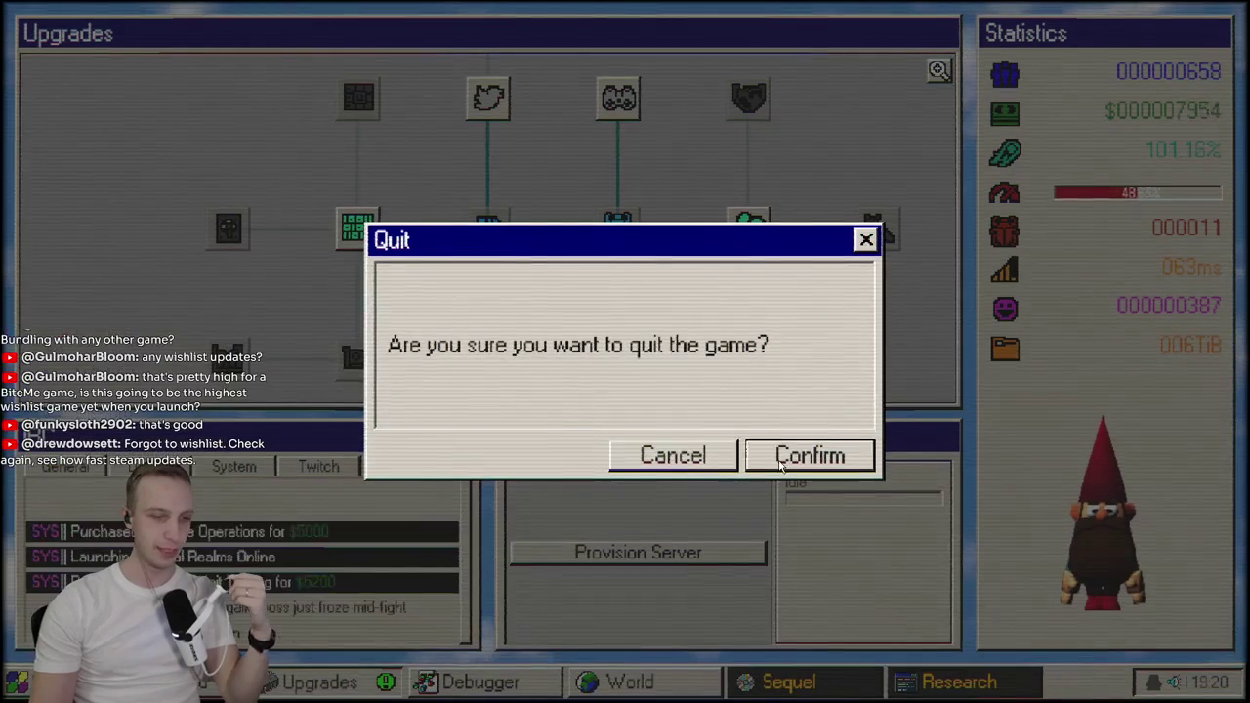
left_click(780, 467)
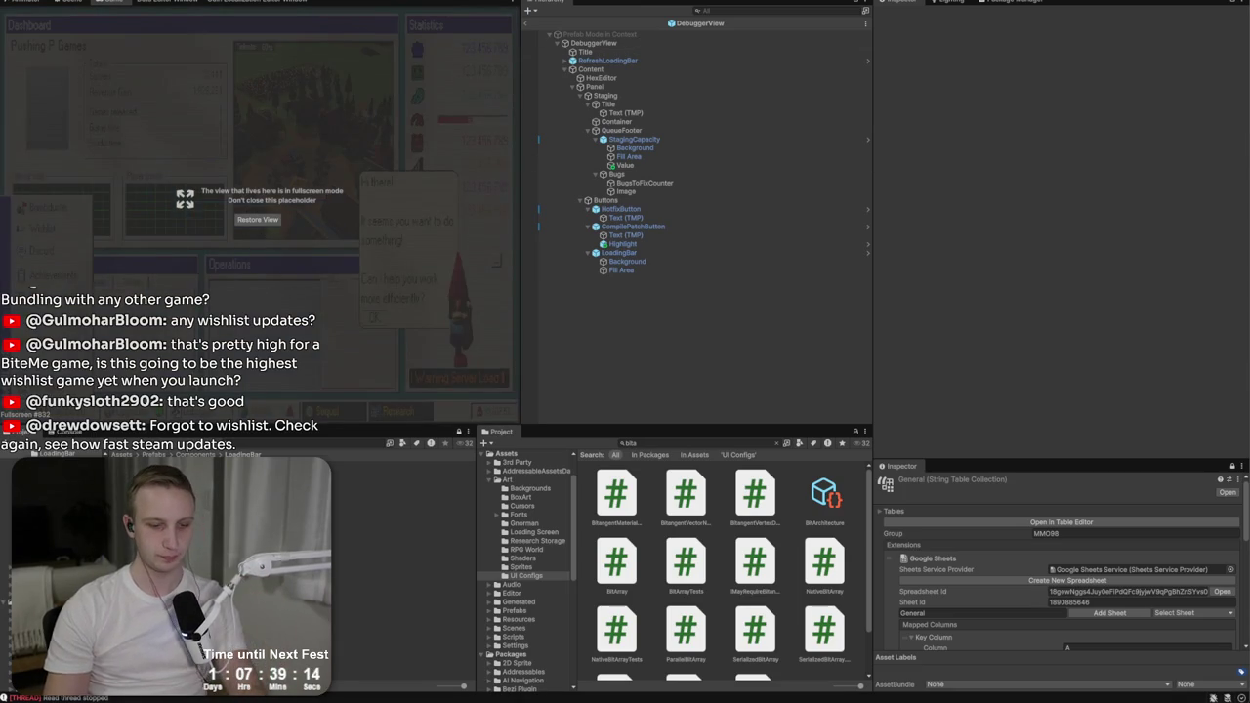
Step: Leave fullscreen and build the Windows profile into the MMO98 (Windows) folder
key("Escape")
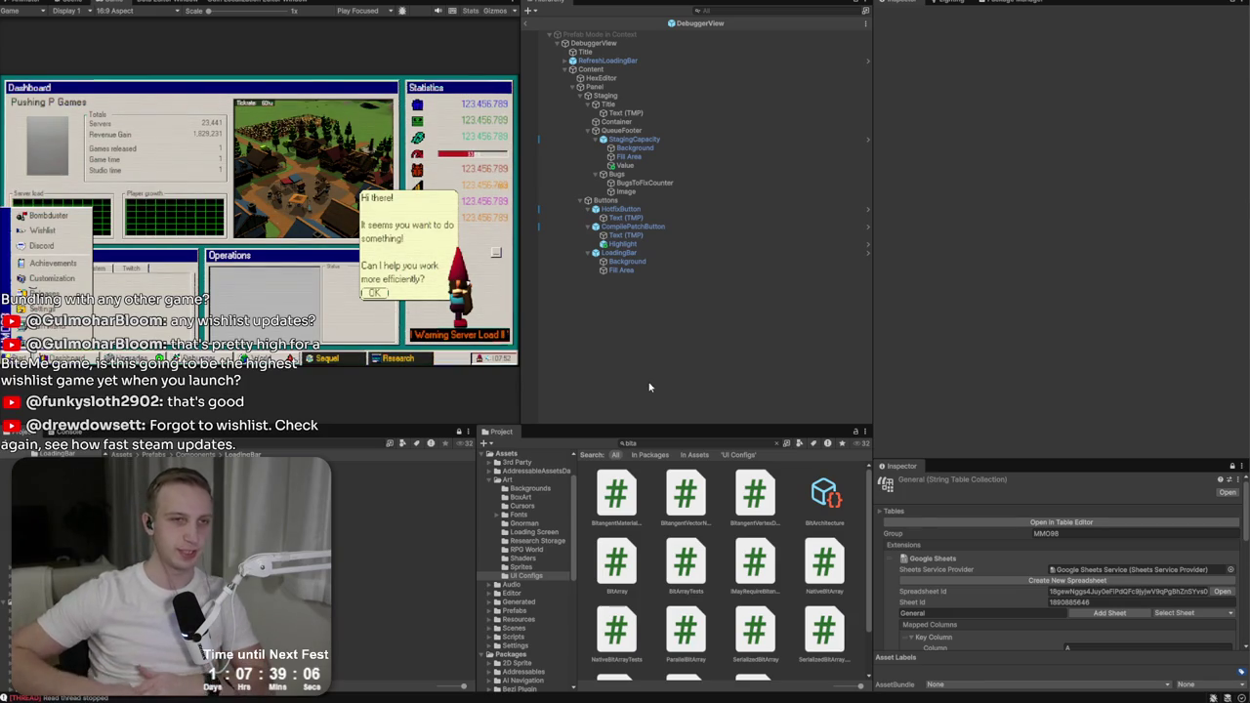
left_click(15, 1)
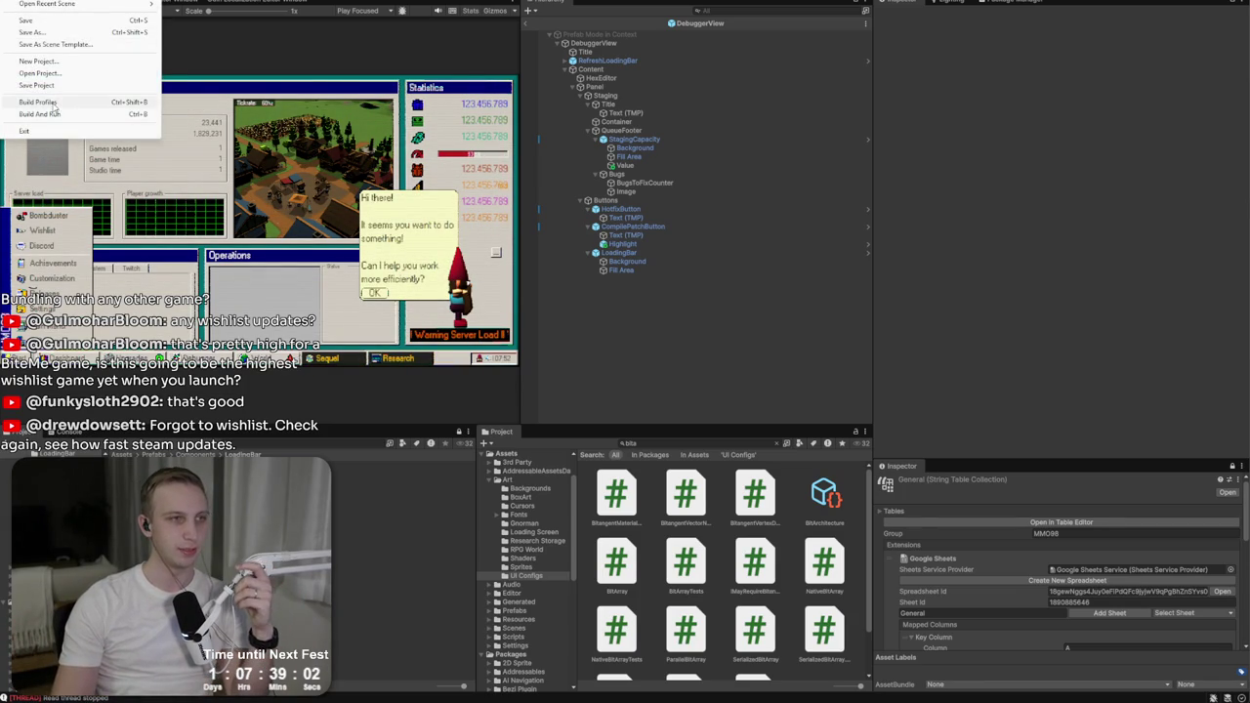
left_click(39, 103)
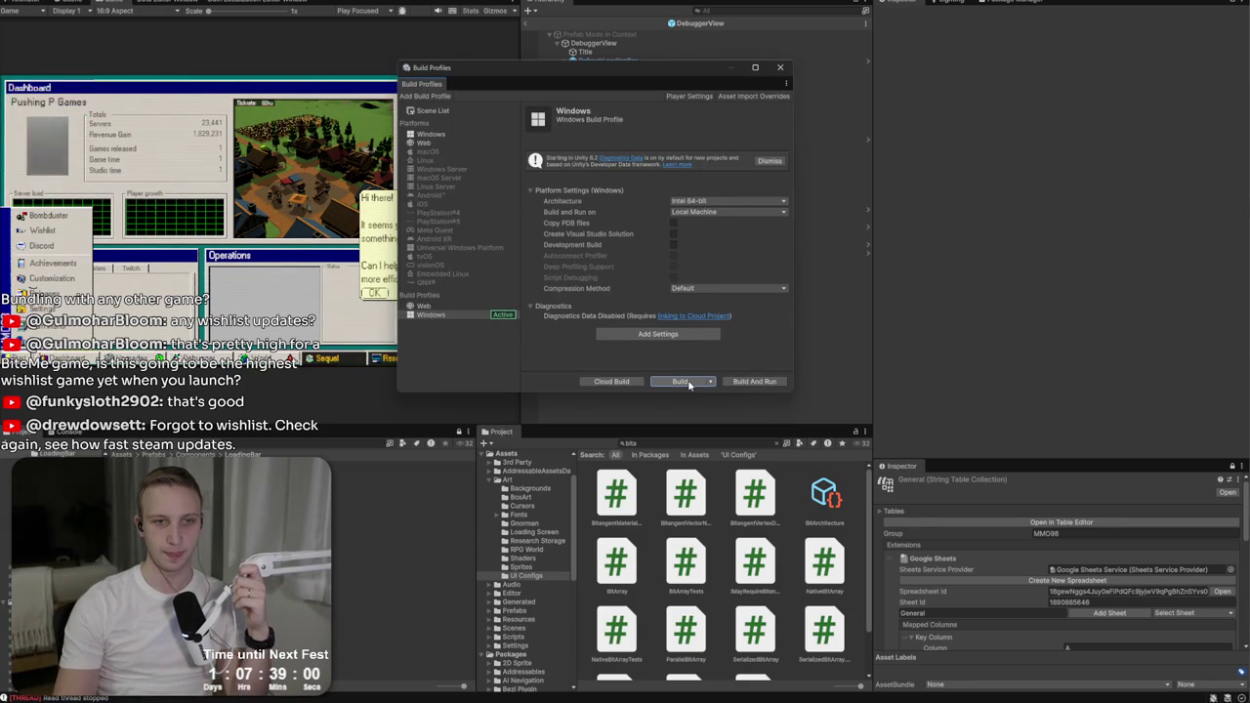
left_click(680, 381)
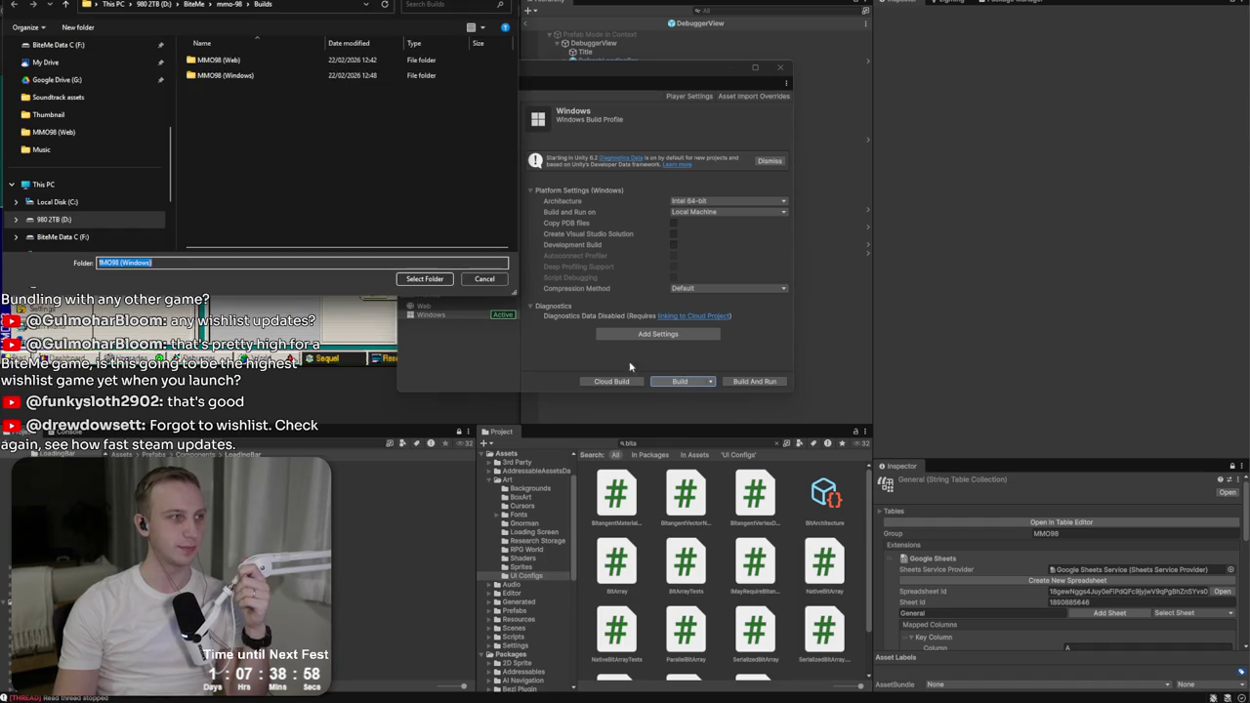
left_click(412, 278)
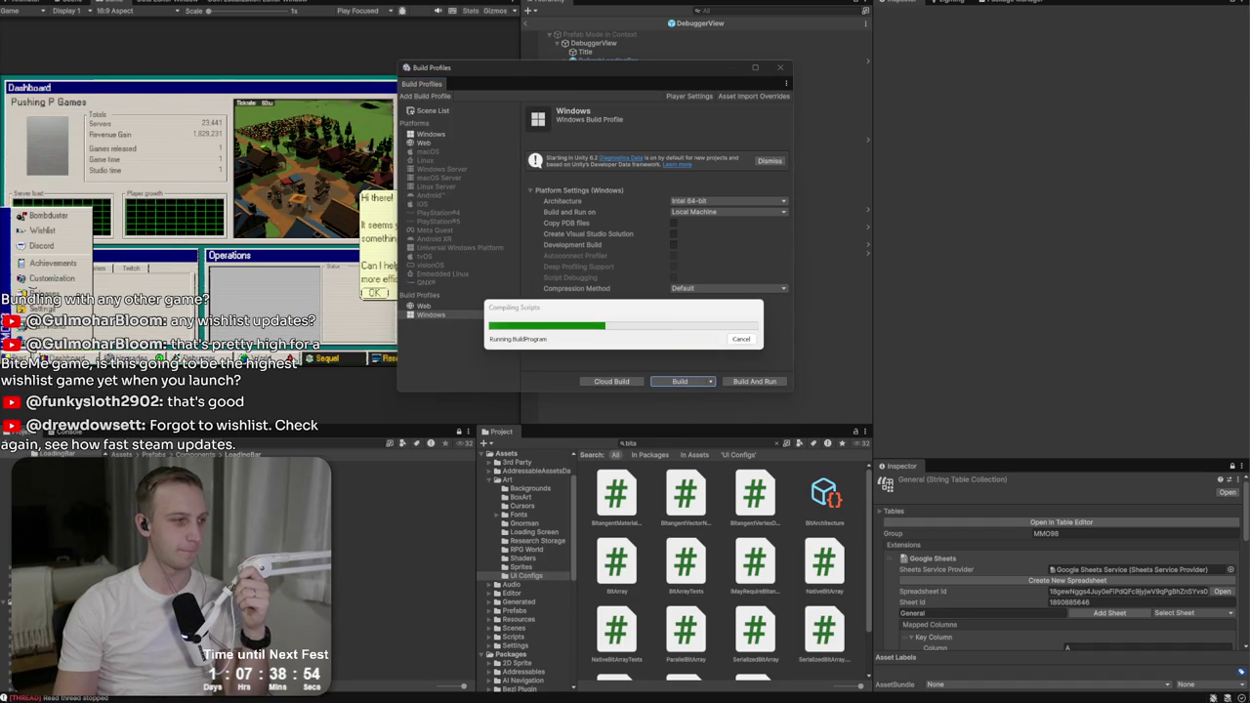
mouse_move(0, 190)
left_mouse_down()
mouse_move(782, 247)
mouse_move(720, 189)
left_mouse_up()
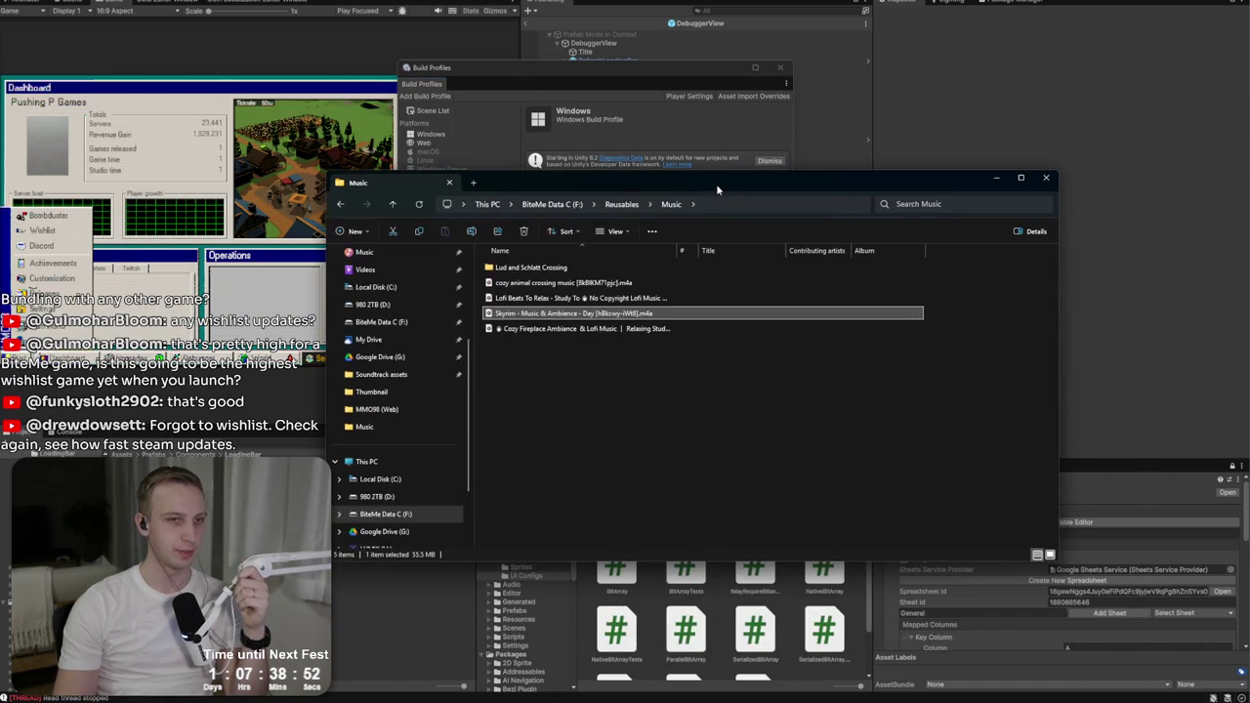
Step: Browse to D: > BiteMe > mmo-98 > Builds > MMO98 (Windows), then go to the Steamworks partner site
left_click(473, 182)
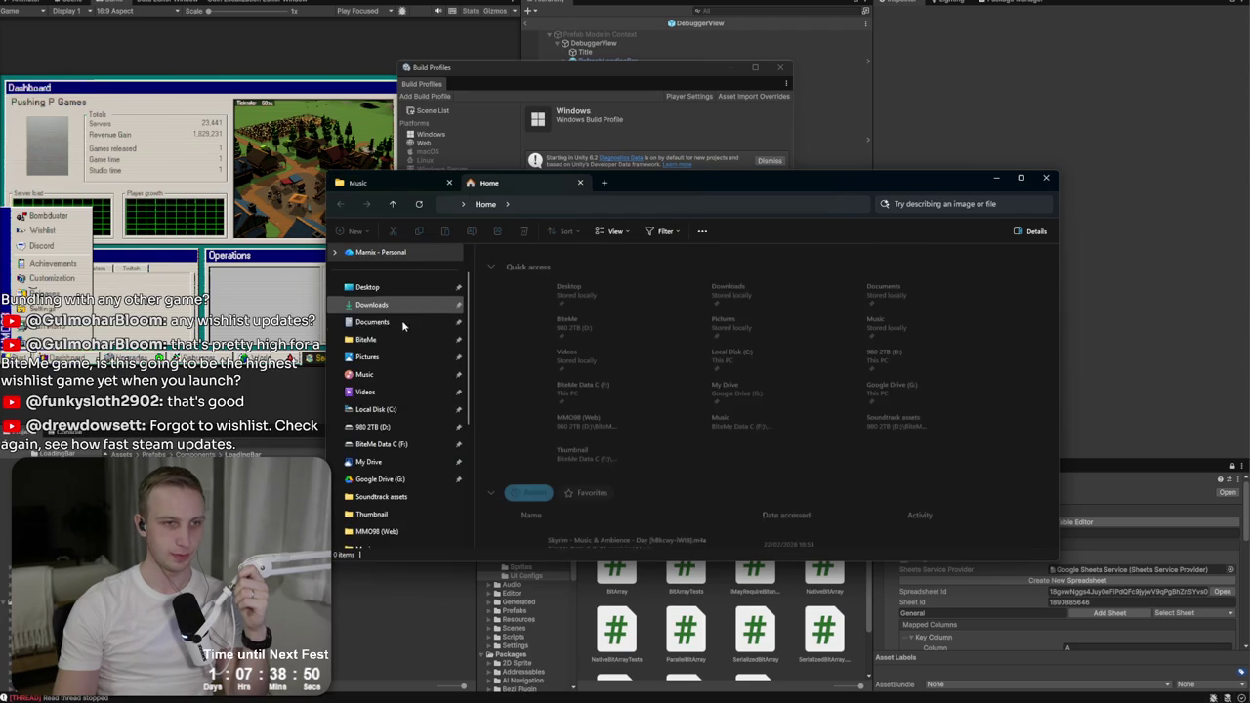
left_click(390, 427)
double_click(586, 344)
scroll(585, 346, "down", 5)
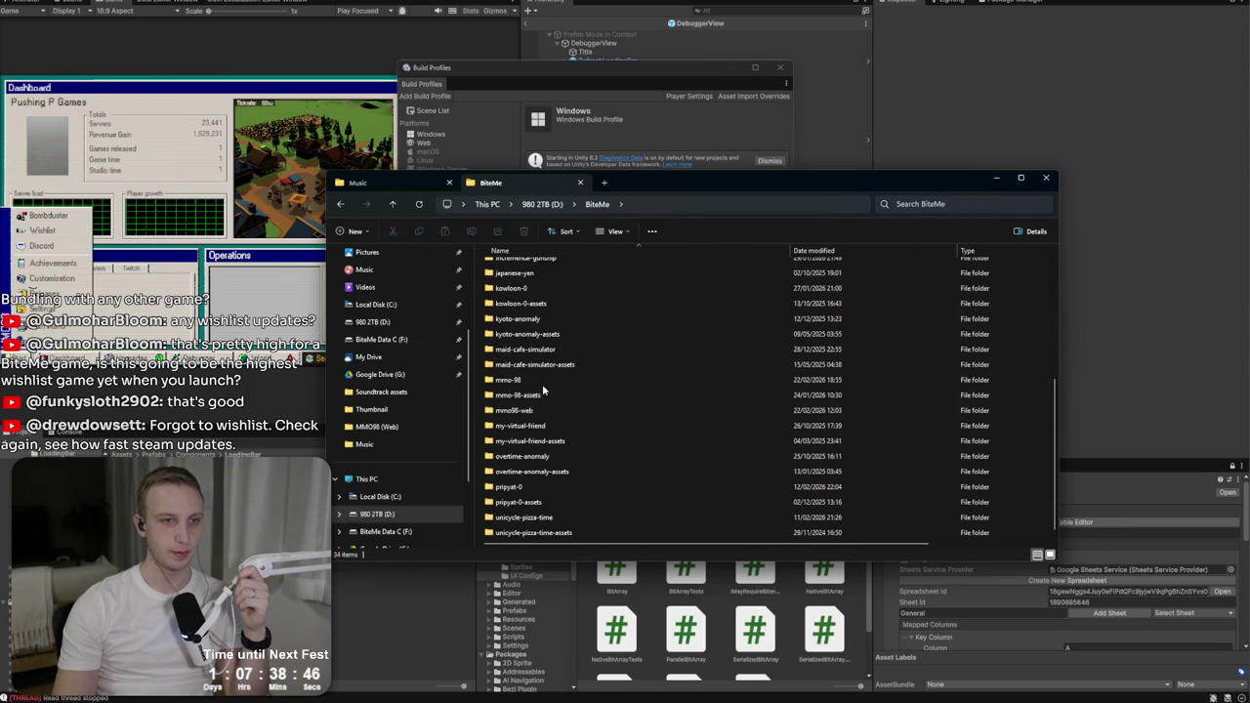
double_click(517, 380)
double_click(536, 329)
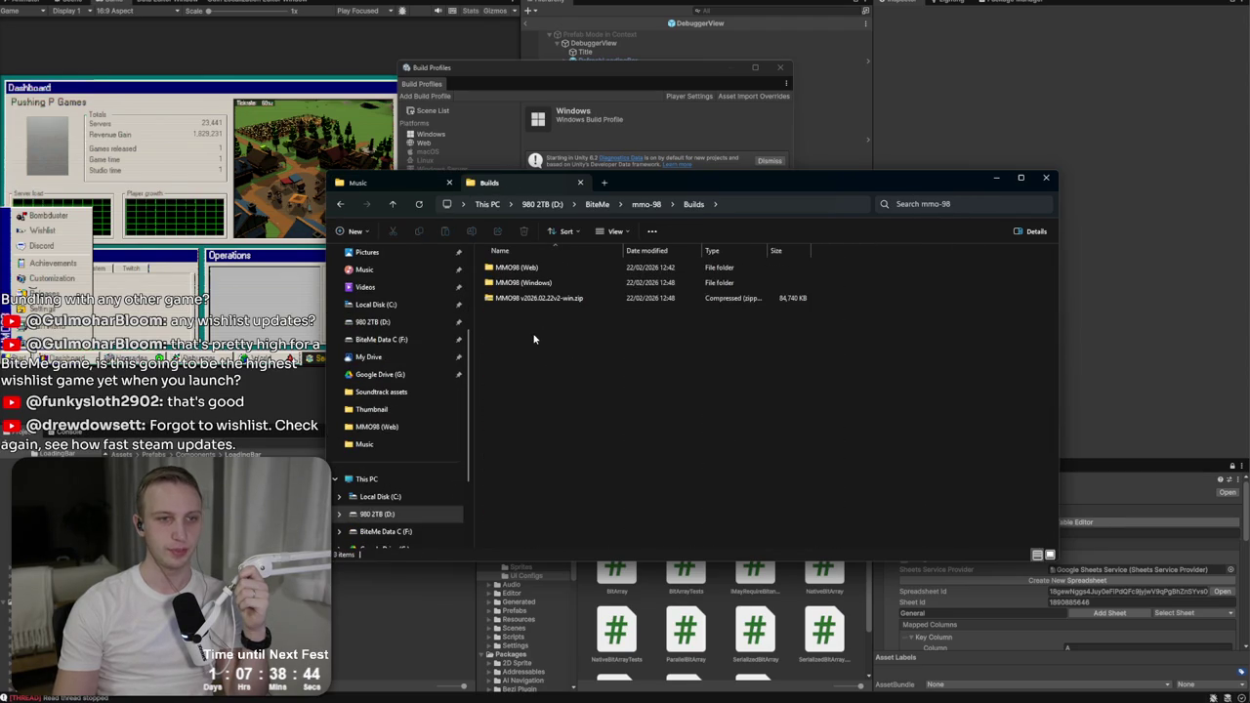
double_click(518, 282)
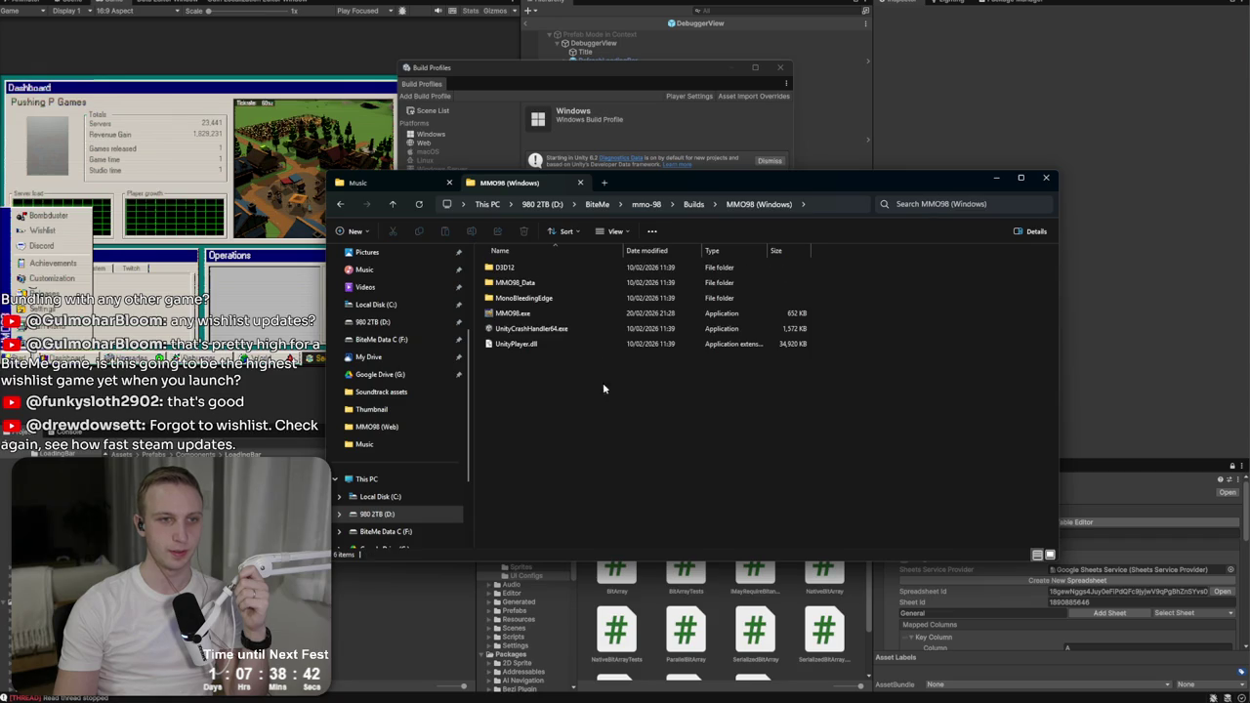
mouse_move(635, 186)
left_mouse_down()
mouse_move(516, 483)
mouse_move(529, 362)
left_mouse_up()
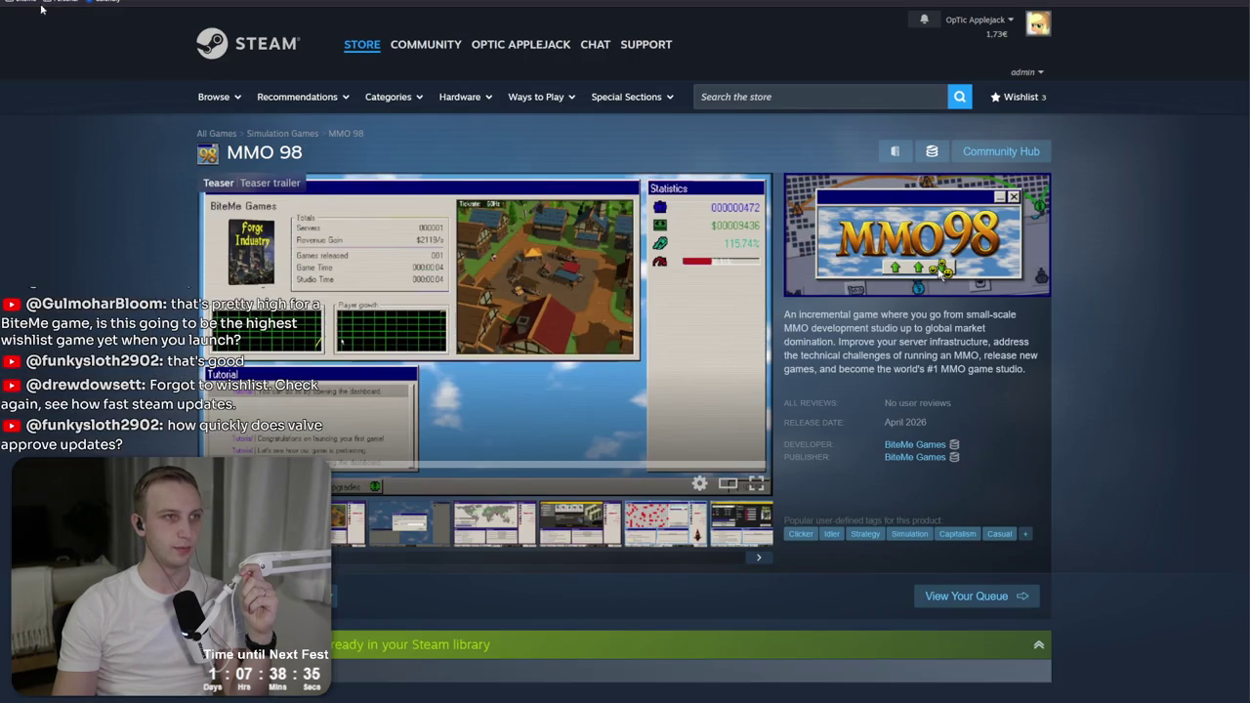
left_click(41, 9)
left_click(39, 21)
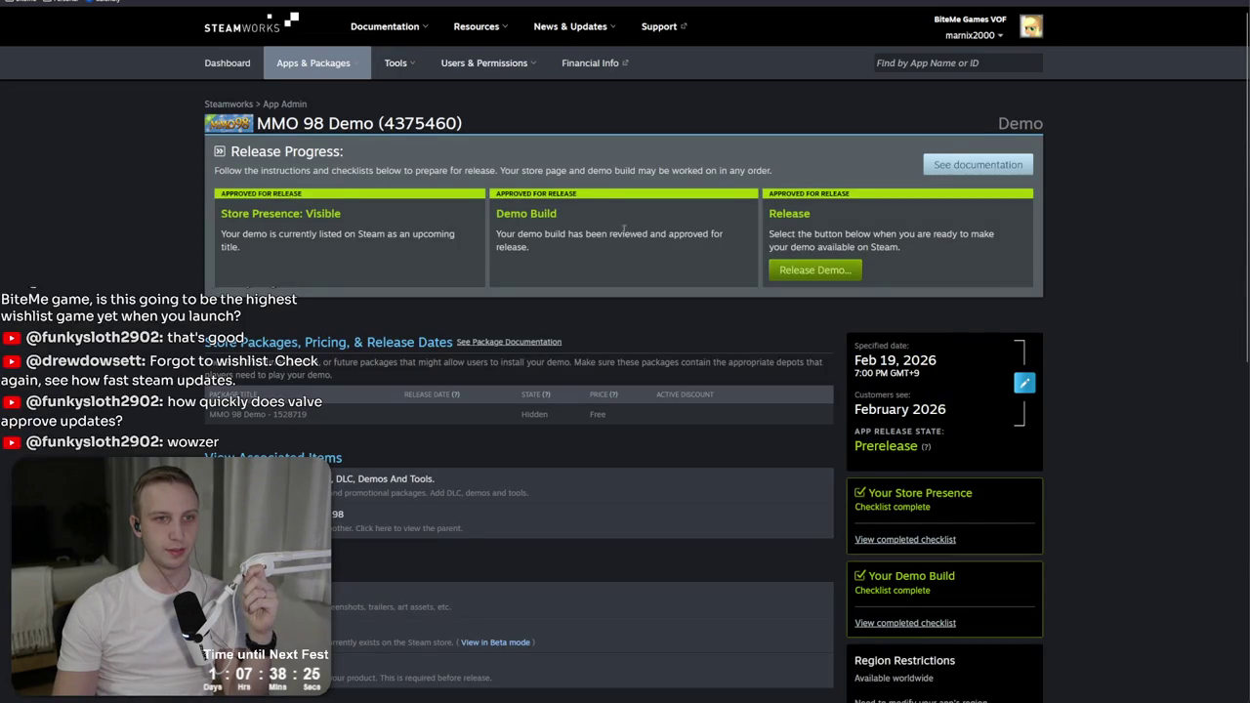
Step: Review the Demo Build and Release approval text, briefly checking the Unity build
left_click_drag(623, 230, 590, 252)
left_click(591, 252)
mouse_move(502, 213)
left_mouse_down()
mouse_move(518, 250)
mouse_move(510, 210)
left_mouse_up()
left_click(513, 208)
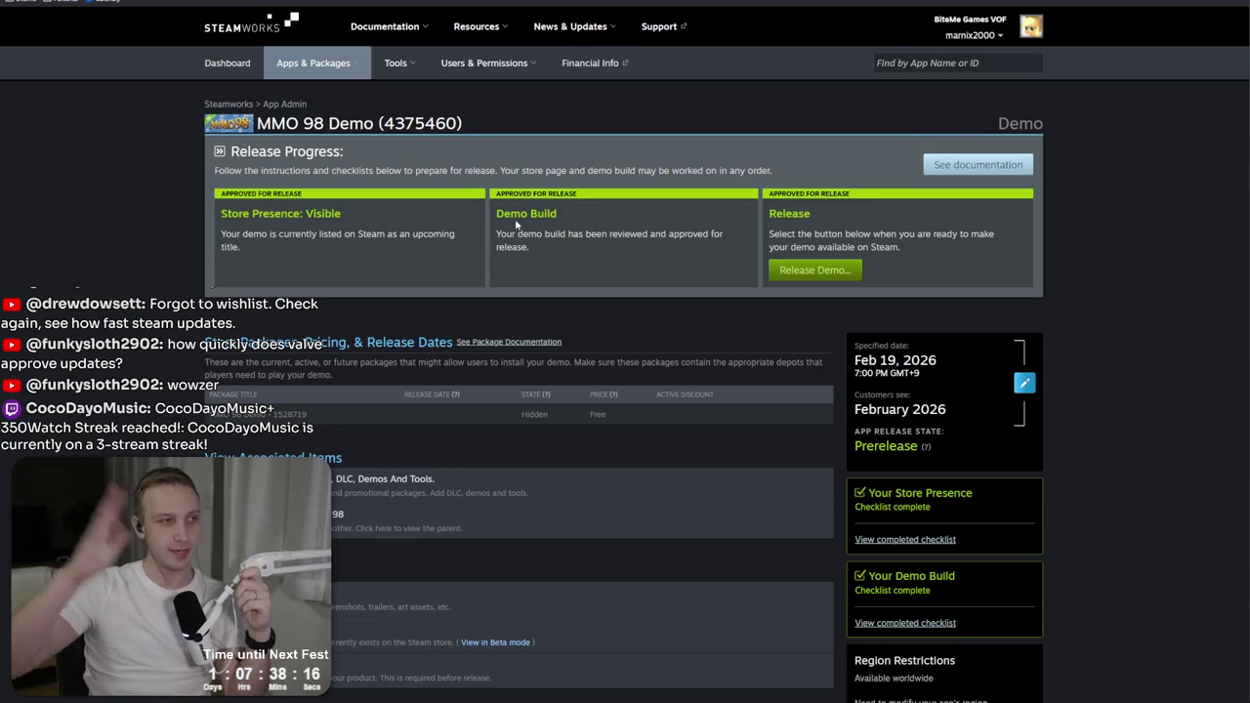
mouse_move(996, 250)
left_mouse_down()
mouse_move(939, 235)
mouse_move(986, 211)
left_mouse_up()
left_click(984, 201)
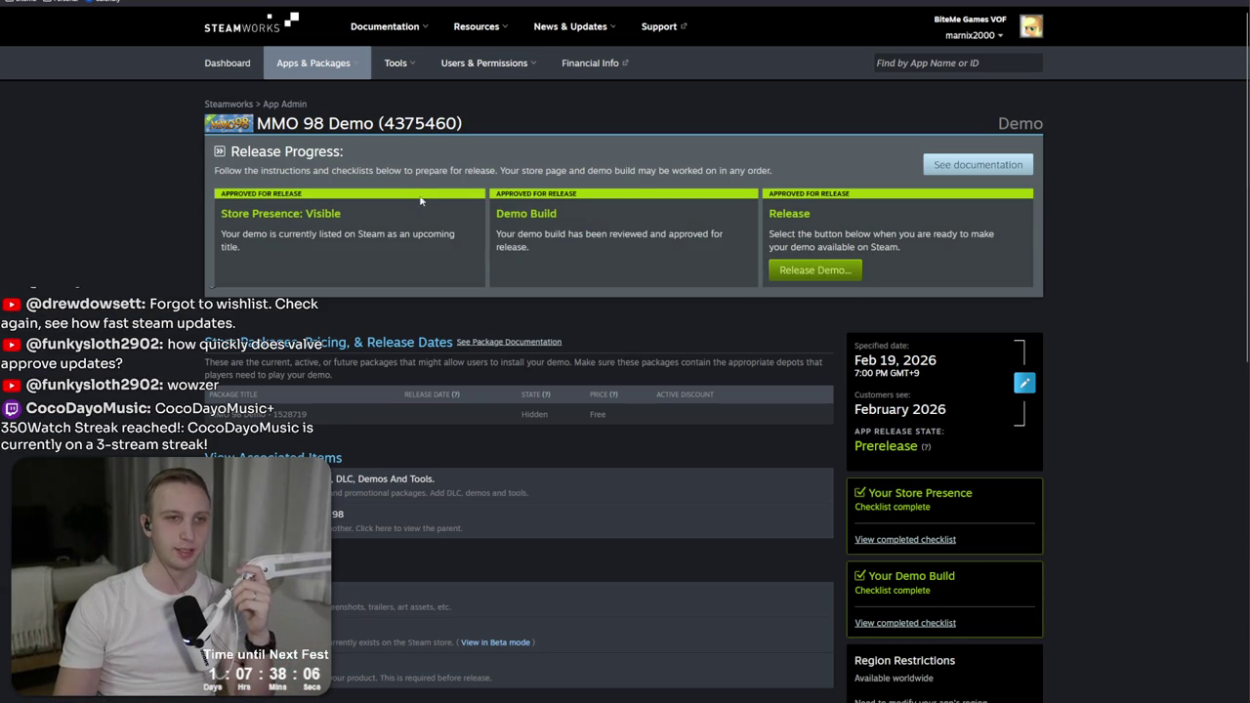
mouse_move(220, 2)
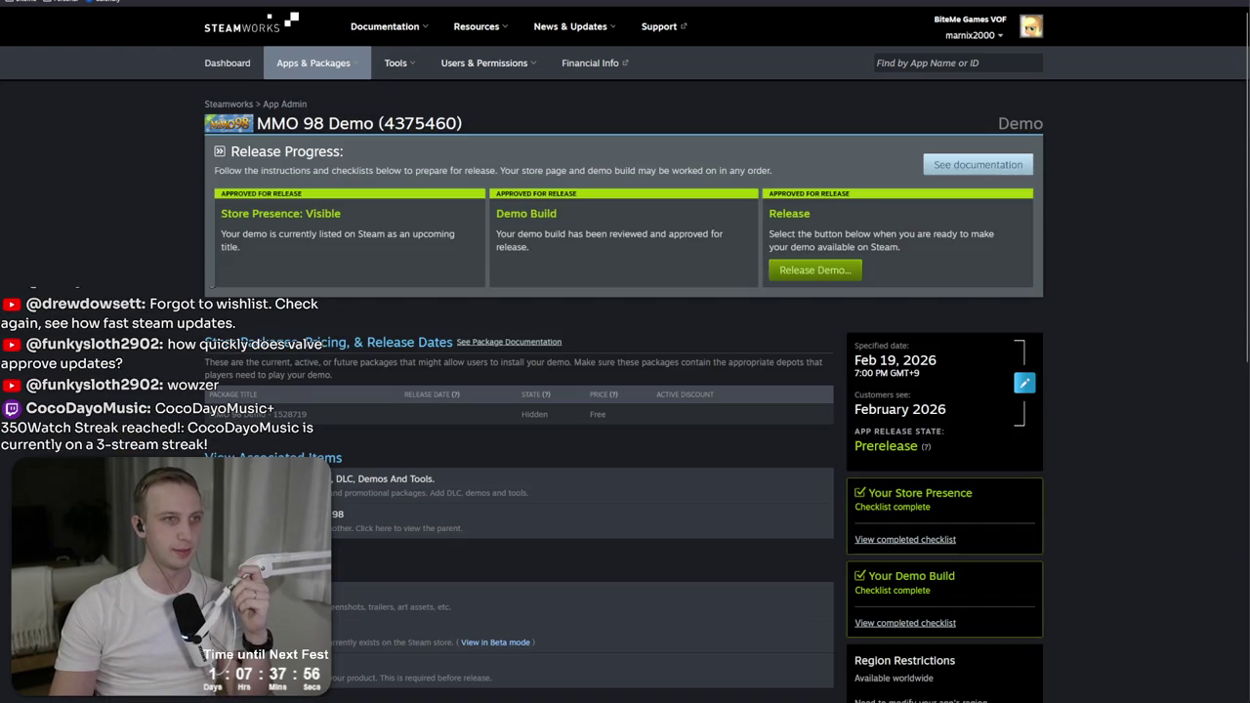
key("alt+Tab")
key("alt+Tab")
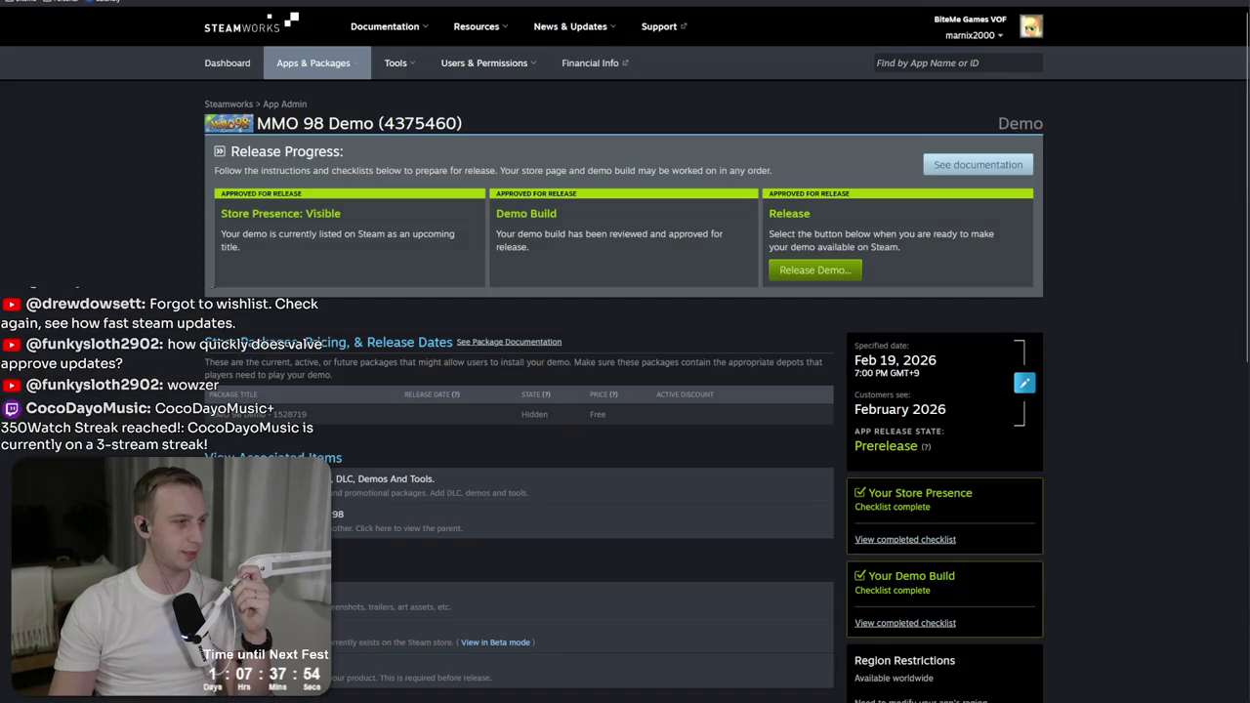
key("alt+Tab")
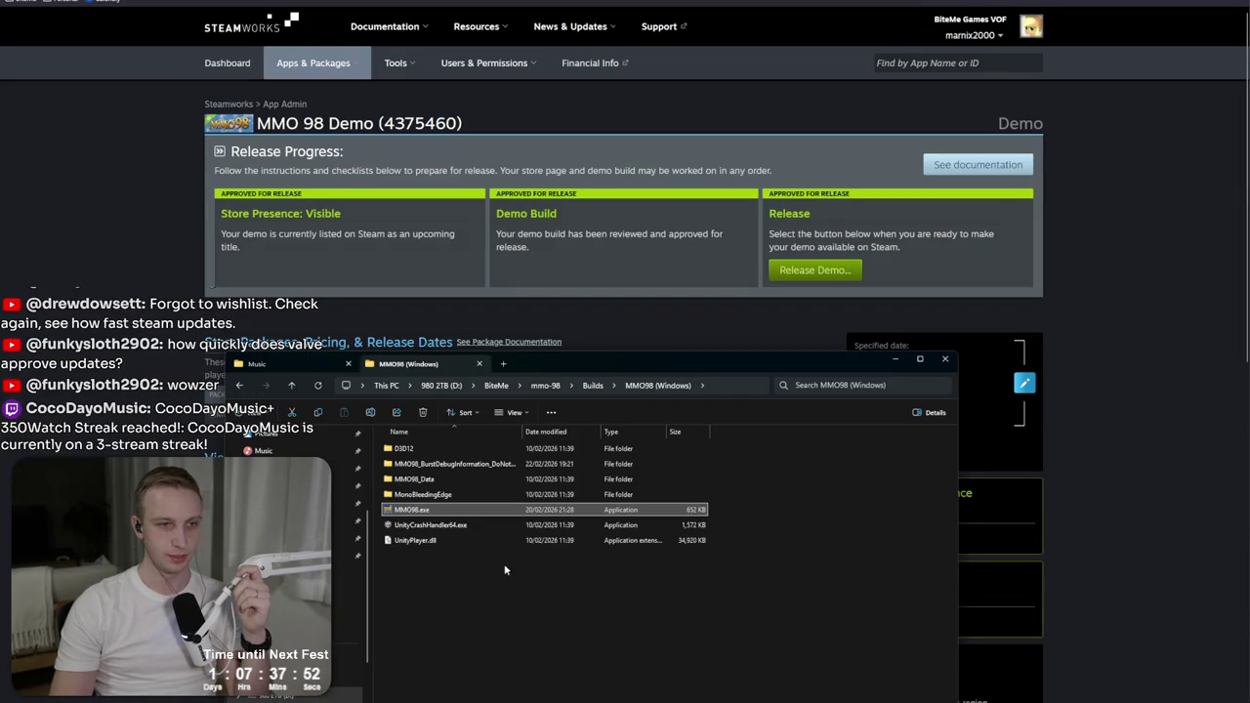
Step: Delete BurstDebugInformation_DoNotShip, zip the build files as MMO98-v2026.02.22v1-win.zip, and return to Steamworks
left_click(454, 461)
key("Delete")
left_click_drag(508, 528, 459, 447)
right_click(463, 491)
key("Escape")
right_click(412, 451)
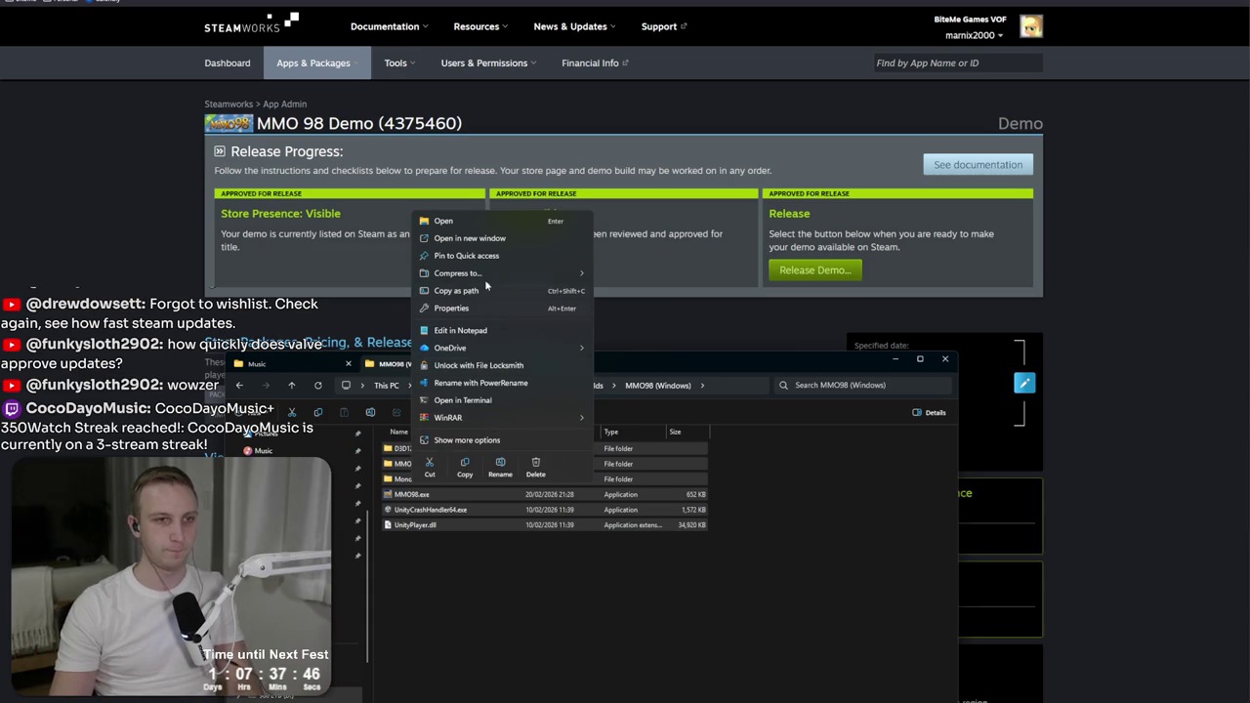
mouse_move(485, 274)
left_click(633, 278)
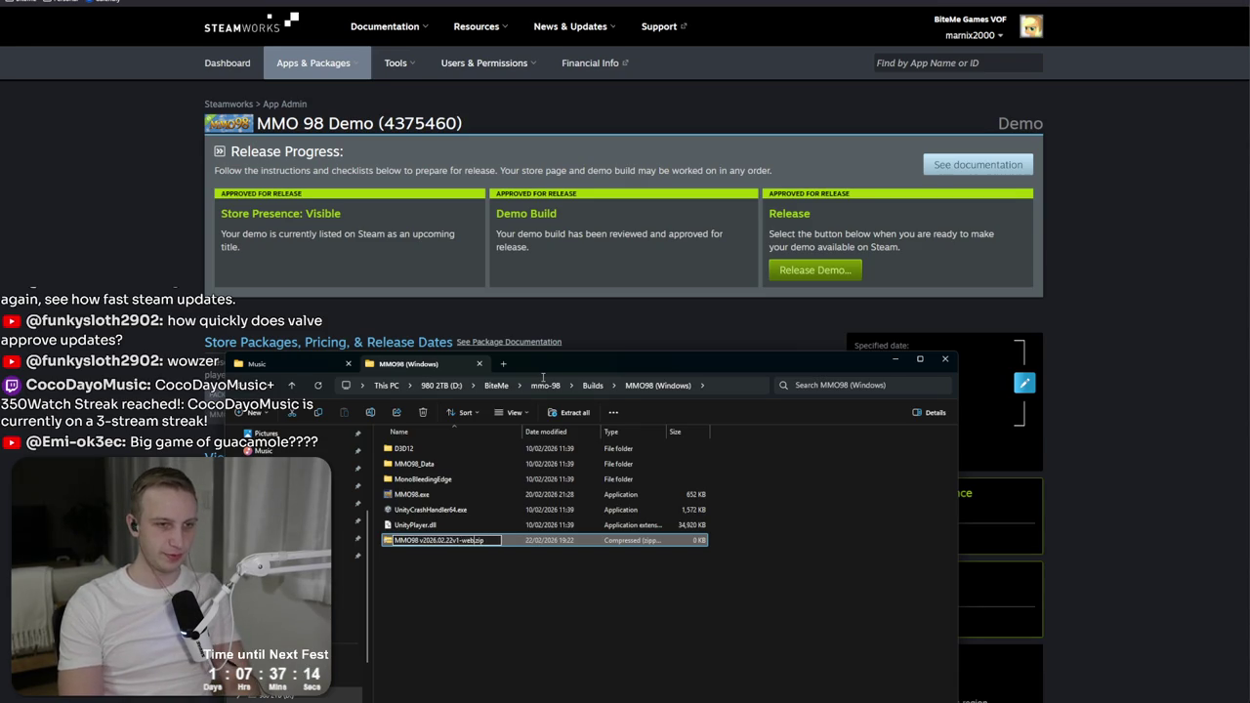
key("Return")
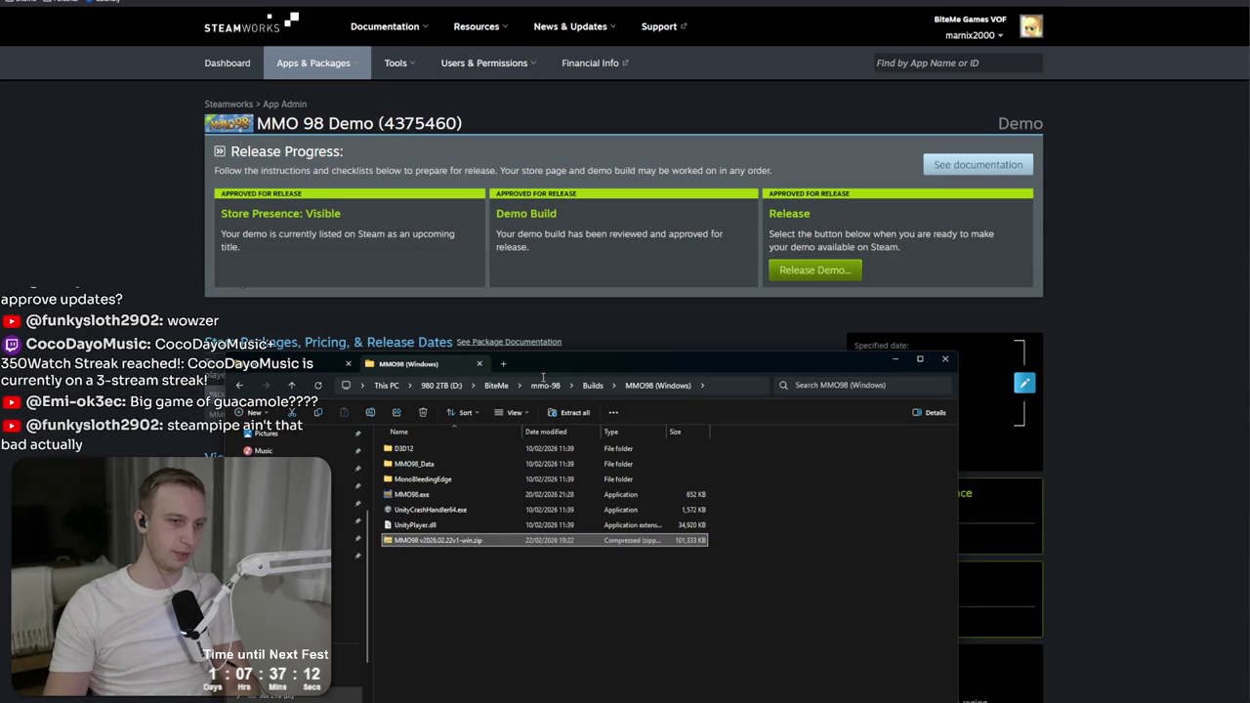
key("alt+Tab")
scroll(1106, 414, "down", 4)
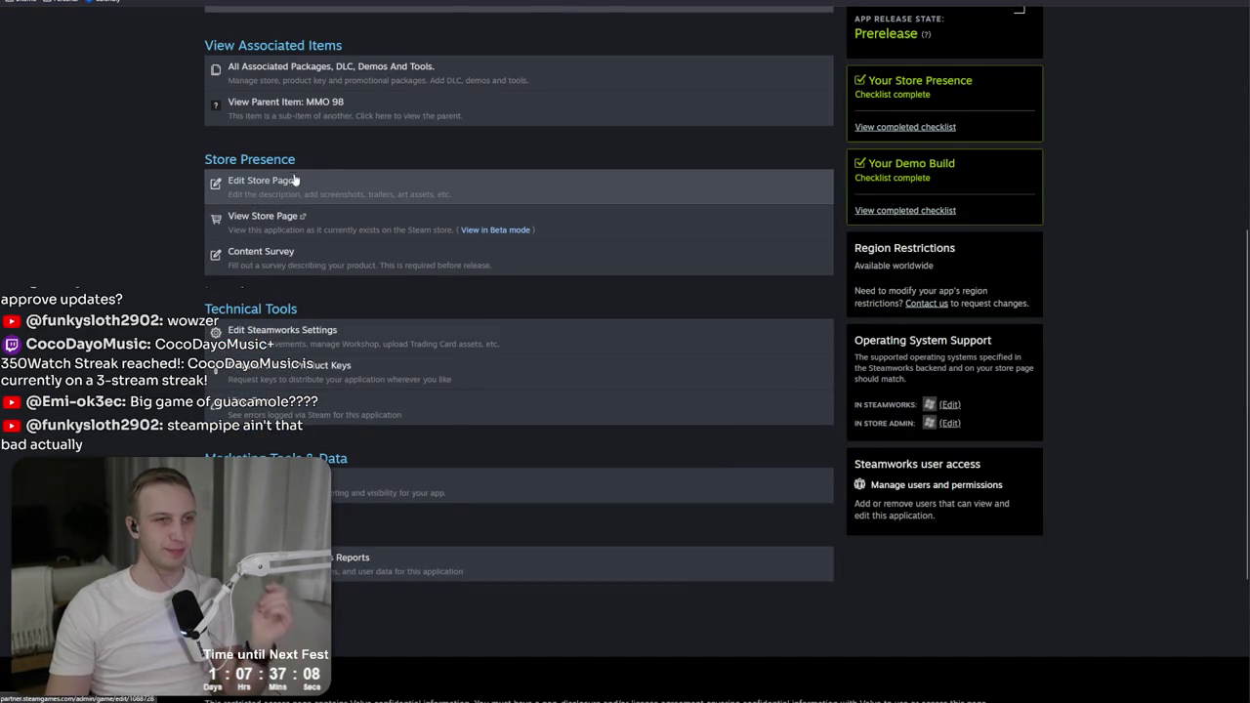
Step: Go to the demo's SteamPipe Web Uploads page
scroll(333, 187, "up", 1)
left_click(293, 469)
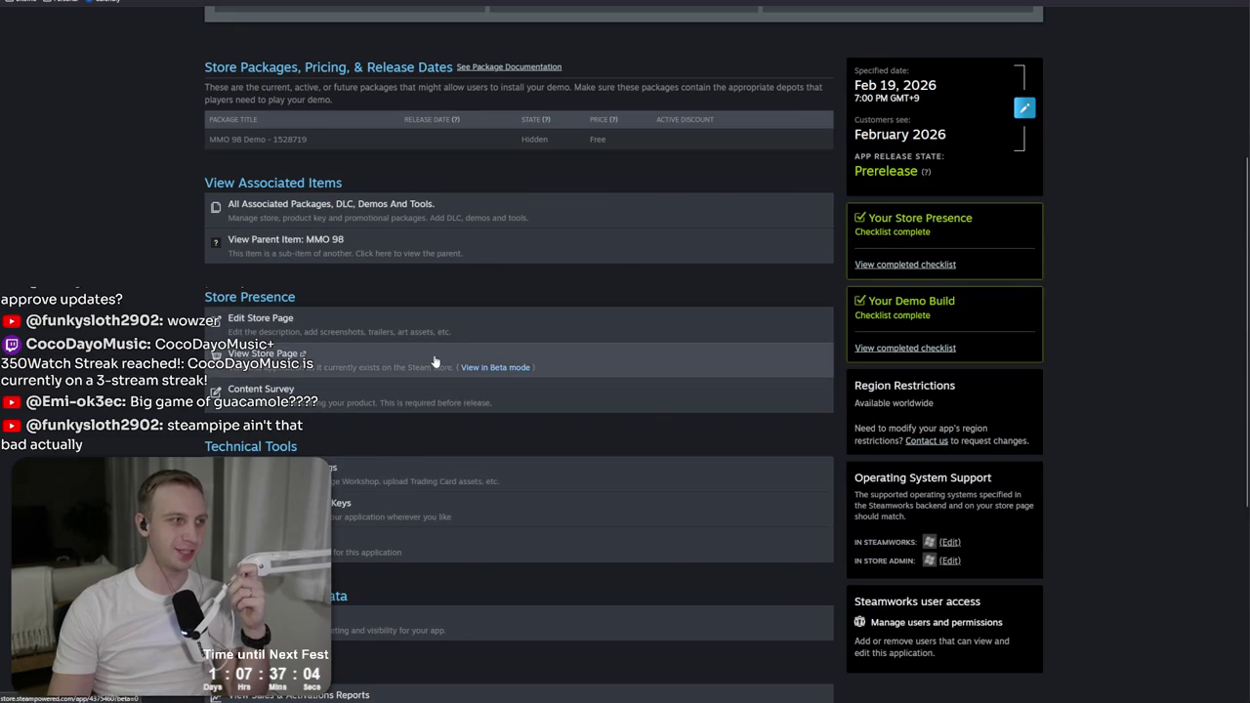
mouse_move(305, 196)
left_click(306, 251)
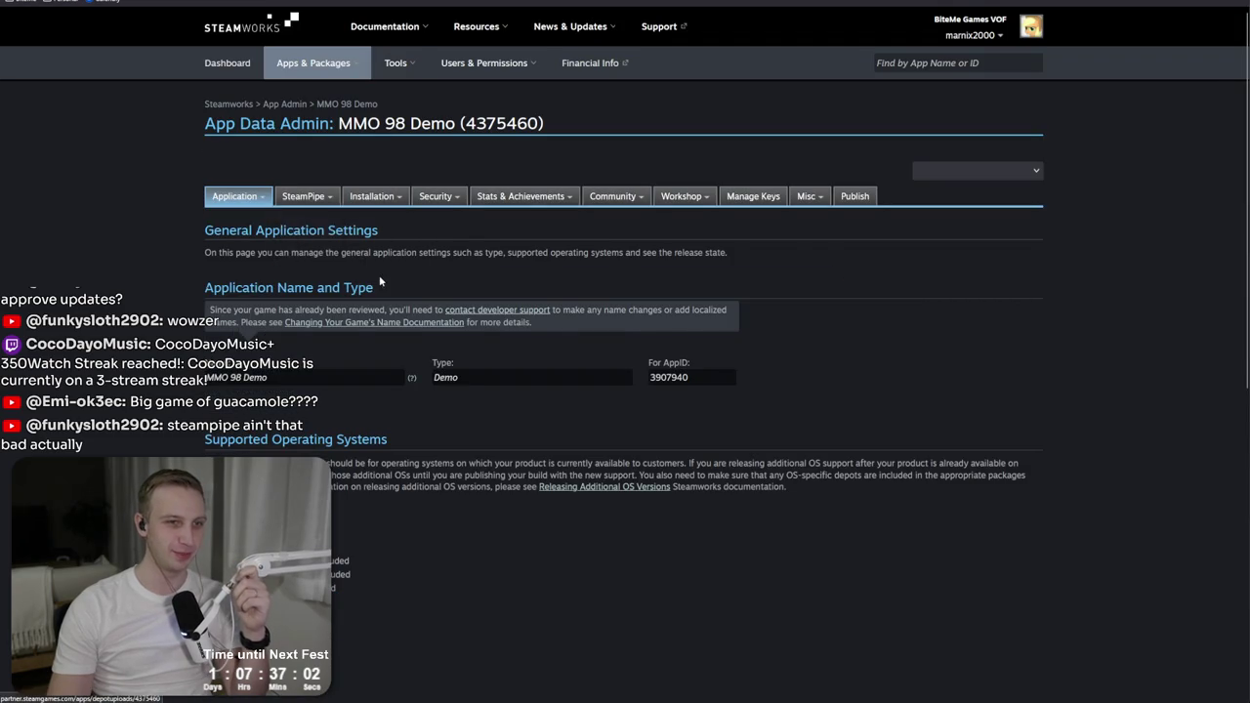
Step: Upload MMO98 v2026.02.22v1-win.zip from the build folder to the demo depot
left_click(243, 372)
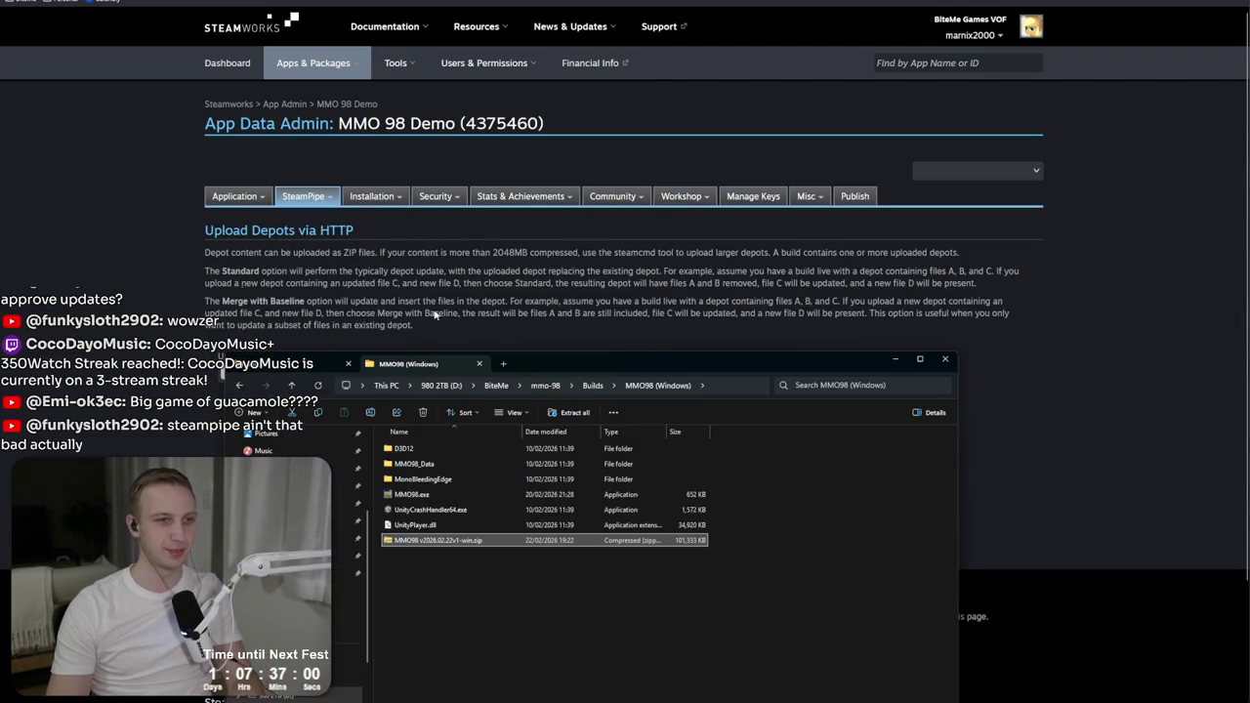
left_click(726, 385)
key("ctrl+c")
key("alt+F4")
key("ctrl+v")
key("Return")
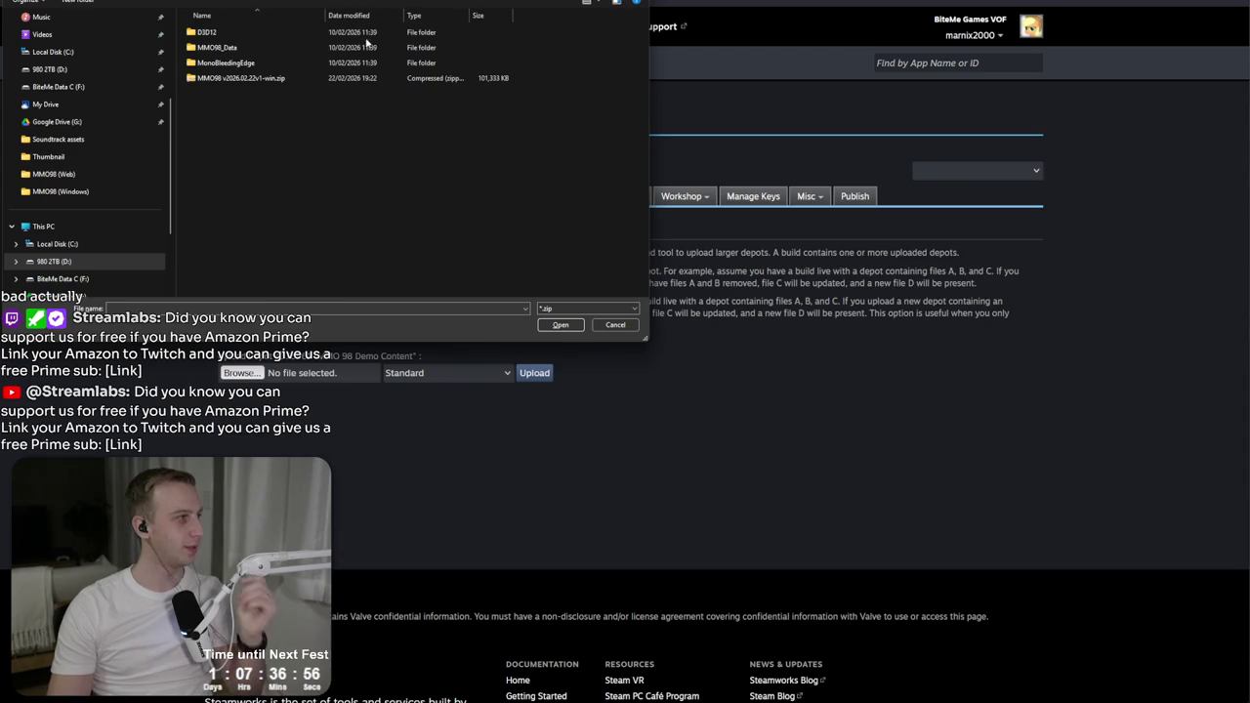
left_click(284, 82)
double_click(284, 81)
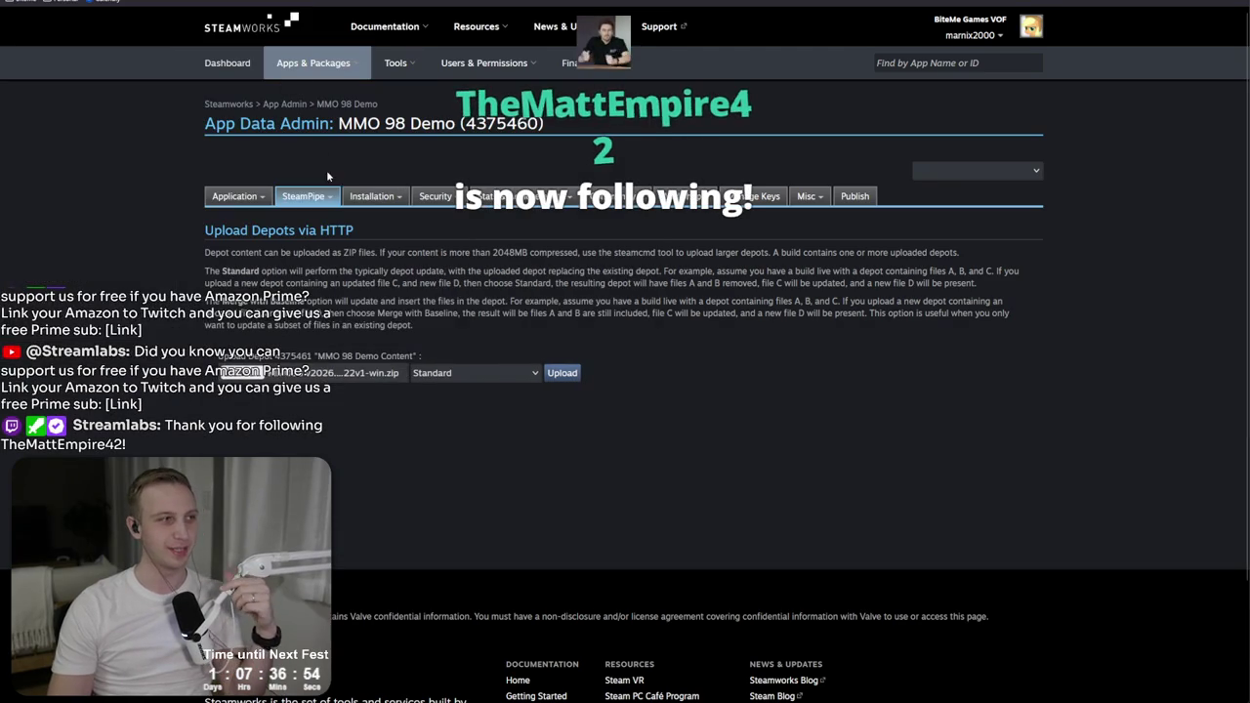
left_click(574, 374)
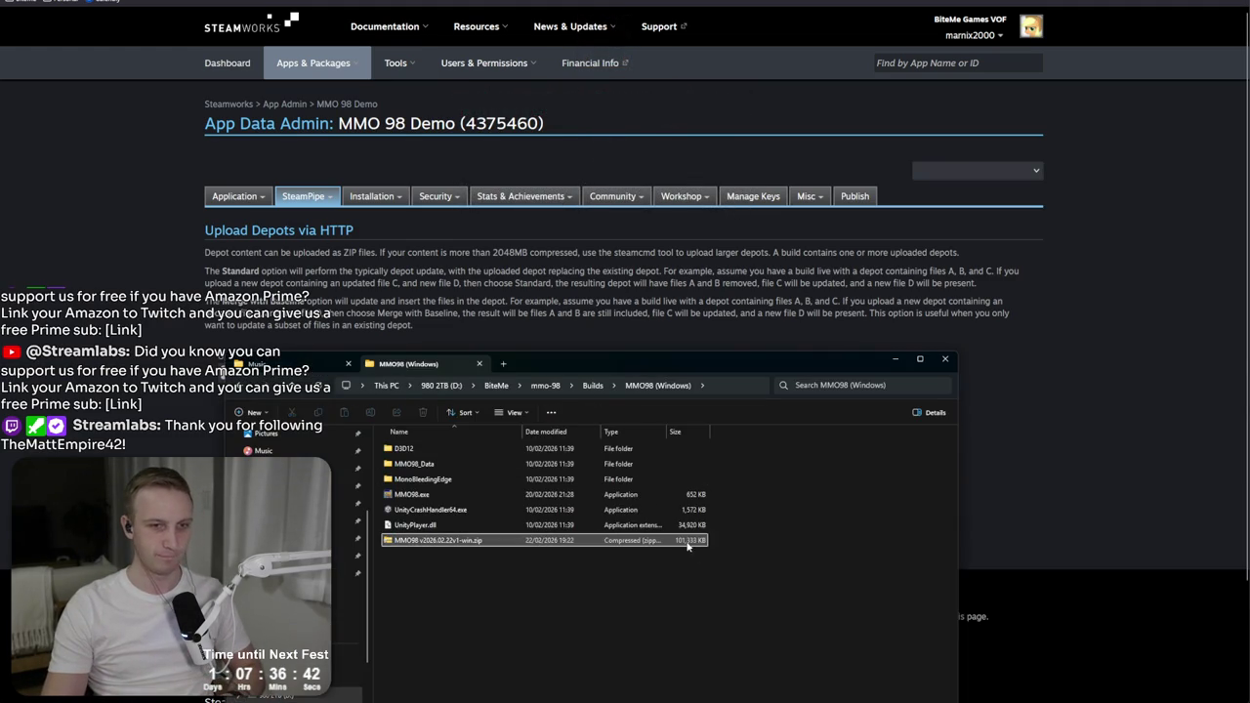
left_click(1051, 486)
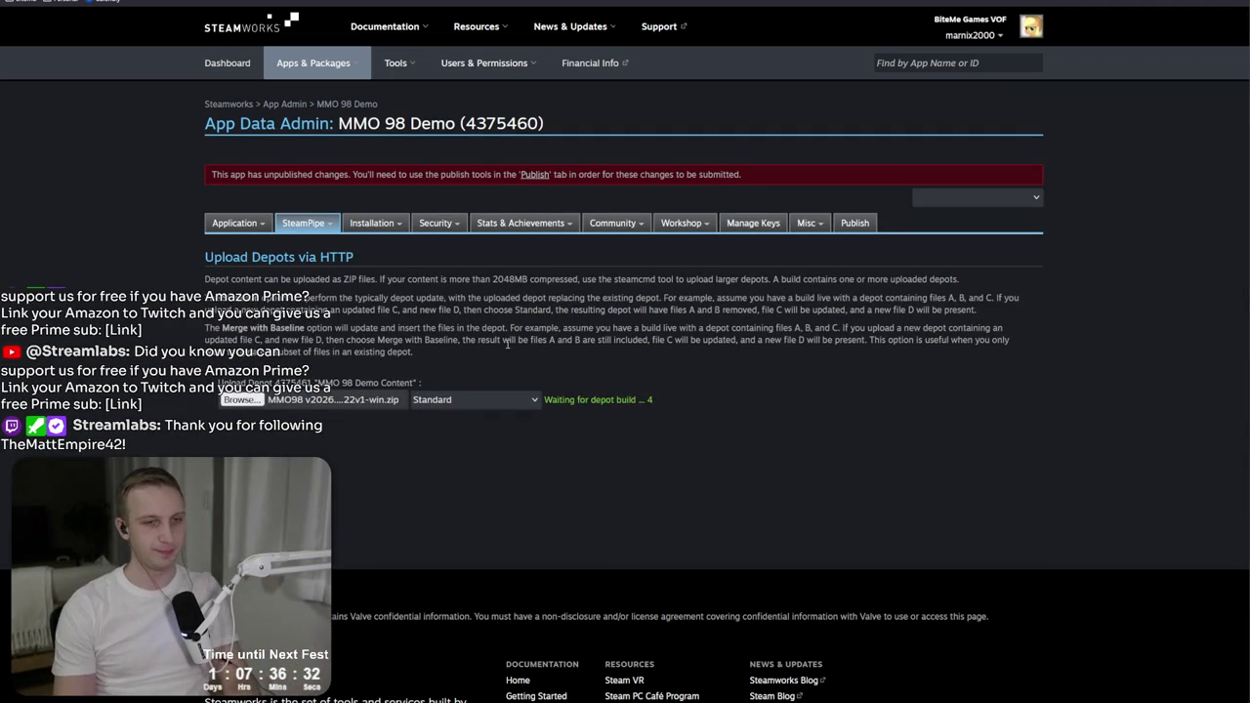
Step: Enter v2026.02.22v1 as the new build's notes
mouse_move(310, 229)
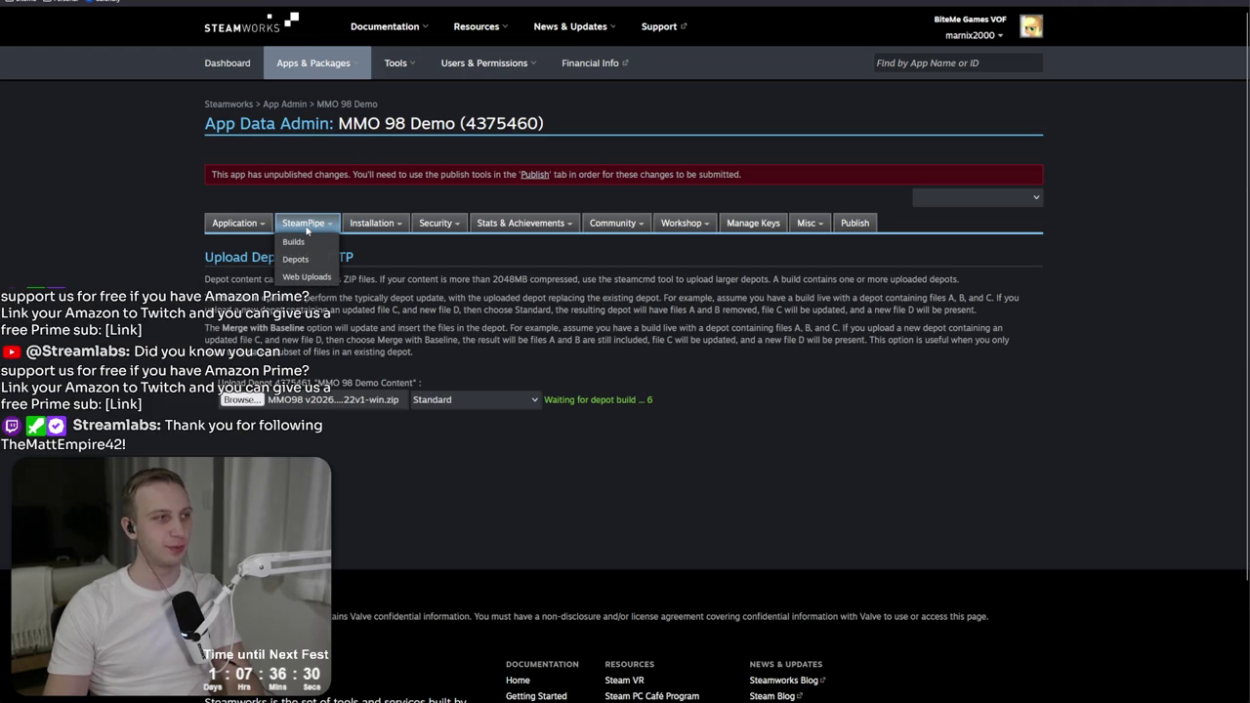
left_click(436, 488)
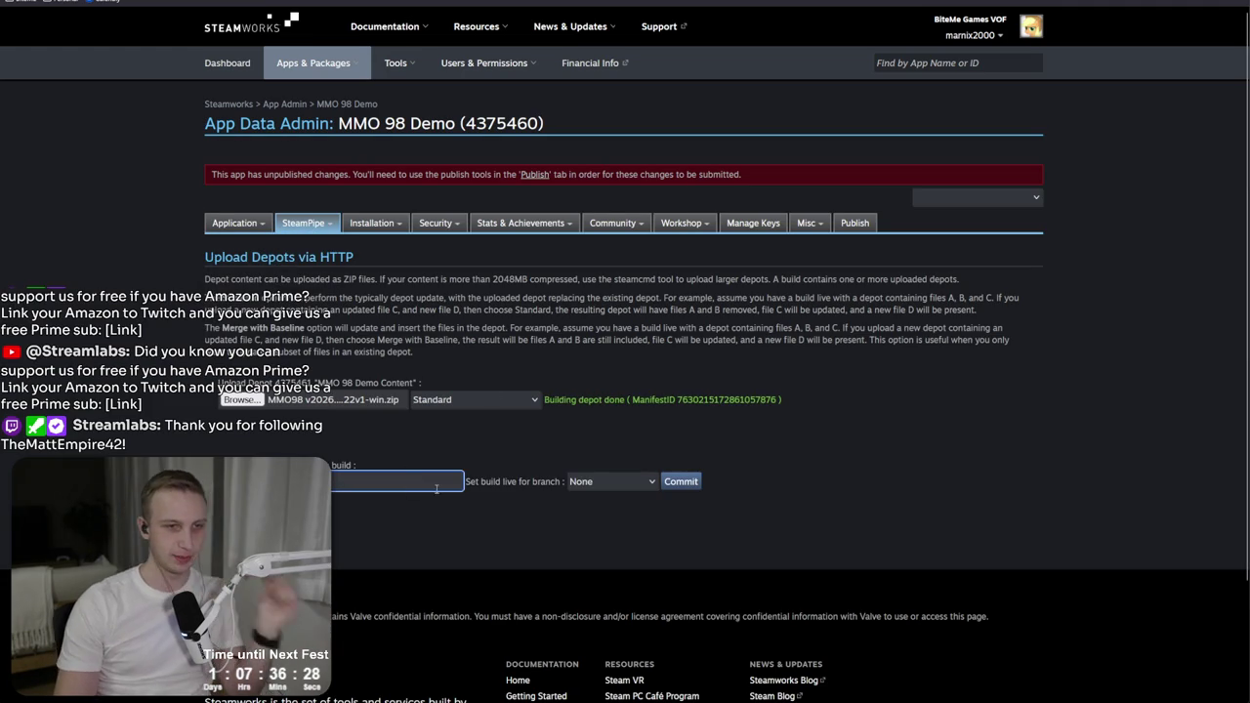
left_click(437, 488)
key("Down")
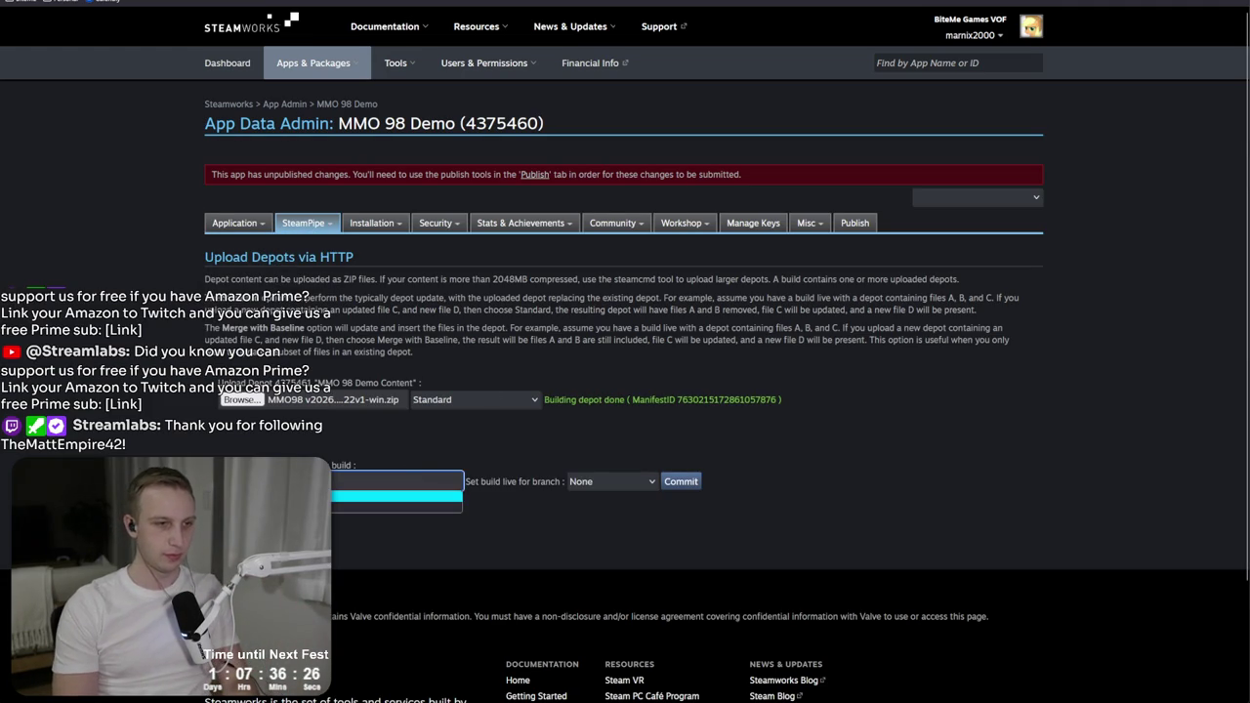
key("Down")
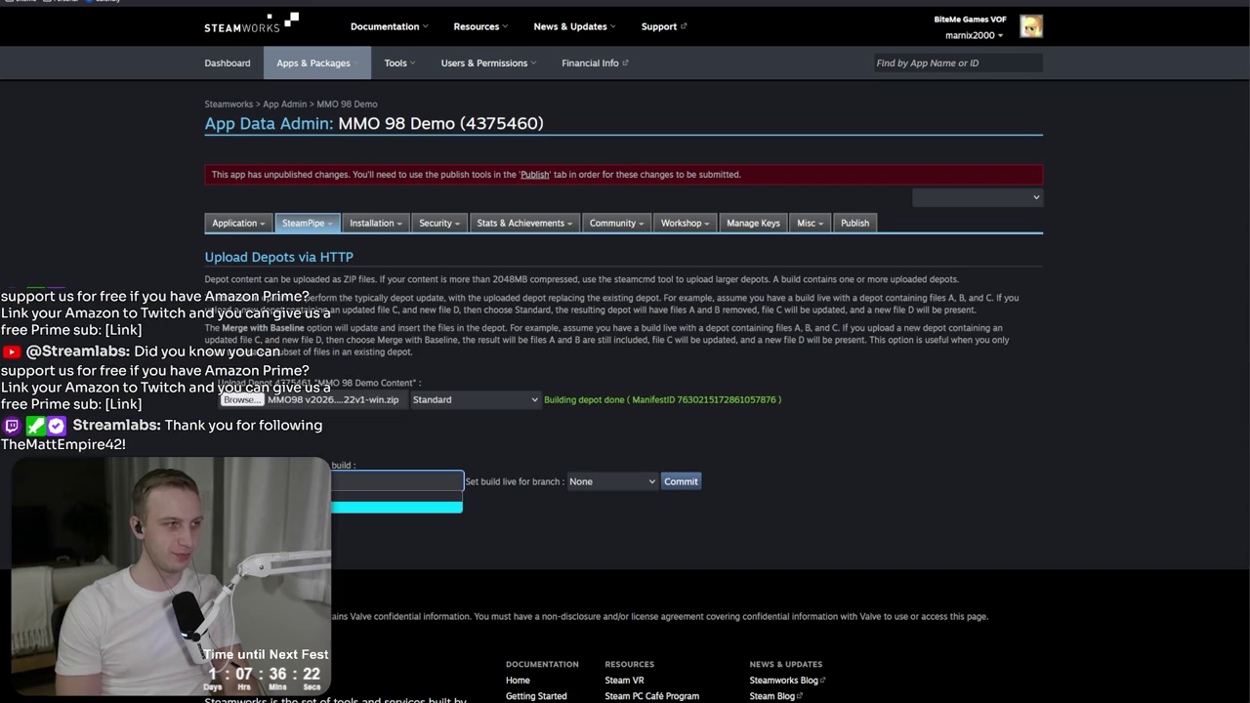
type("v202")
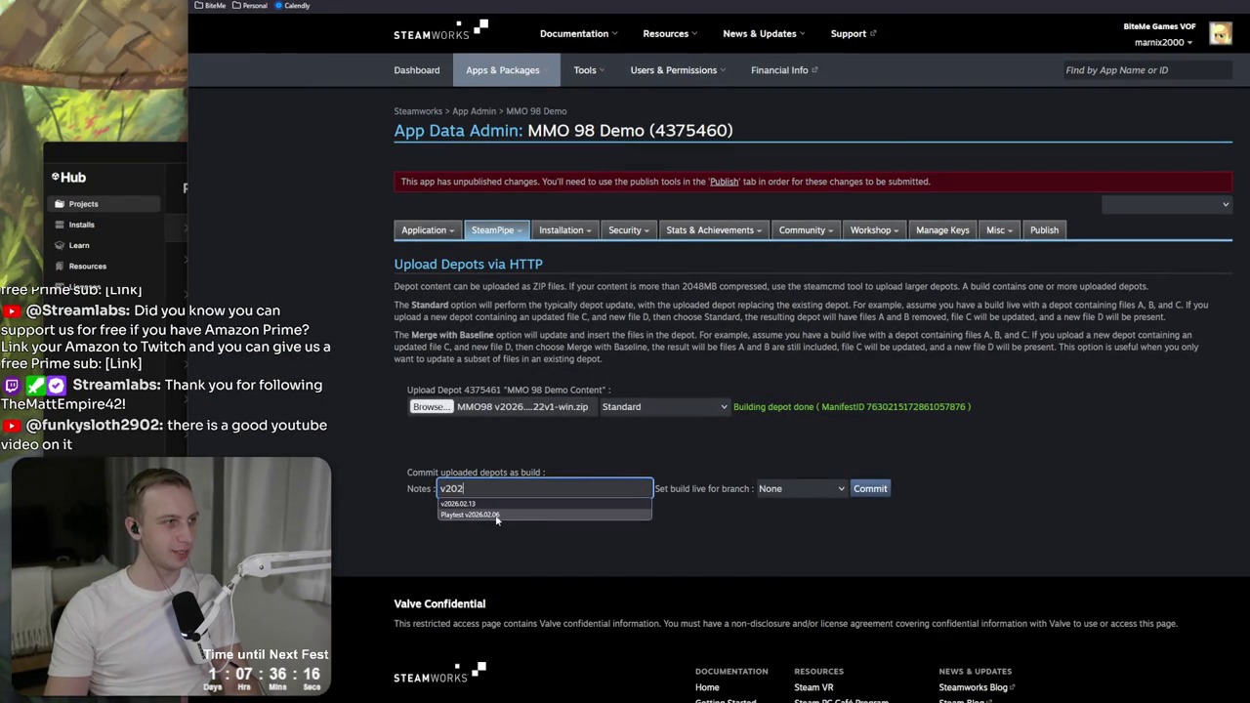
type("6.00")
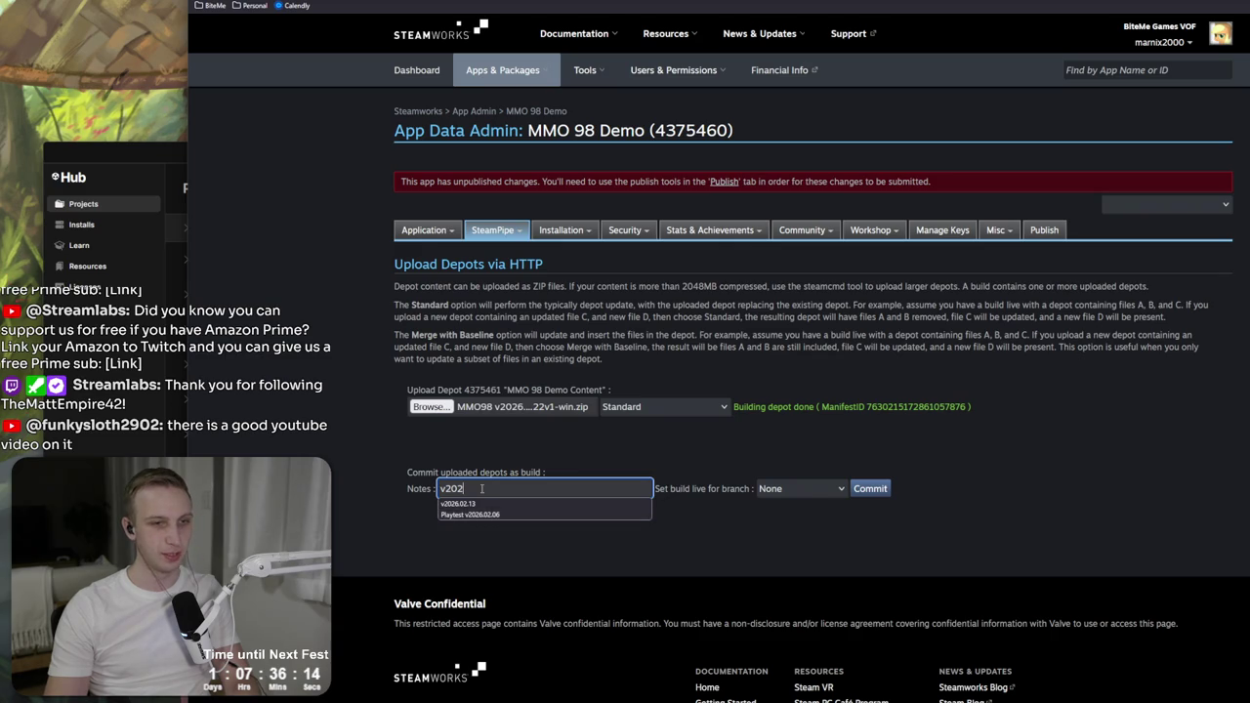
key("BackSpace")
type("2.")
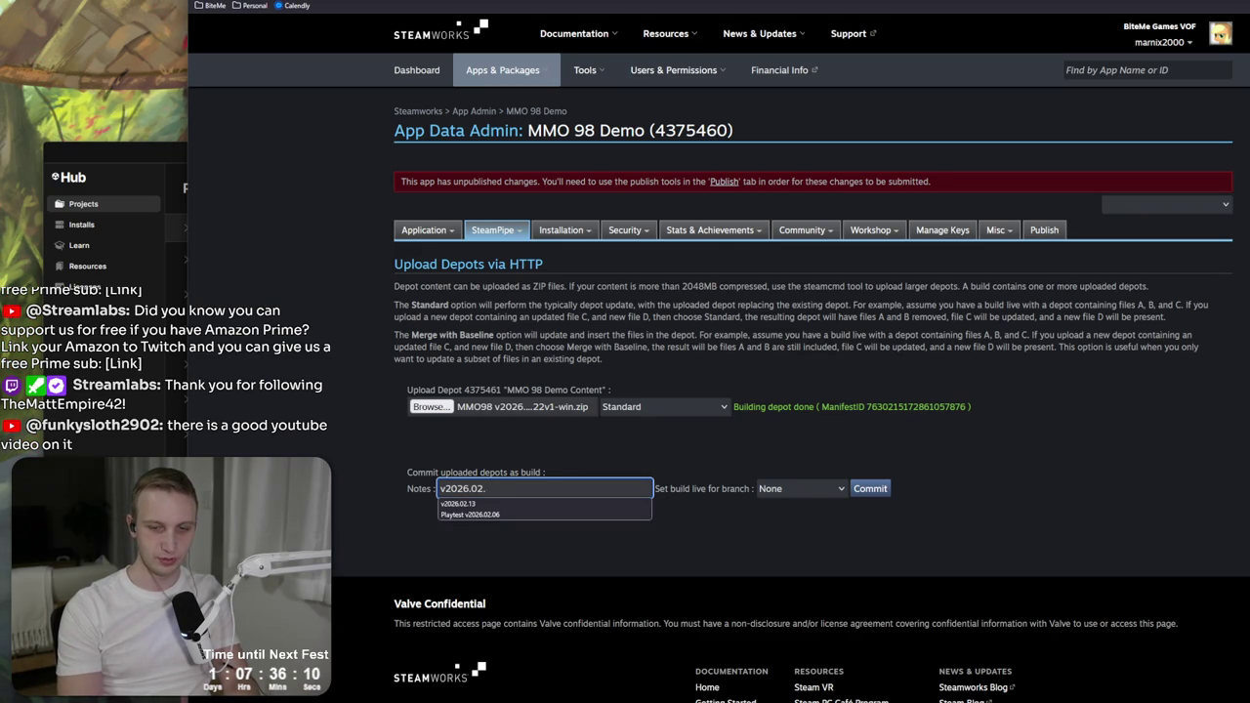
type("22v1")
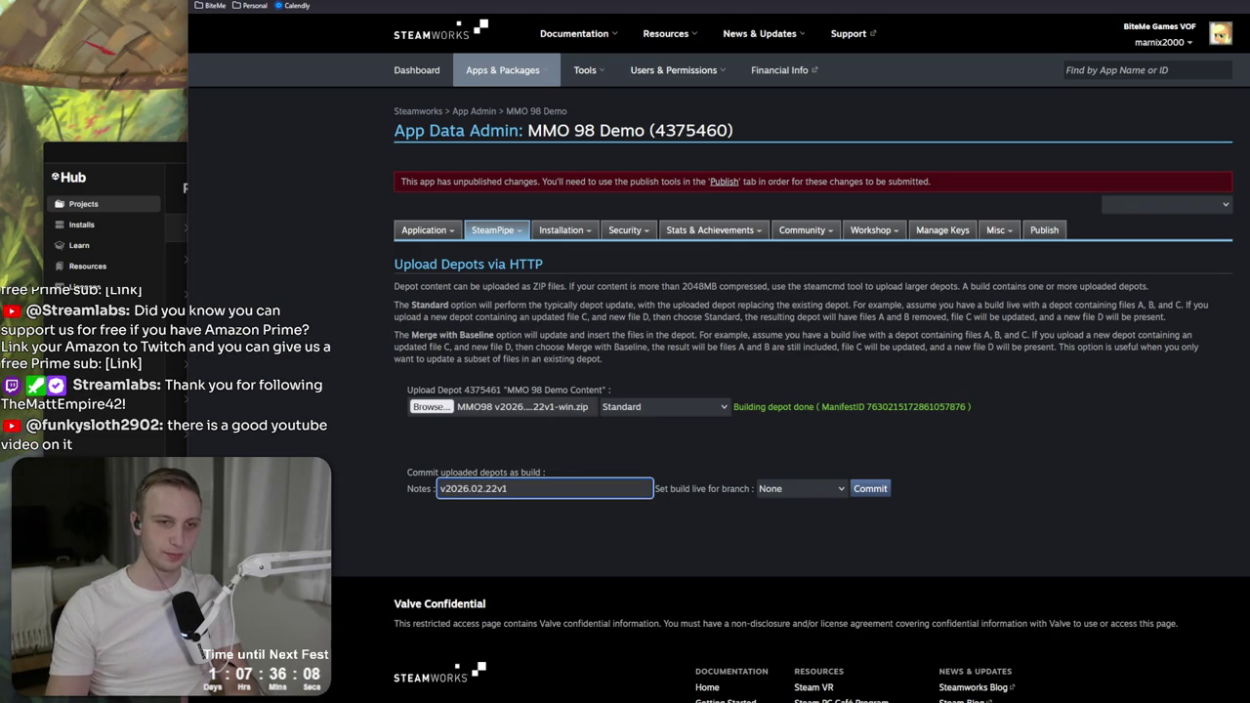
Step: Commit build 22040890 live on the default branch and confirm
left_click(818, 488)
left_click(814, 528)
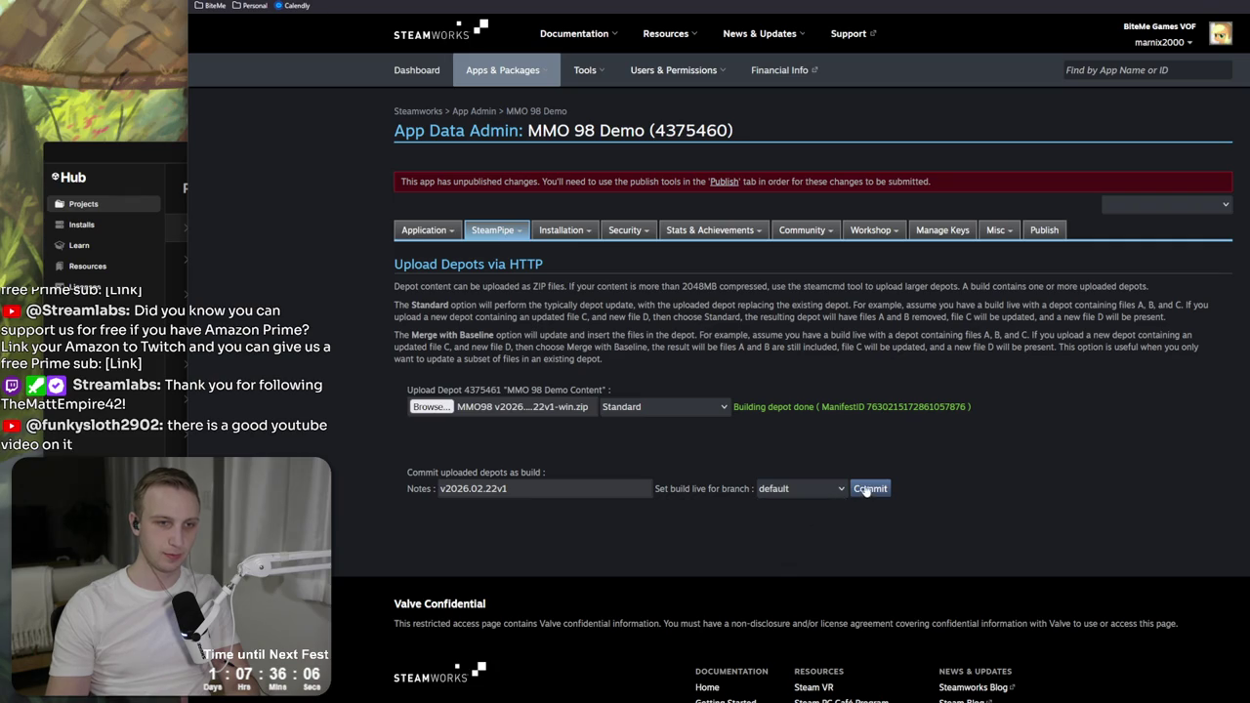
left_click(866, 491)
left_click(857, 380)
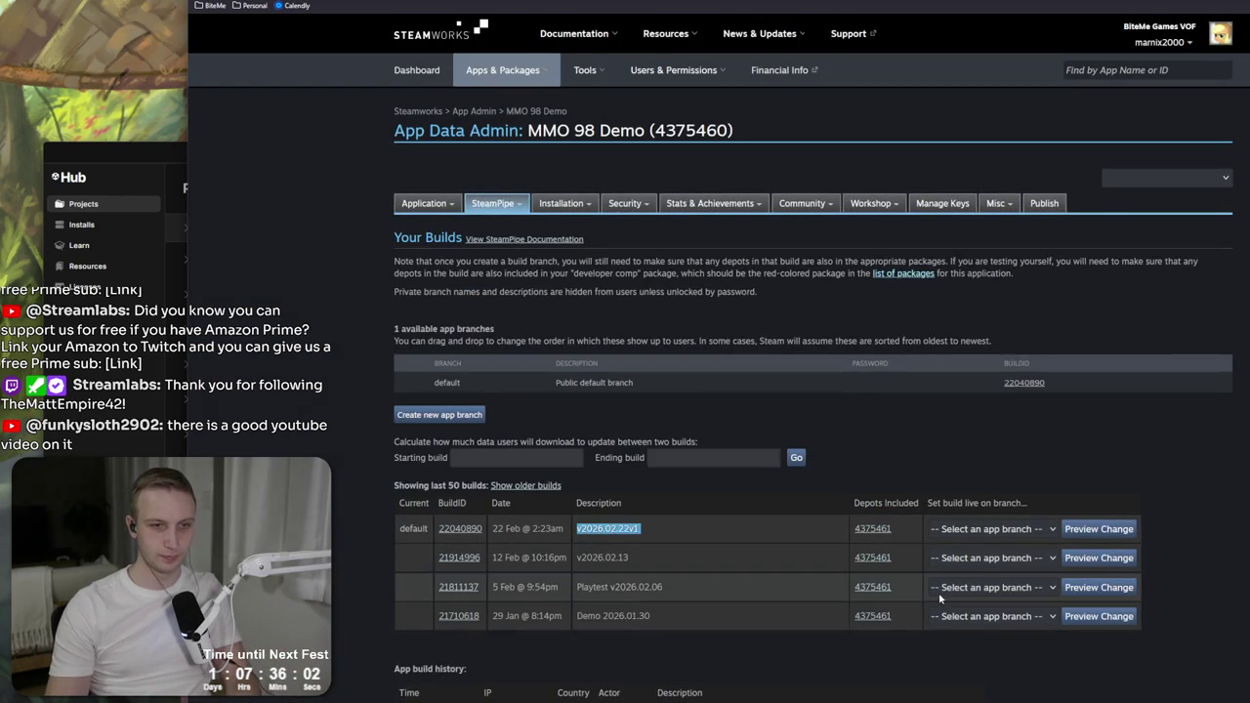
left_click(987, 529)
left_click(944, 457)
left_click(1046, 202)
Step: Prepare and publish to Steam with code STEAMWORKS and change notes v2026.02.22v1
left_click(432, 446)
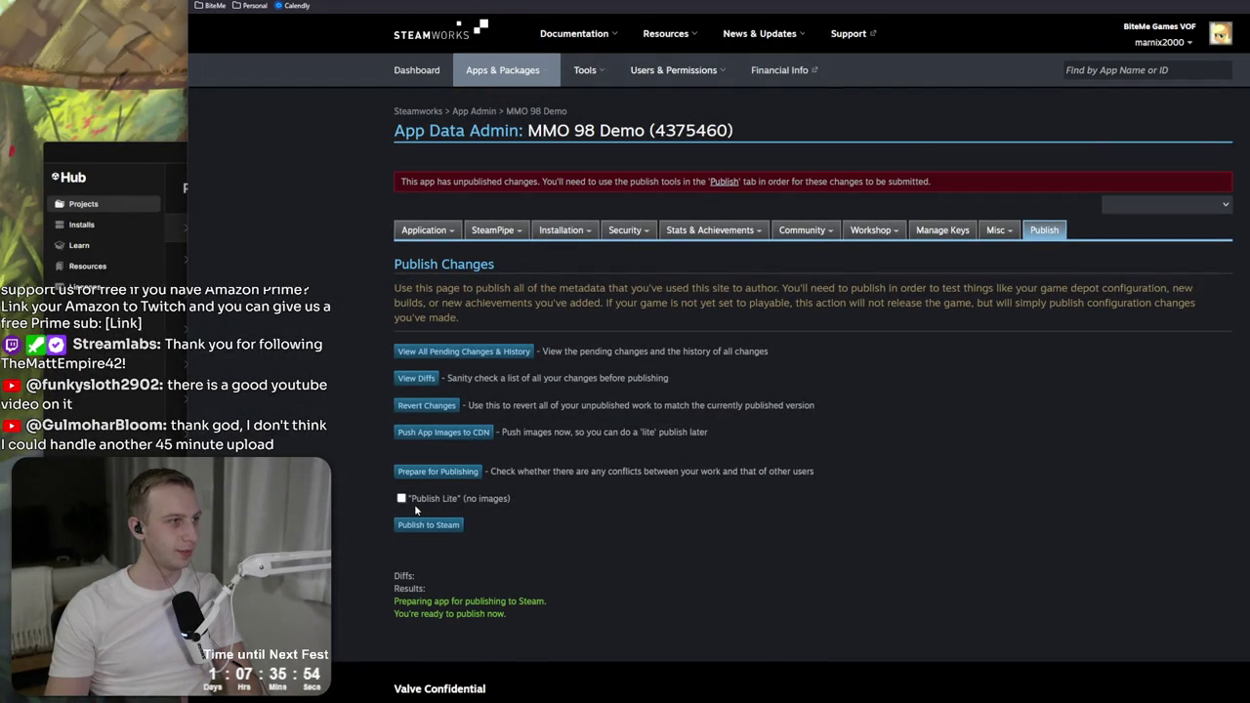
left_click(428, 524)
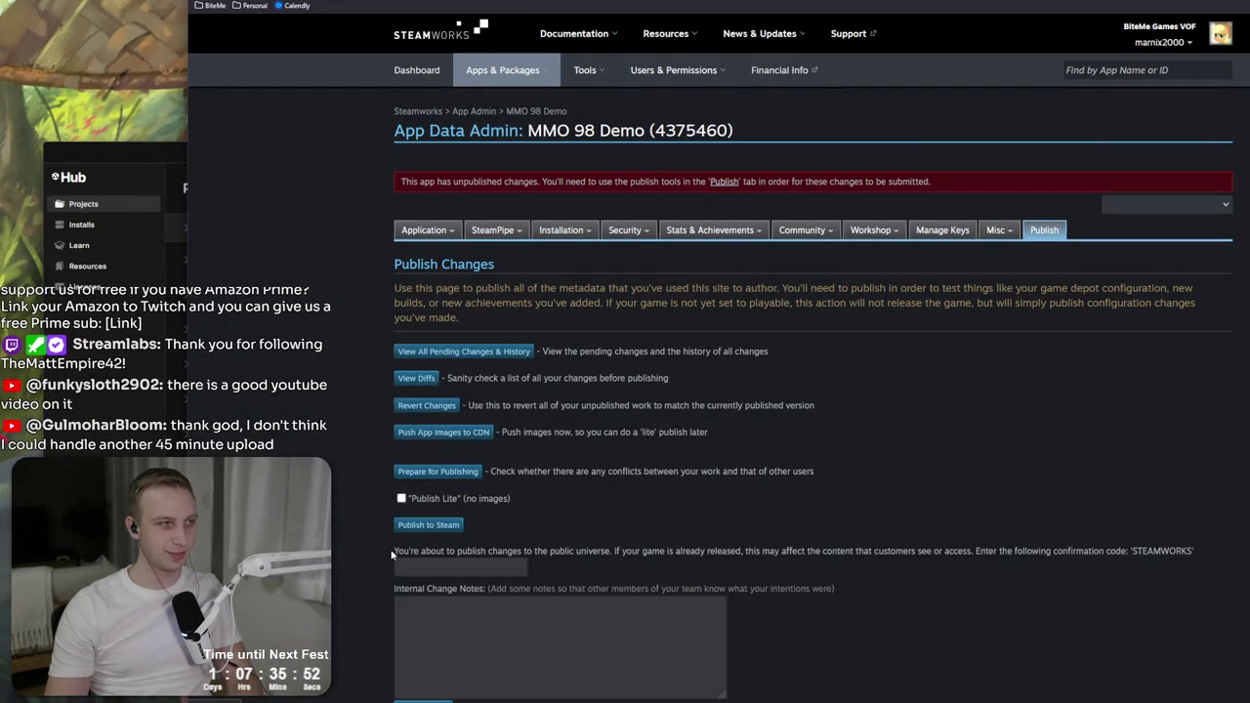
left_click(460, 564)
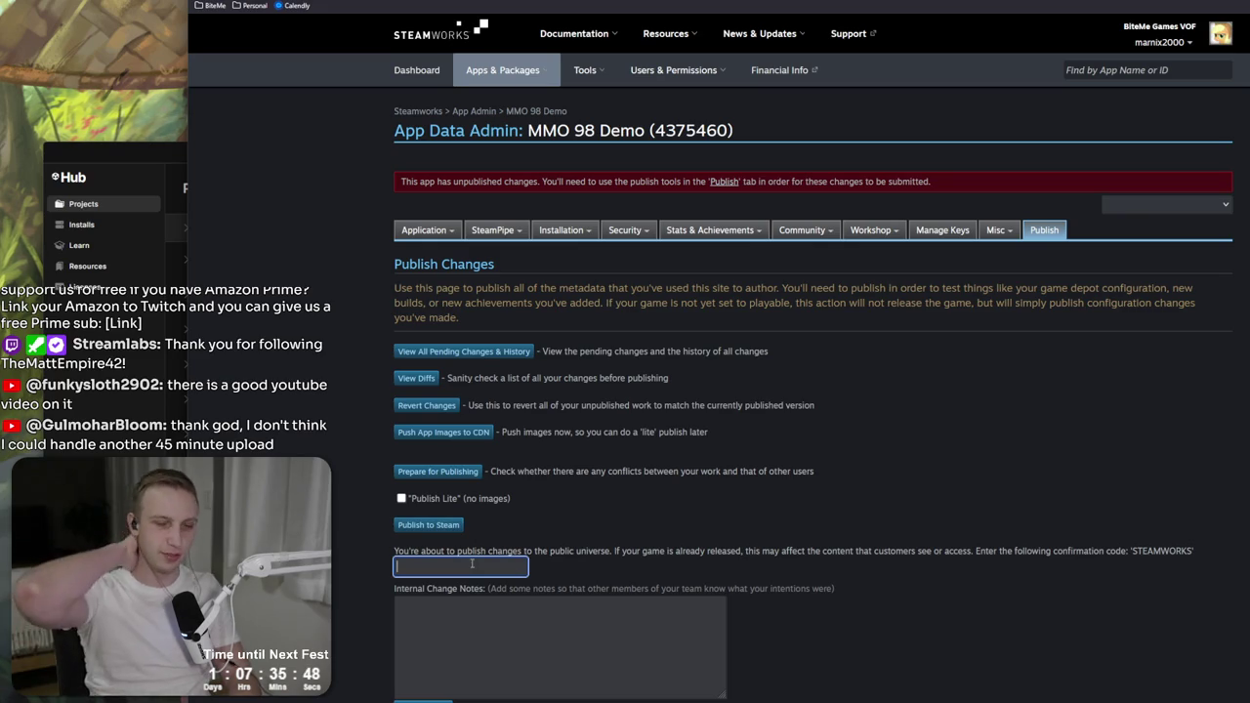
type("STEAMWORKS")
key("Tab")
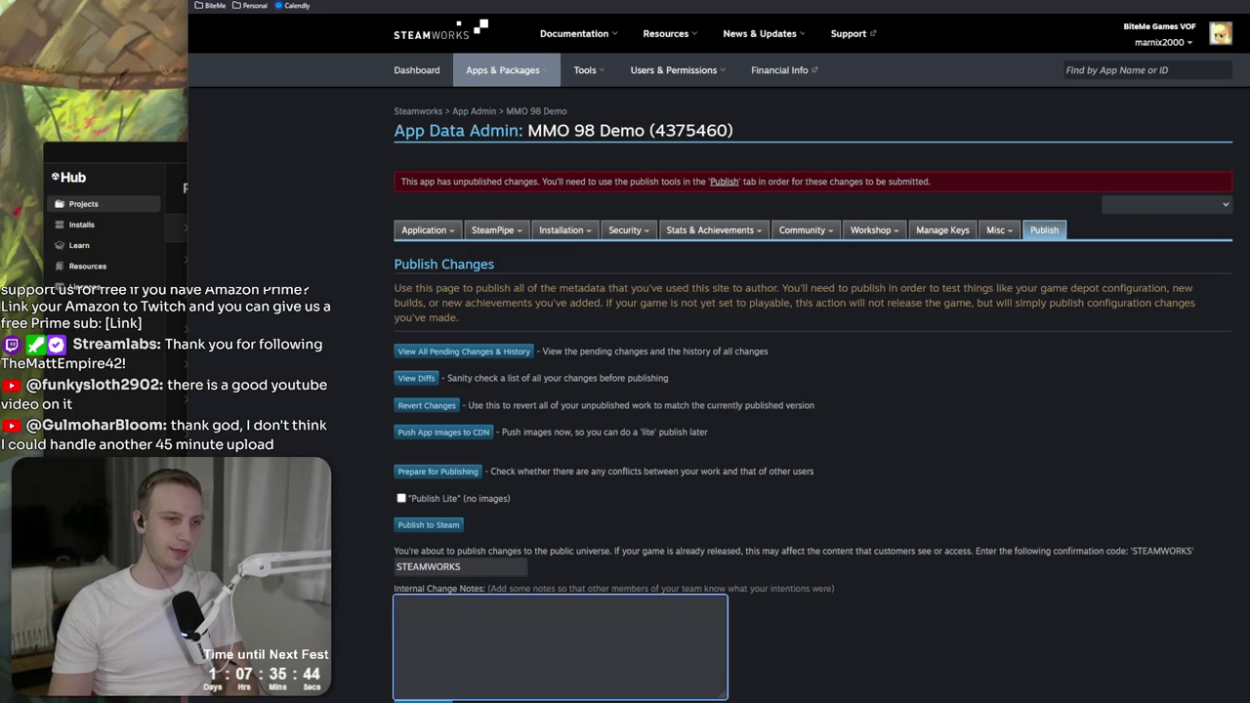
type("v2026.02.22v1")
scroll(589, 536, "down", 2)
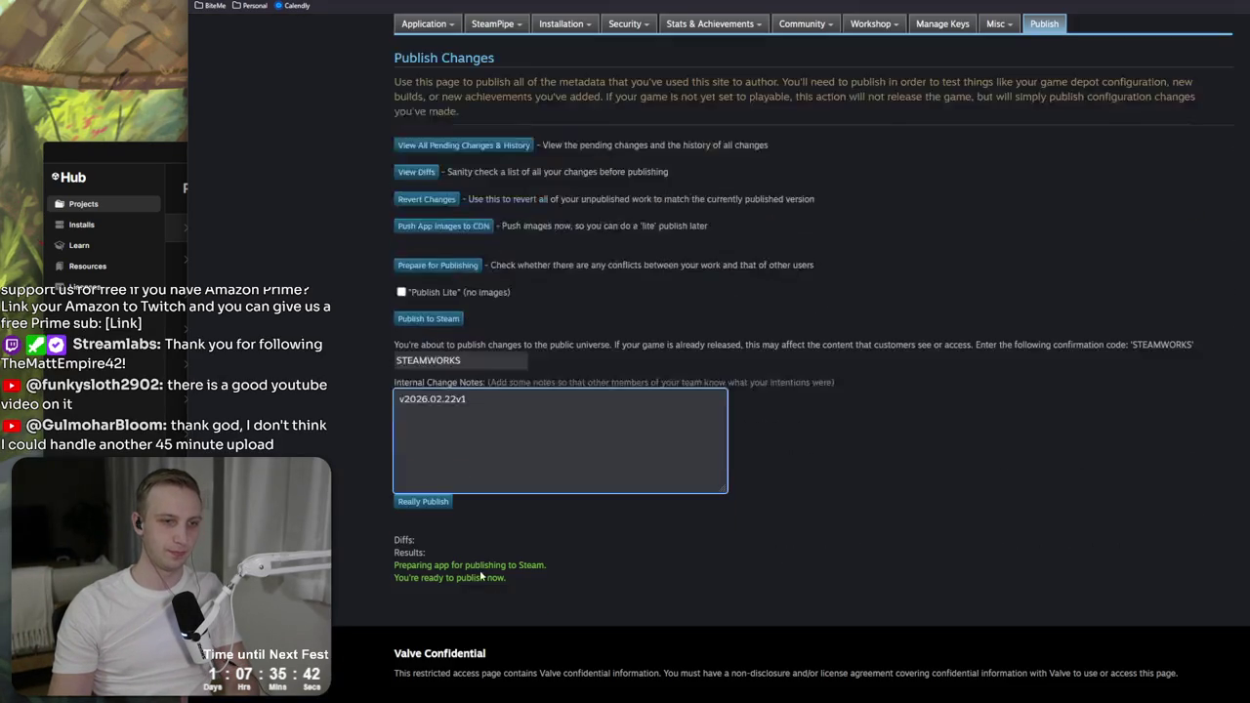
left_click(422, 501)
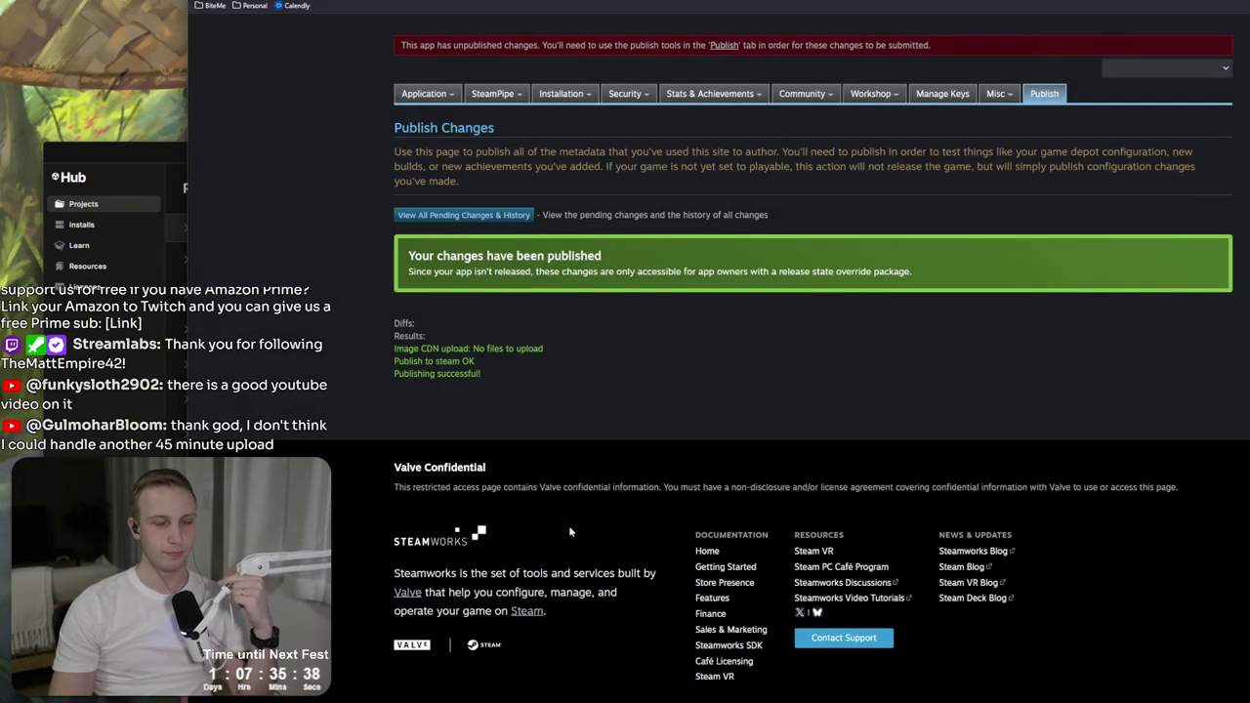
Step: Check the Publish to steam OK result and return to the MMO 98 Demo landing page
scroll(537, 482, "up", 2)
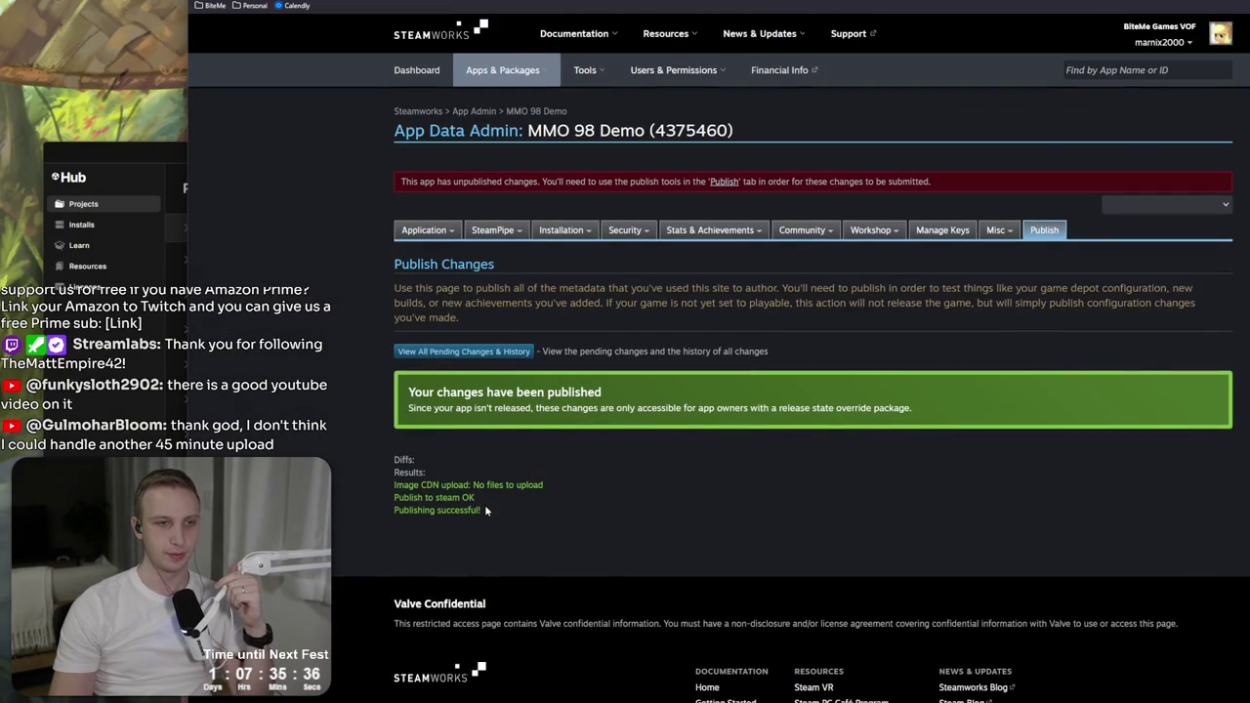
left_click_drag(498, 452, 523, 500)
left_click(523, 436)
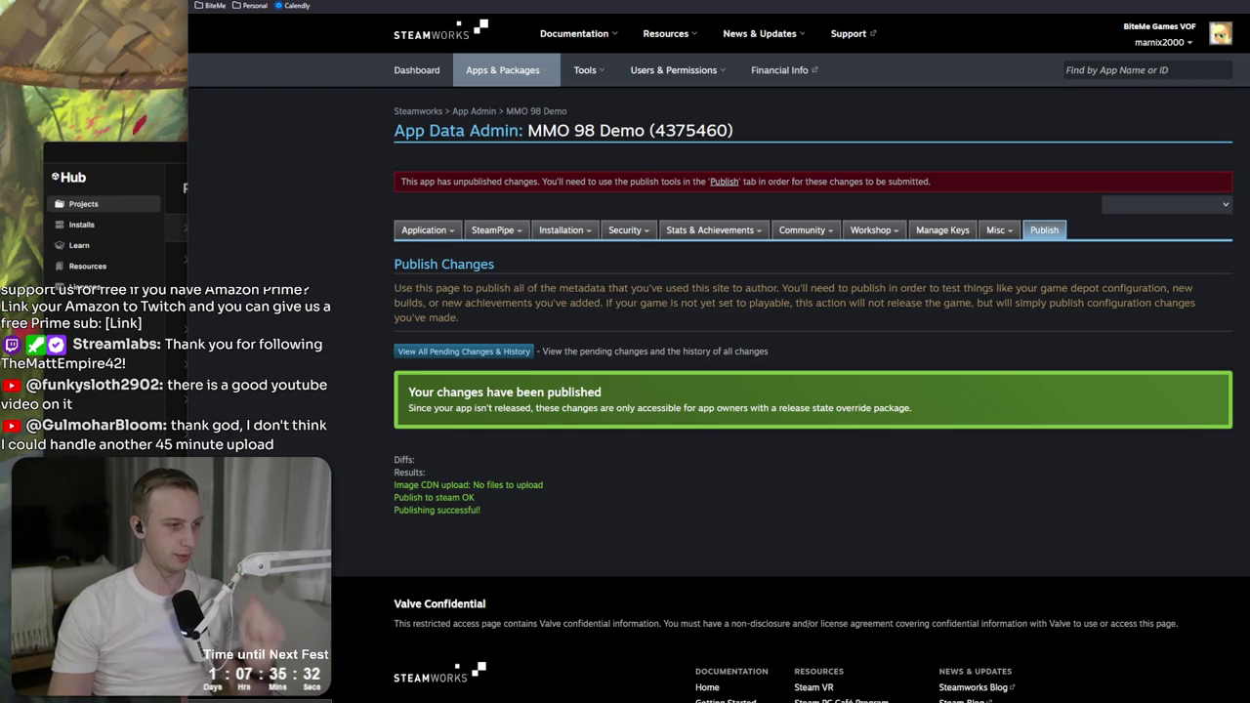
key("alt+Left")
key("alt+Tab")
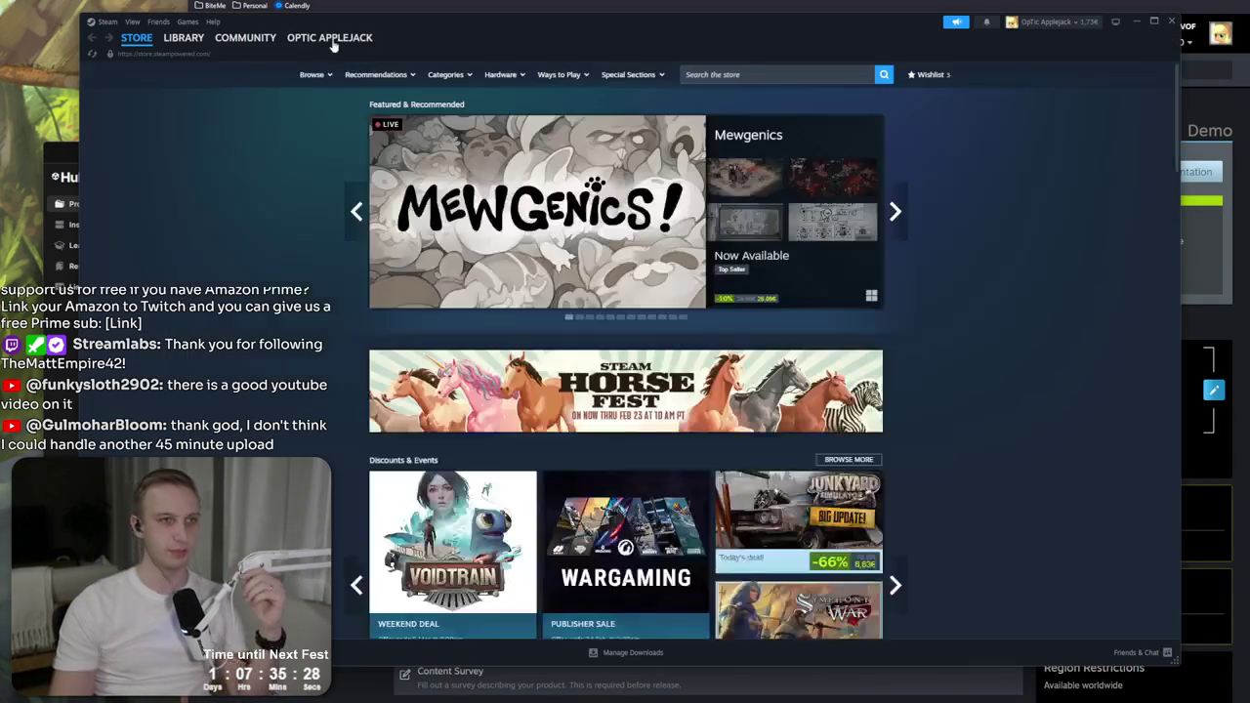
Step: Filter the Steam library by 'mmo' and open MMO 98 Demo
left_click(183, 38)
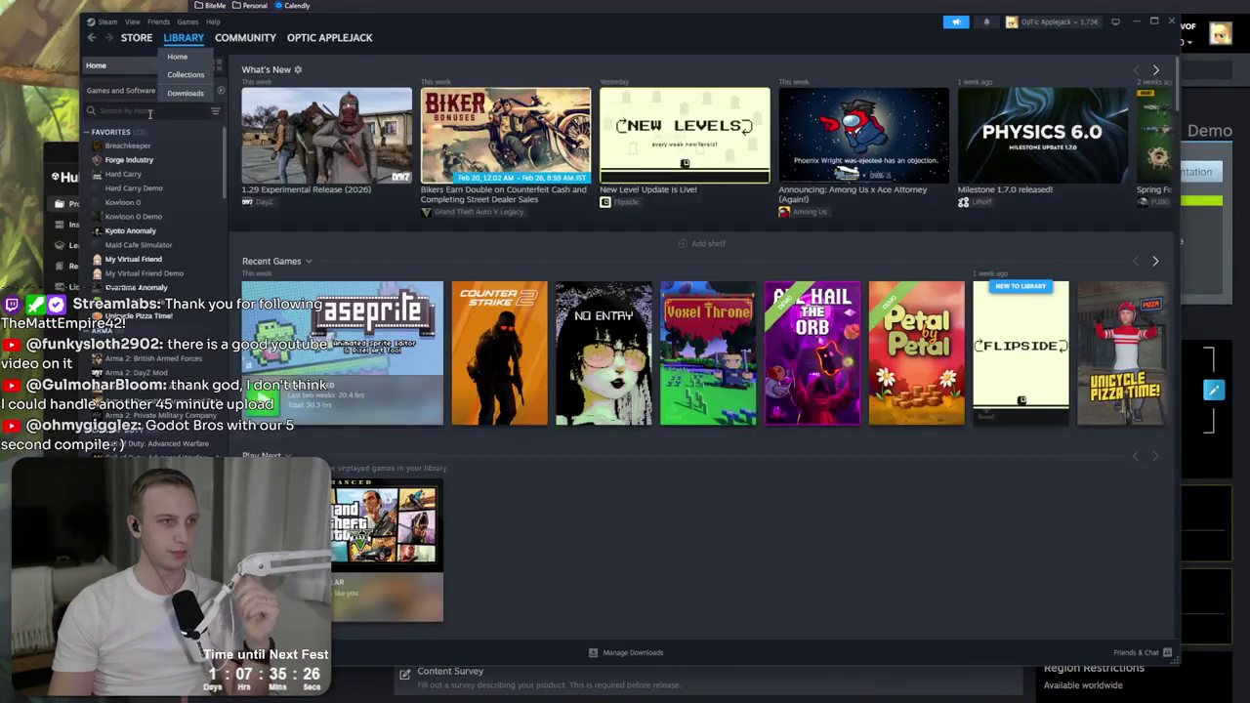
left_click(150, 111)
type("mmo")
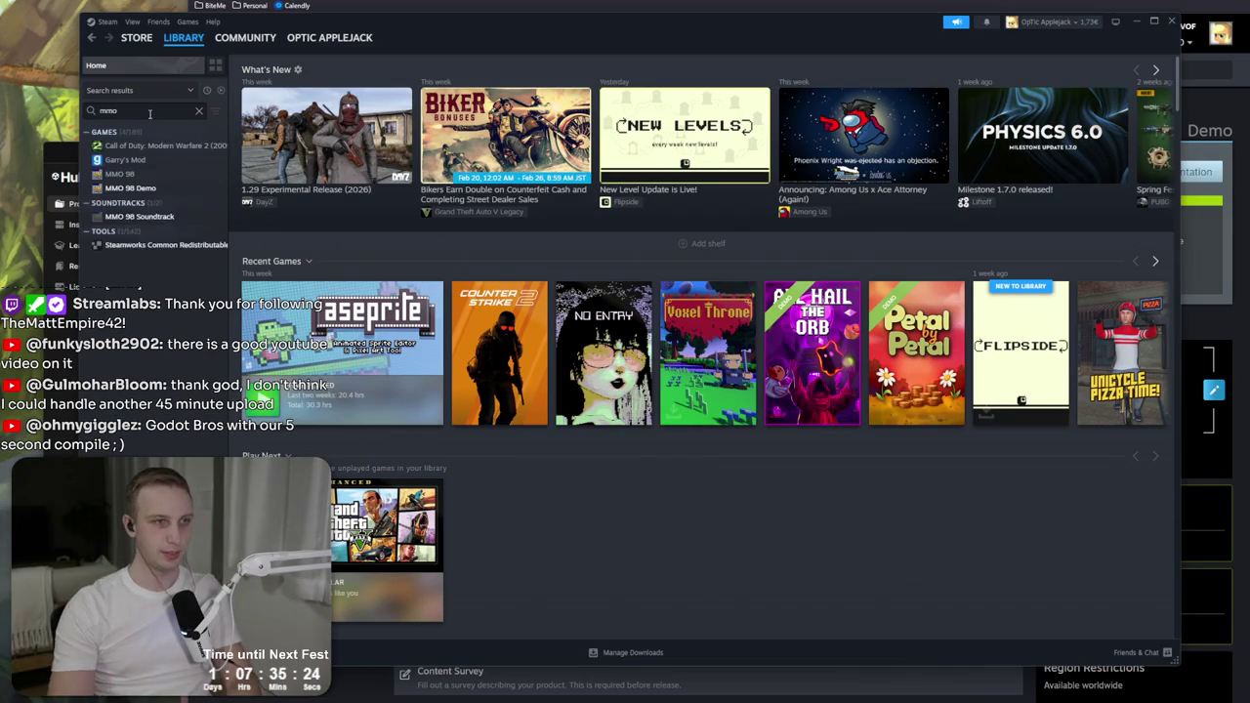
left_click(130, 159)
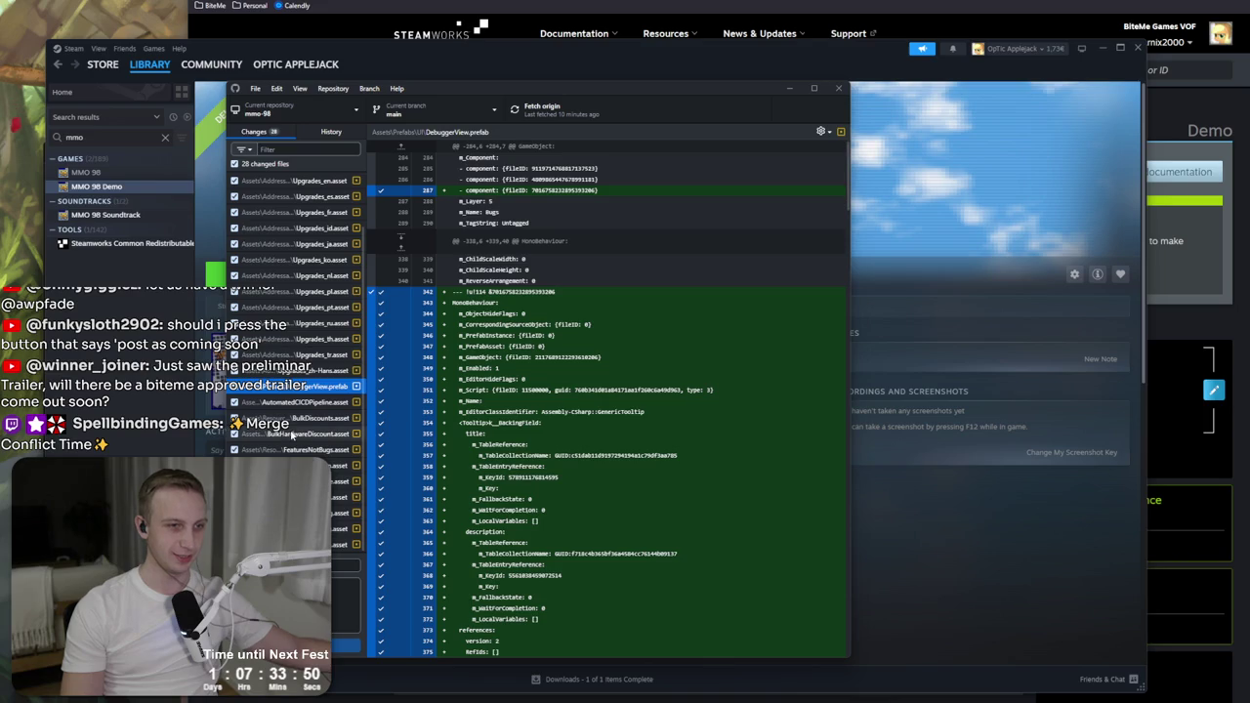
left_click(292, 449)
Step: Review the changed files' diffs, including MandatoryTraining.asset, and fetch from origin
left_click(293, 480)
left_click(293, 513)
left_click(293, 529)
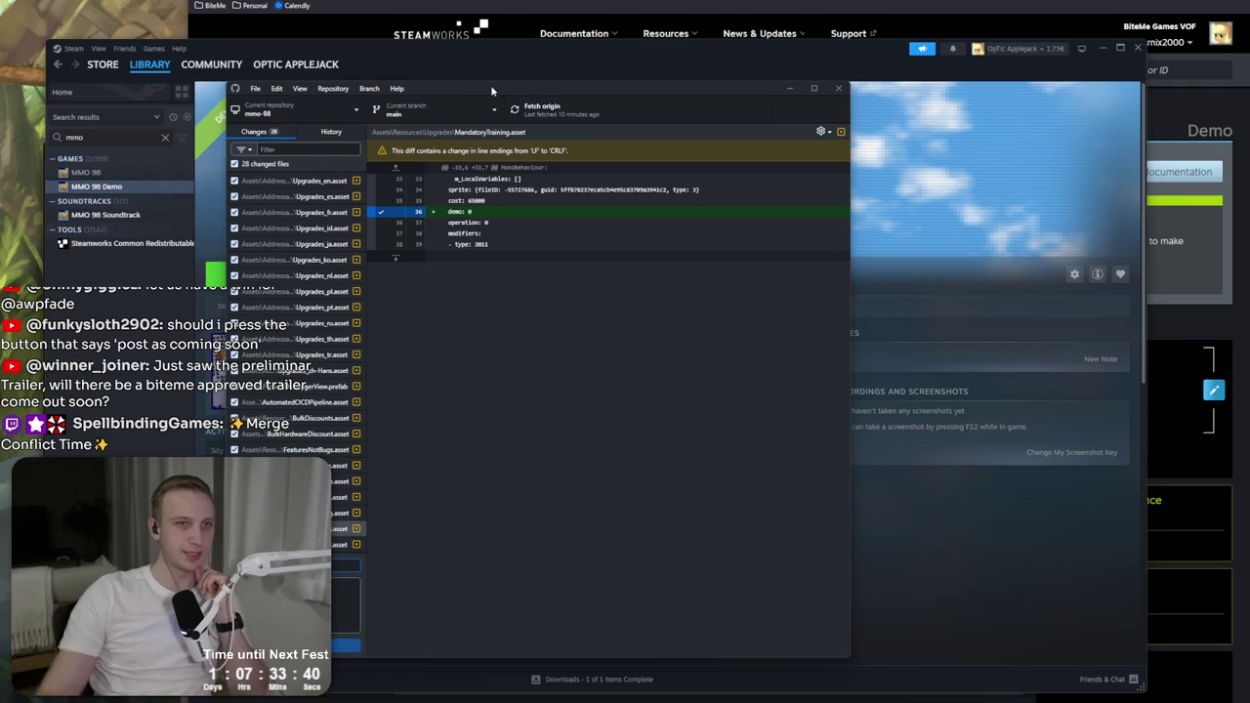
left_click(549, 110)
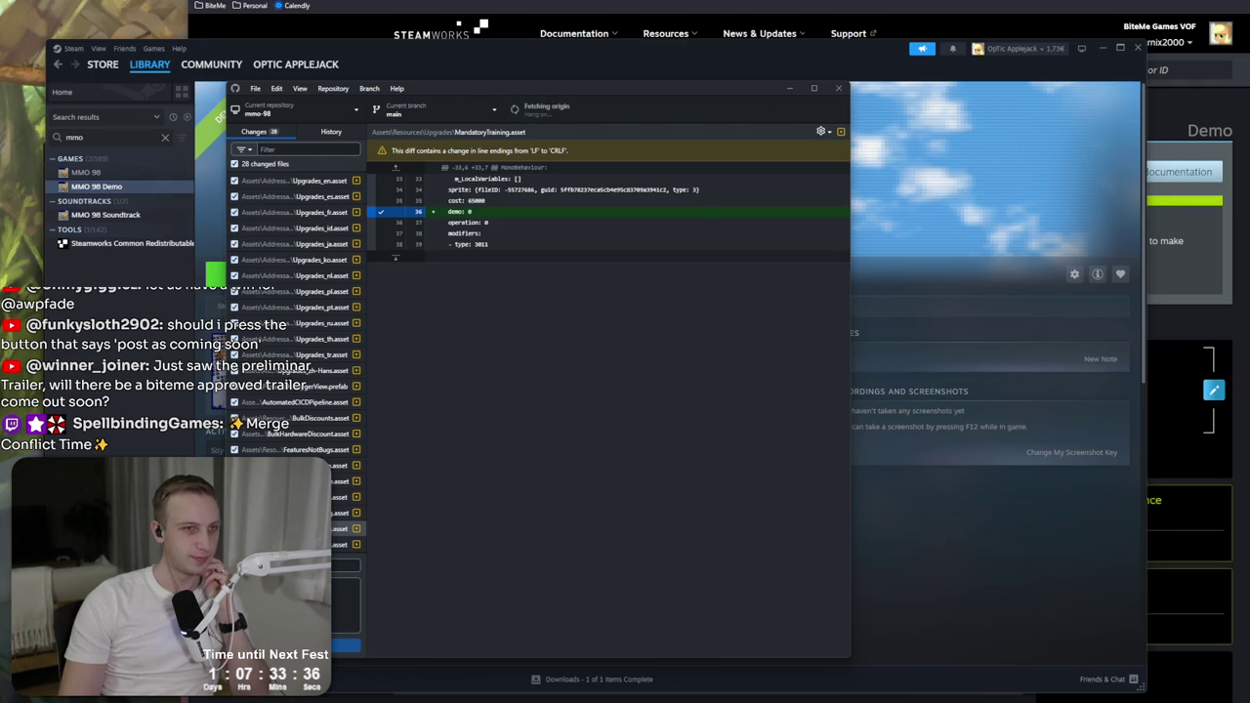
mouse_move(582, 89)
left_mouse_down()
mouse_move(631, 89)
mouse_move(548, 95)
left_mouse_up()
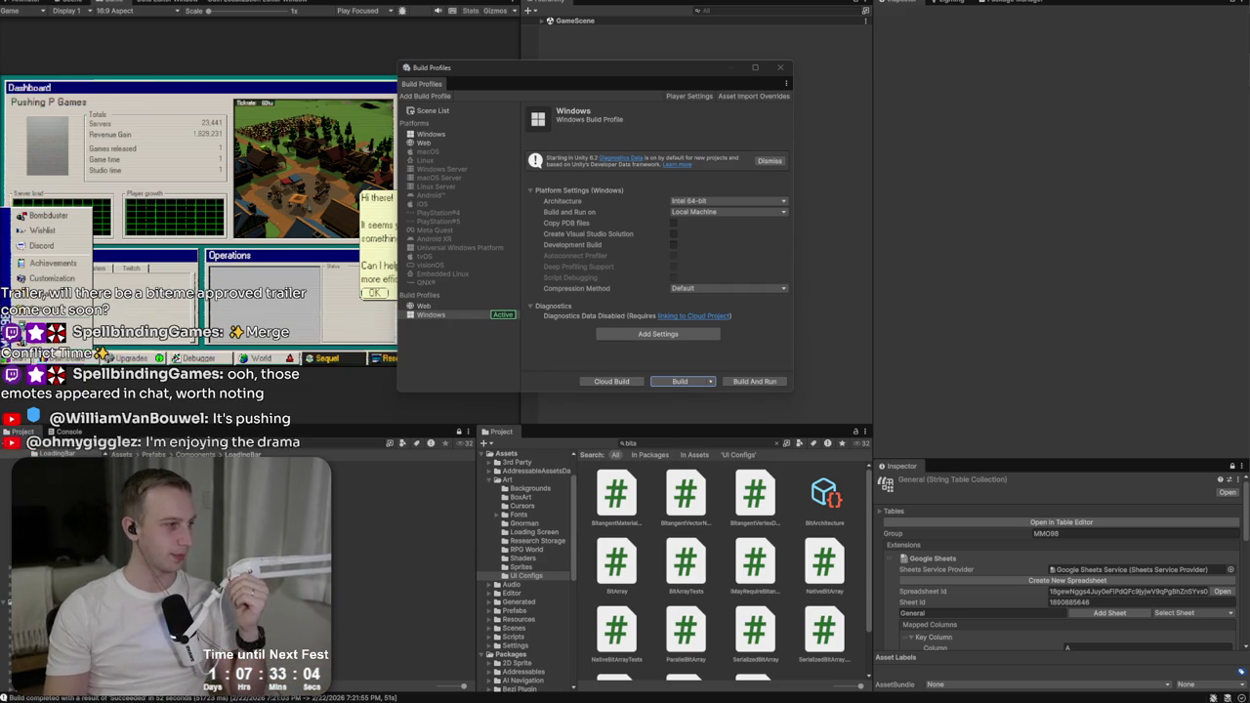
Step: Close the build settings and start a new game as the Pushing P Games studio
left_click(780, 69)
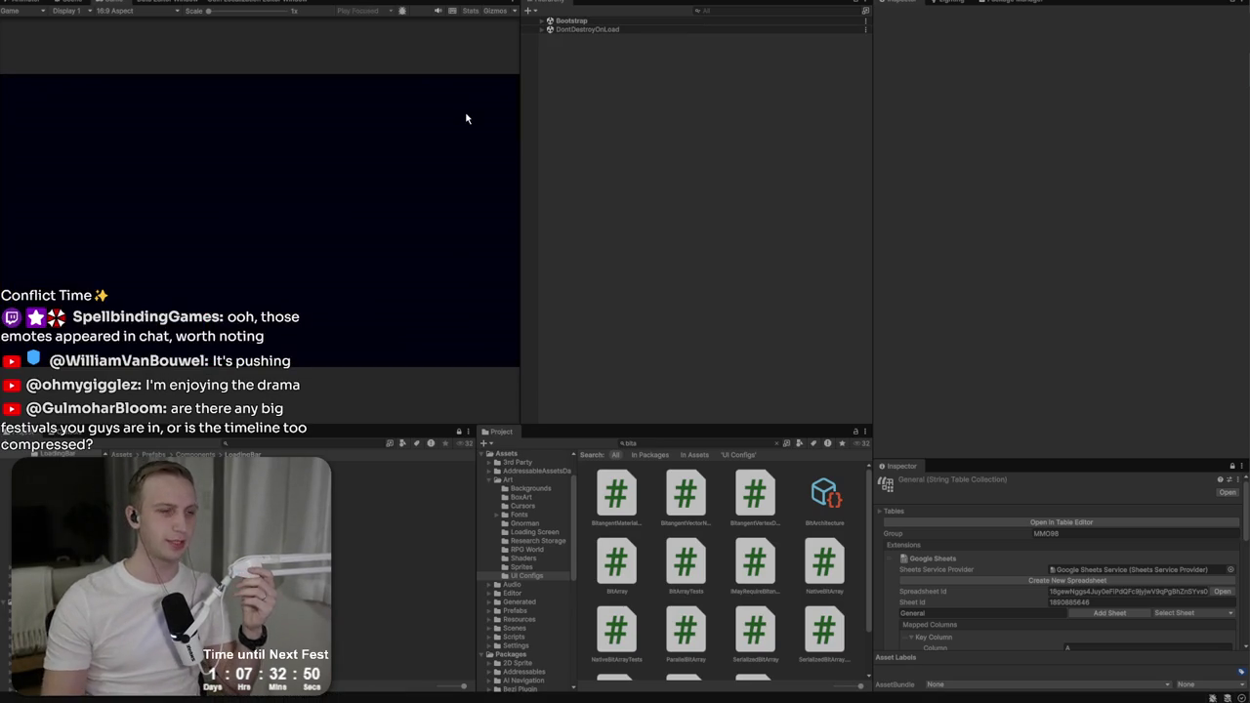
left_click(293, 203)
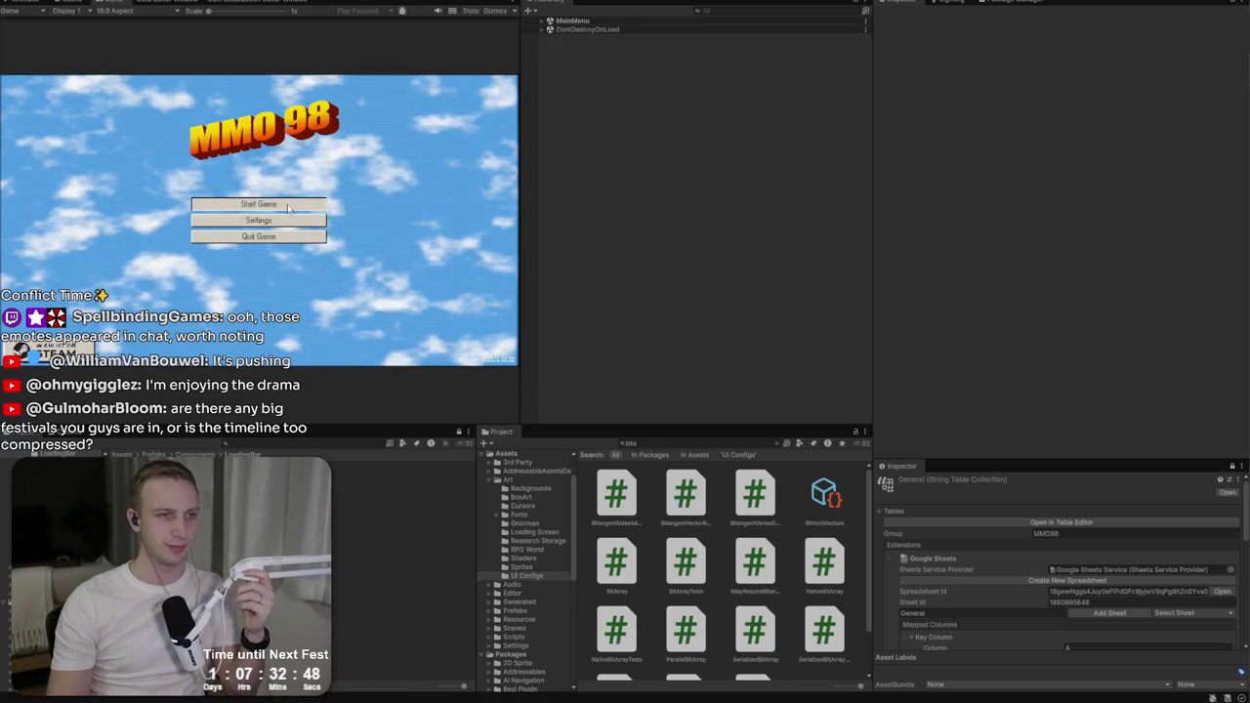
left_click(289, 218)
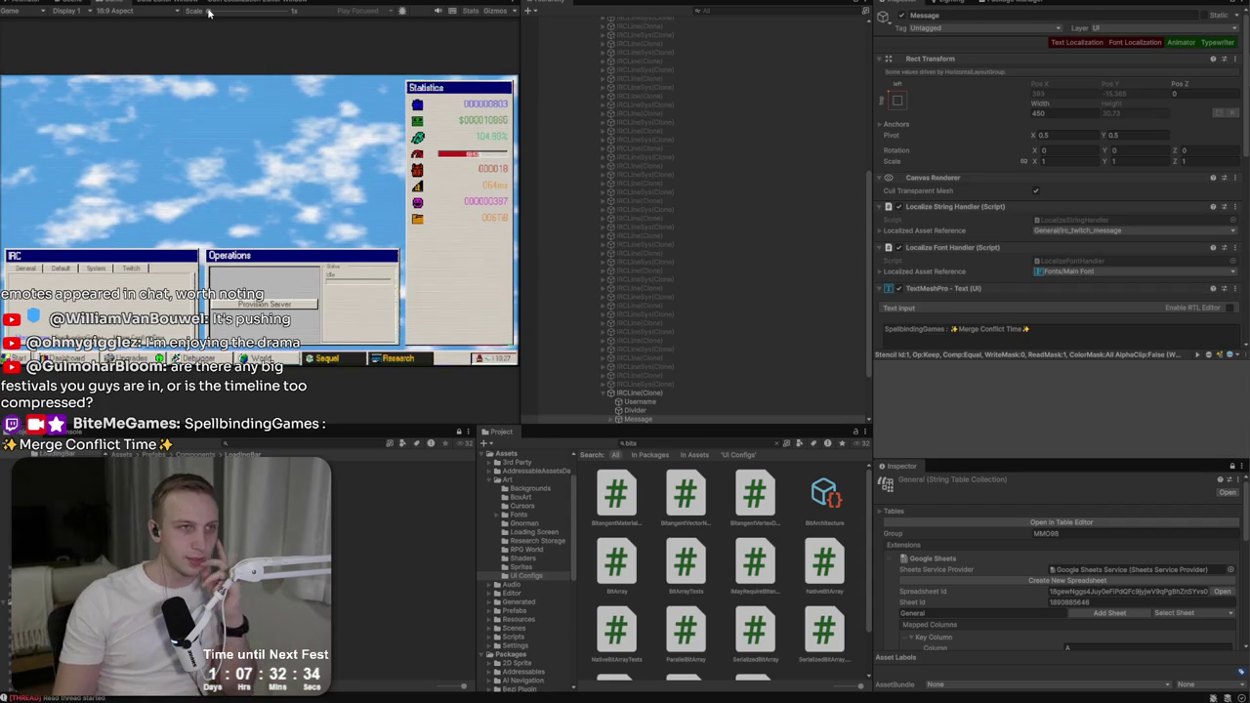
Step: Set the chat Message text's TextMeshPro Font Asset to Emojis
left_click(952, 329)
left_click(952, 329)
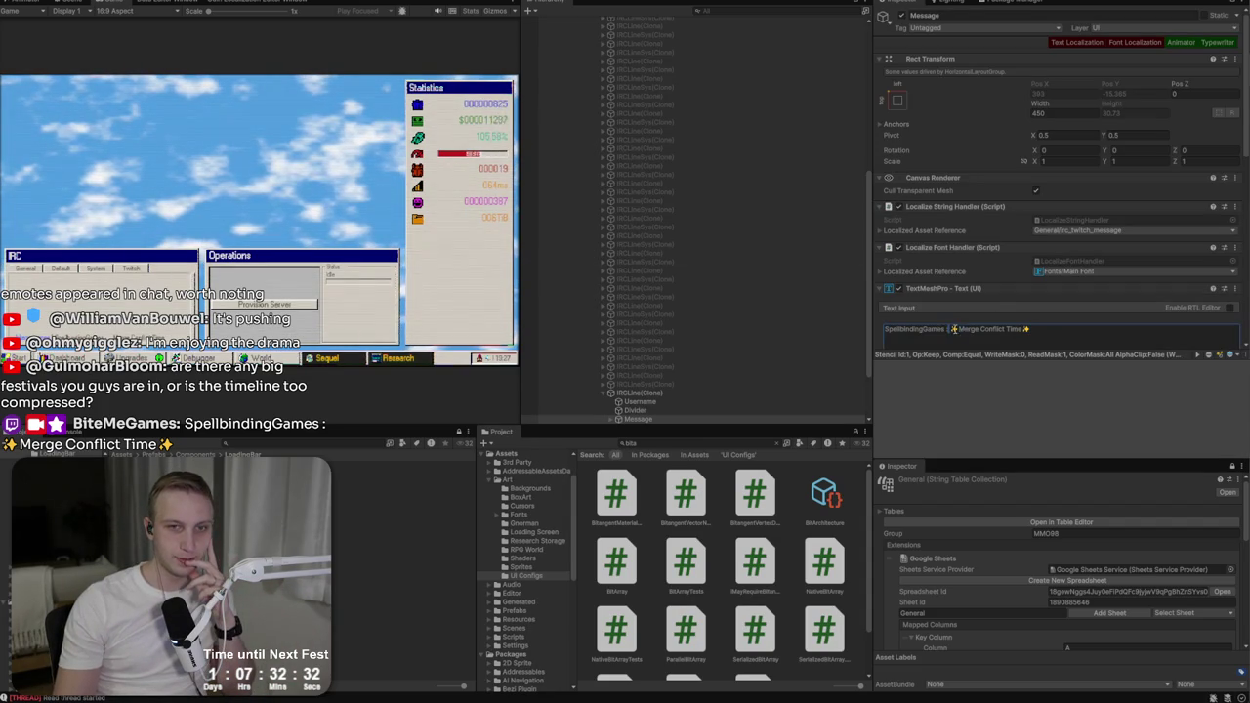
left_click(107, 4)
key("Escape")
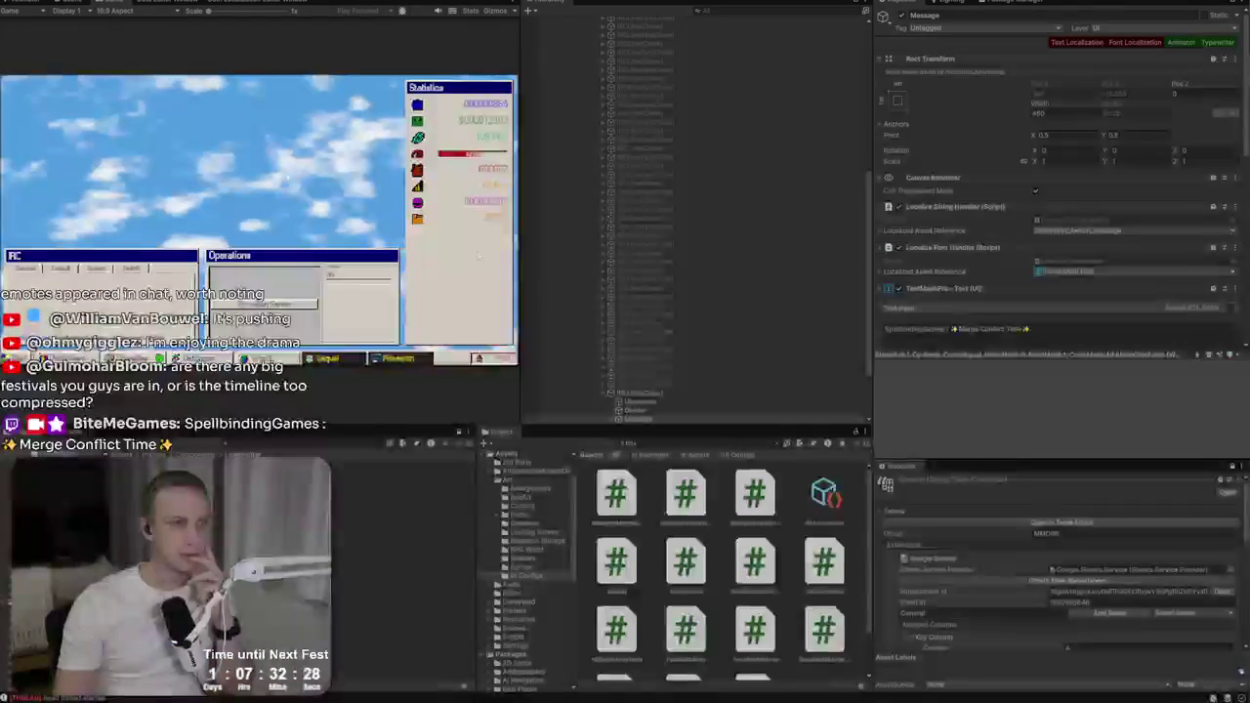
scroll(1045, 300, "down", 3)
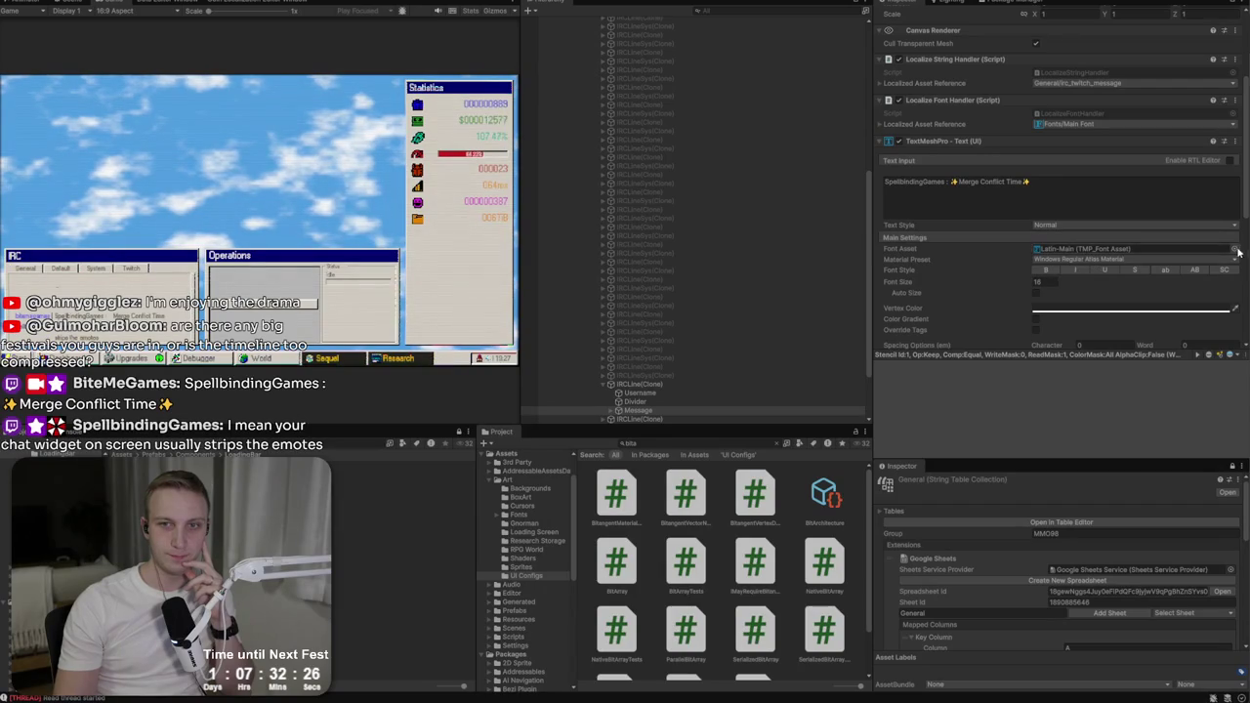
left_click(1230, 252)
double_click(921, 302)
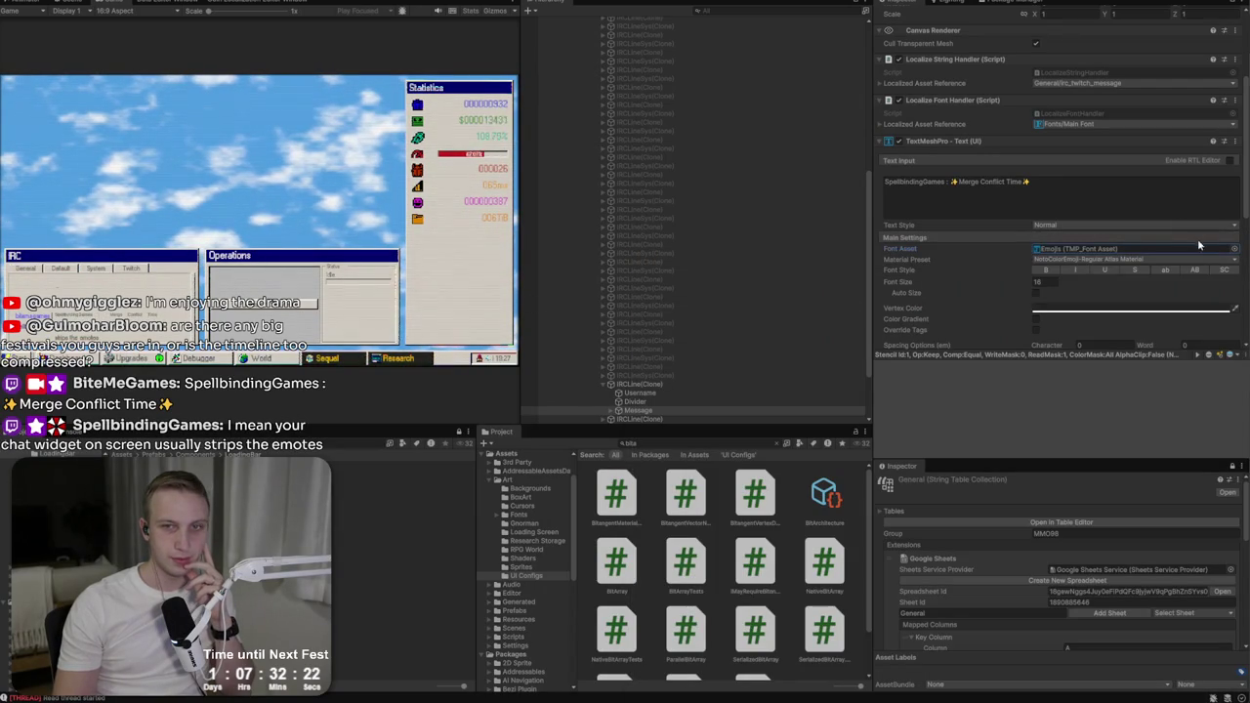
left_click(1236, 252)
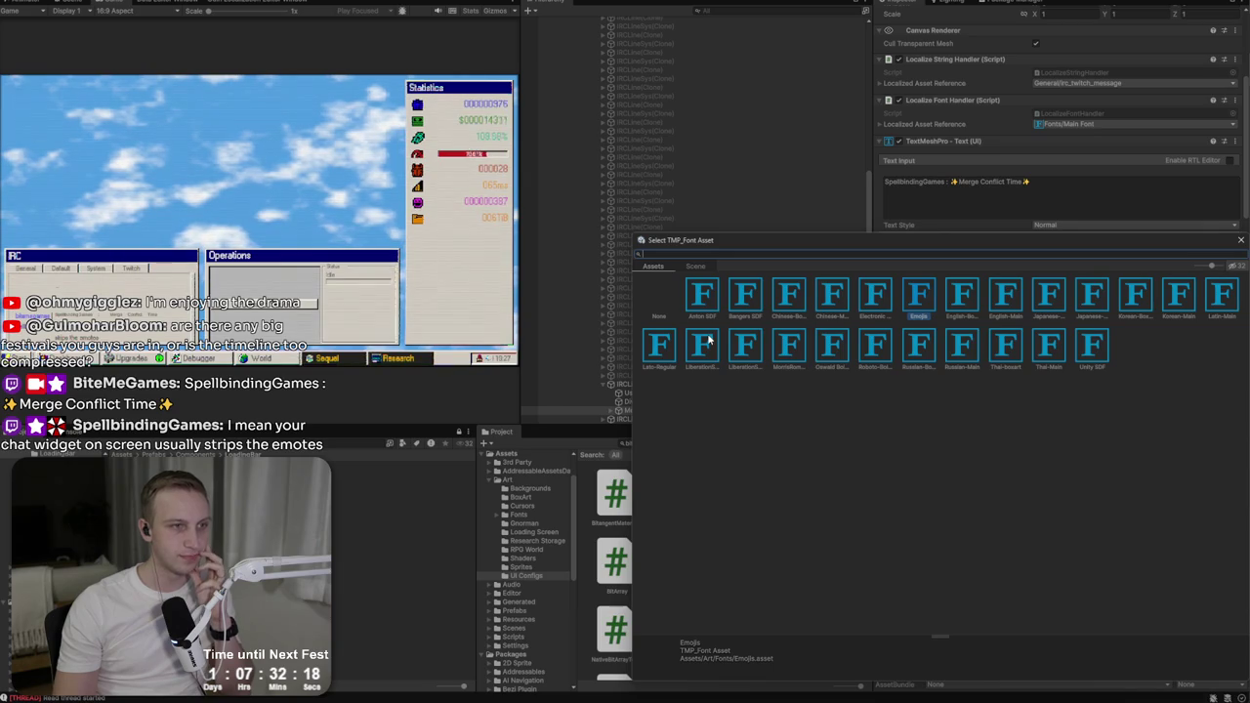
key("Escape")
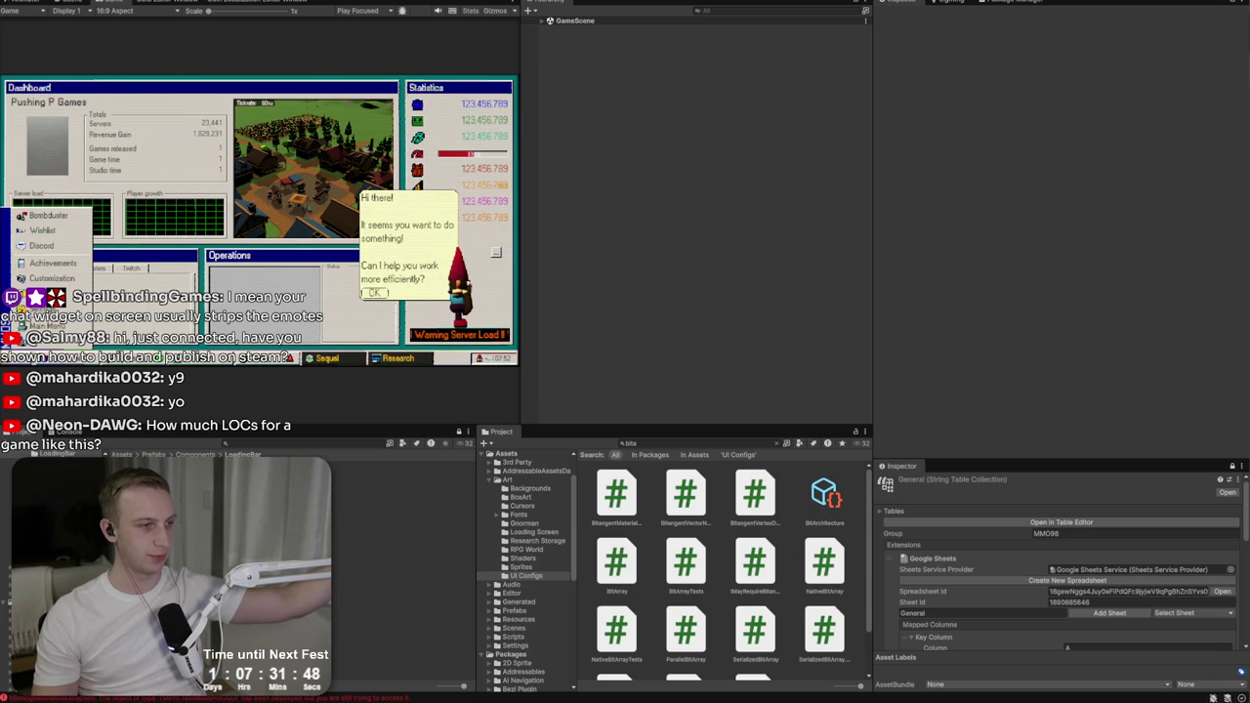
key("alt+Tab")
scroll(509, 332, "down", 3)
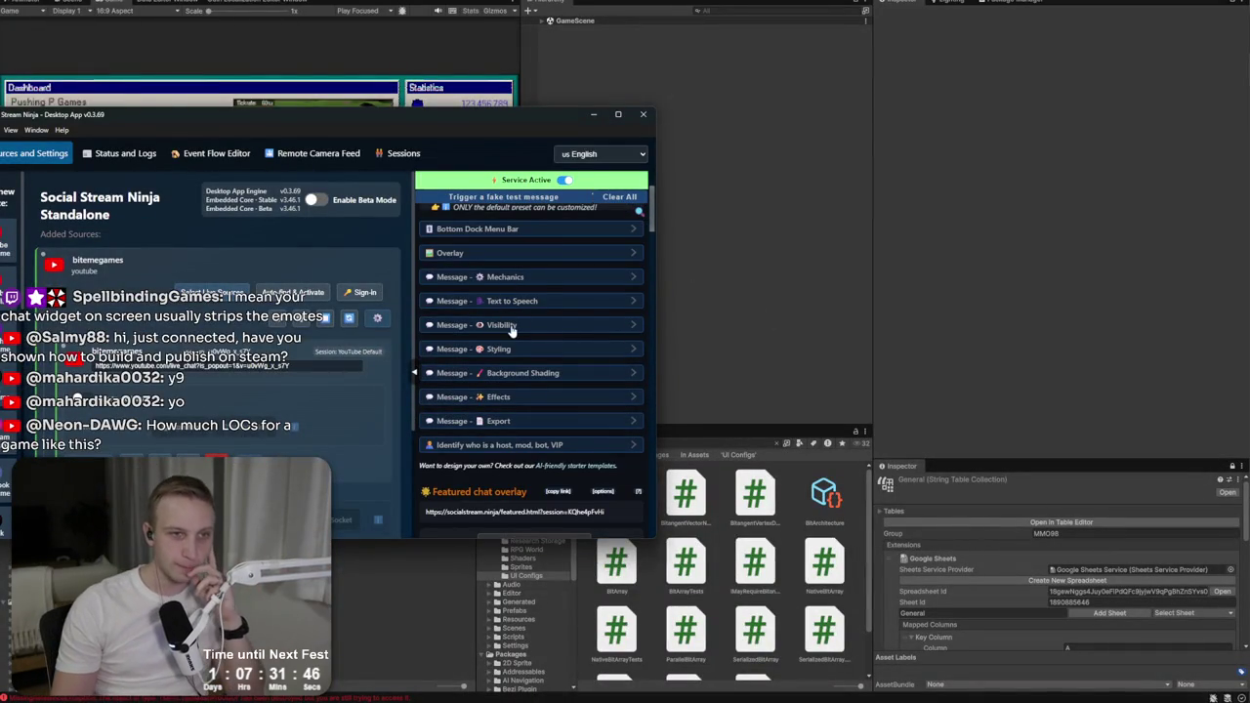
left_click(510, 327)
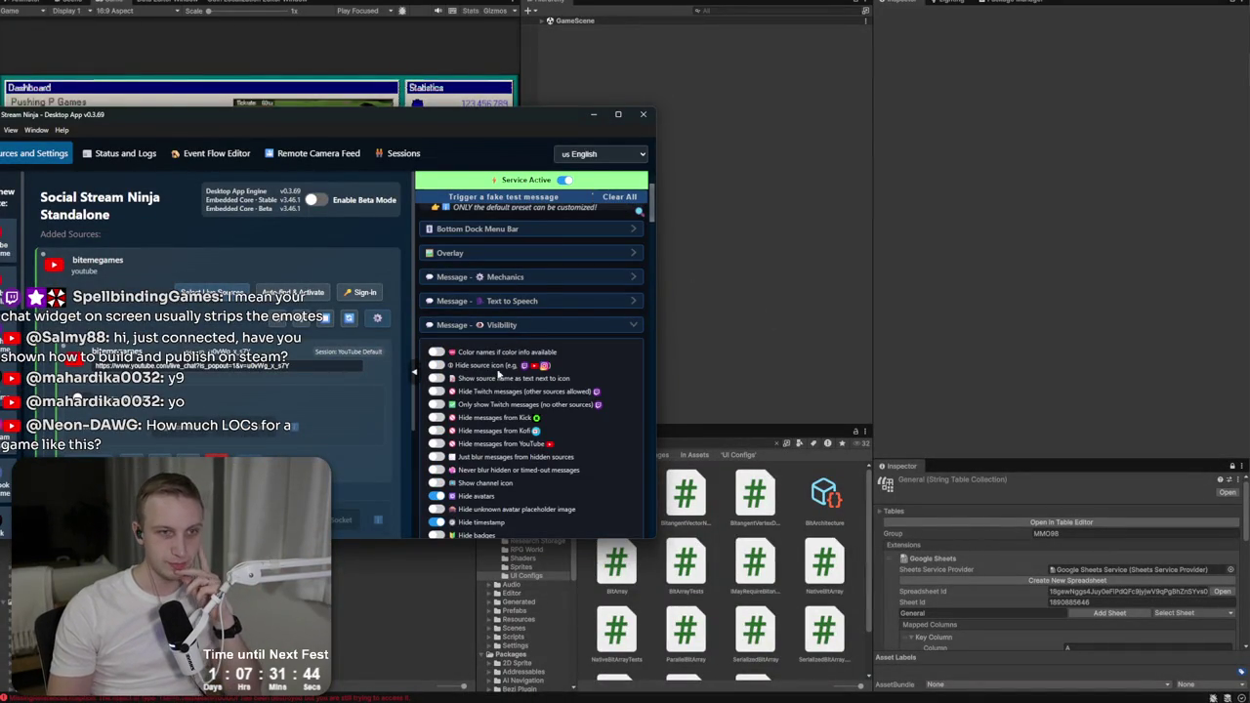
scroll(454, 386, "down", 1)
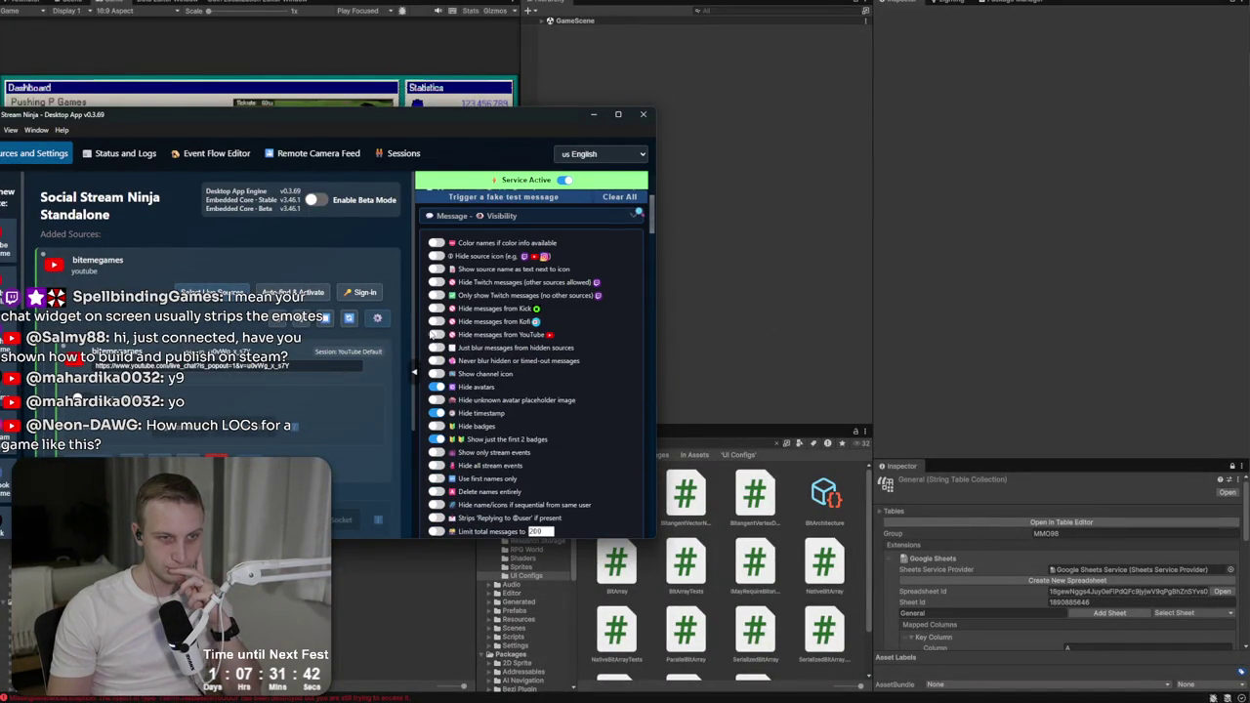
scroll(438, 361, "down", 1)
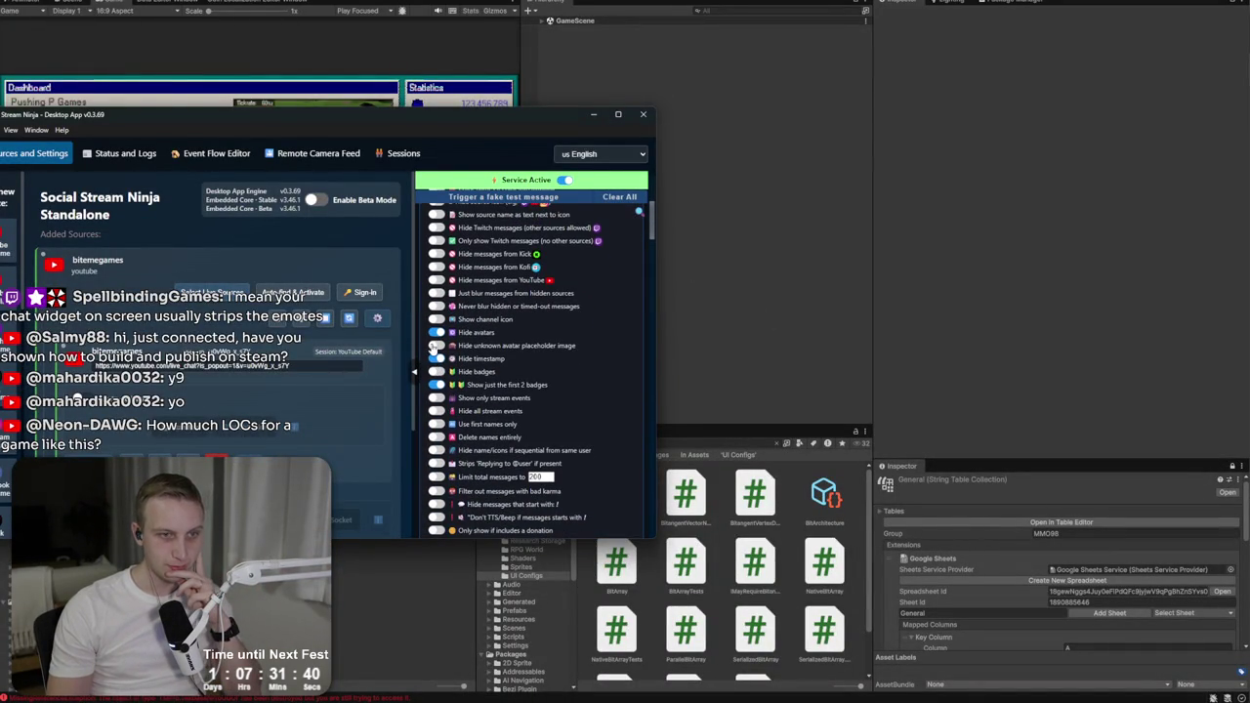
scroll(433, 419, "down", 2)
scroll(433, 384, "down", 1)
scroll(432, 377, "down", 3)
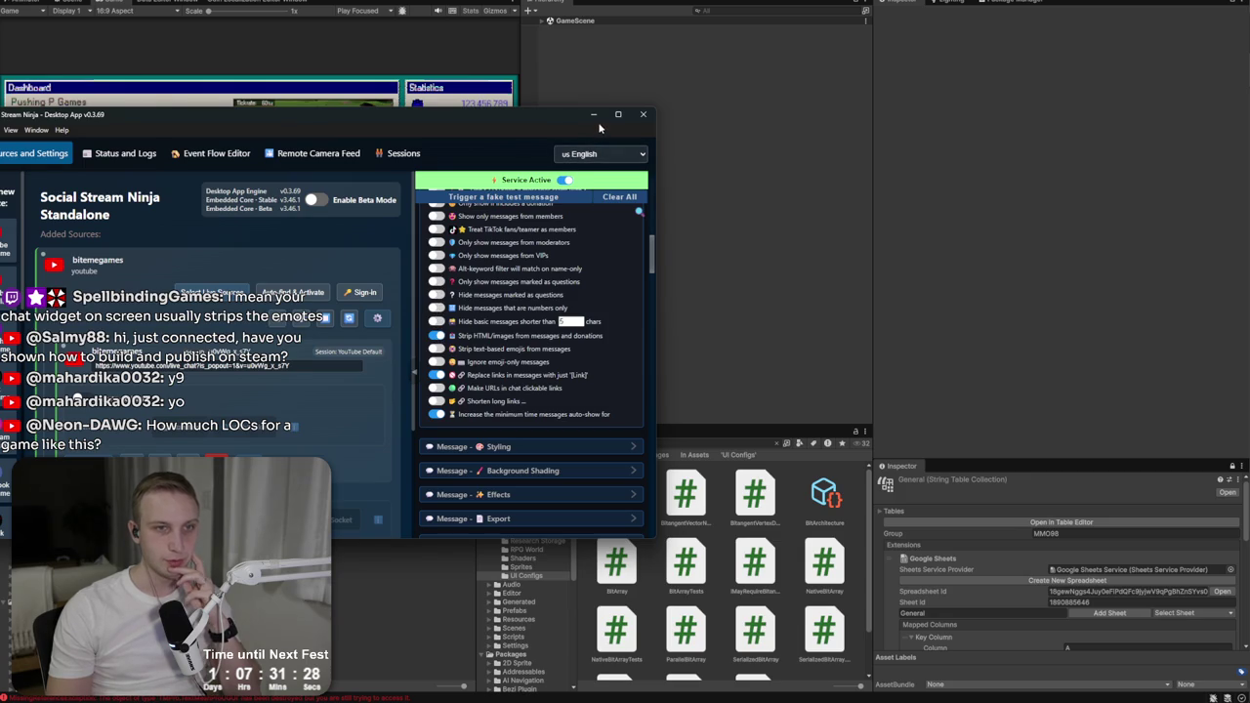
left_click(593, 115)
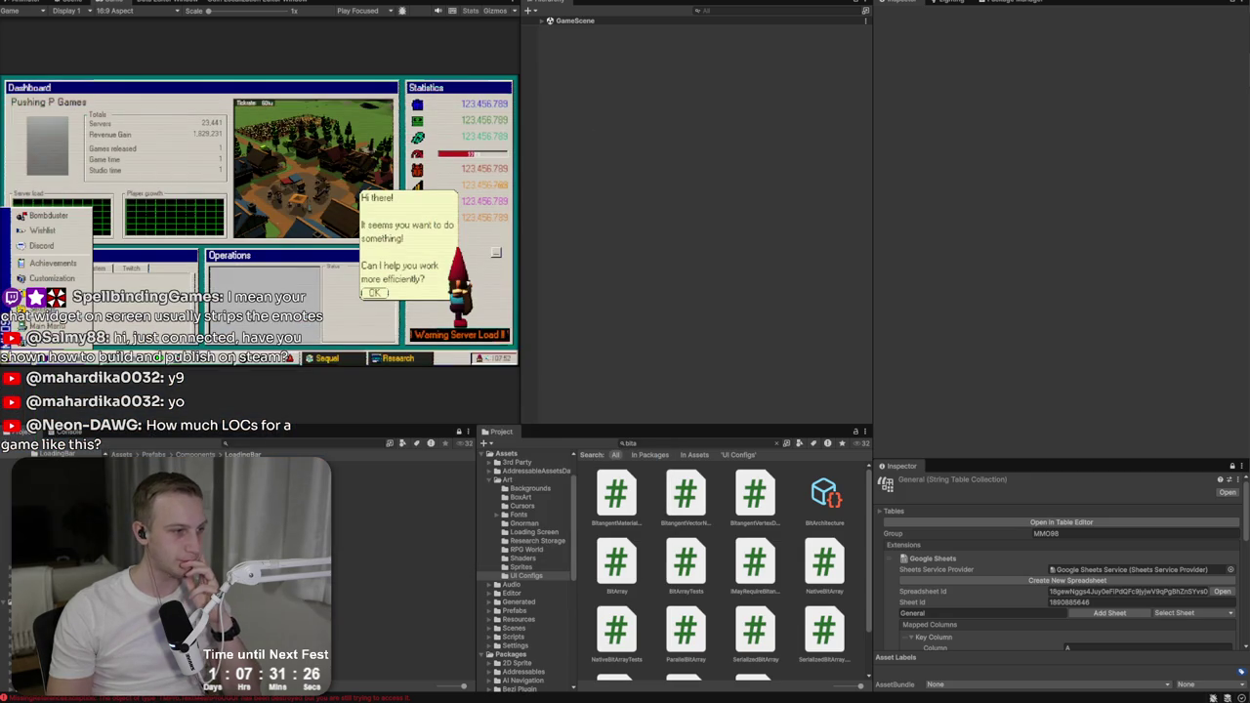
key("alt+Tab")
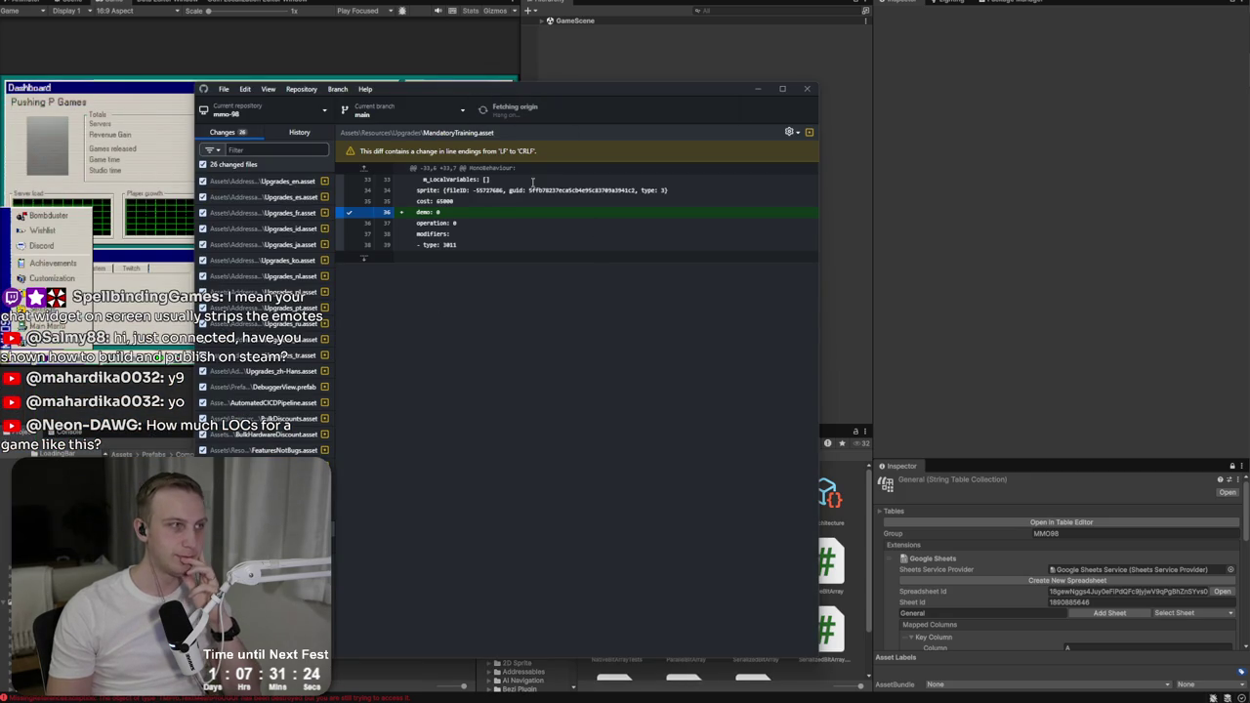
Step: Check the latest commit, 'Hide BSOD in game scene', in GitHub Desktop's history
left_click_drag(519, 94, 710, 57)
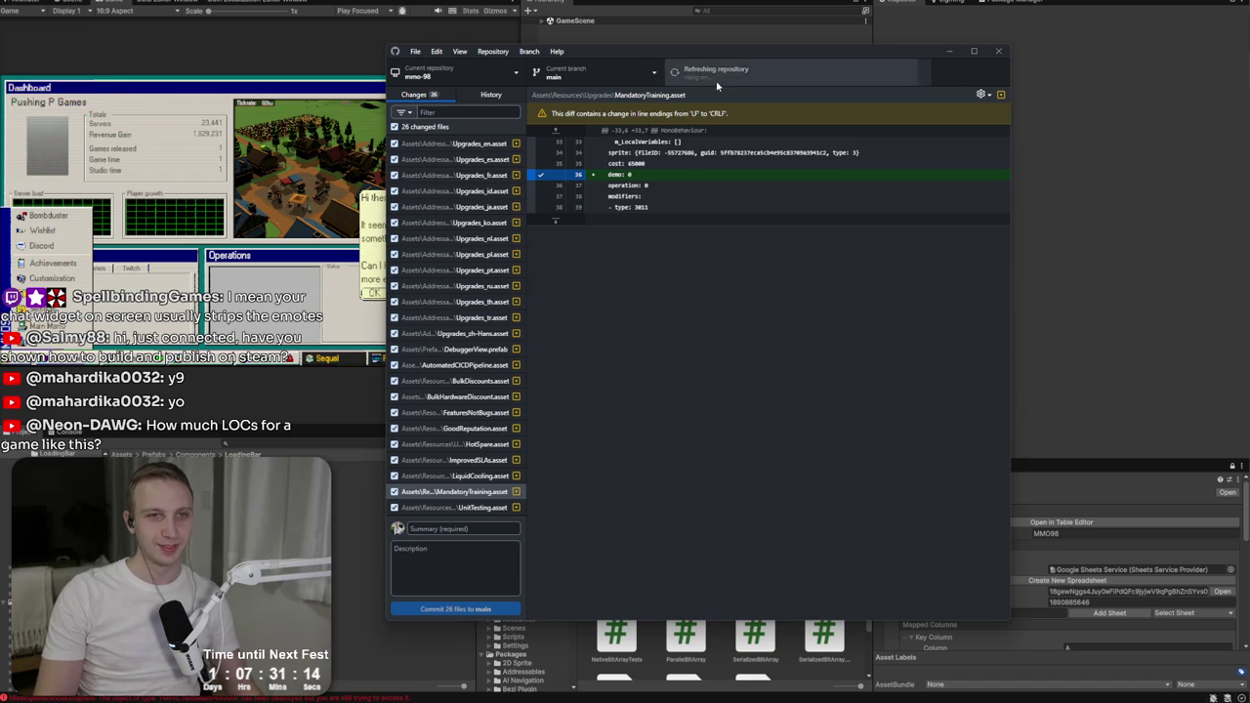
left_click(480, 99)
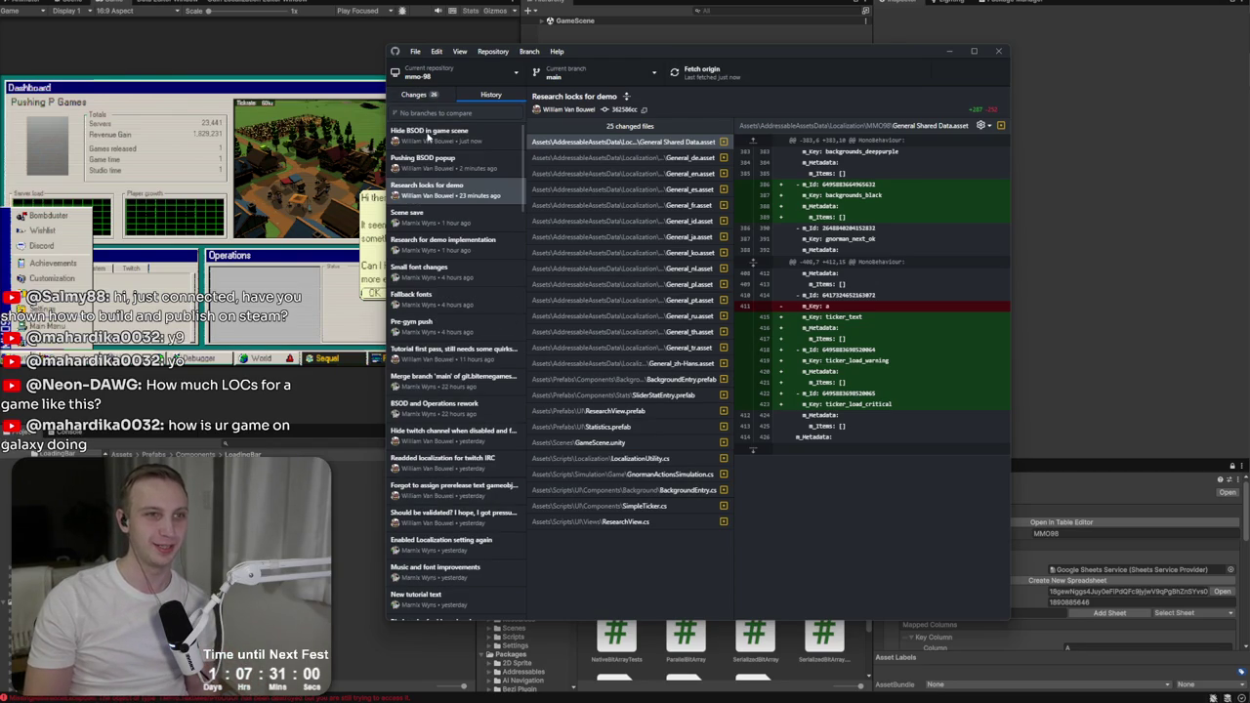
left_click(427, 138)
Step: Return to the Changes list, then reload the externally modified scene in Unity
key("Up")
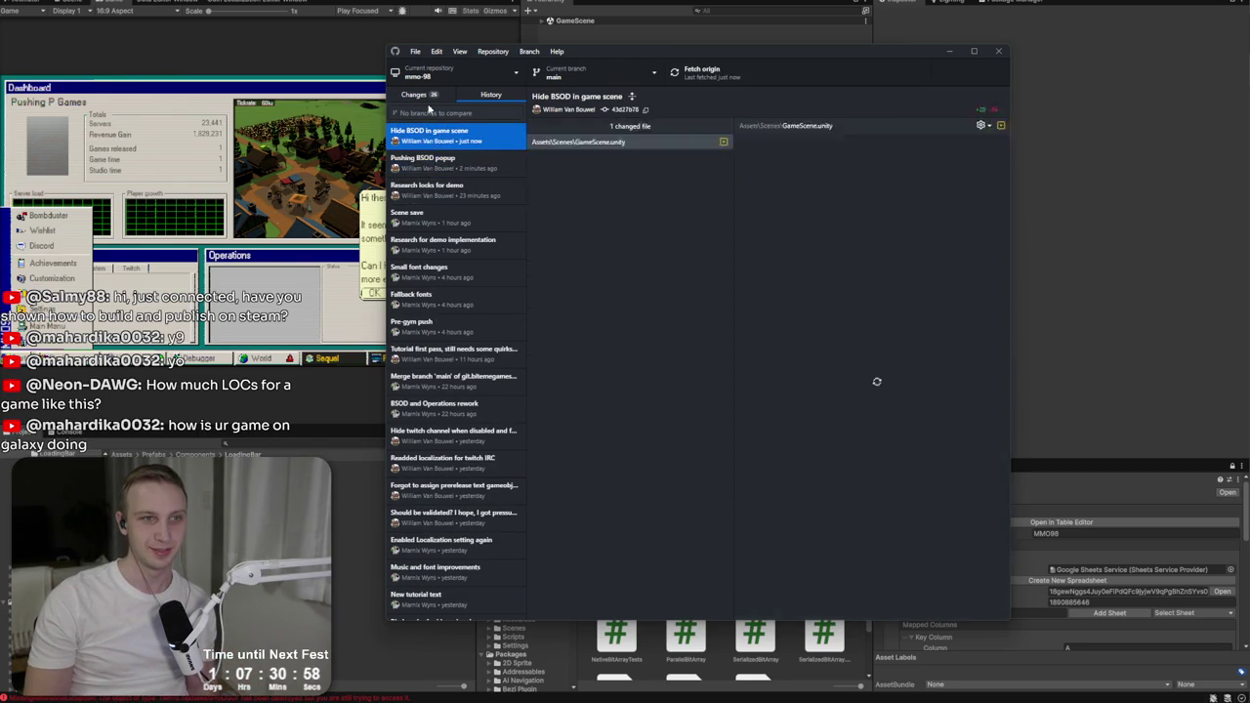
key("ctrl+1")
left_click(1147, 253)
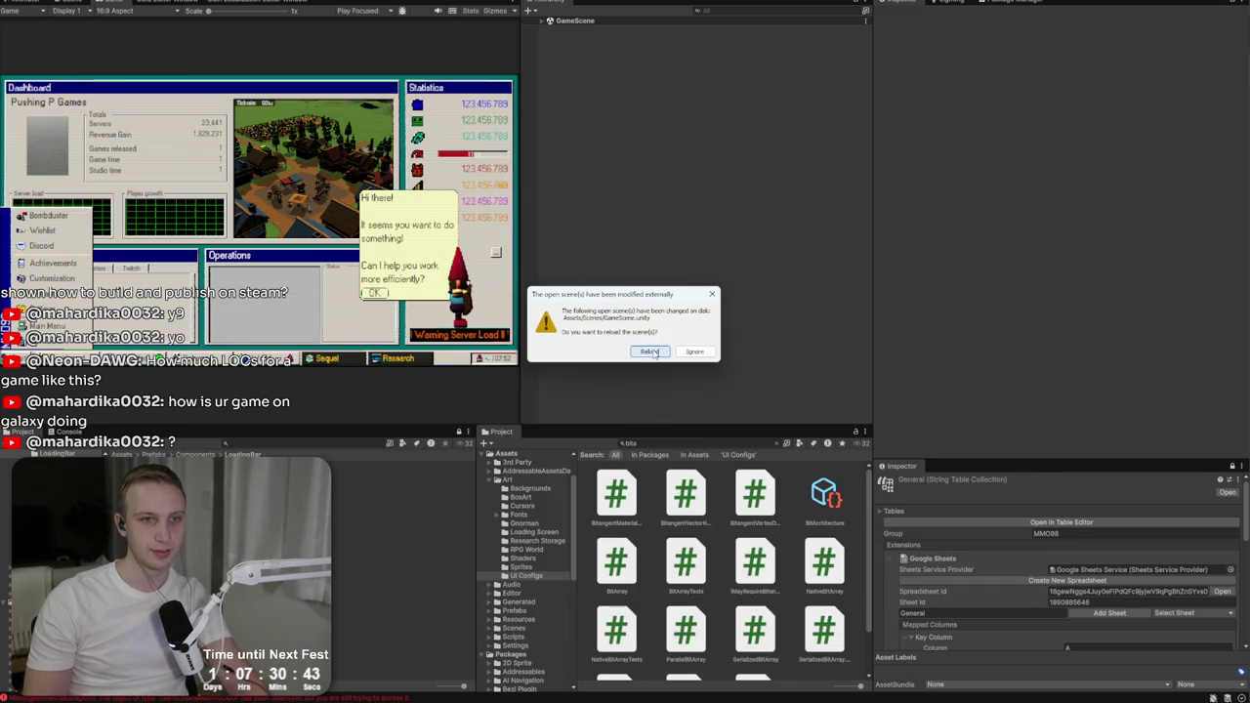
left_click(650, 351)
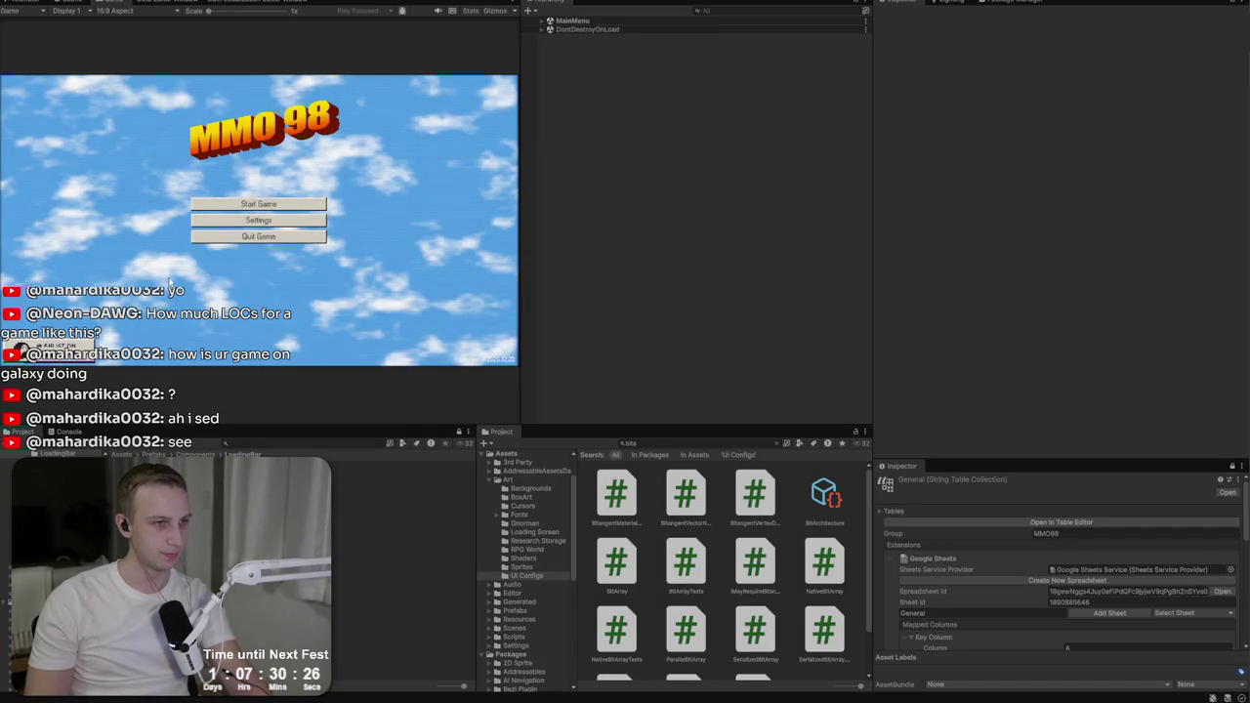
Step: In a started game, name the sequel Astral Conquest, start its development and announce it
left_click(249, 203)
left_click(258, 224)
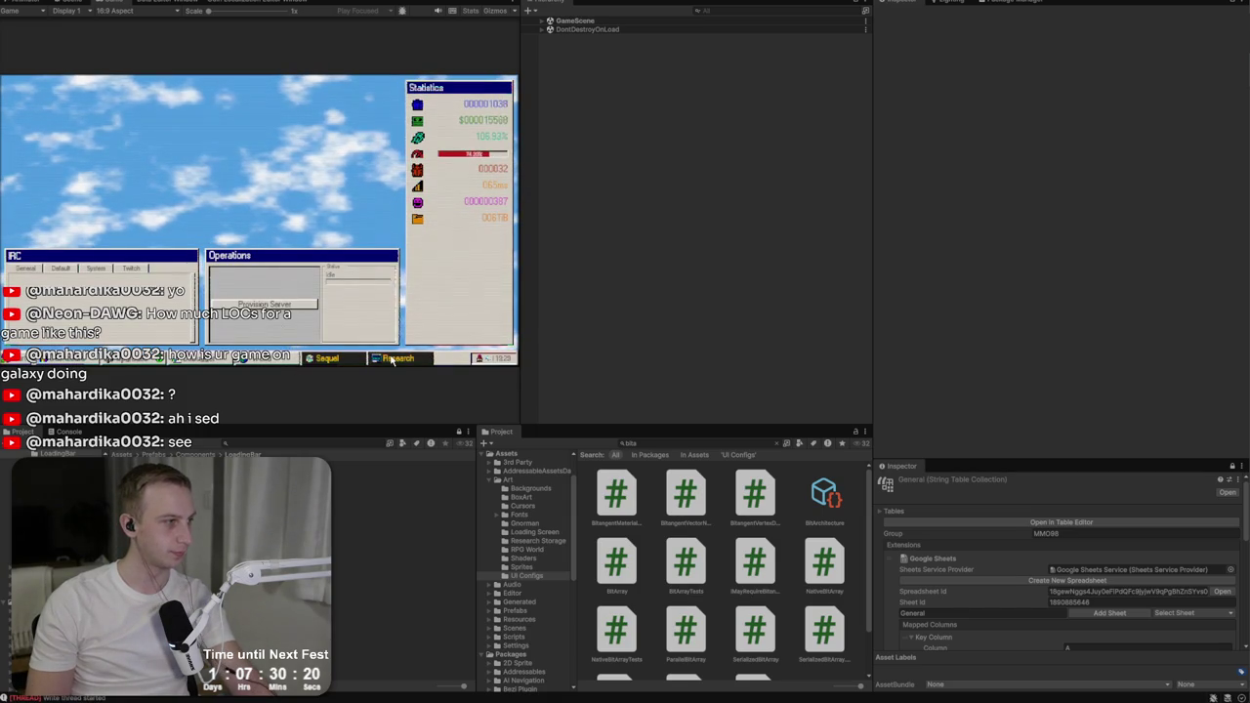
left_click(393, 358)
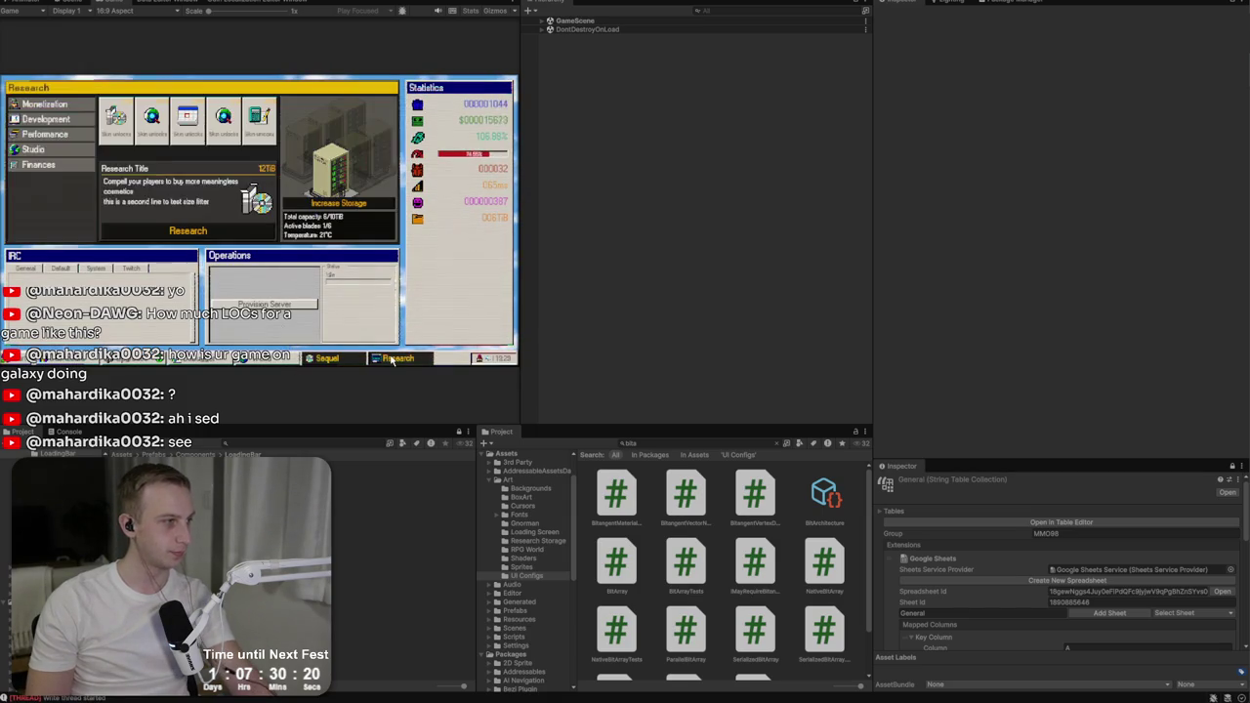
left_click(328, 358)
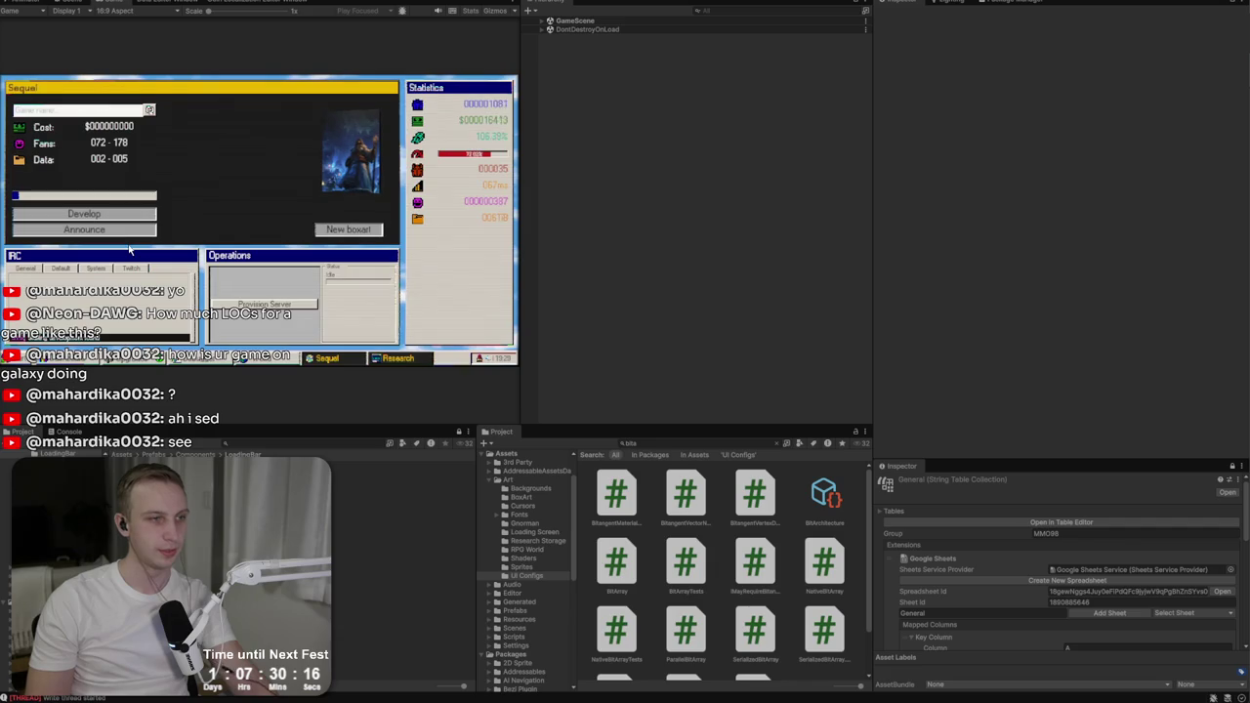
left_click(150, 110)
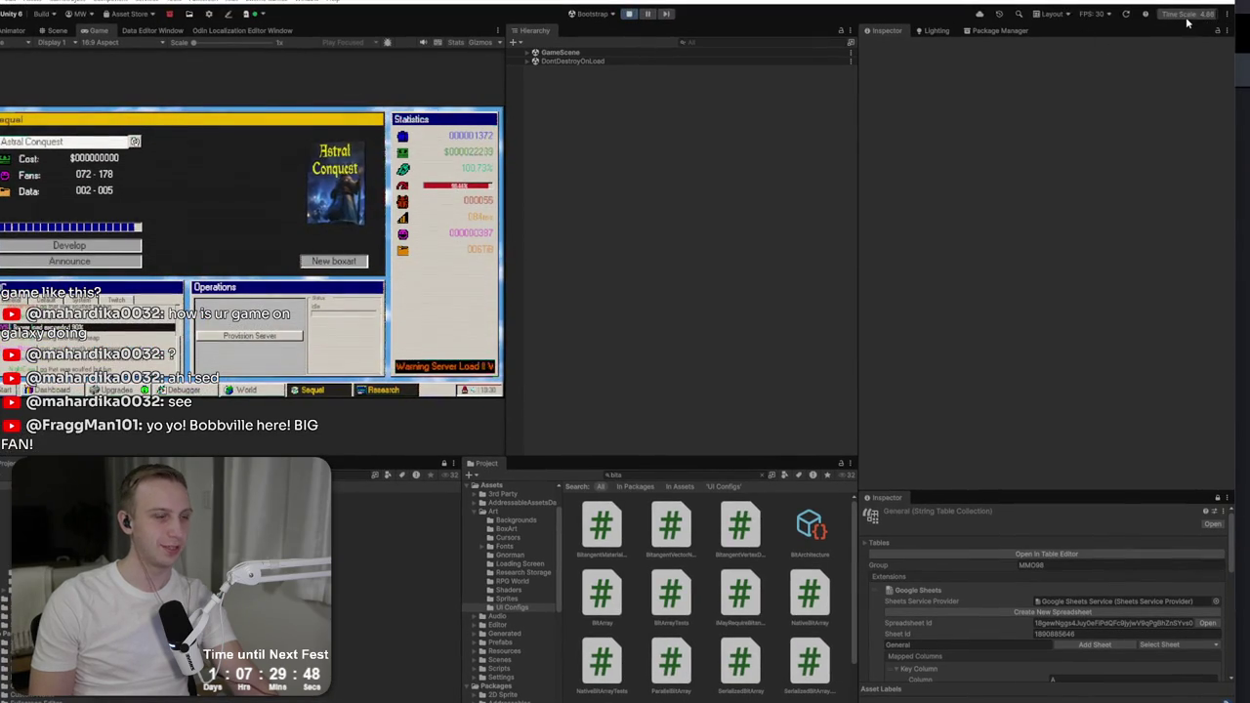
left_click(110, 246)
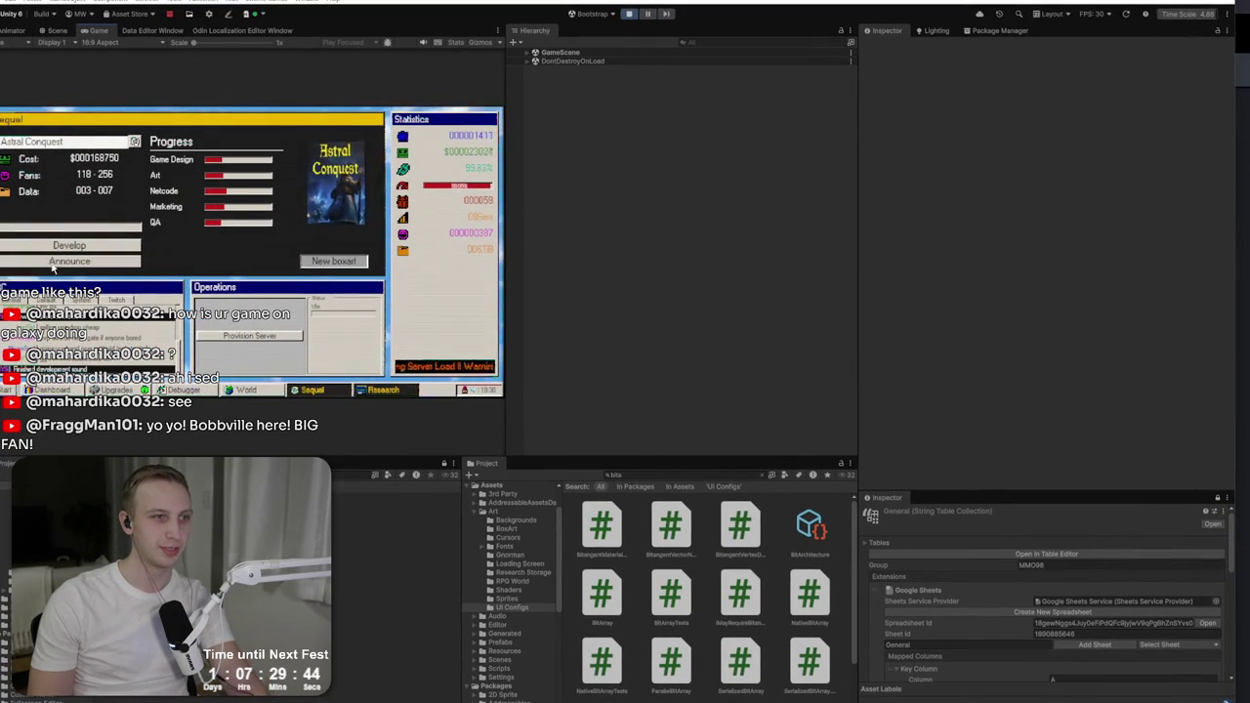
left_click(52, 264)
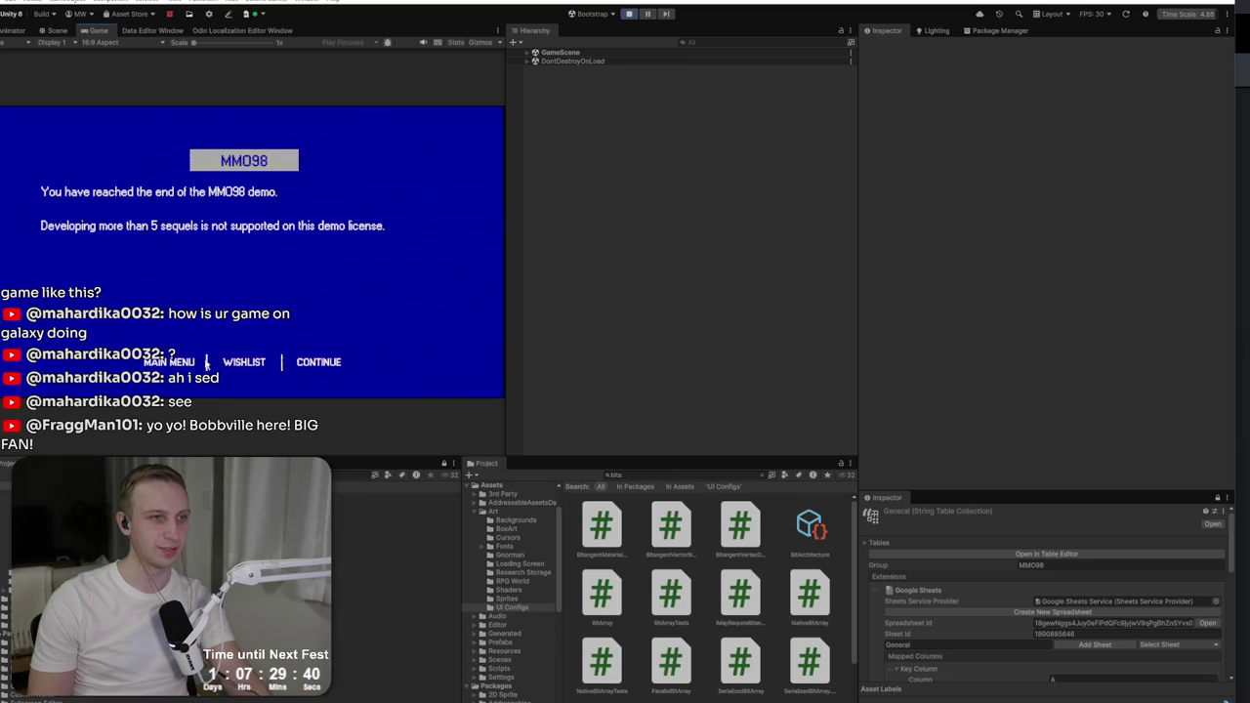
Step: Create a studio called New Studio, launch its first game, step through the tutorial, then quit
left_click(165, 362)
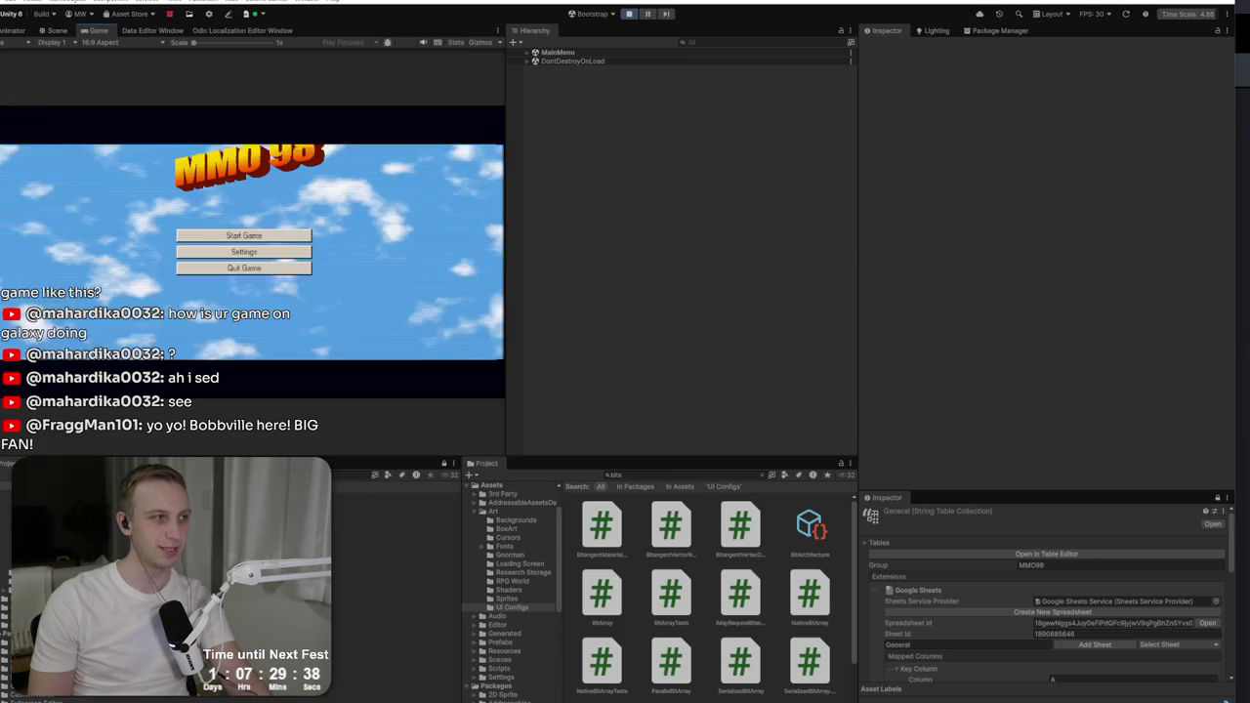
left_click(256, 237)
left_click(249, 235)
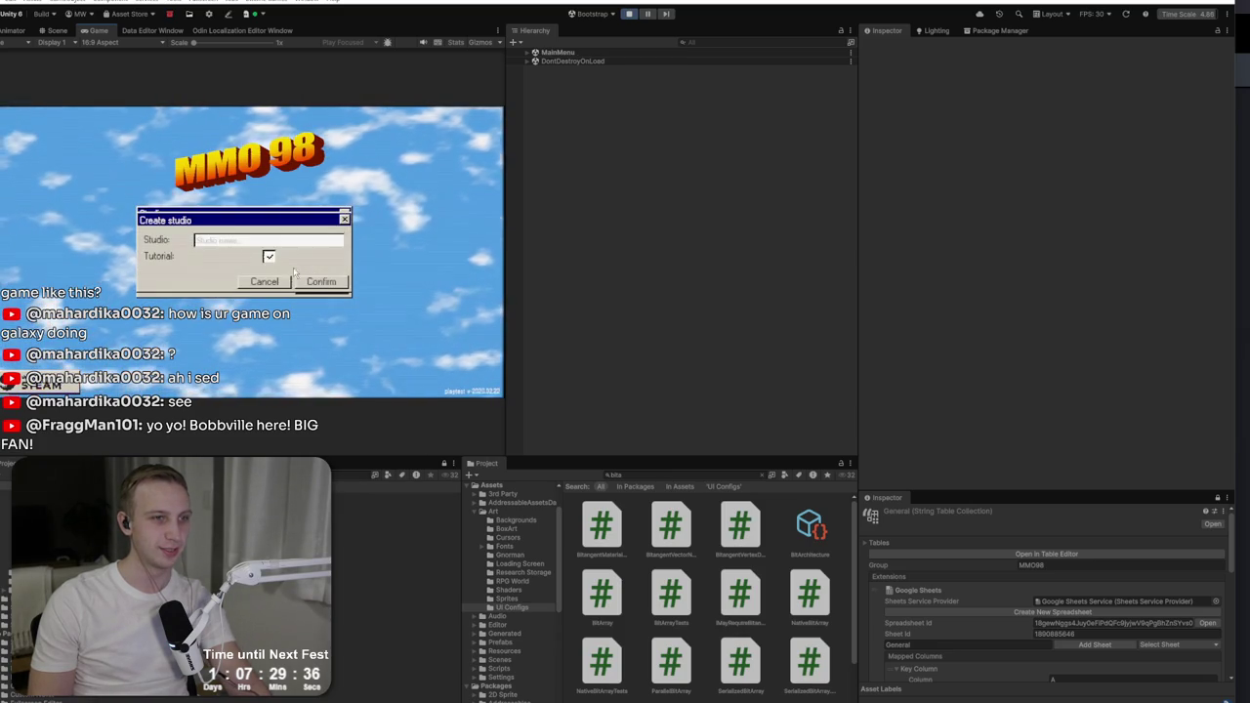
type("New Studio")
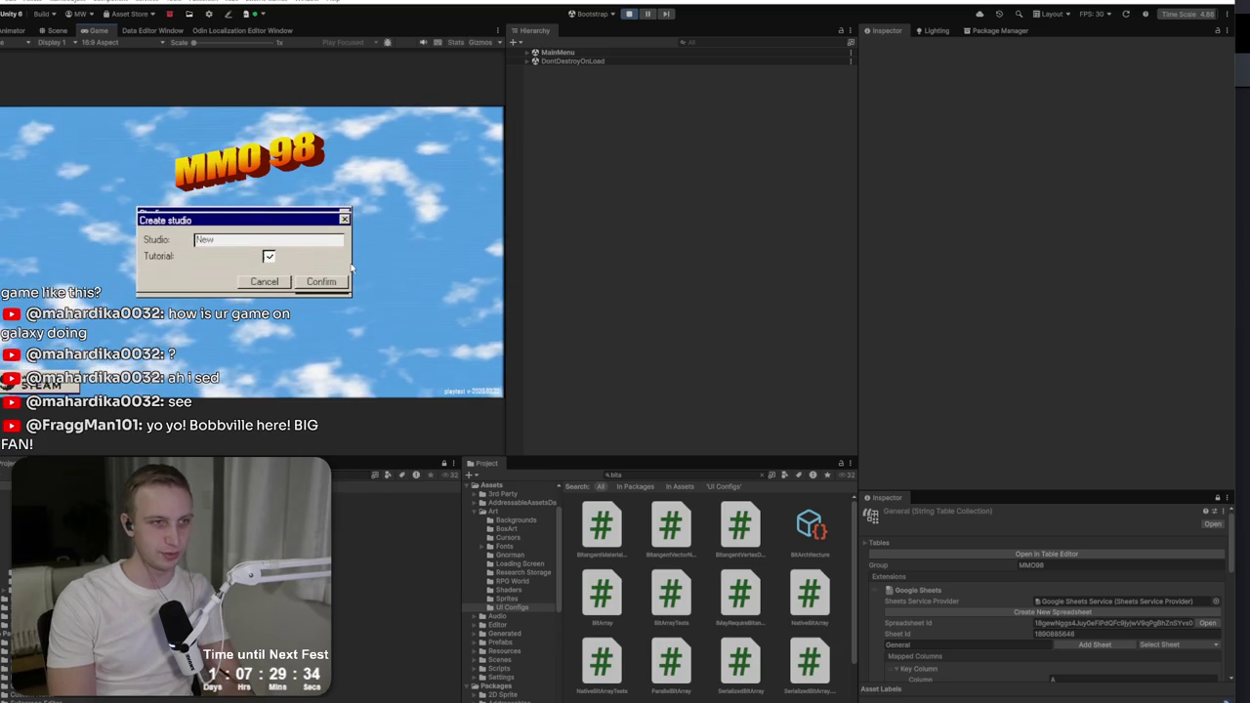
key("Return")
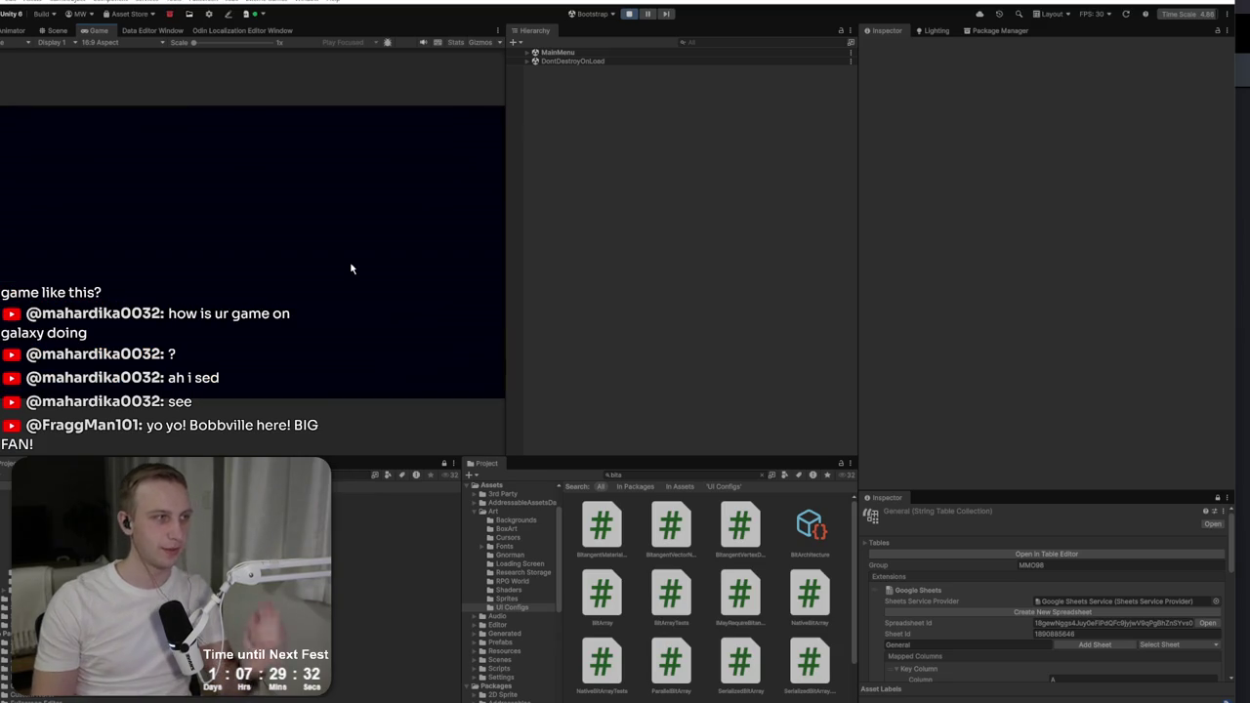
left_click(314, 281)
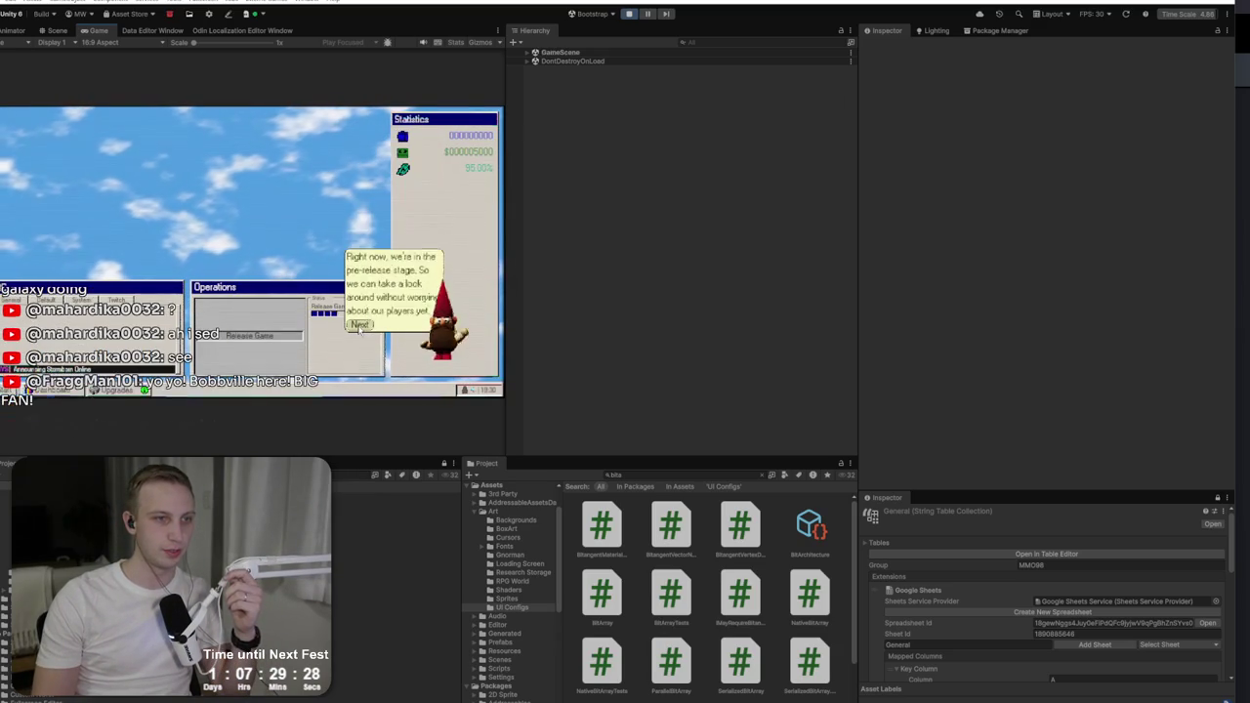
left_click(40, 390)
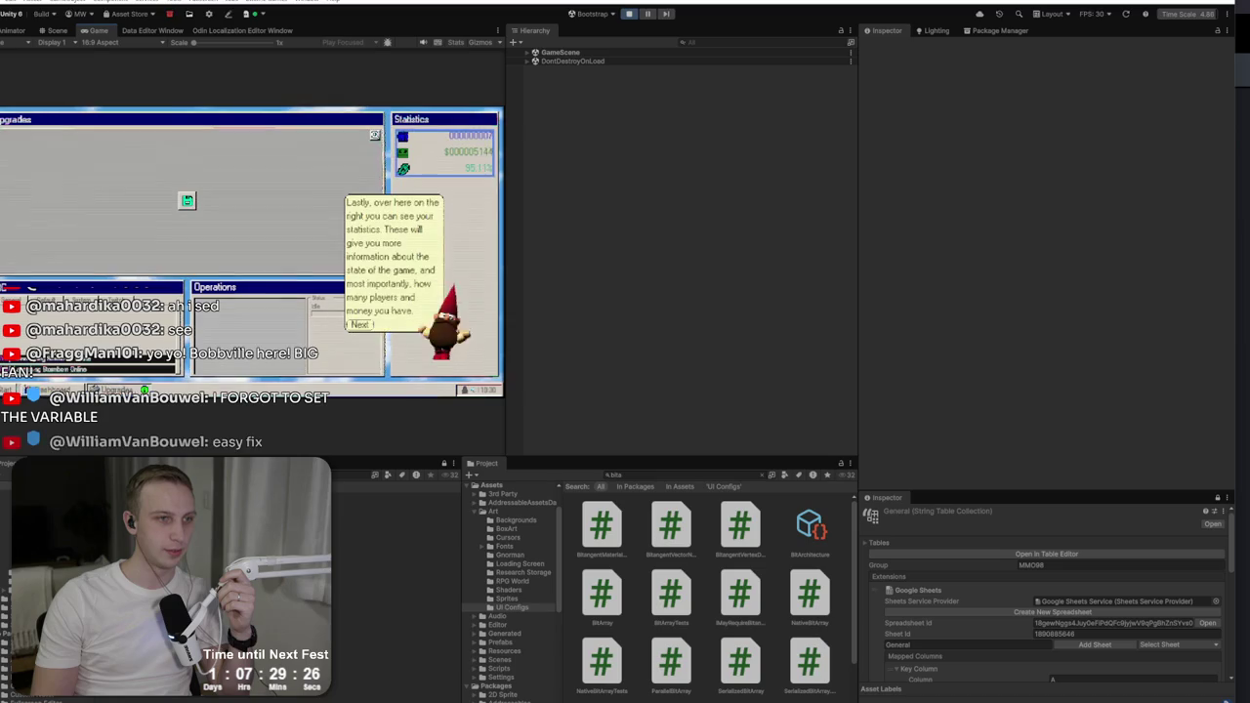
left_click(10, 390)
left_click(24, 277)
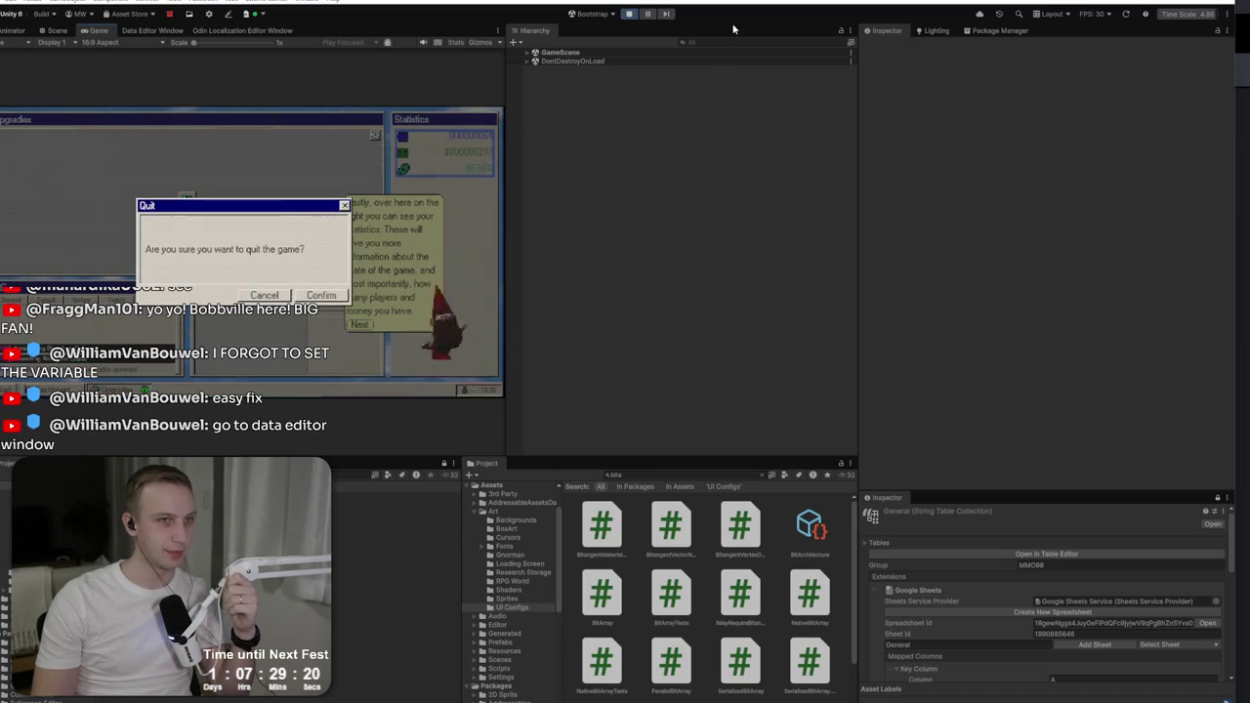
left_click(147, 32)
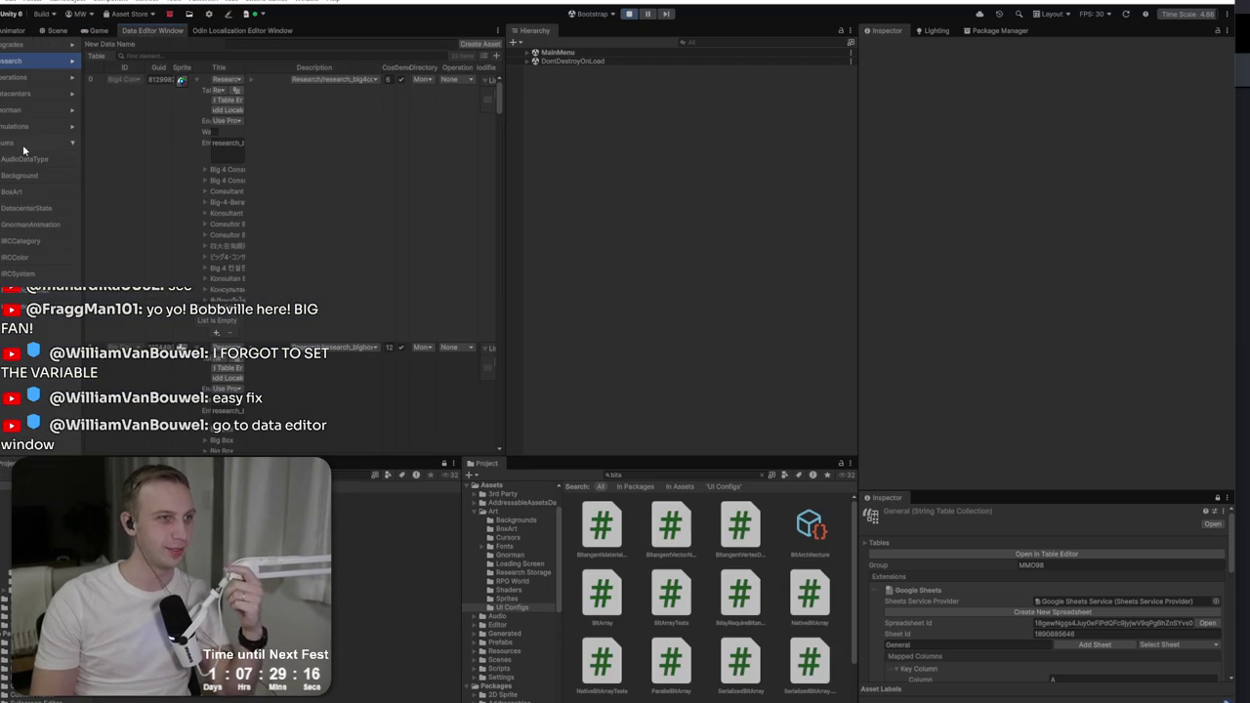
Step: In the data editor's Simulations defaults, set Demo Max Sequels to 5
left_click(70, 126)
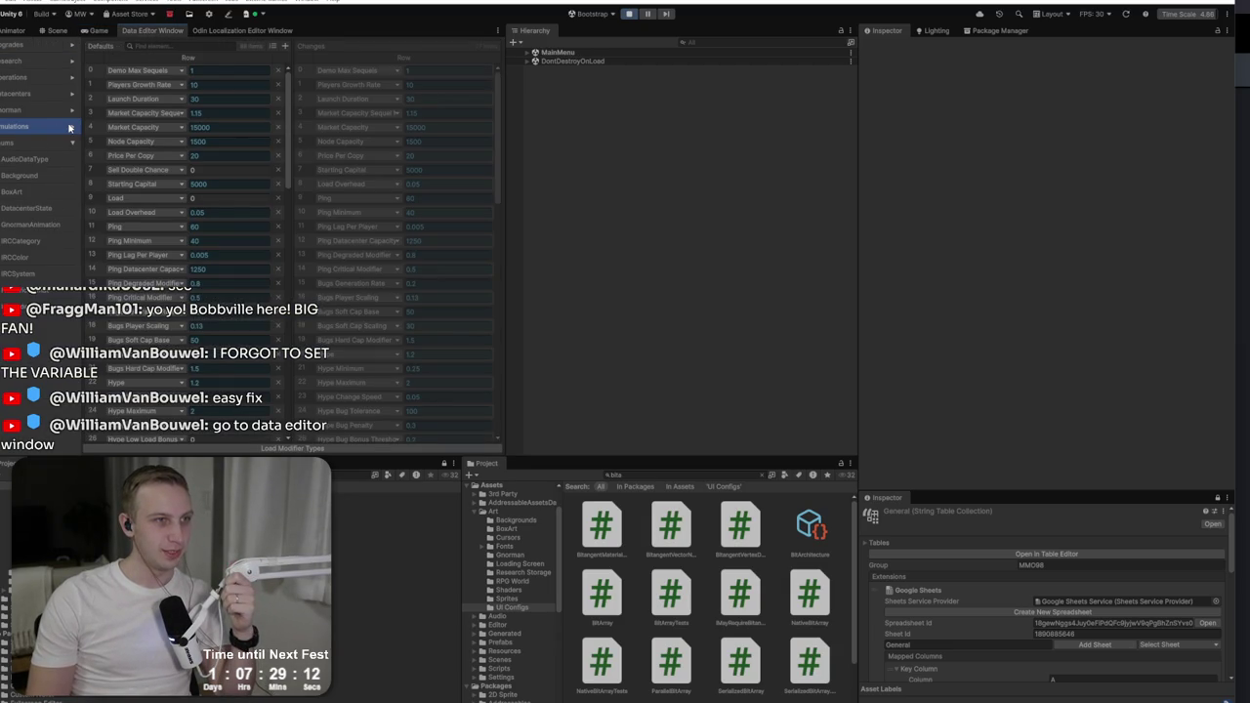
left_click(73, 127)
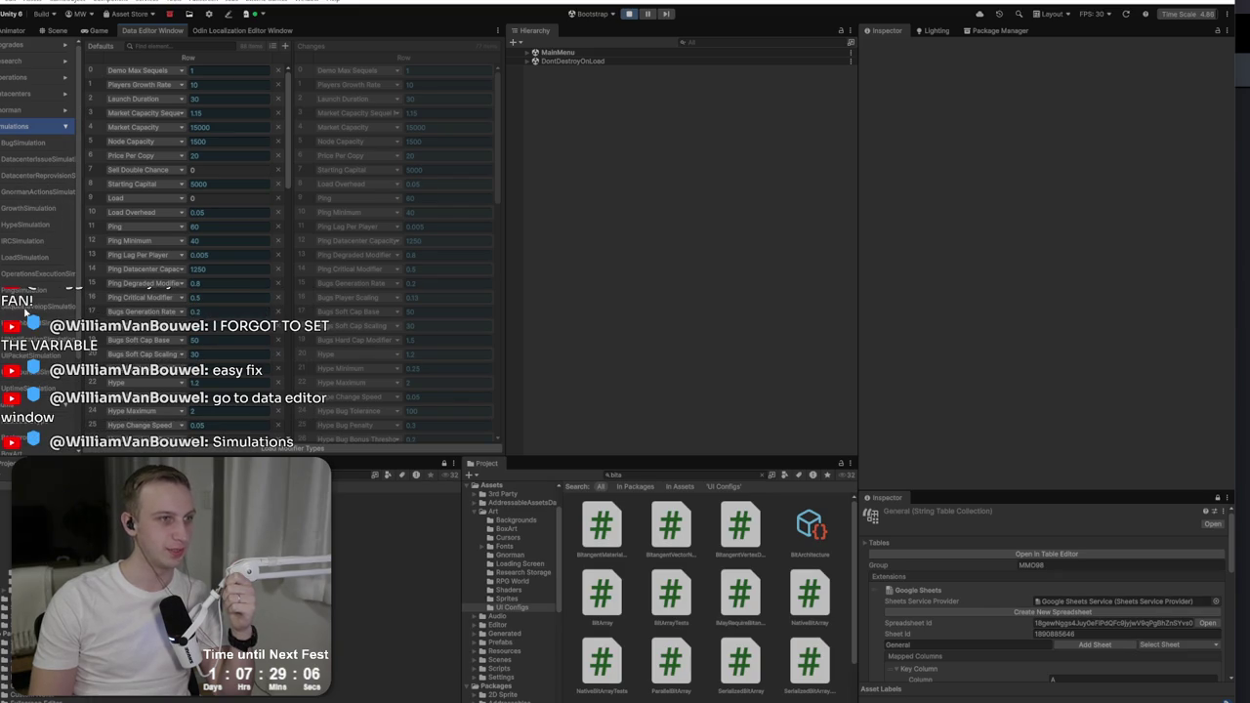
left_click(27, 307)
left_click(18, 145)
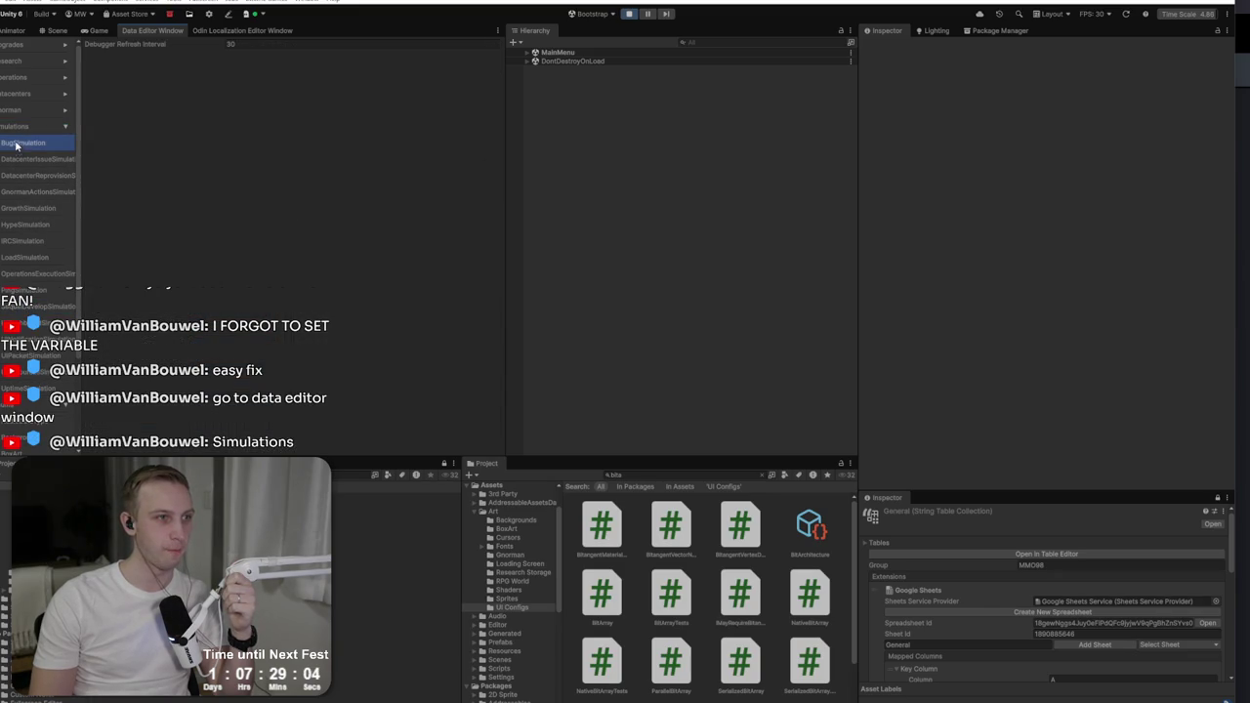
left_click(21, 129)
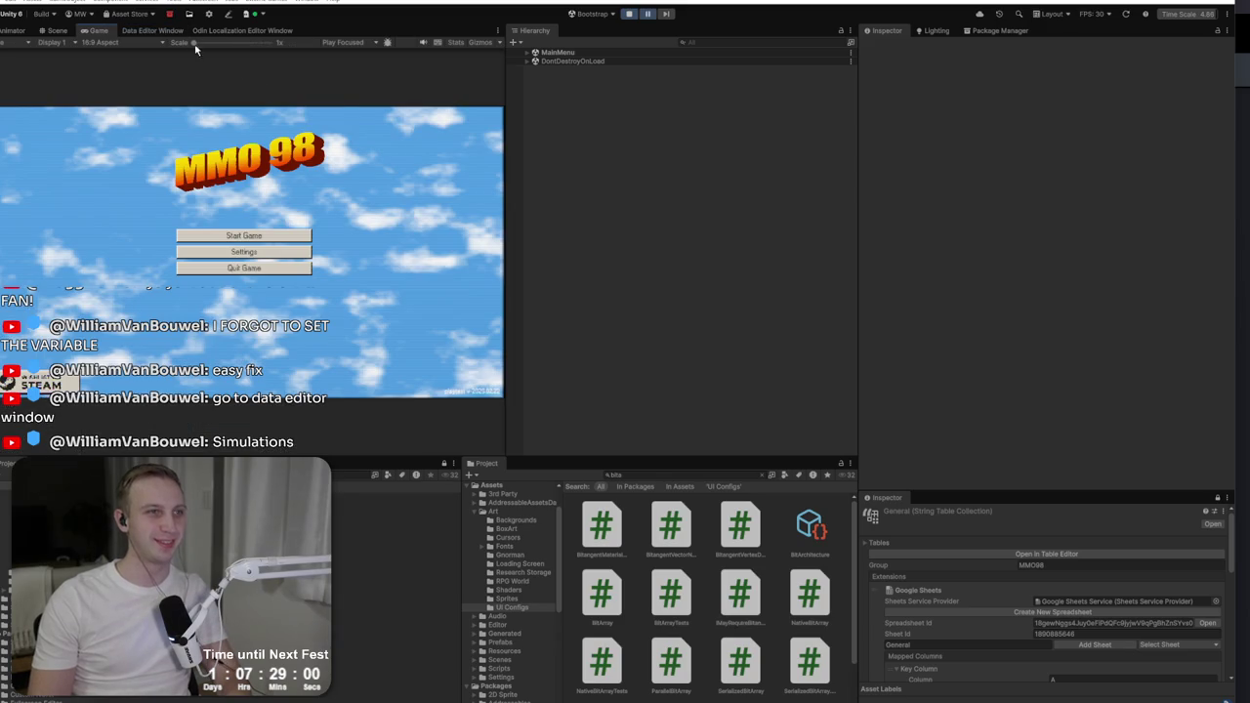
left_click(152, 30)
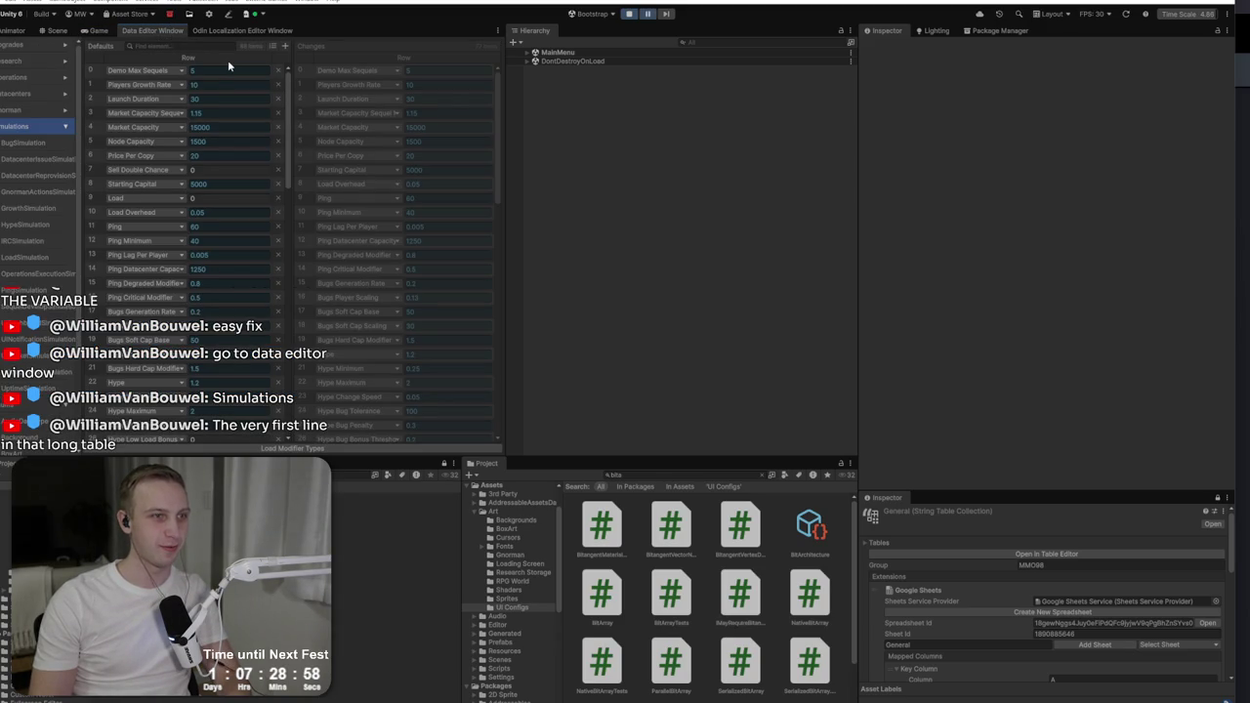
Step: Stop and restart play mode so the game reloads at its title menu
left_click(103, 31)
left_click(627, 14)
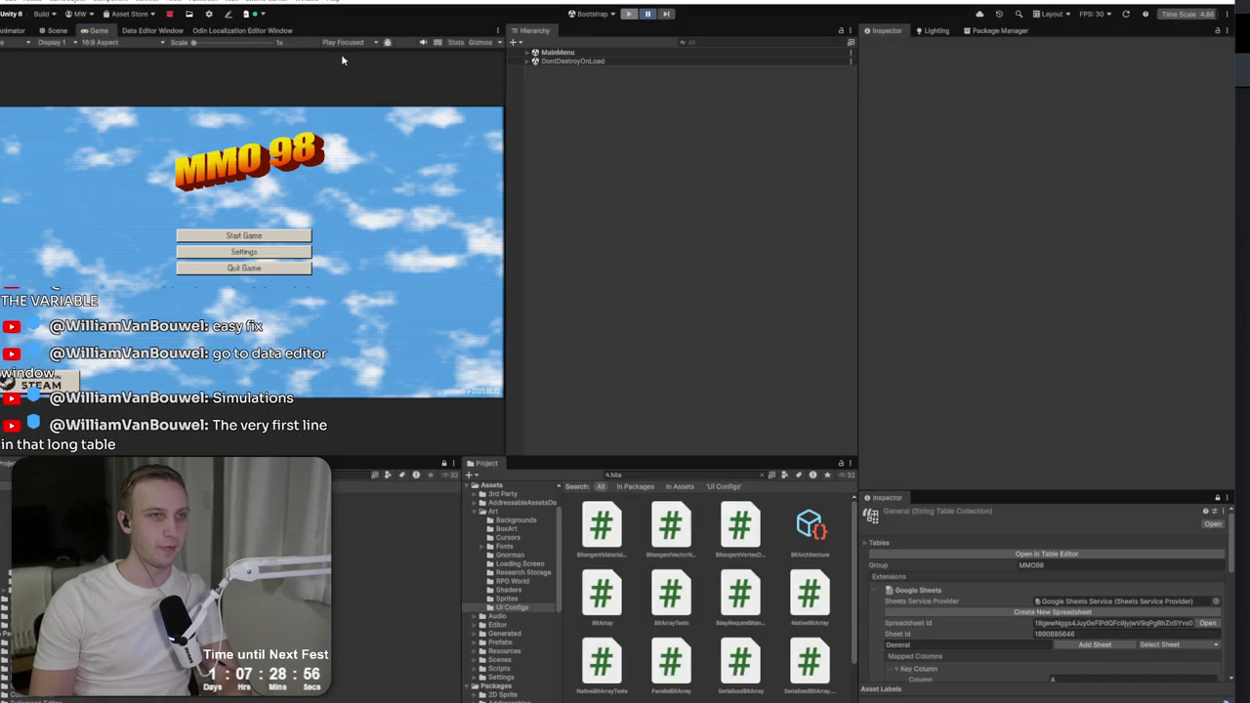
left_click(155, 30)
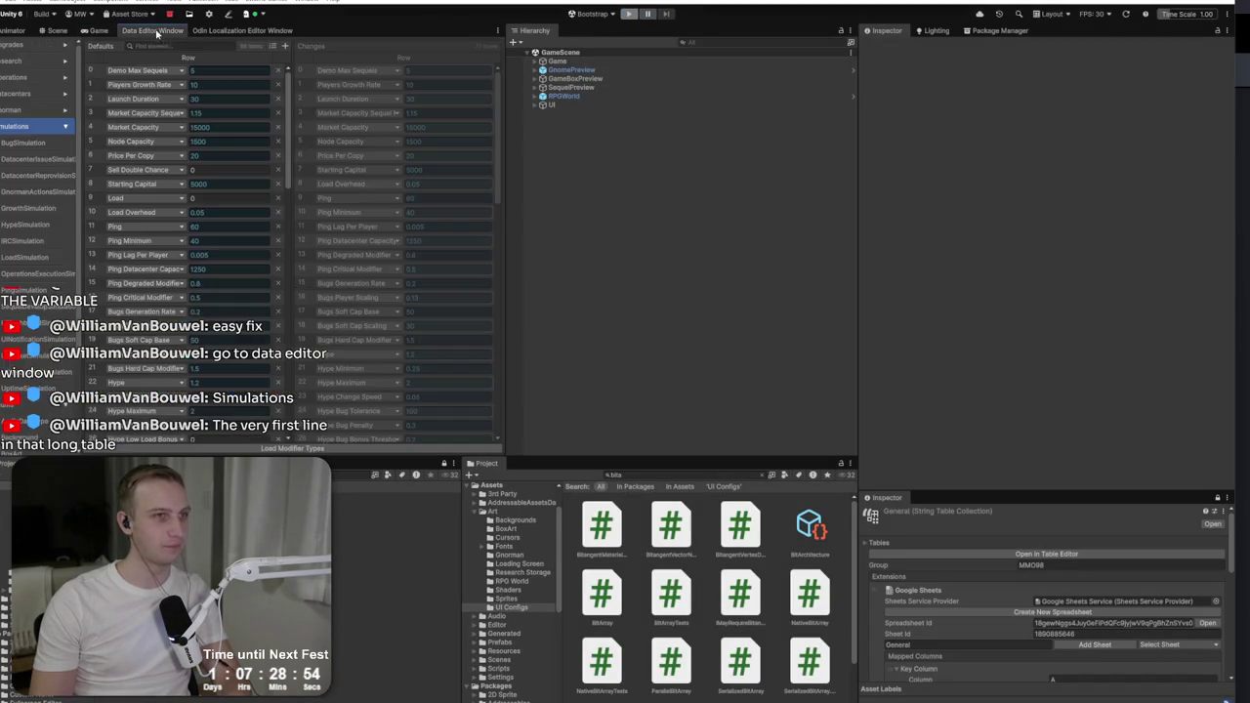
left_click(96, 30)
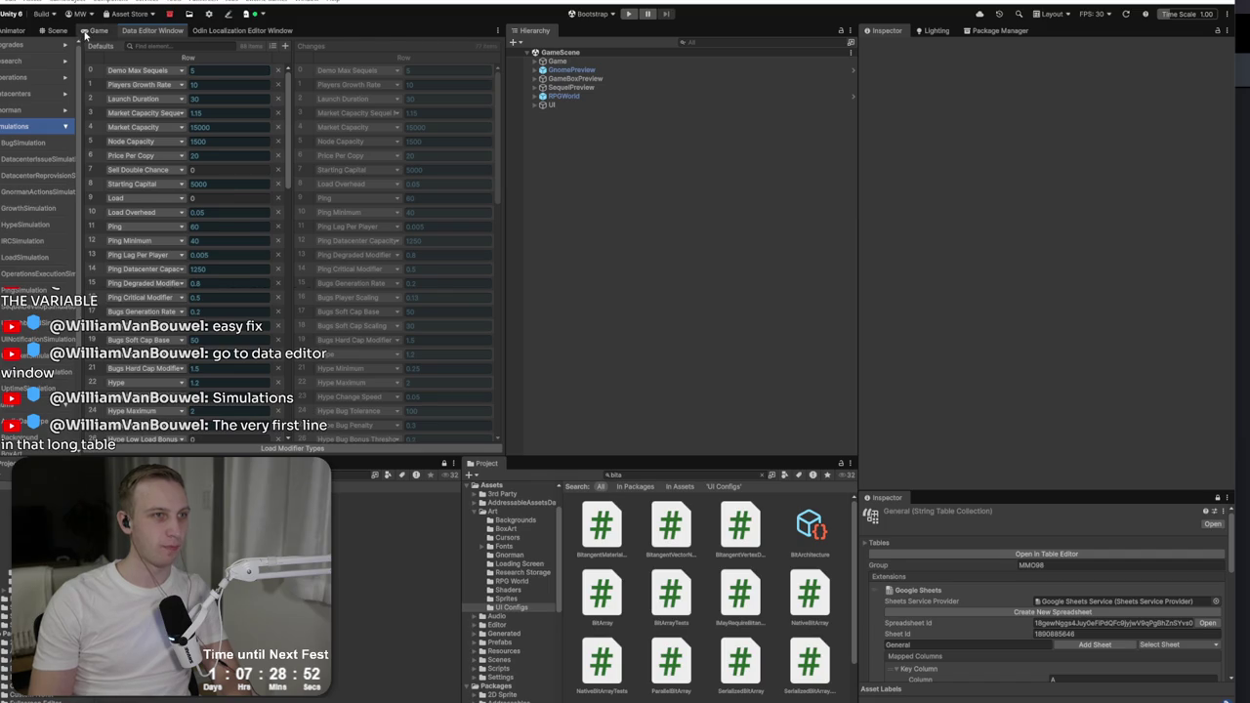
left_click(626, 14)
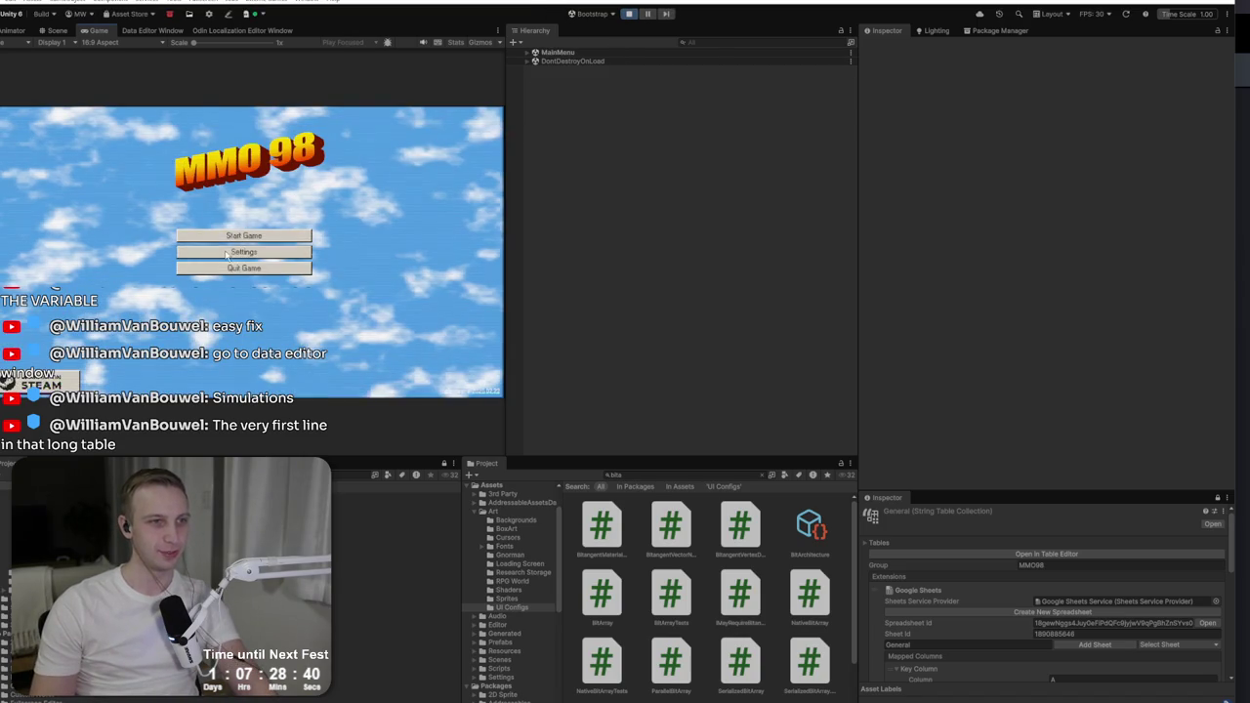
Step: Load Pushing P Games and announce the Astral Conquest sequel, confirming the announcement
left_click(235, 237)
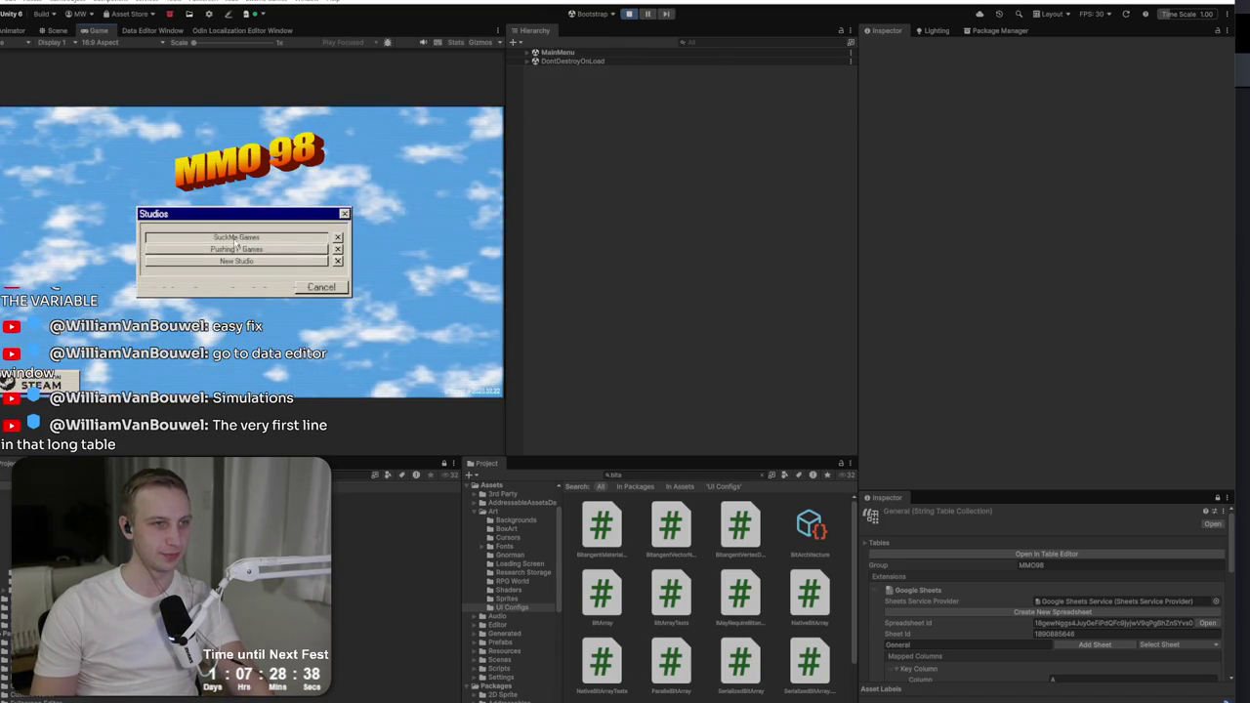
left_click(246, 256)
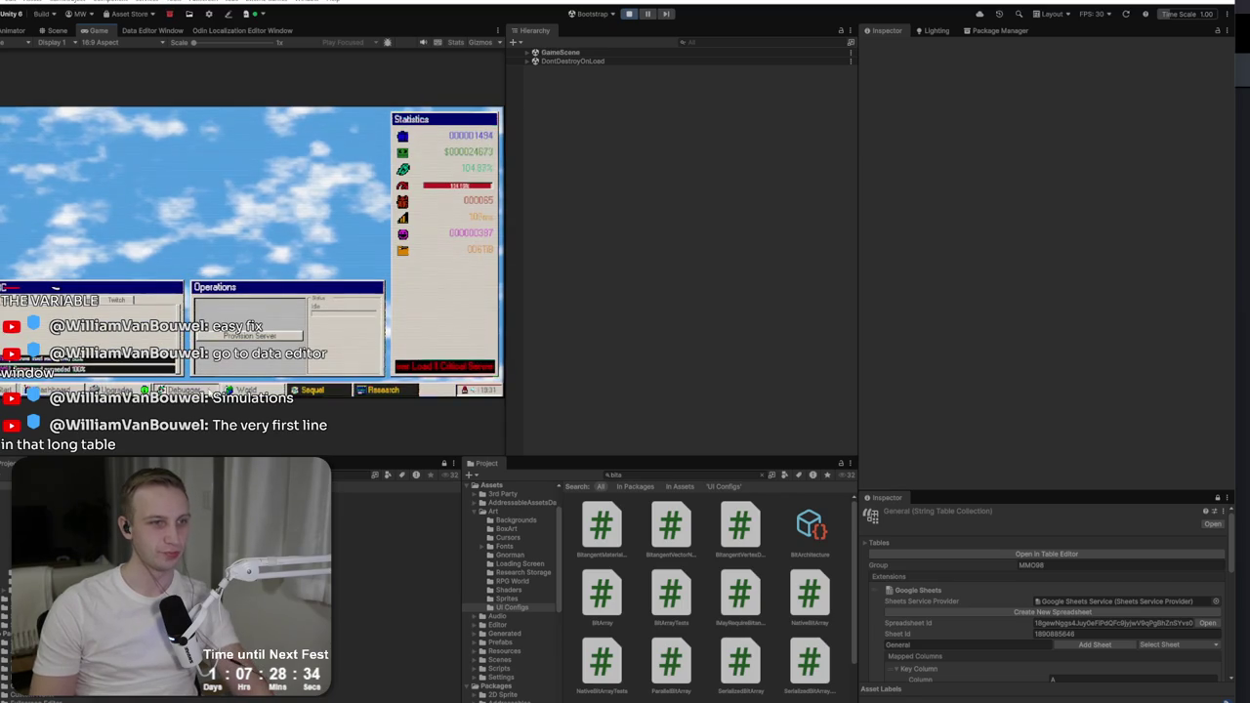
left_click(337, 389)
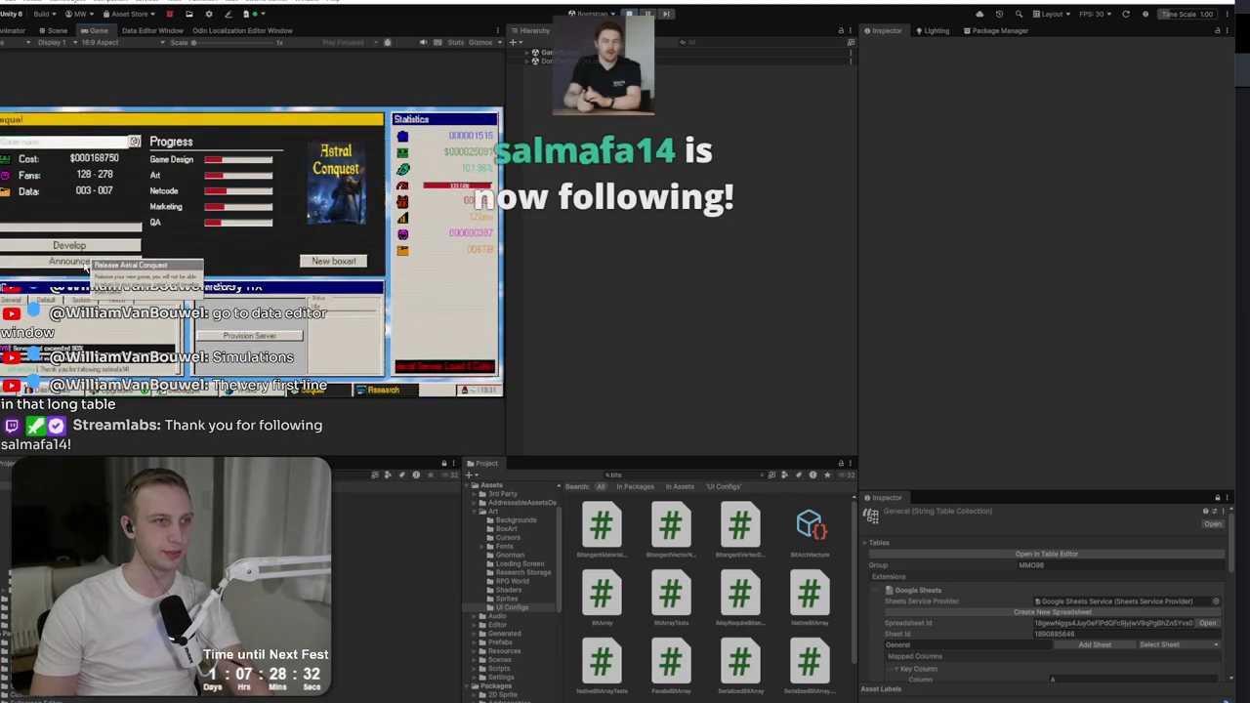
left_click(84, 266)
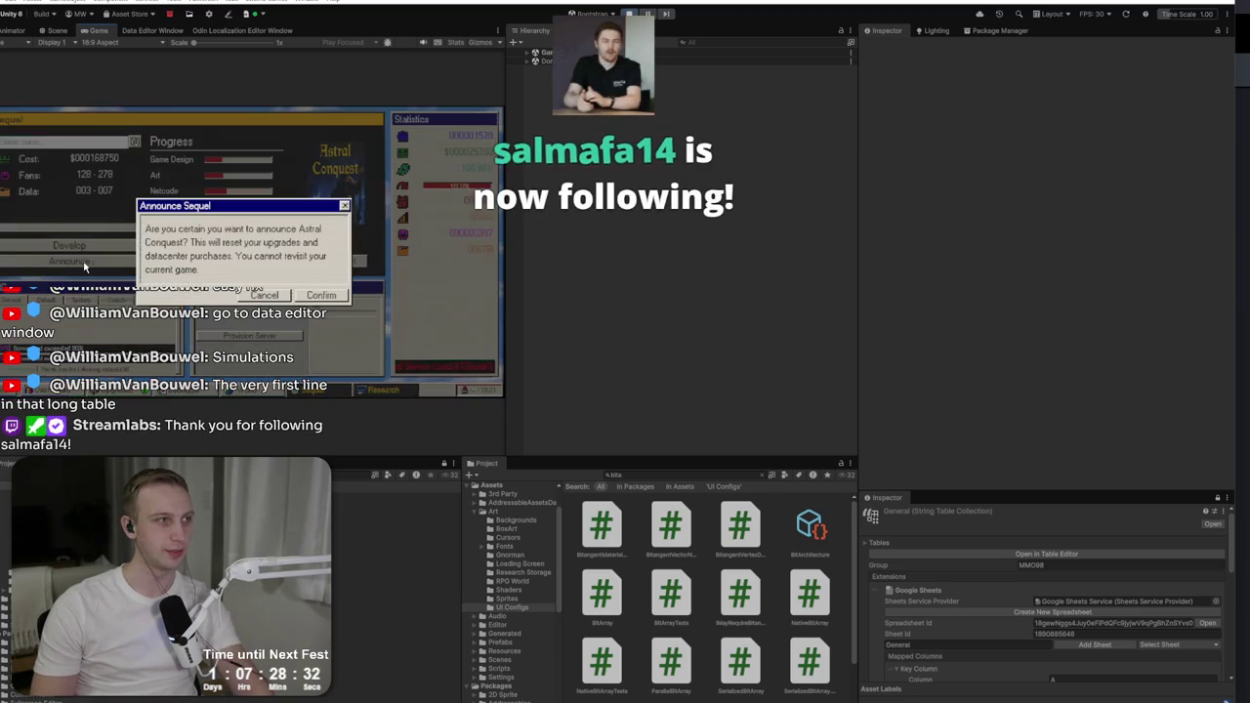
left_click(320, 298)
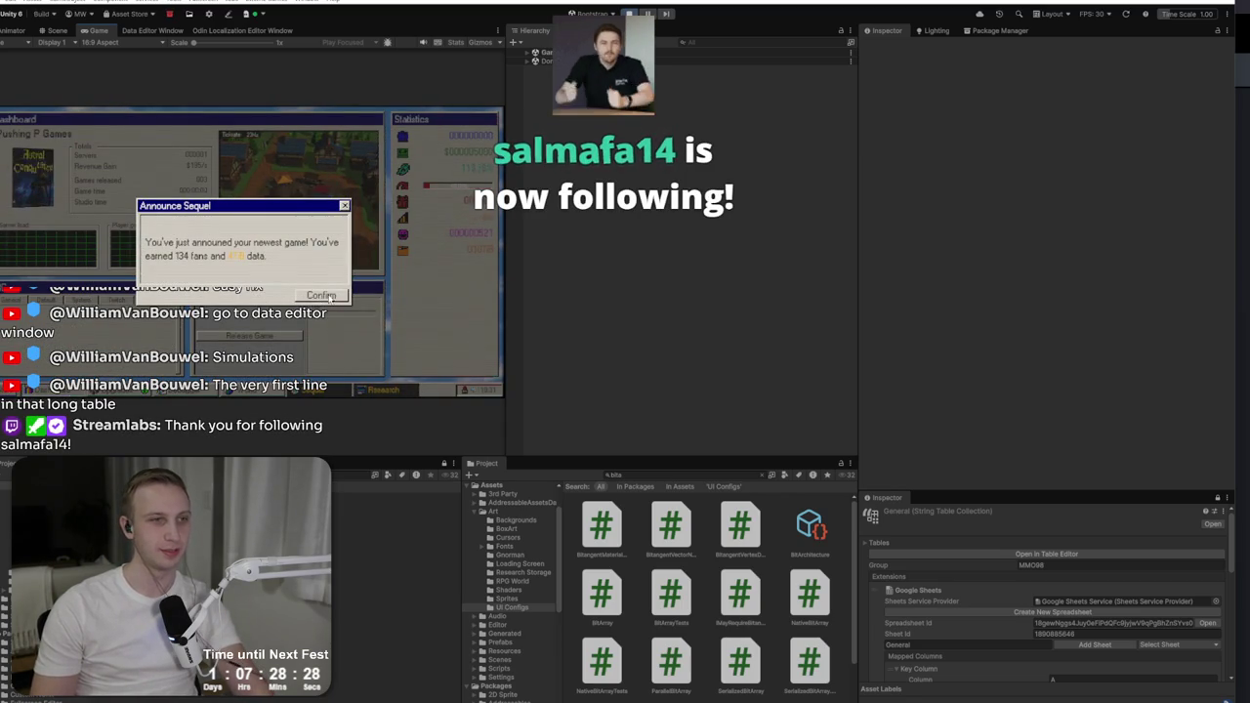
left_click(323, 295)
Step: Raise the game's time scale to 4.68 with Obsidian Sands now in development
left_click(381, 390)
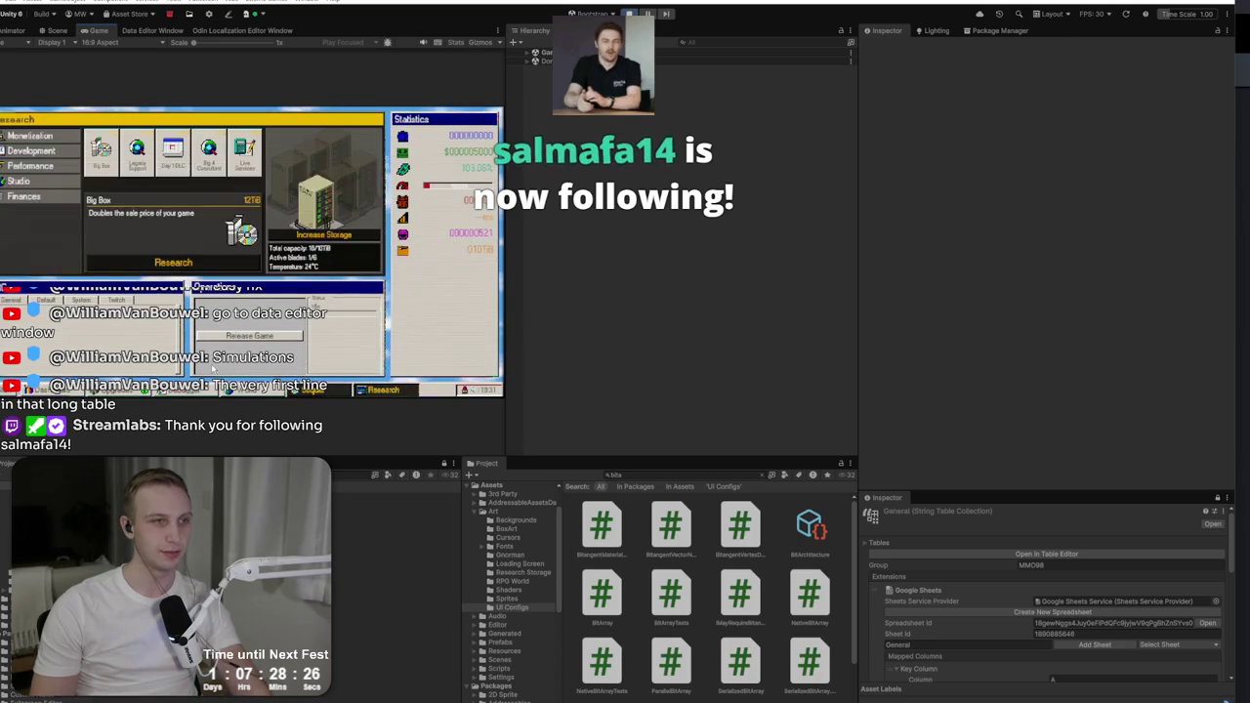
left_click(343, 393)
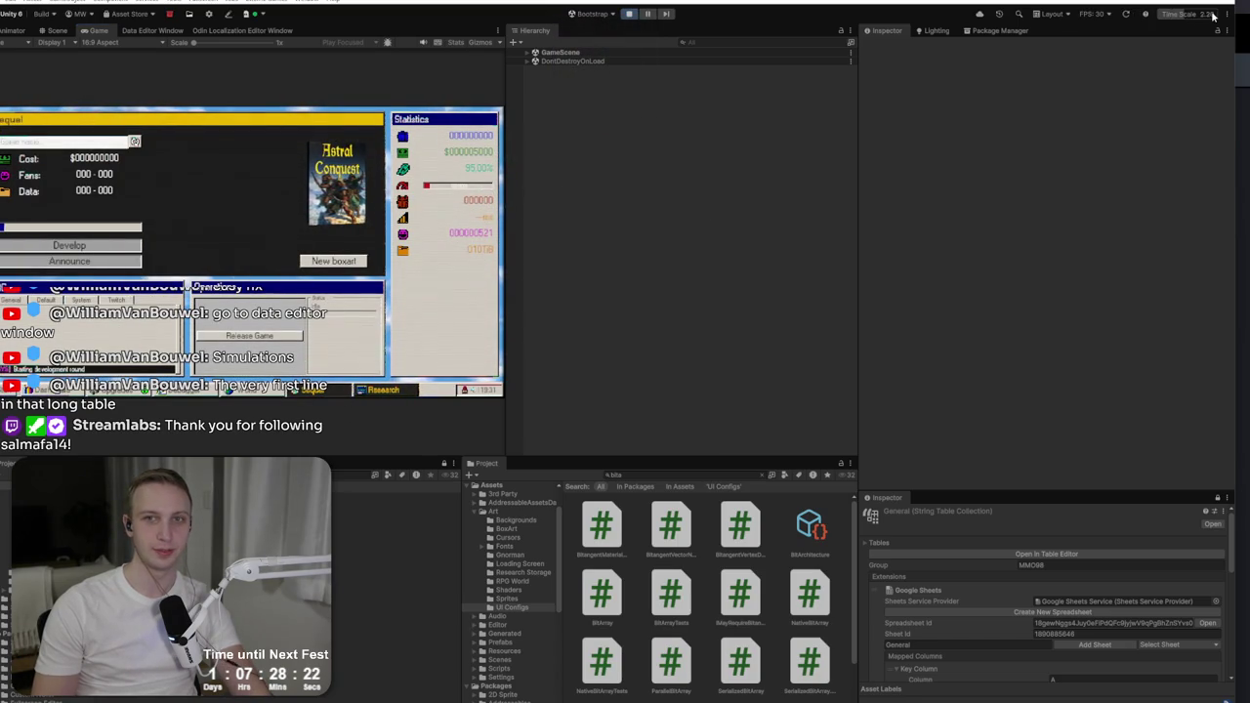
left_click_drag(1200, 19, 1217, 17)
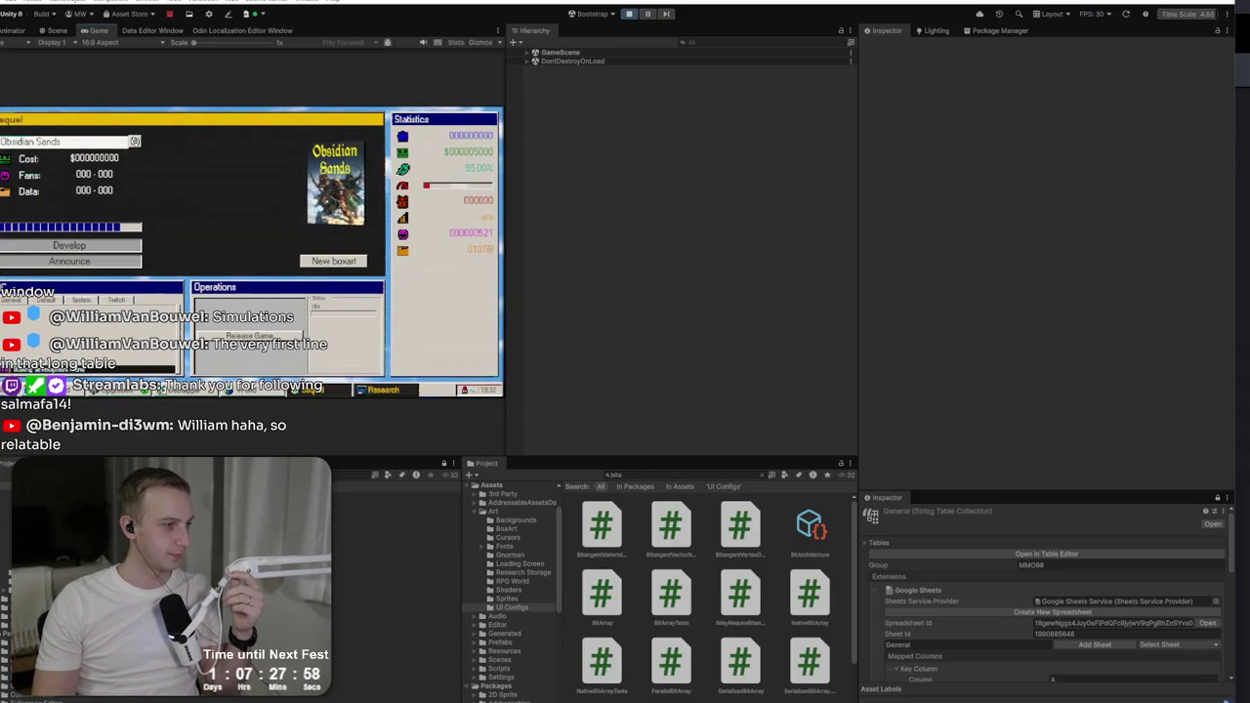
key("alt+Tab")
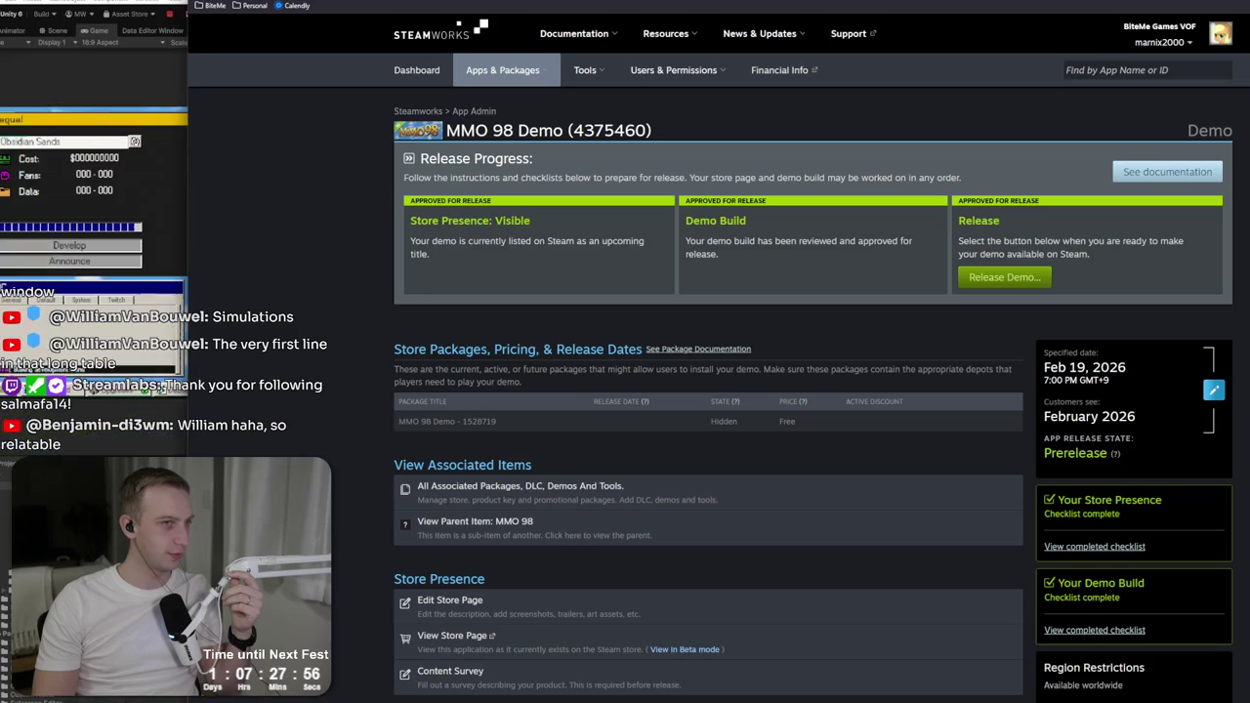
Step: Open the MMO98 localization spreadsheet in a new tab from an 'mmo' address search
key("ctrl+t")
type("mmo")
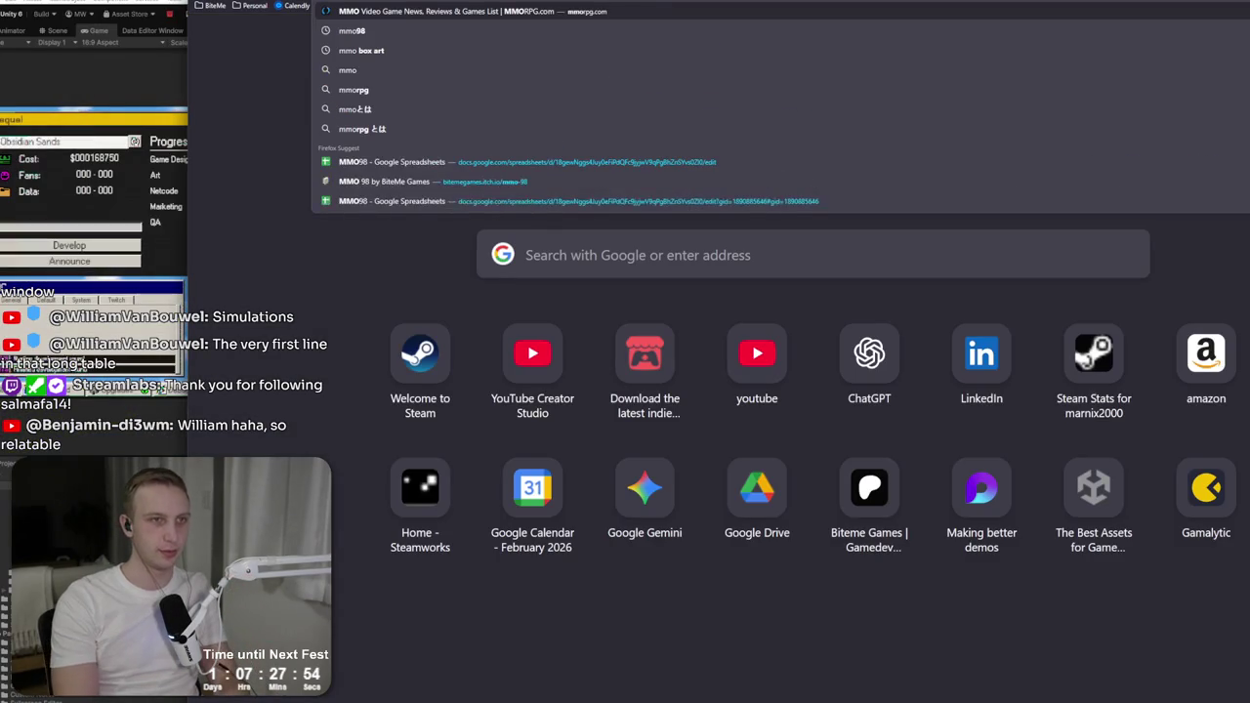
left_click(559, 161)
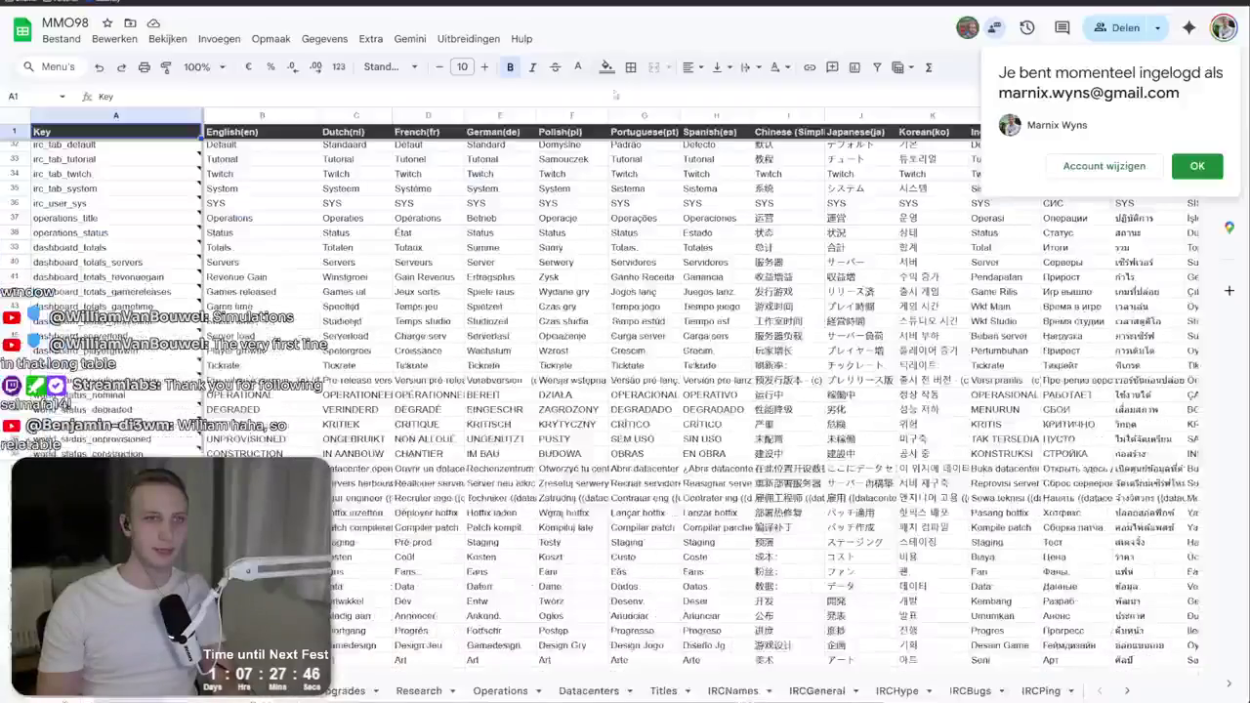
Step: On the tooltip sheet, find 'release' and rewrite cell B21's sequel title text
left_click(1135, 690)
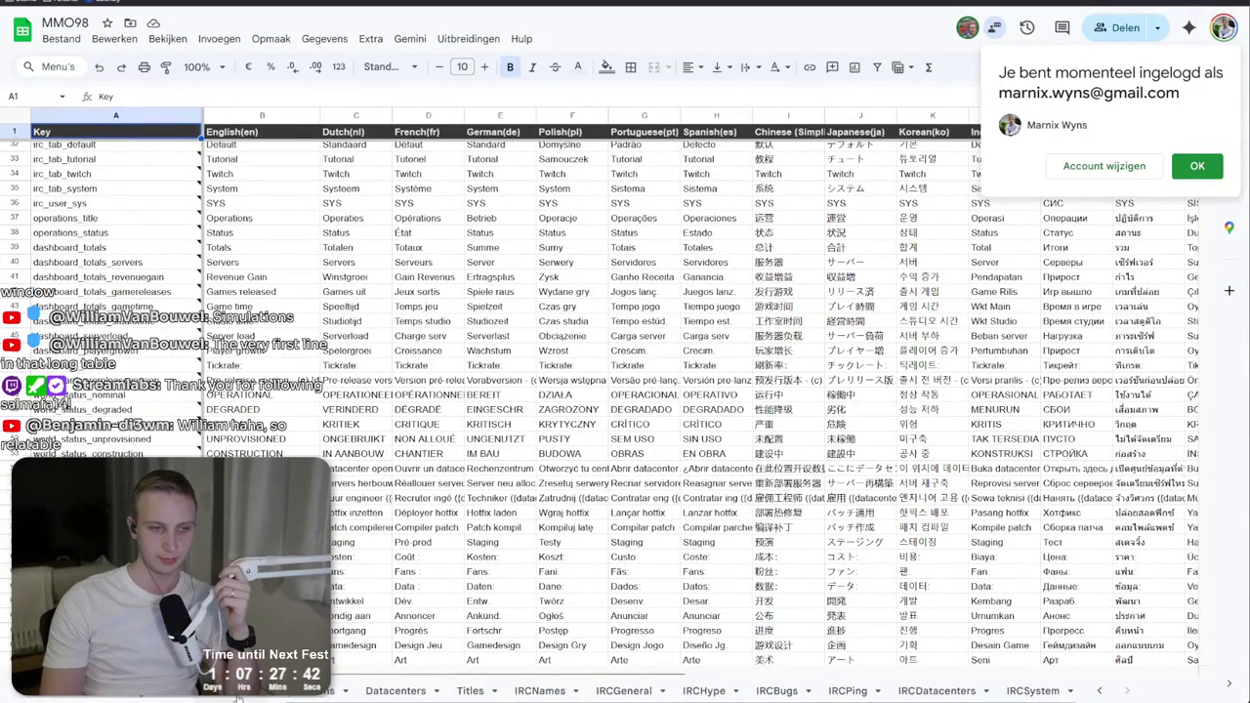
left_click(315, 673)
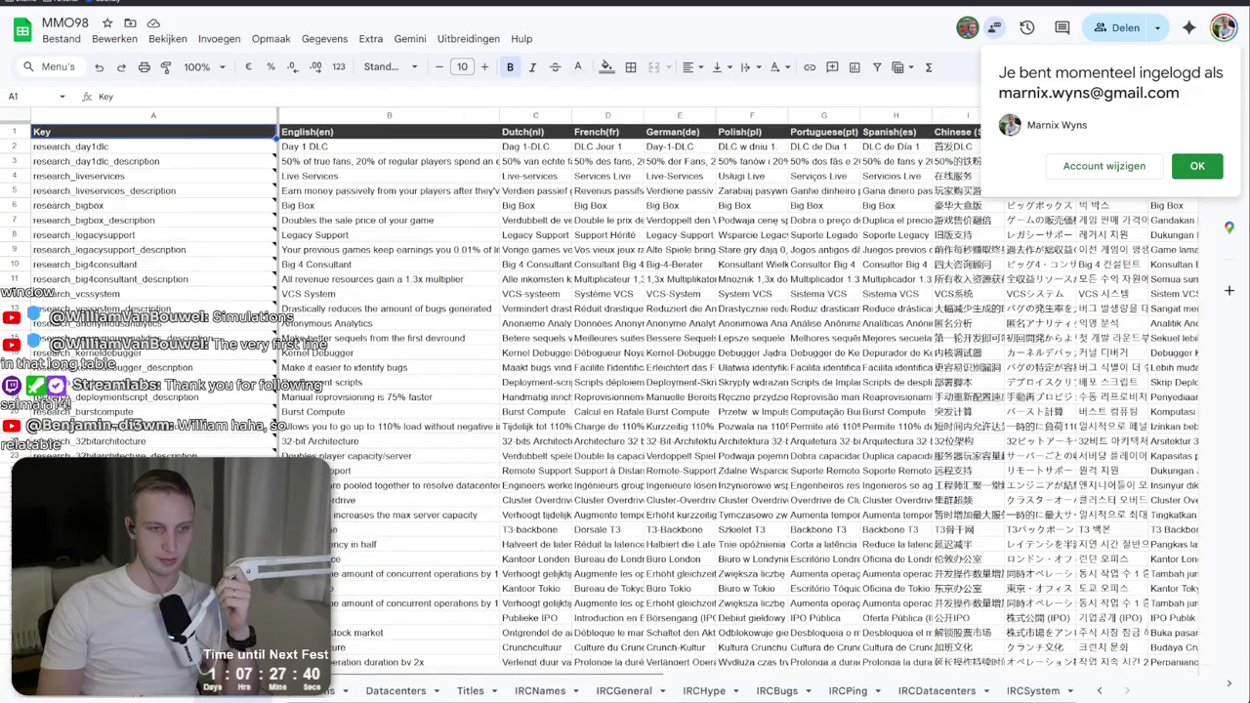
scroll(151, 696, "up", 2)
scroll(151, 696, "up", 1)
left_click(184, 697)
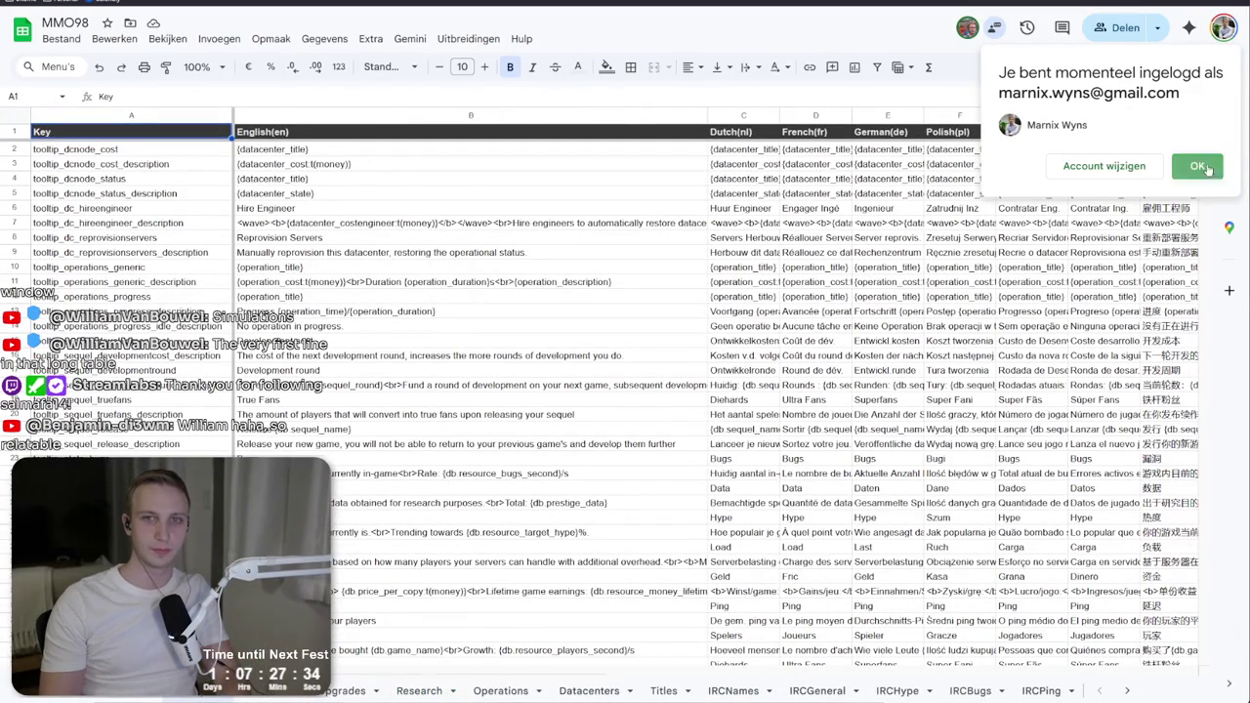
key("ctrl+f")
type("release")
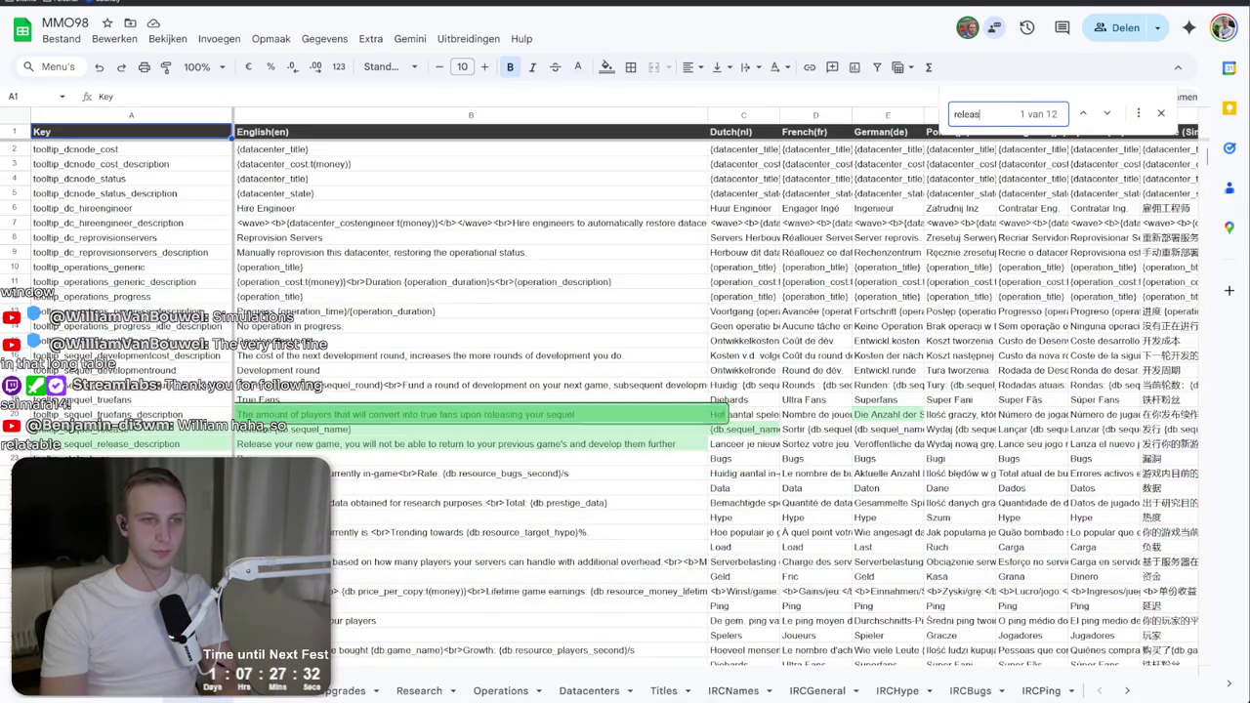
left_click(1106, 113)
type("Launch")
key("Return")
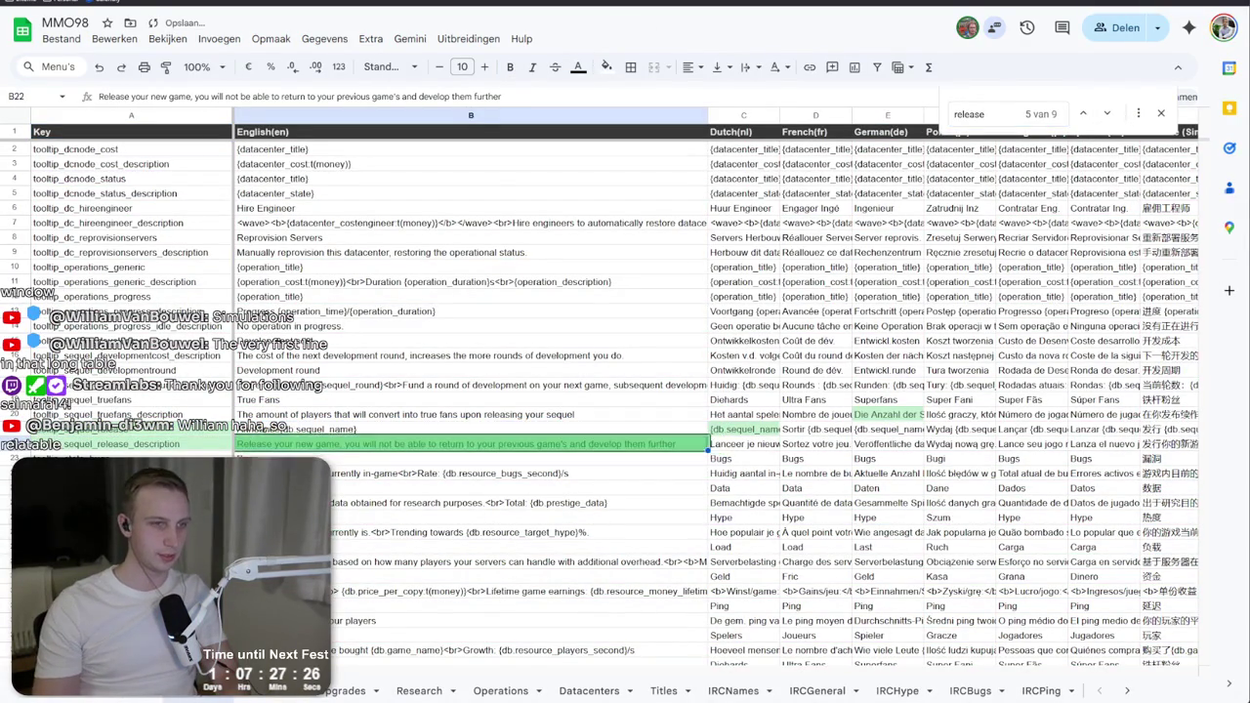
left_click(471, 428)
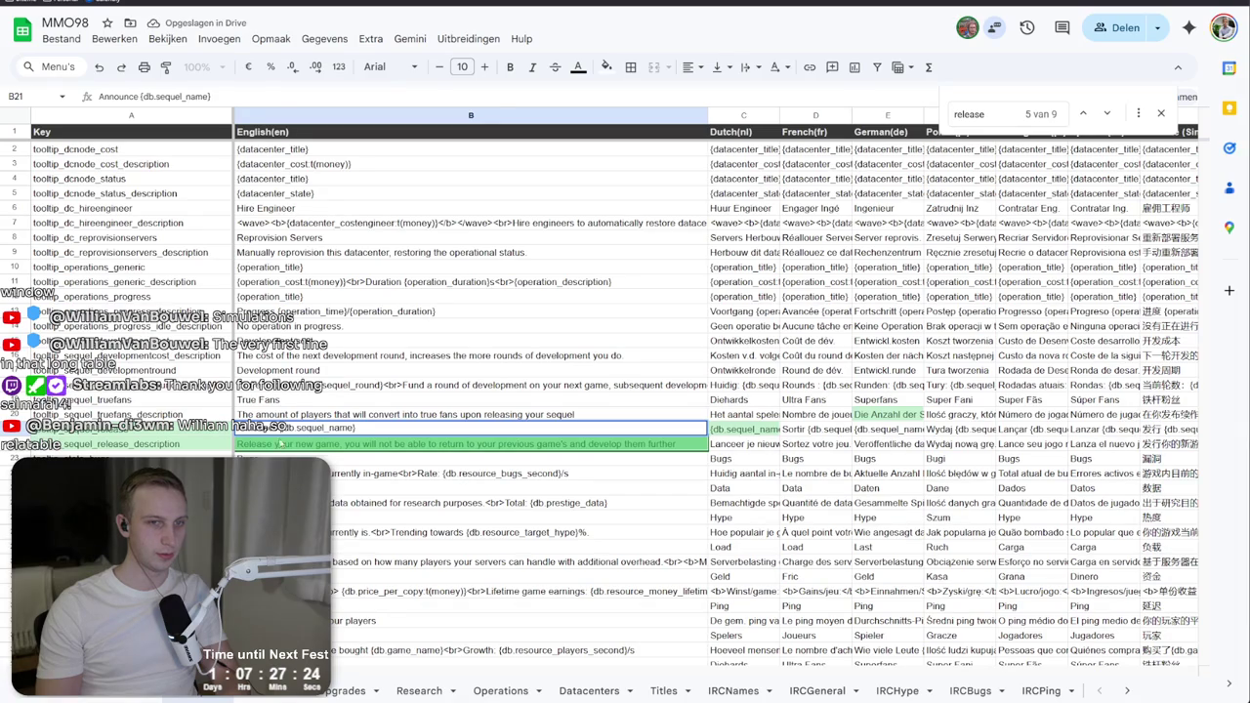
Step: Change cell B22's description to begin with 'Announce' instead of 'Release'
left_click(471, 444)
double_click(255, 444)
type("Announce")
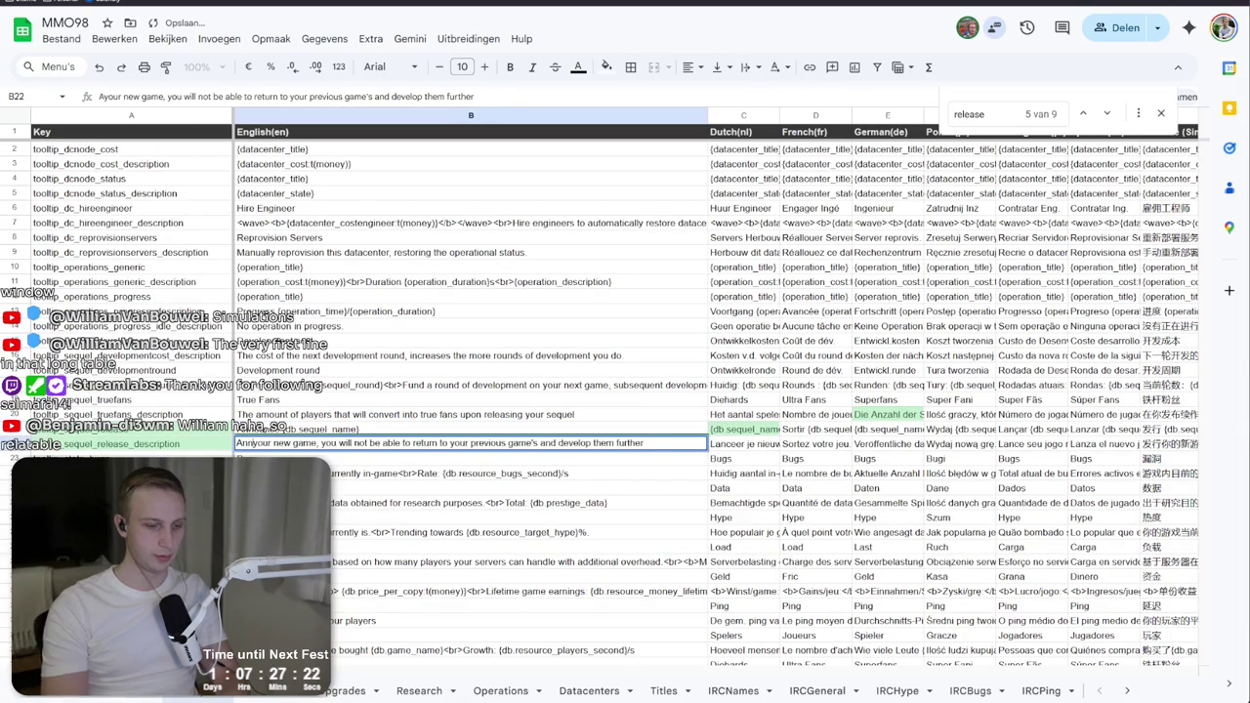
key("Return")
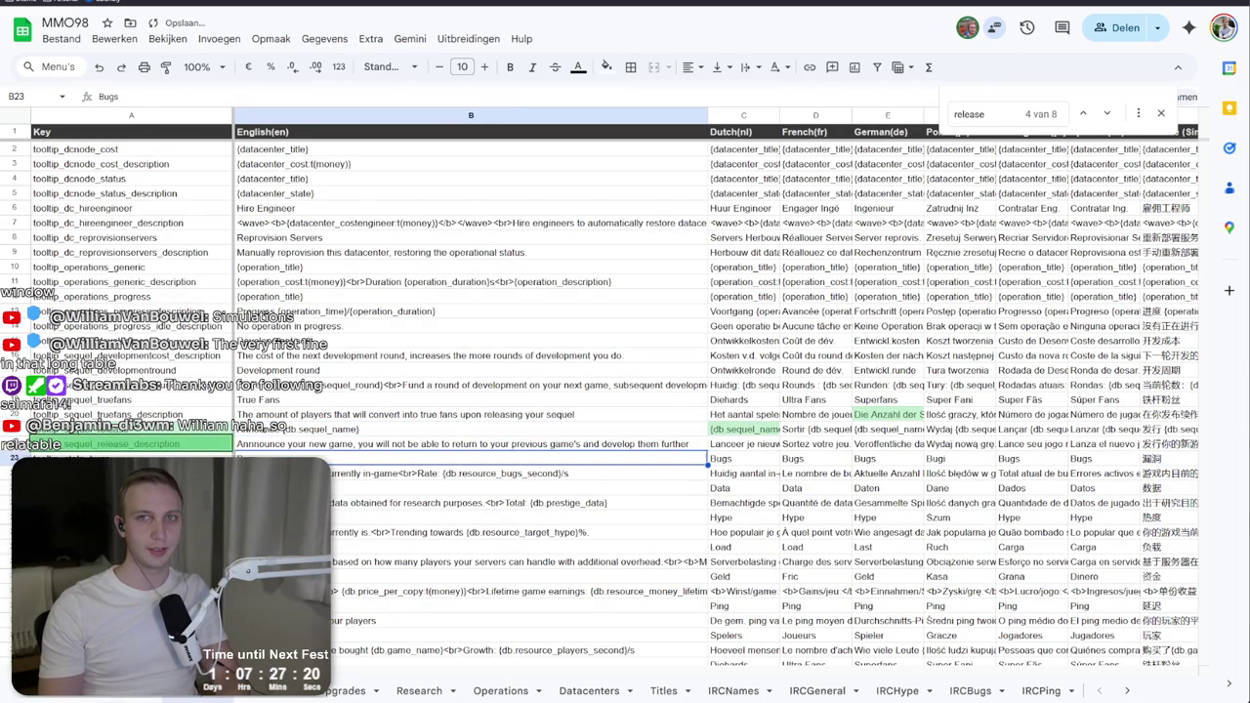
key("alt+Tab")
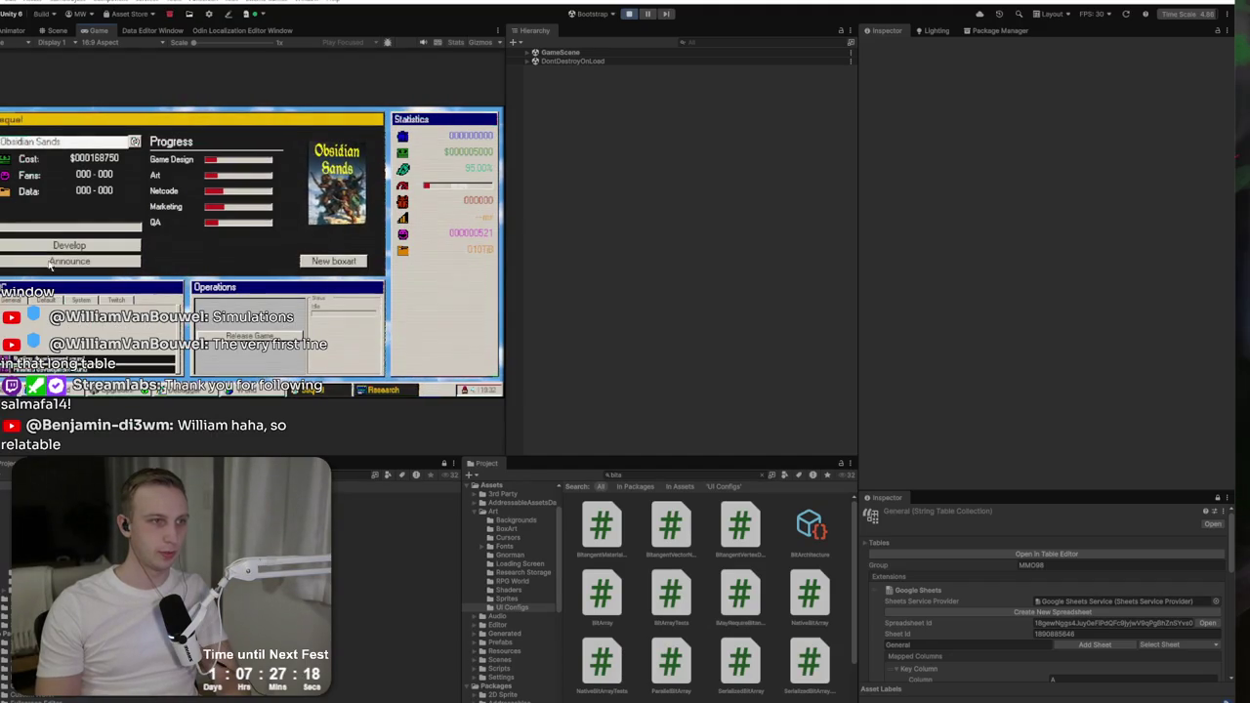
Step: Announce and confirm the Obsidian Sands sequel, then check the dashboard stats
left_click(53, 261)
left_click(321, 295)
left_click(321, 294)
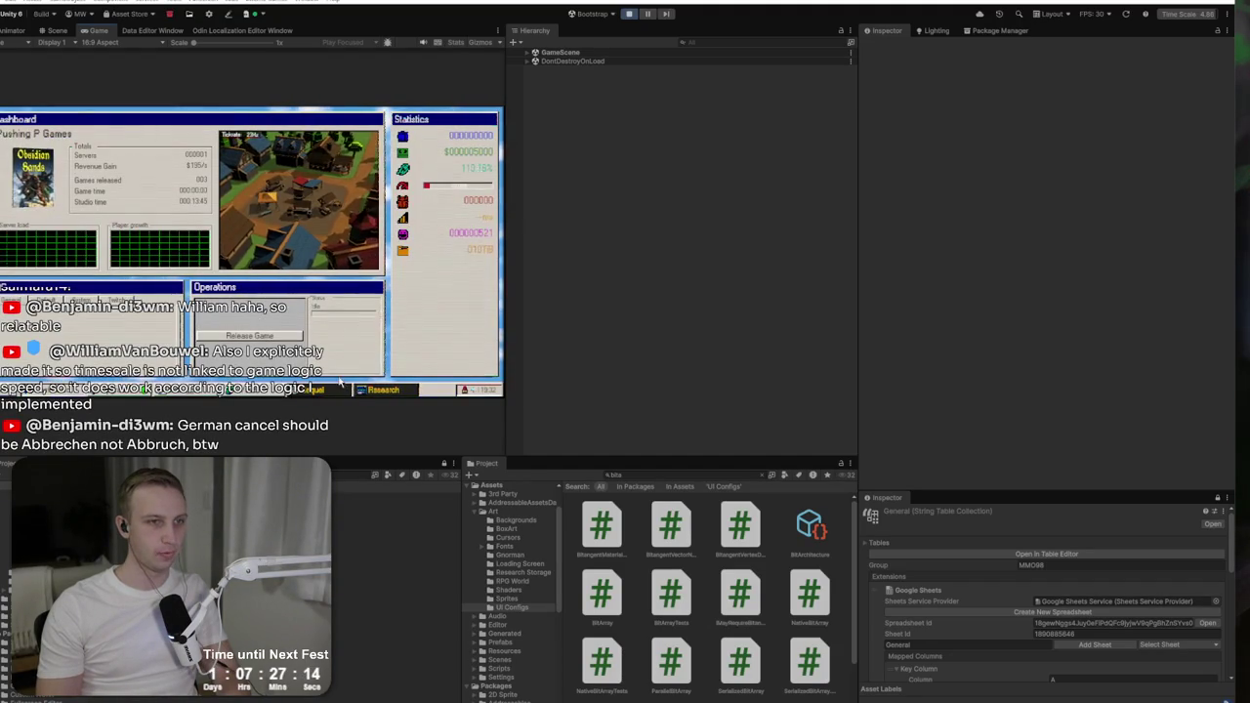
left_click(337, 388)
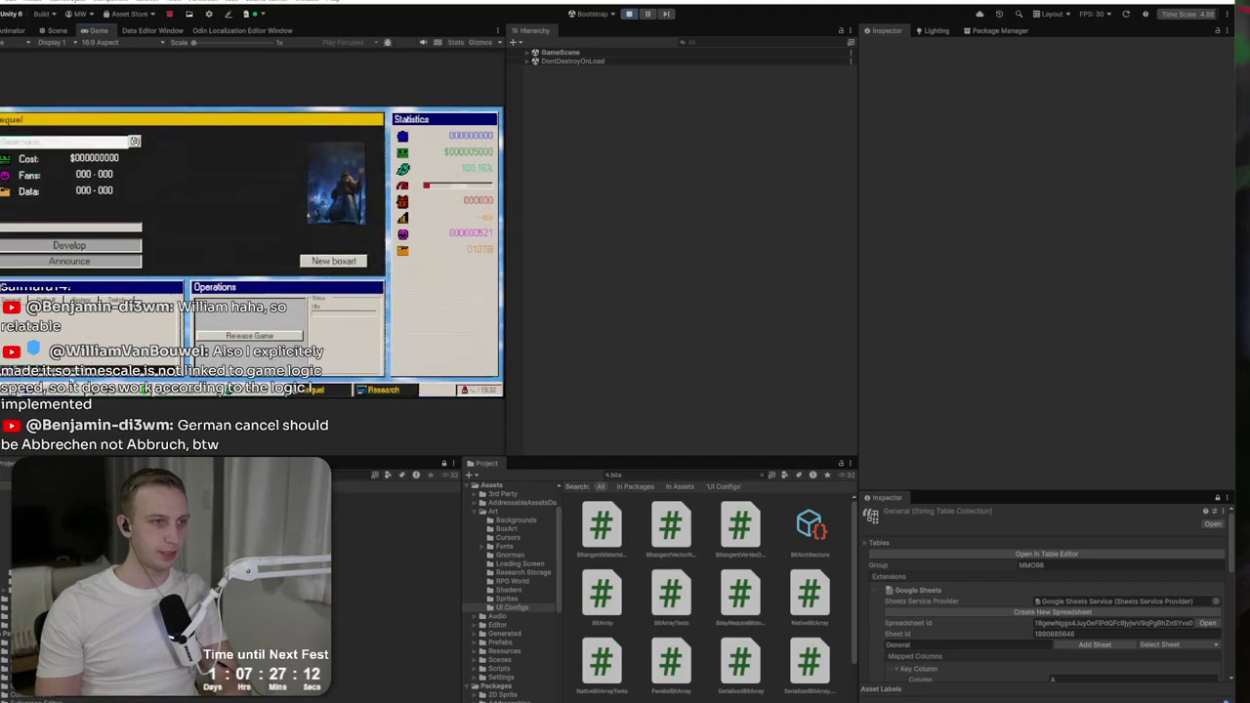
left_click(74, 388)
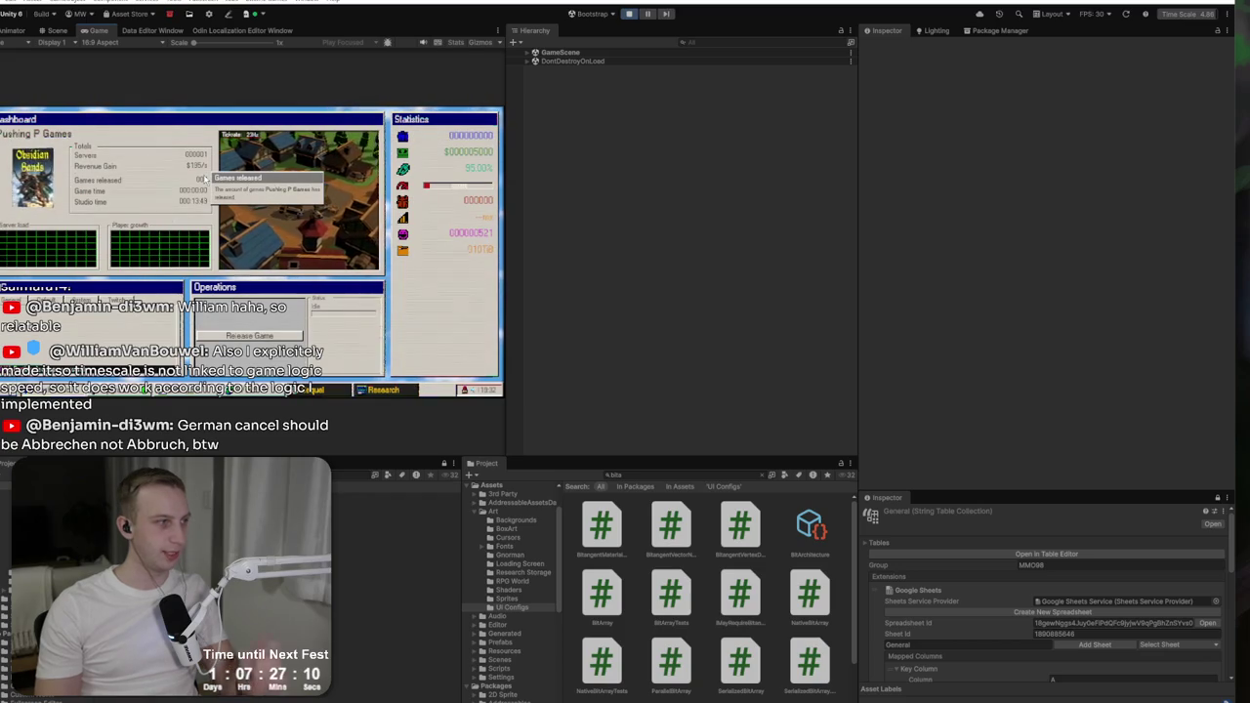
mouse_move(184, 199)
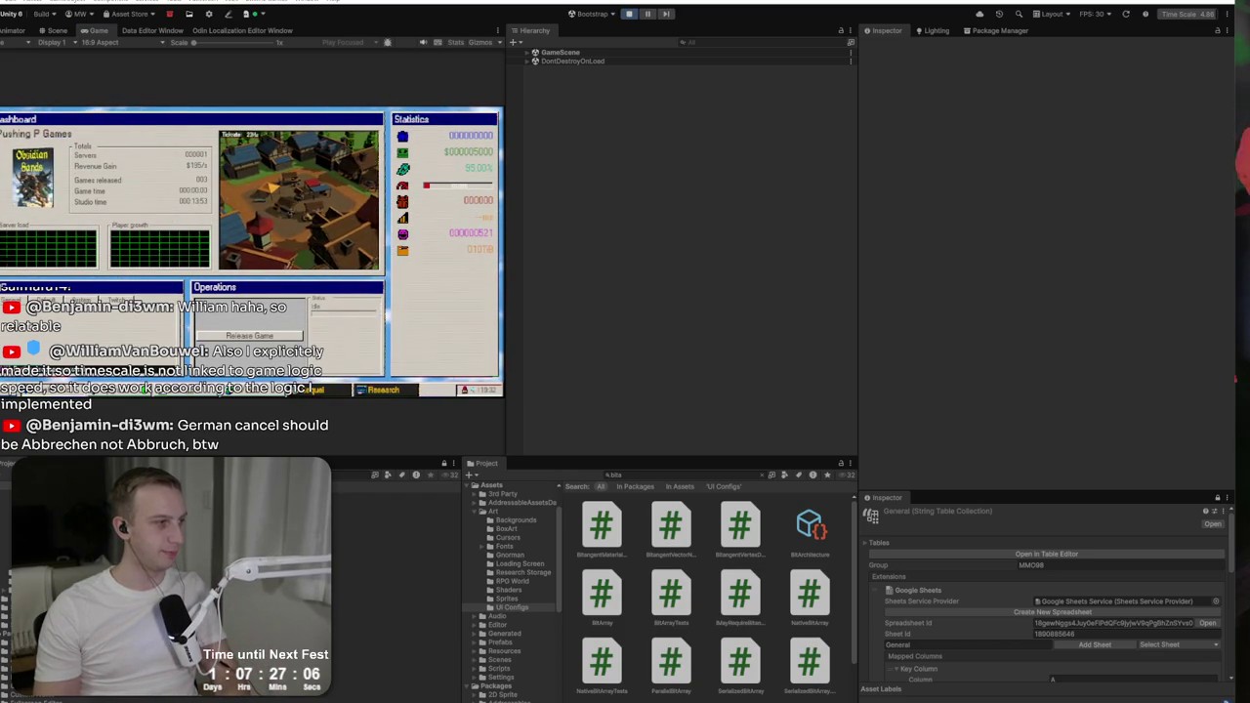
key("alt+Tab")
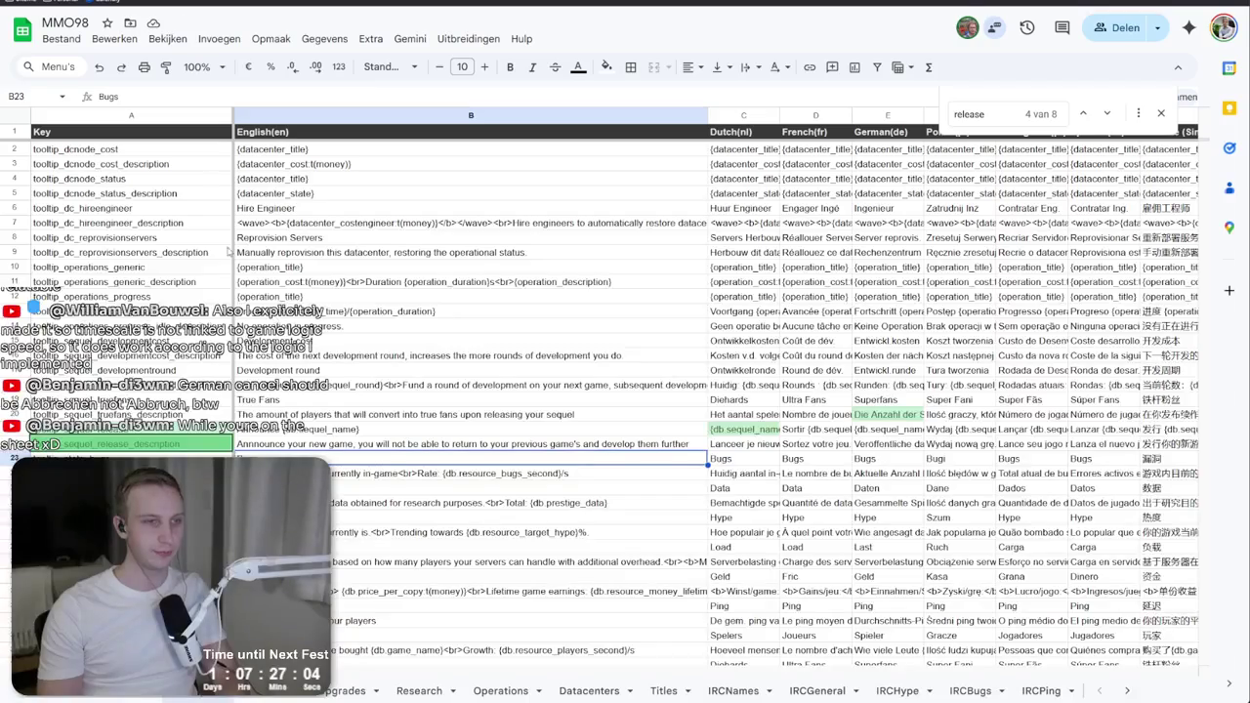
Step: Open the Shared spreadsheet in a new tab and replace Abbruch in E4 with Abbrechen
key("ctrl+t")
type("share")
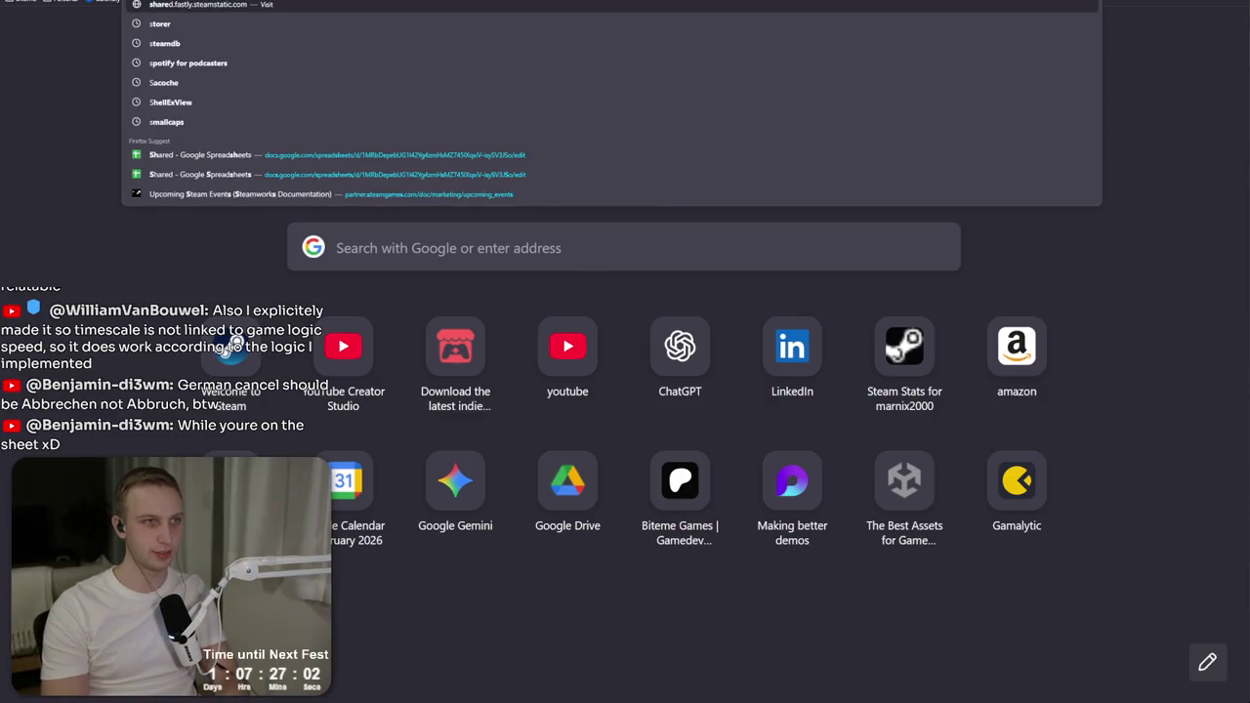
left_click(326, 161)
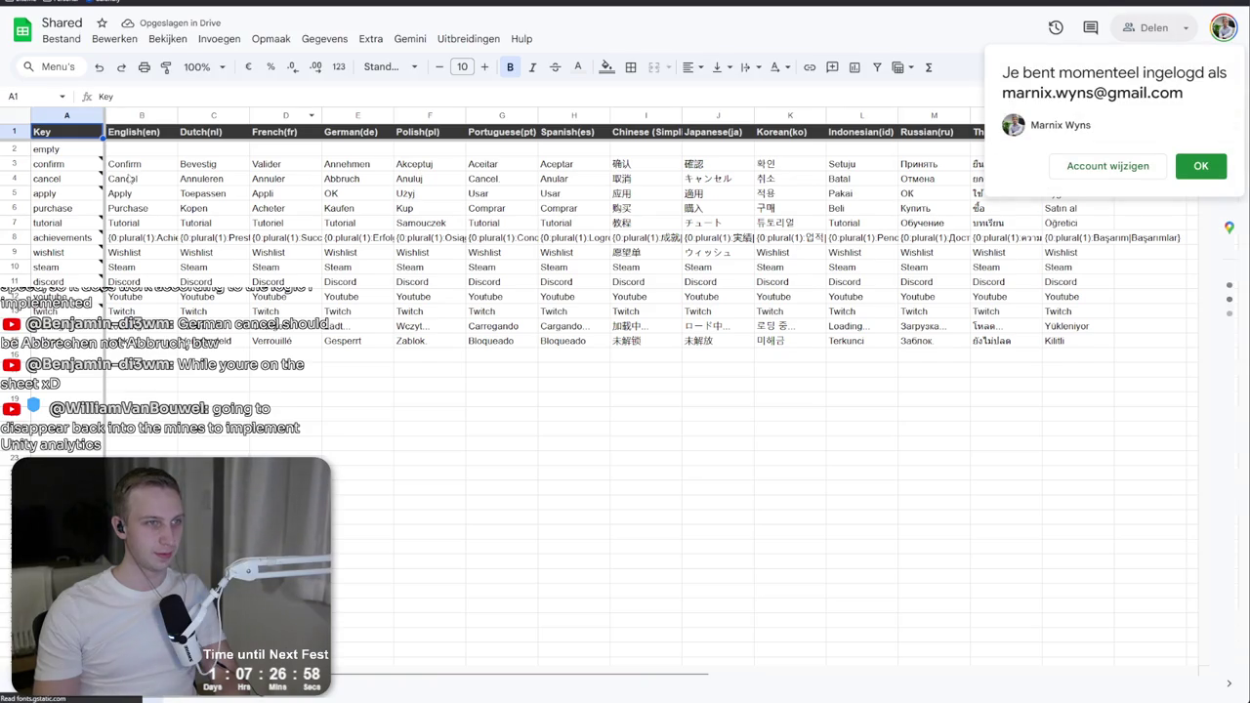
left_click(332, 183)
type("Abbrechen")
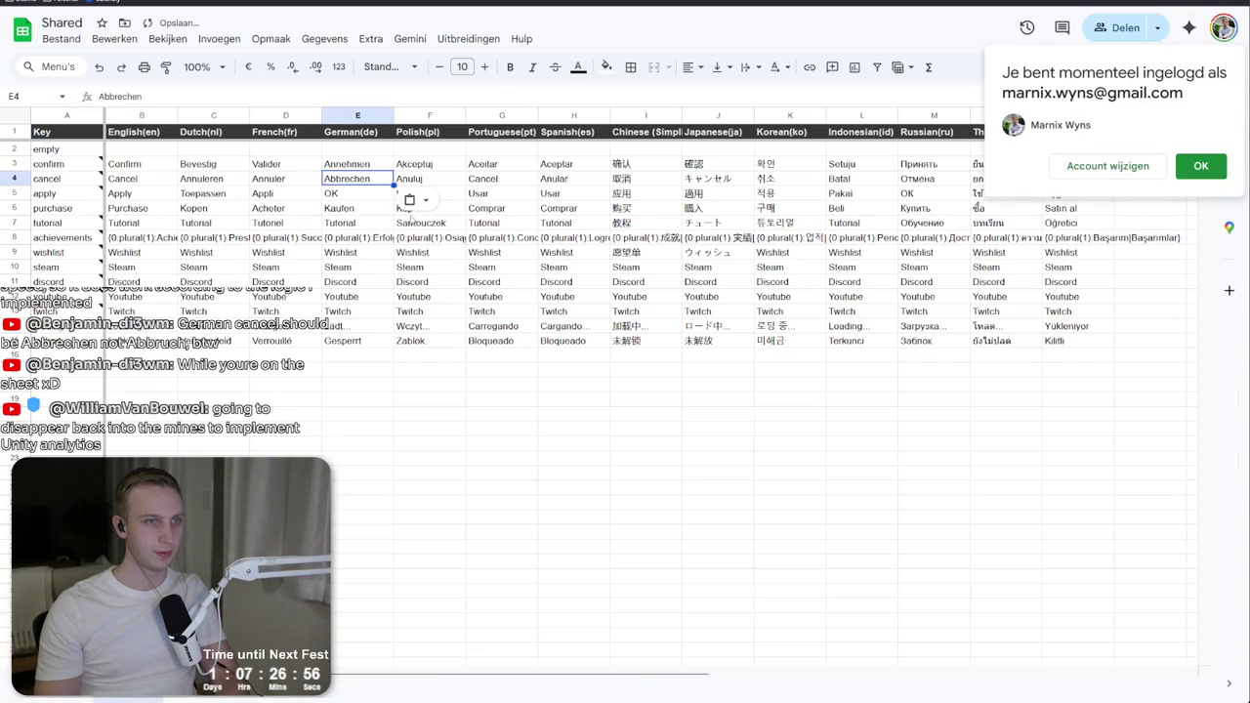
left_click(504, 415)
left_click(1200, 166)
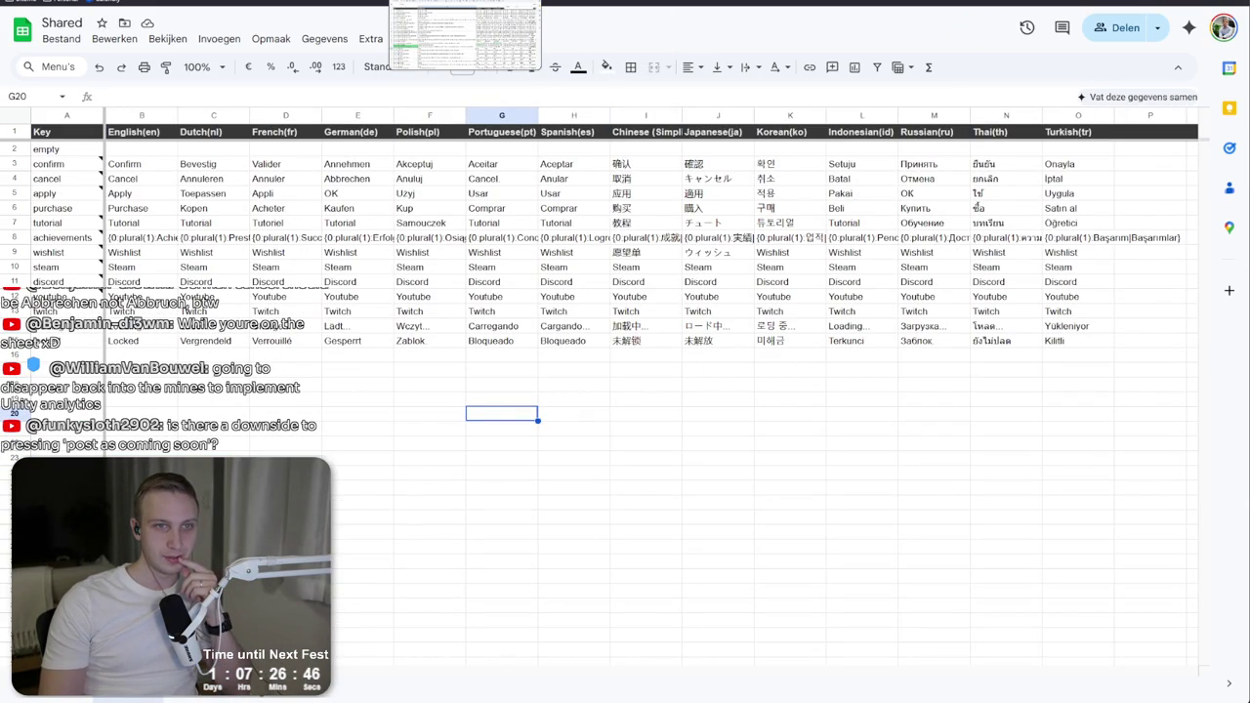
Step: Select the Chinese translations in column I, then return to the MMO98 spreadsheet
left_click_drag(645, 237, 642, 156)
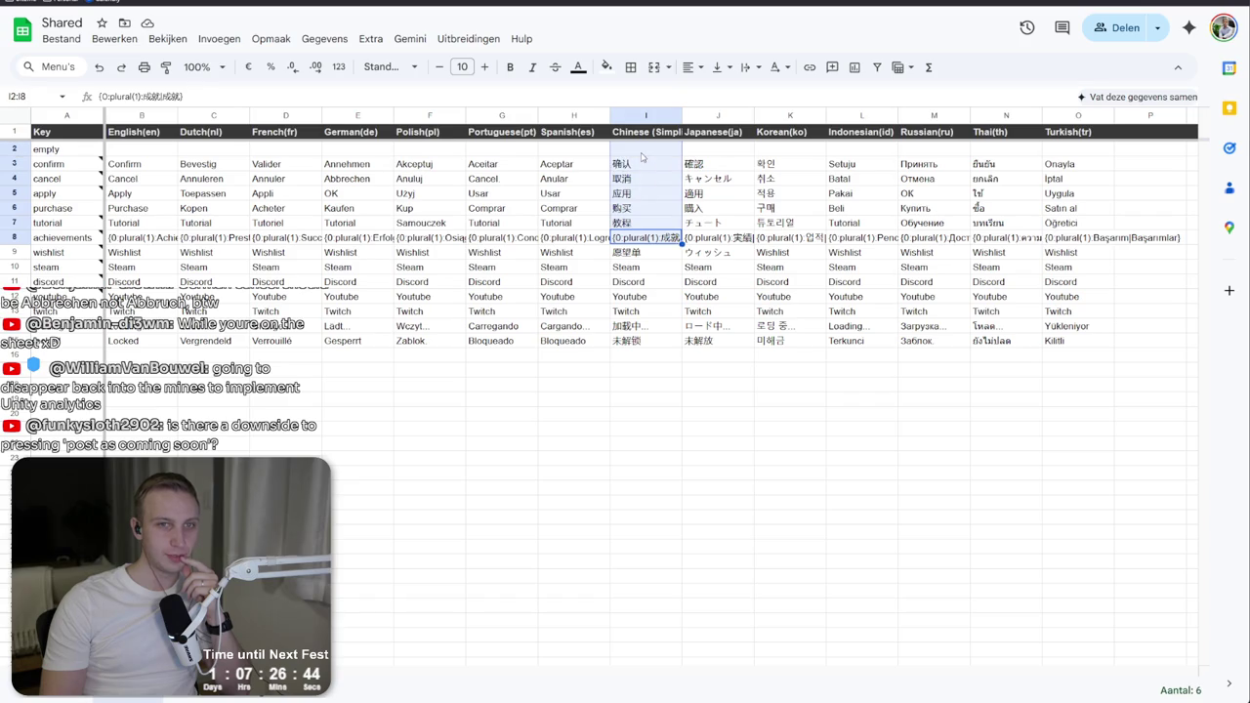
key("Up")
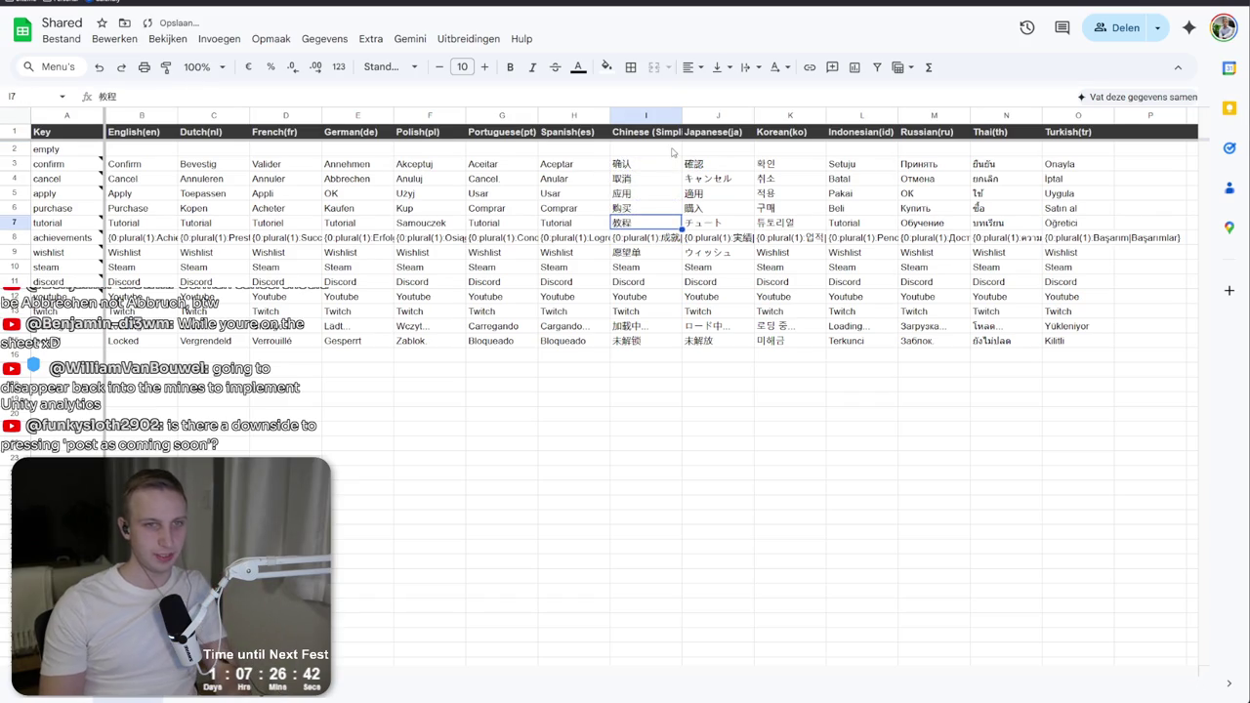
key("ctrl+Tab")
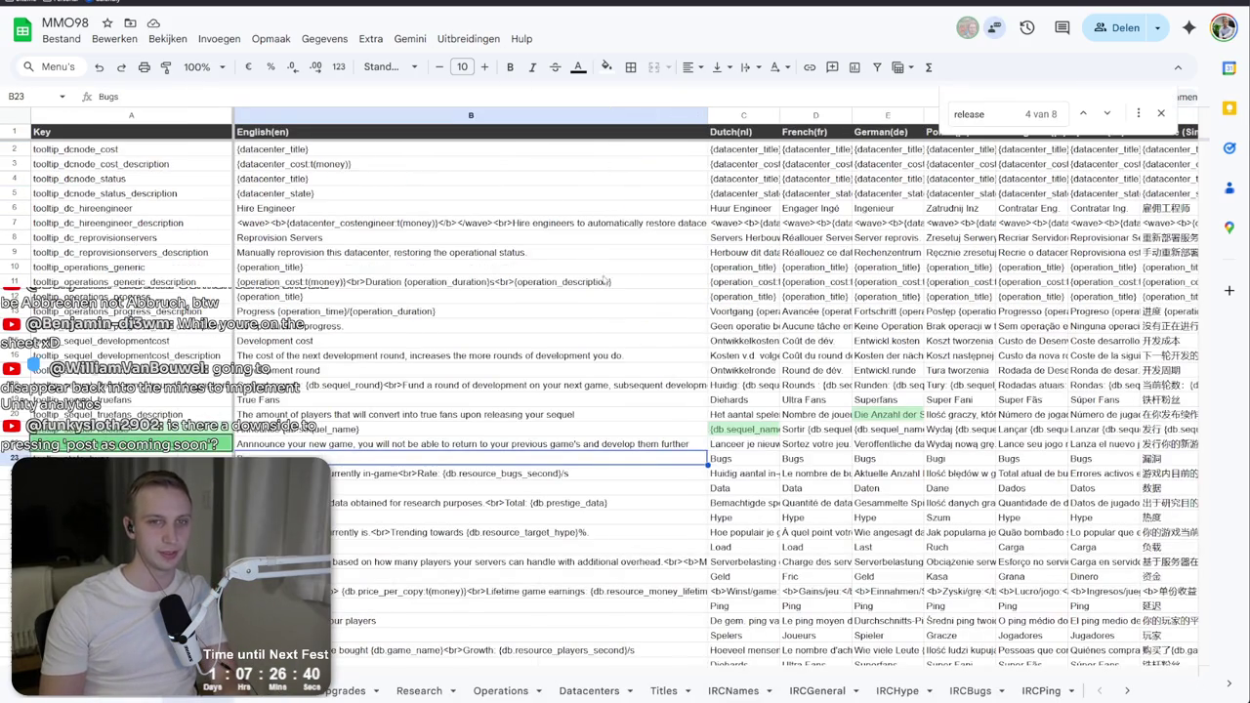
Step: Scroll through the MMO98 sheet's release matches, then move on to the Shared and Steamworks tabs
key("ctrl+Tab")
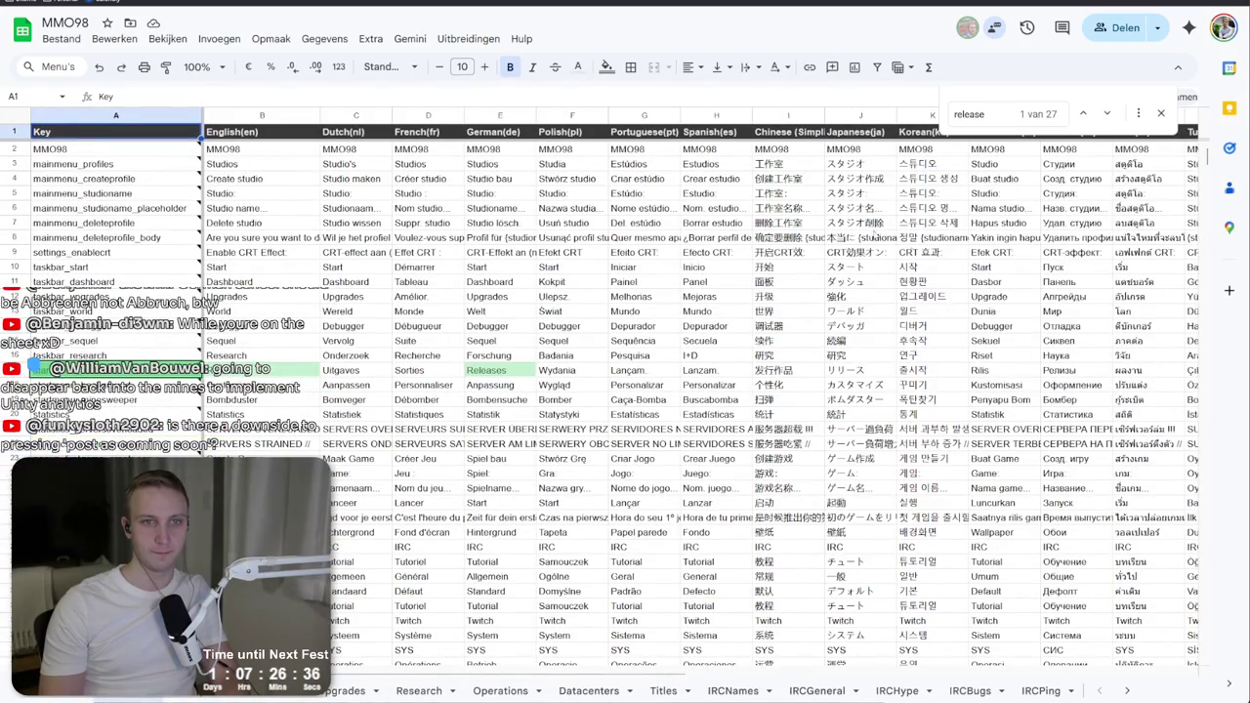
scroll(813, 163, "down", 5)
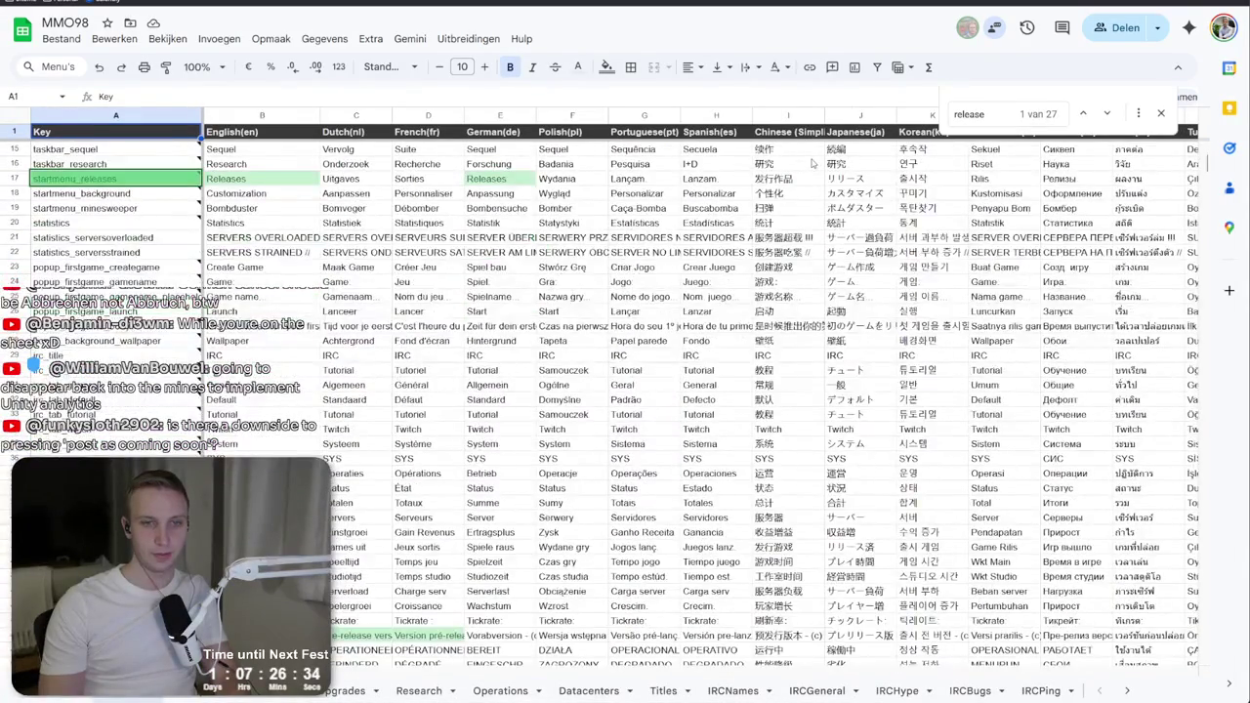
scroll(814, 163, "down", 20)
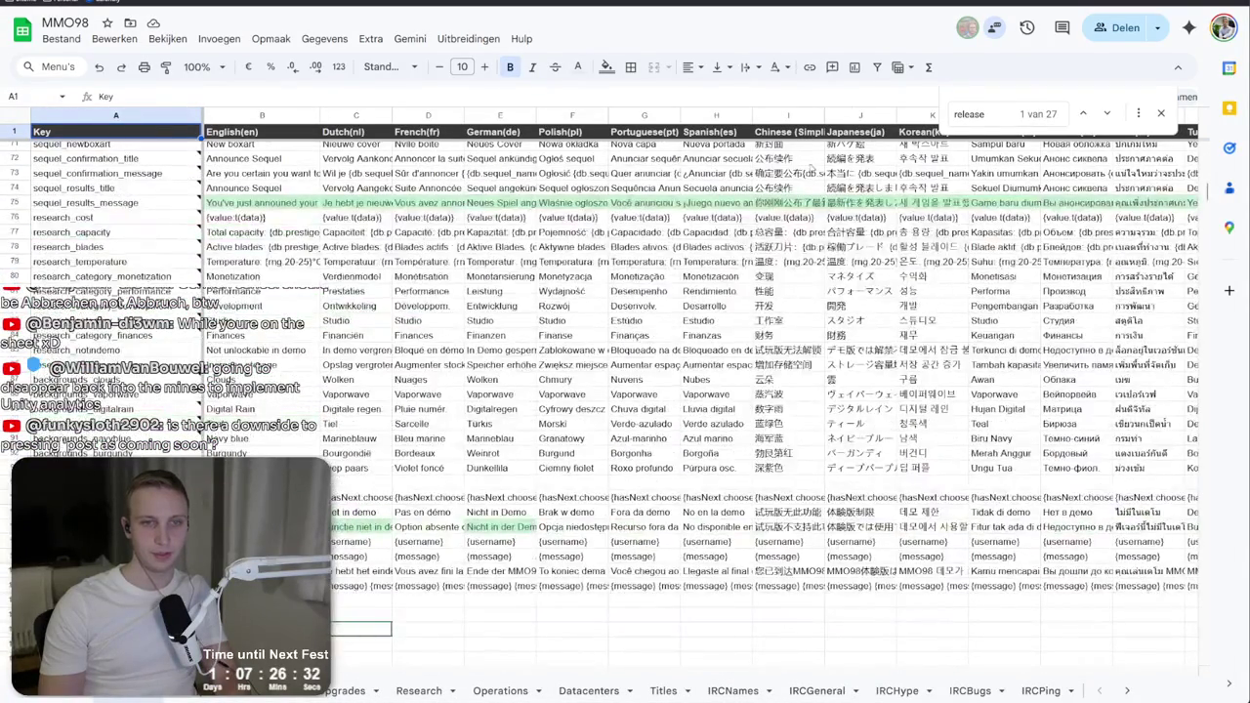
scroll(701, 386, "up", 20)
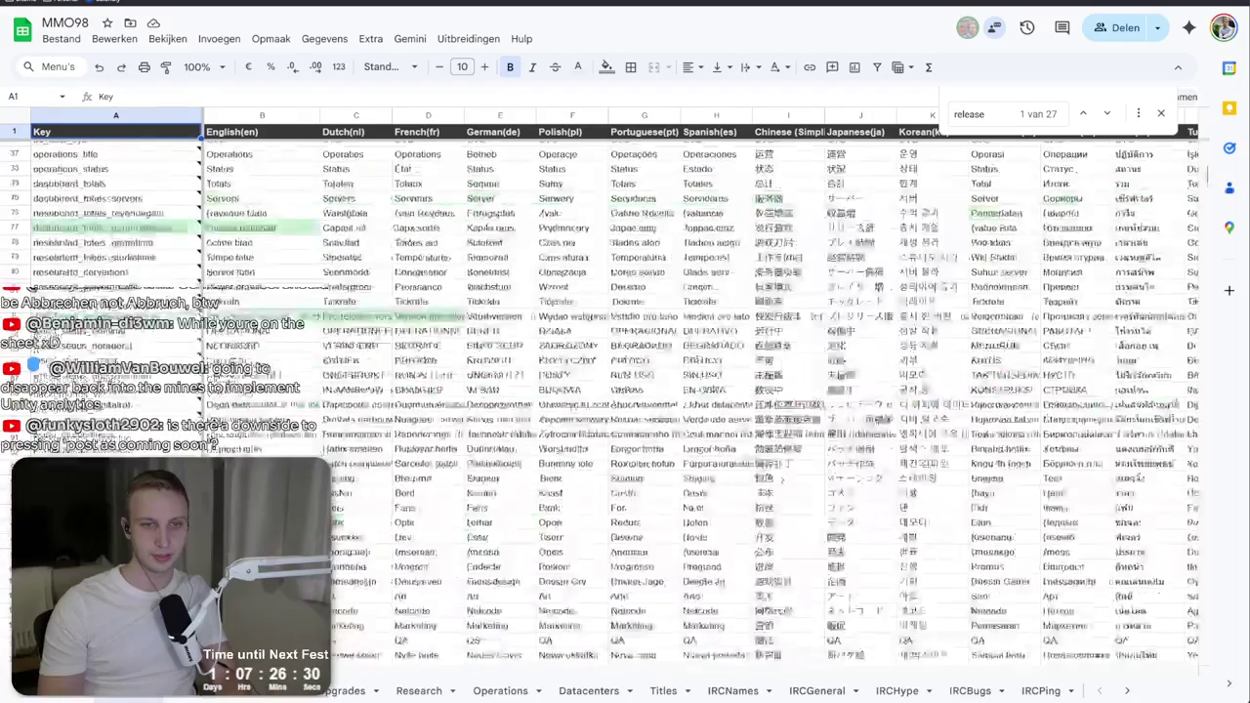
left_click(442, 5)
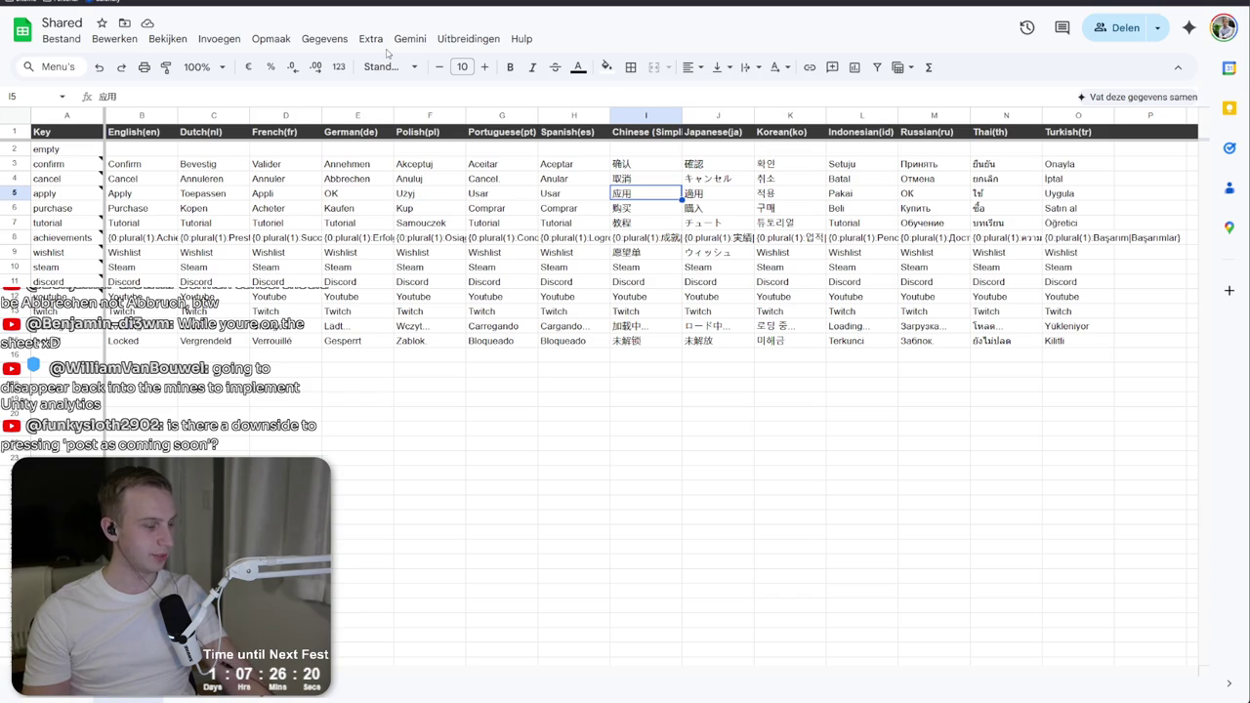
left_click(293, 3)
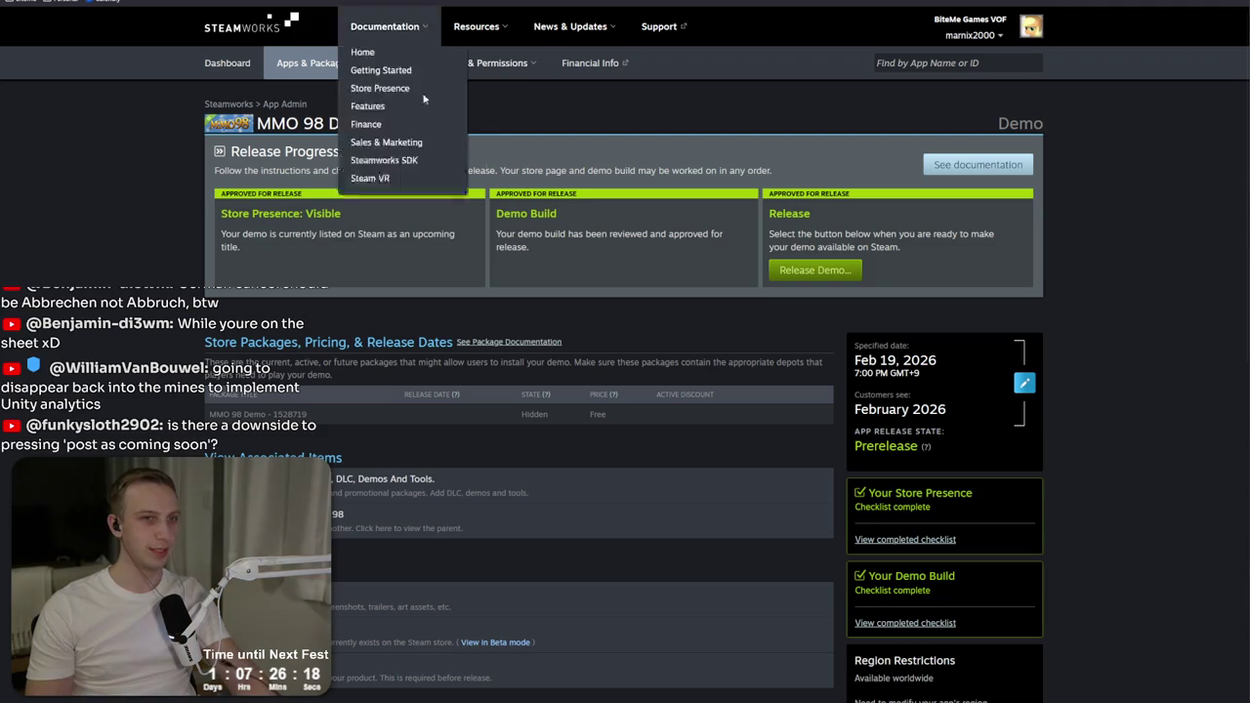
Step: Go from the Steamworks dashboard to the Steam store
left_click(195, 3)
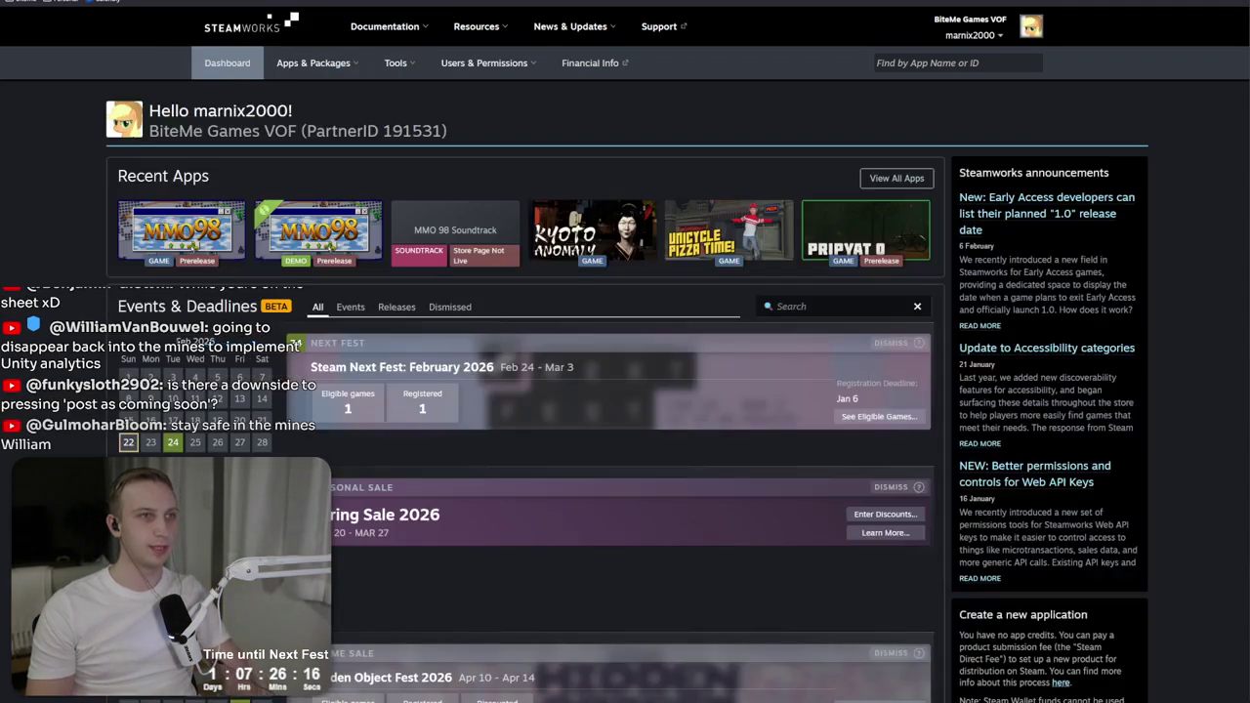
left_click(391, 4)
key("Return")
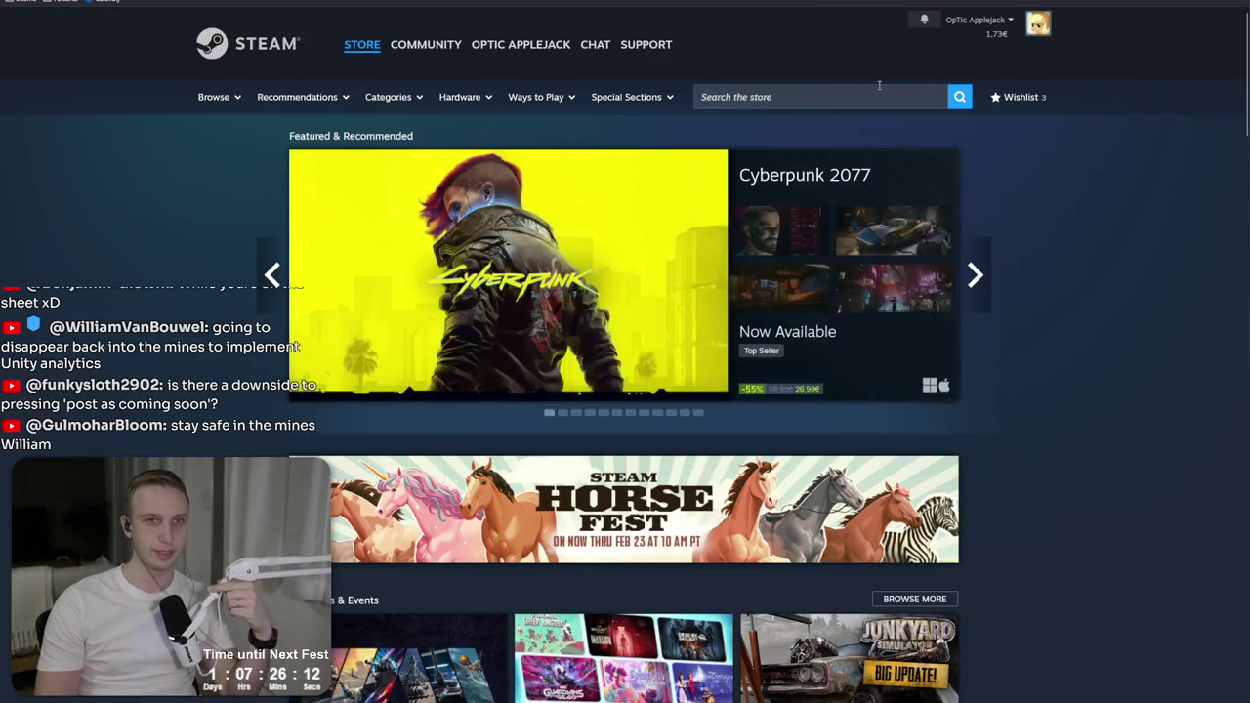
Step: Search the Steam store for mmo98 and look over the MMO 98 store page
left_click(879, 94)
type("mmo98")
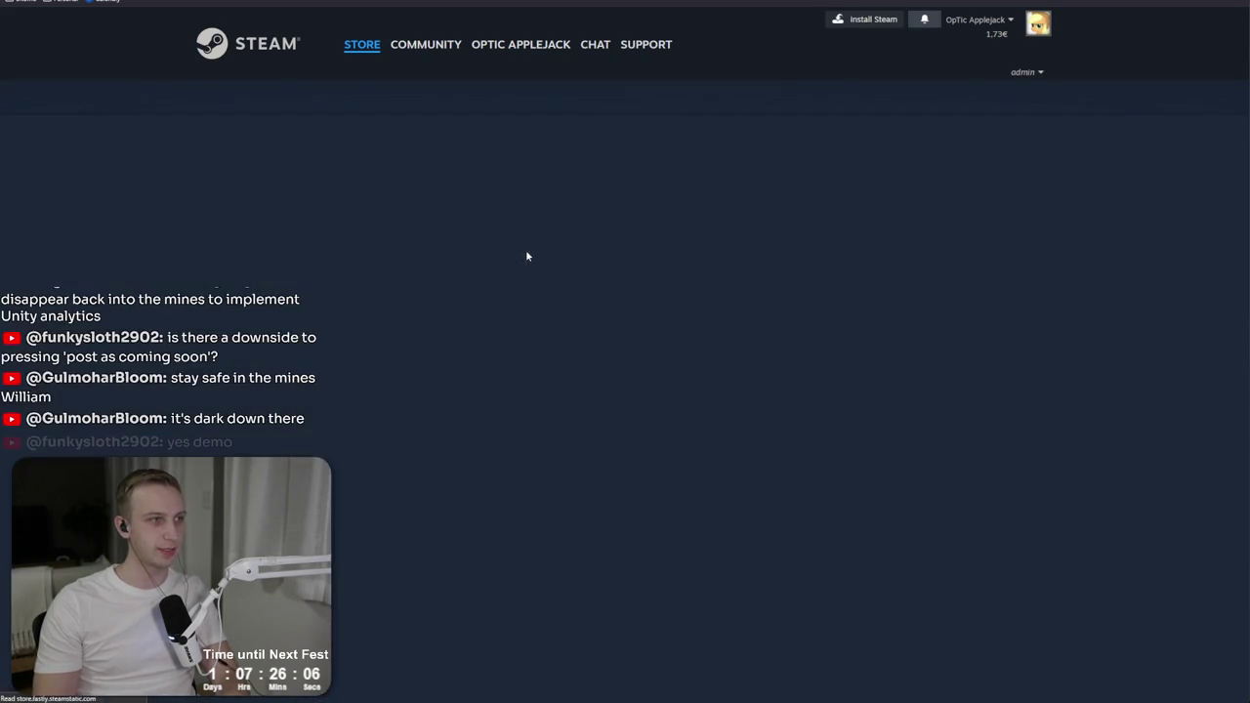
scroll(474, 340, "down", 3)
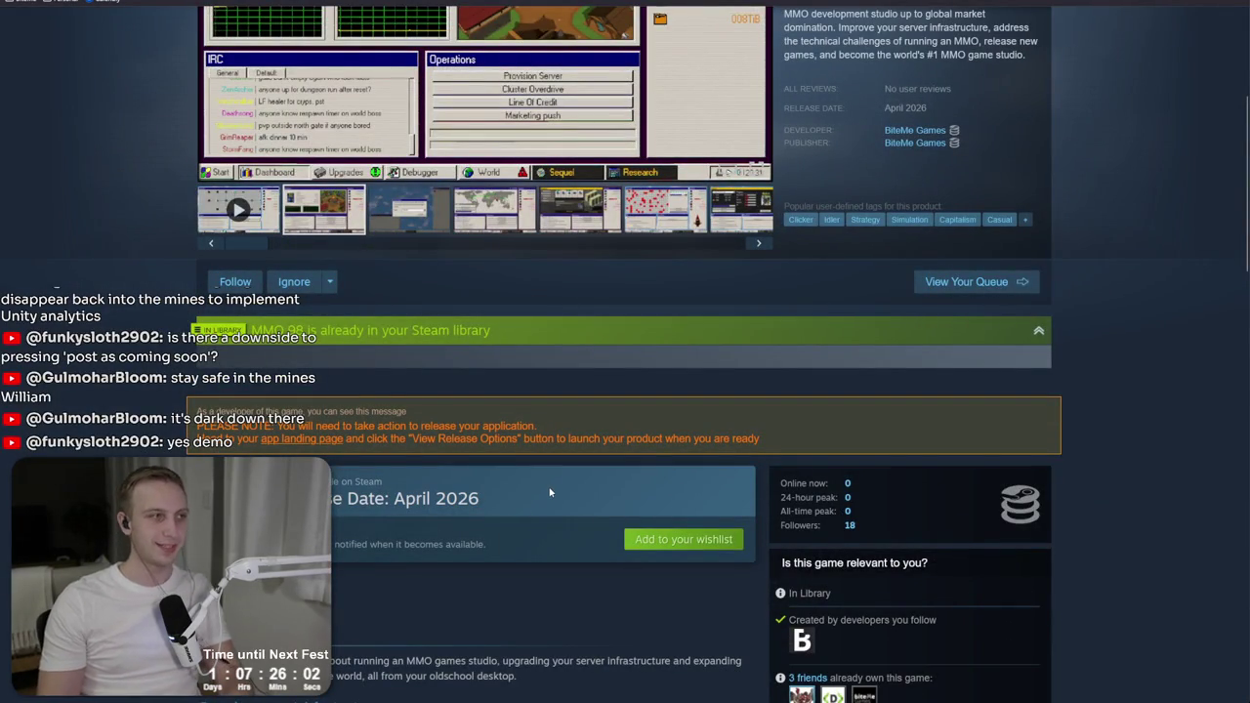
scroll(550, 492, "up", 3)
left_click(806, 91)
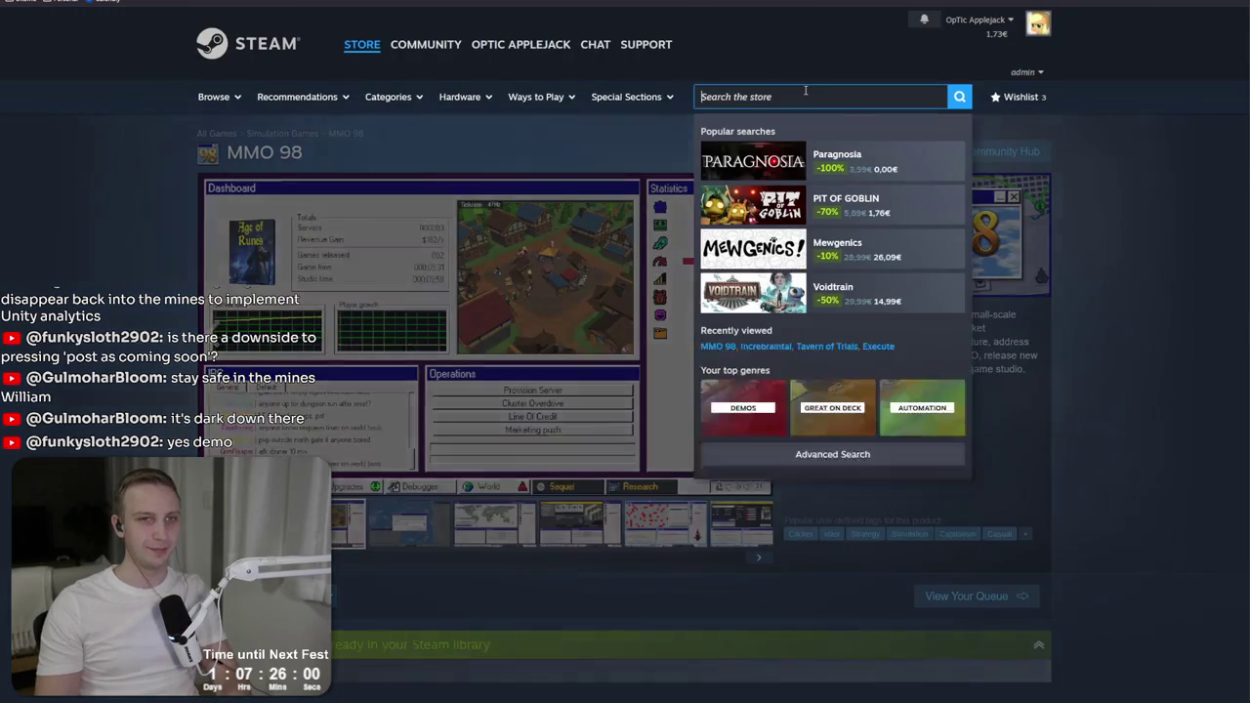
left_click(804, 47)
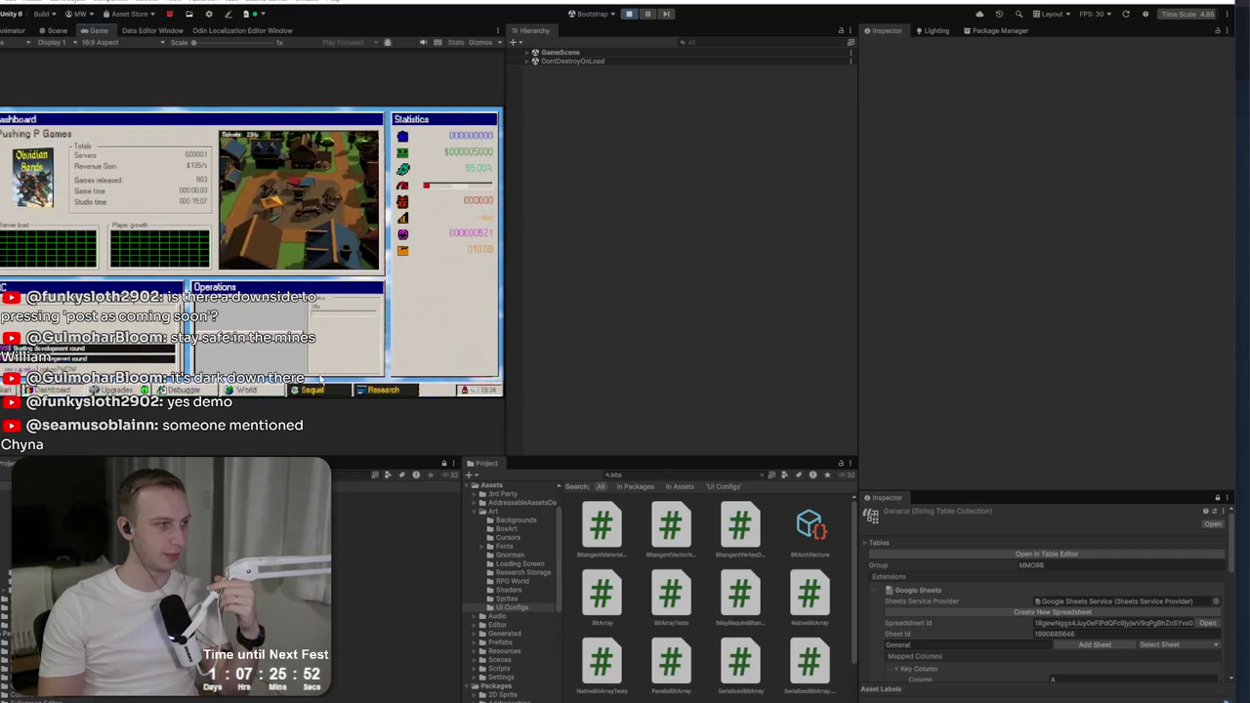
Step: Roll a random sequel and announce Mythic Frontiers
left_click(297, 390)
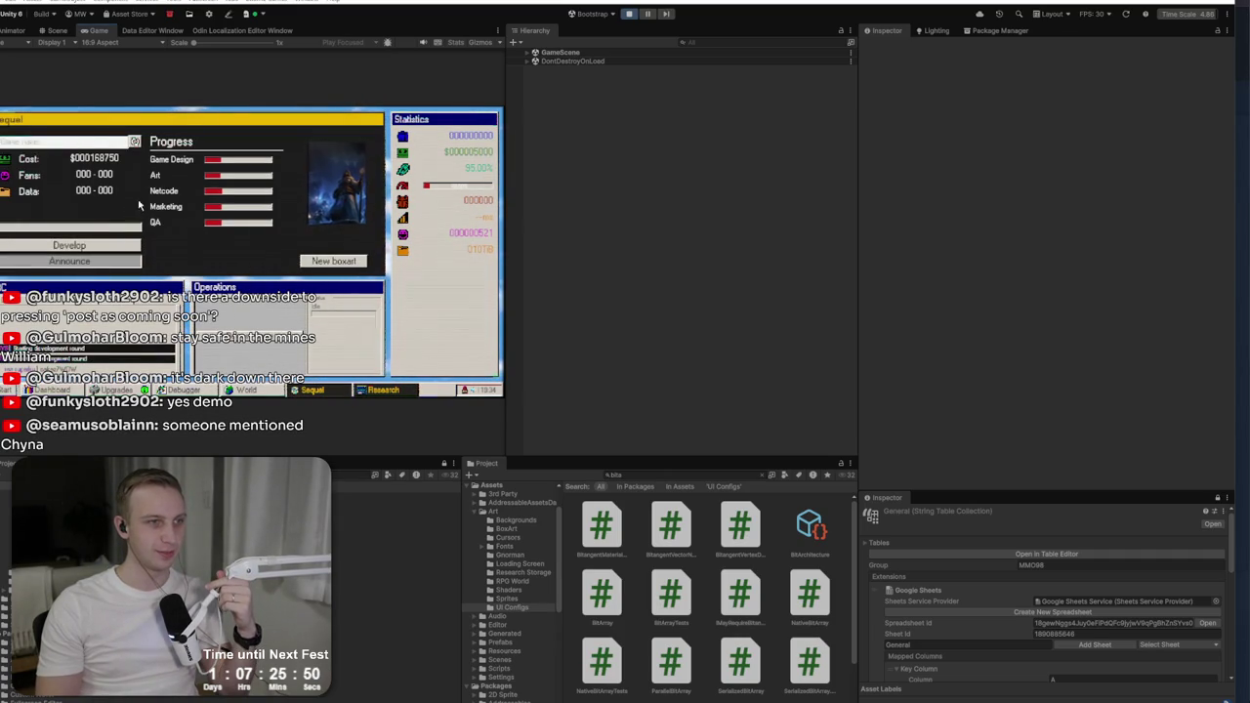
left_click(136, 143)
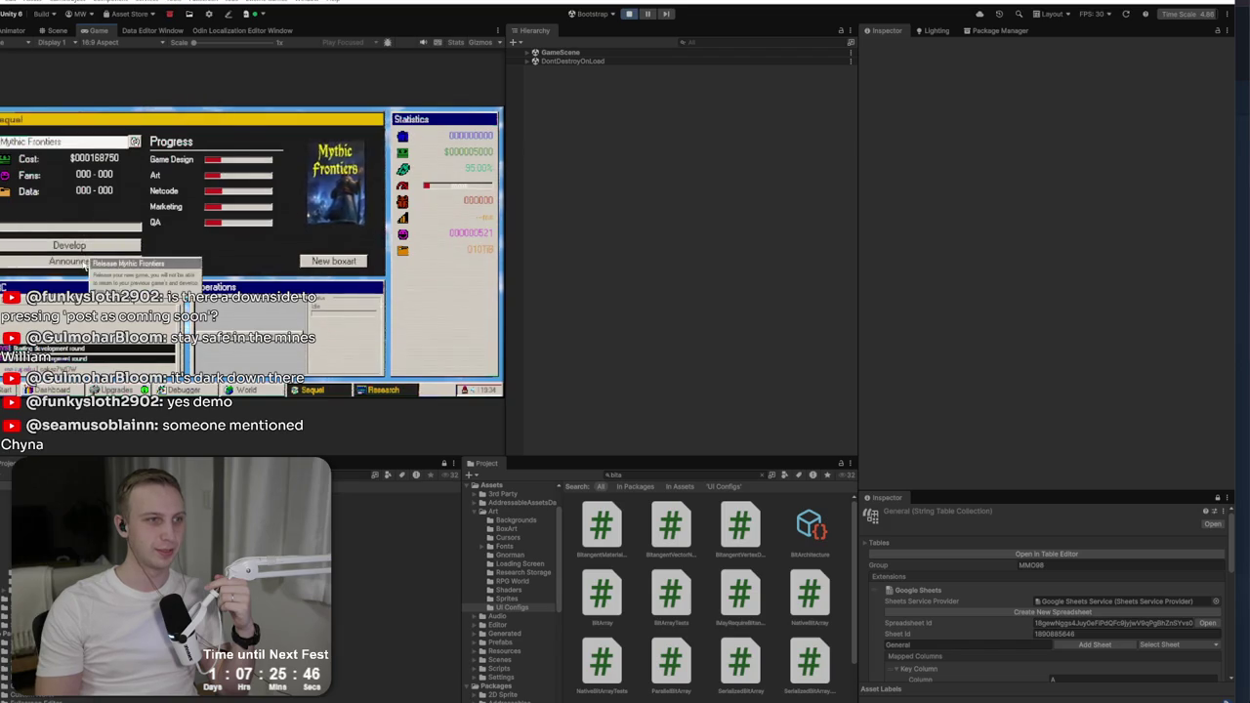
left_click(84, 261)
left_click(320, 296)
left_click(322, 283)
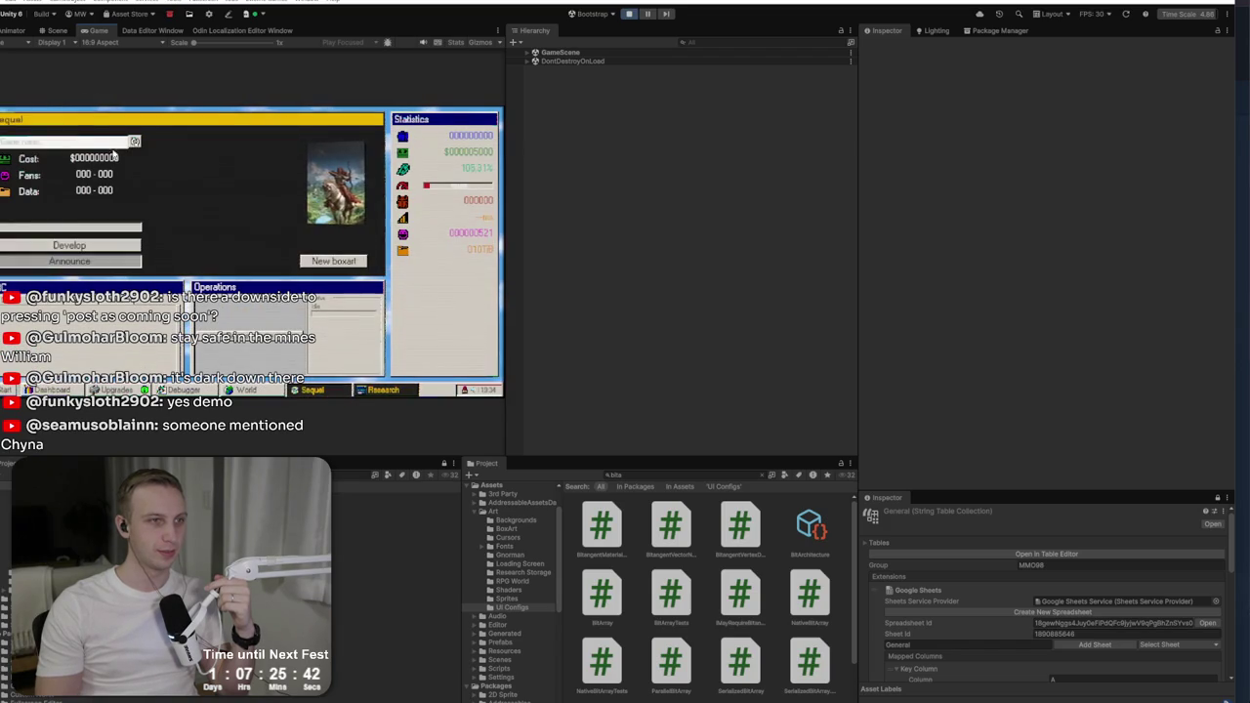
Step: Start developing Zenith of Heroes, release the finished game, and check the upgrade tree
left_click(105, 245)
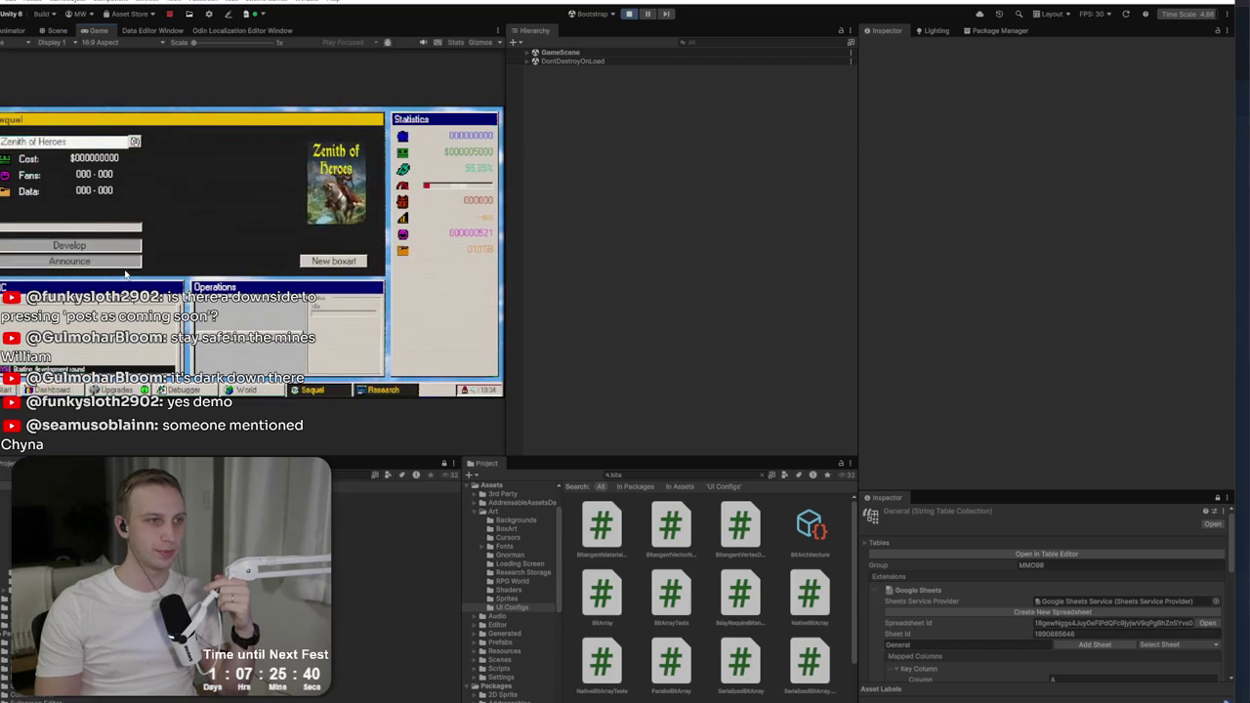
left_click(47, 389)
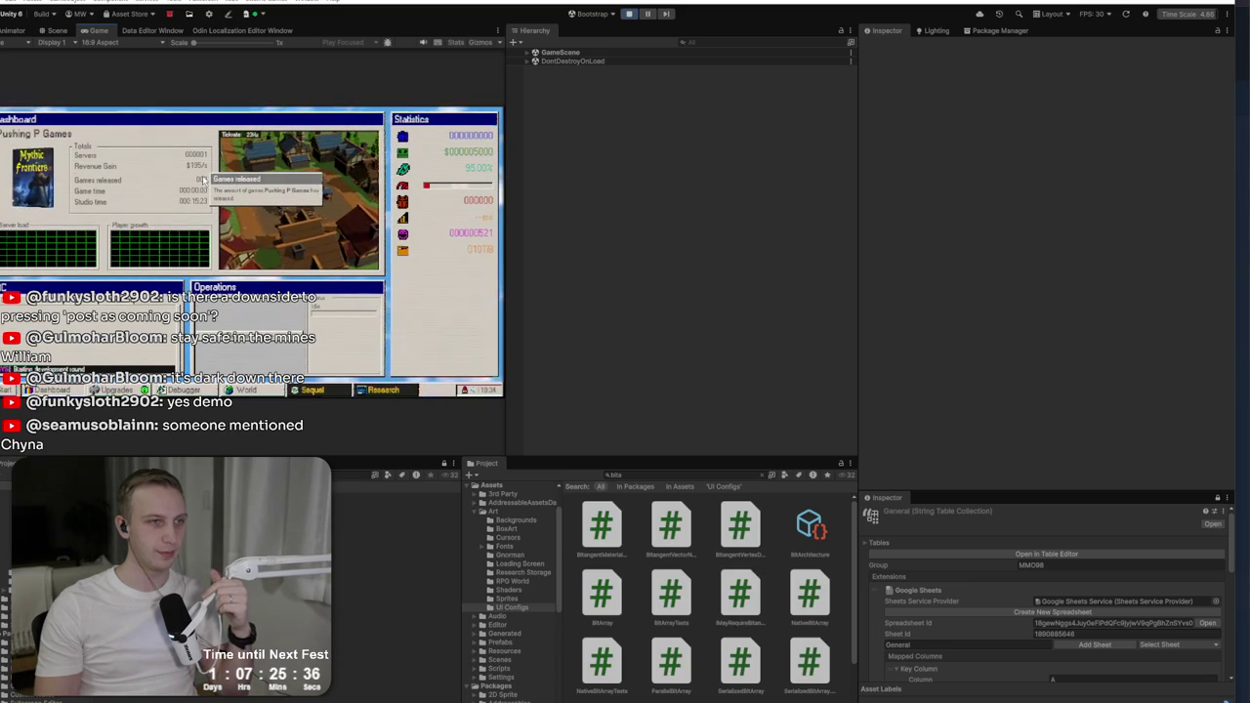
left_click(338, 391)
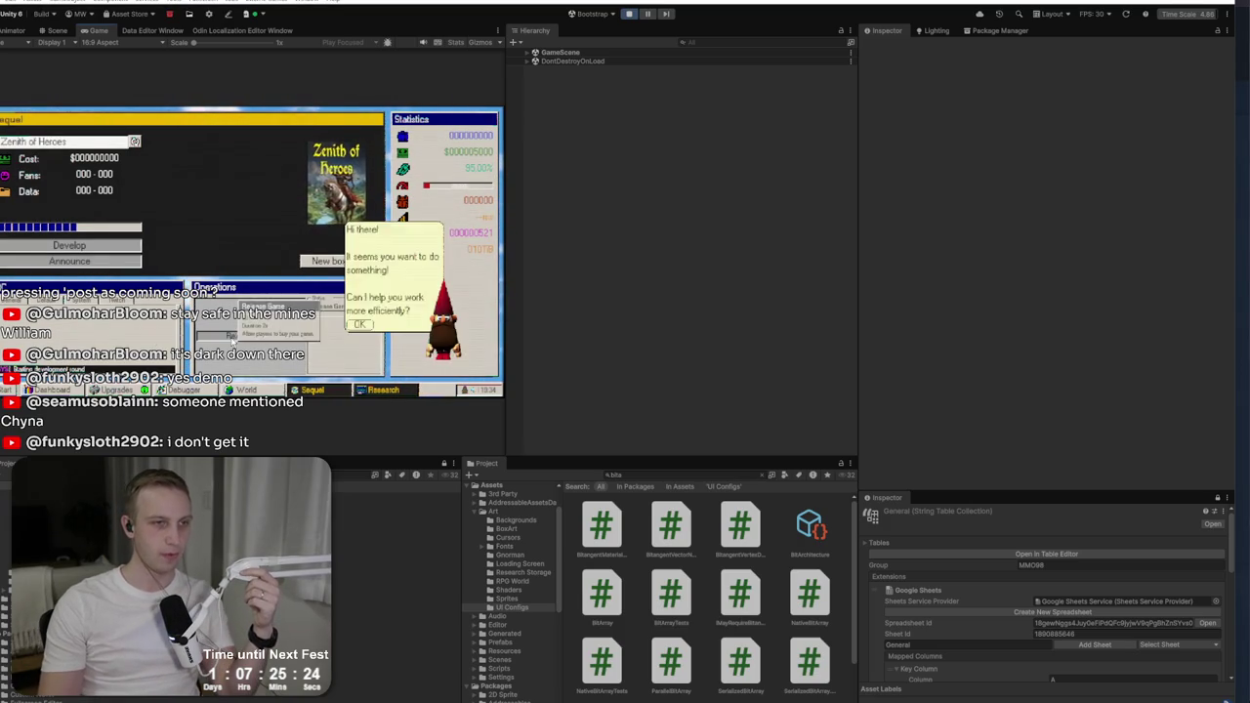
left_click(269, 336)
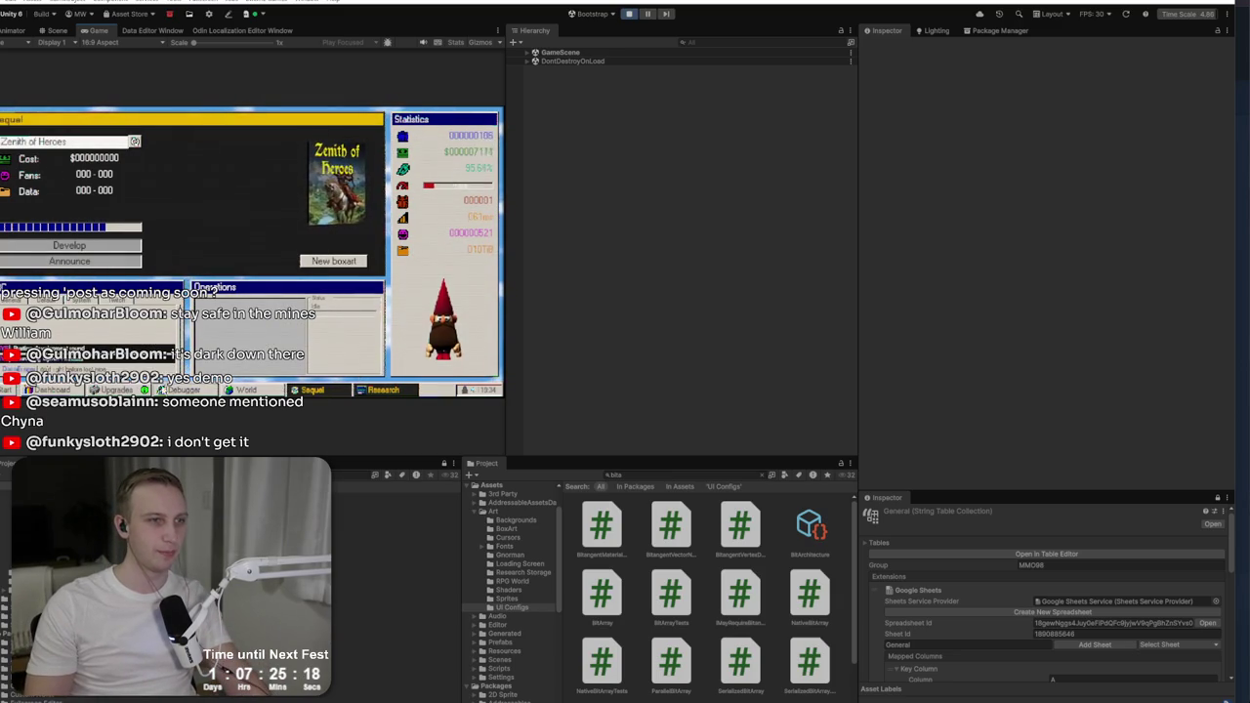
left_click(132, 390)
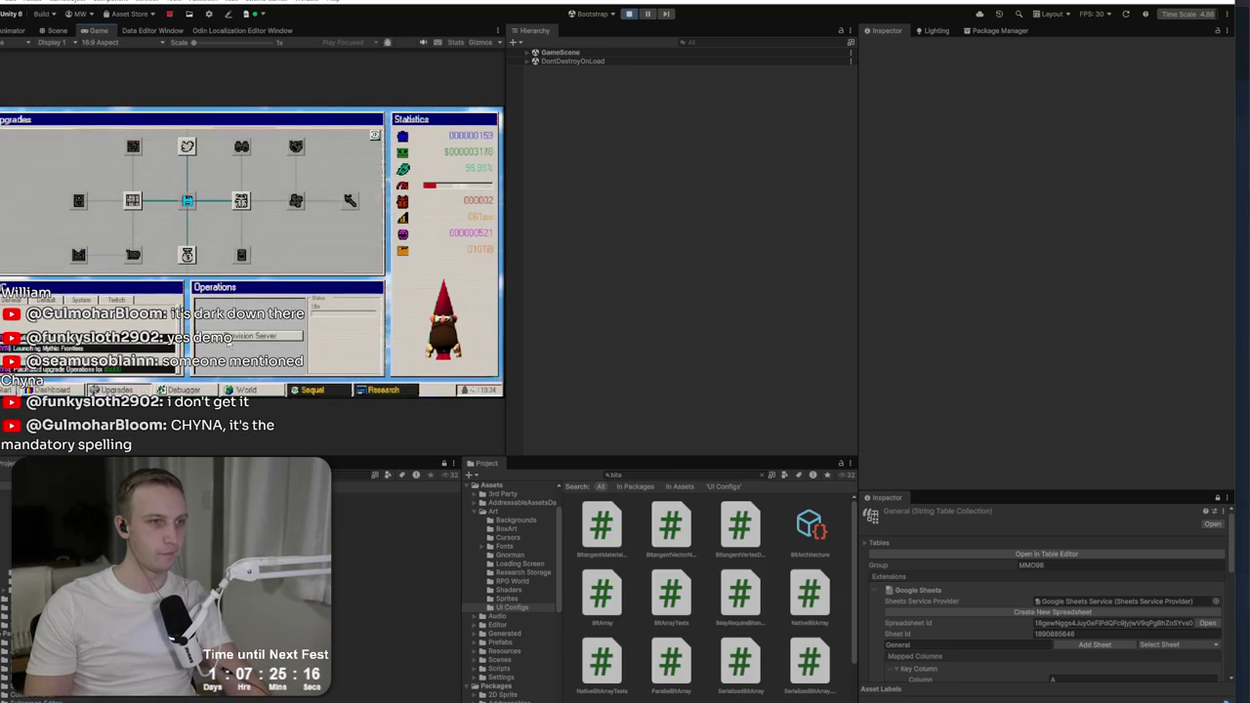
left_click(117, 389)
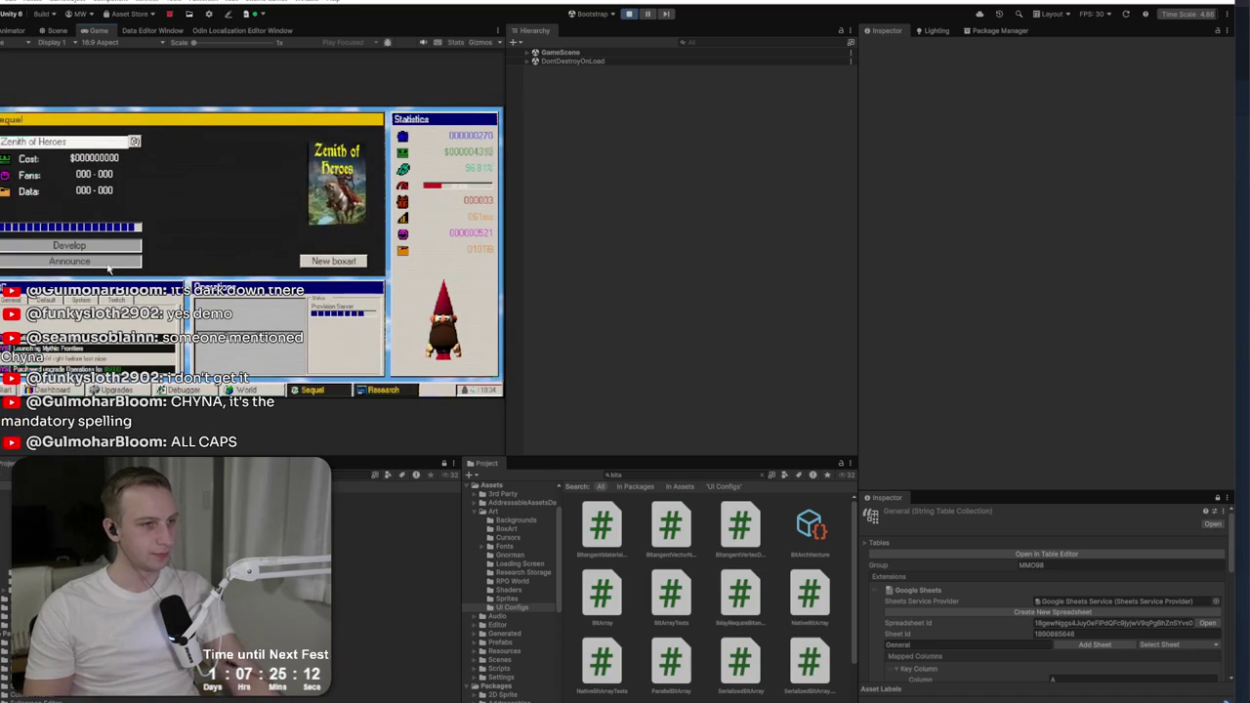
Step: Announce Zenith of Heroes as the sequel and confirm it
left_click(107, 245)
left_click(109, 261)
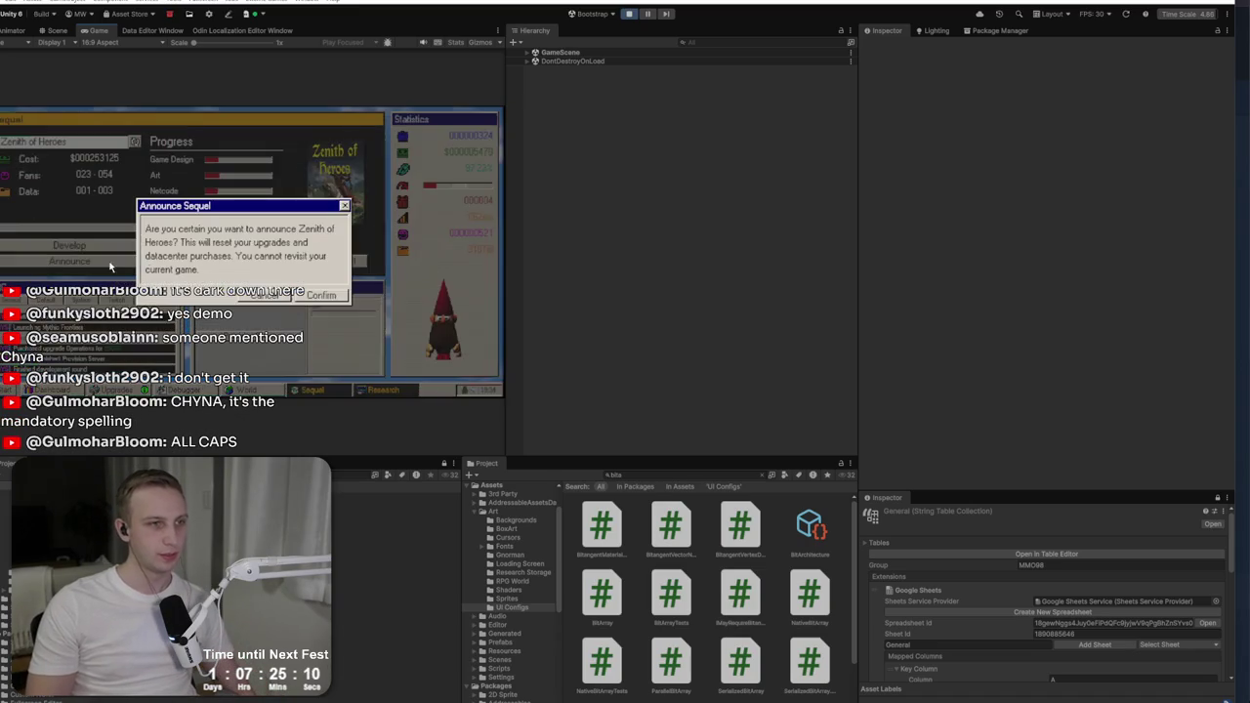
left_click(323, 295)
left_click(320, 295)
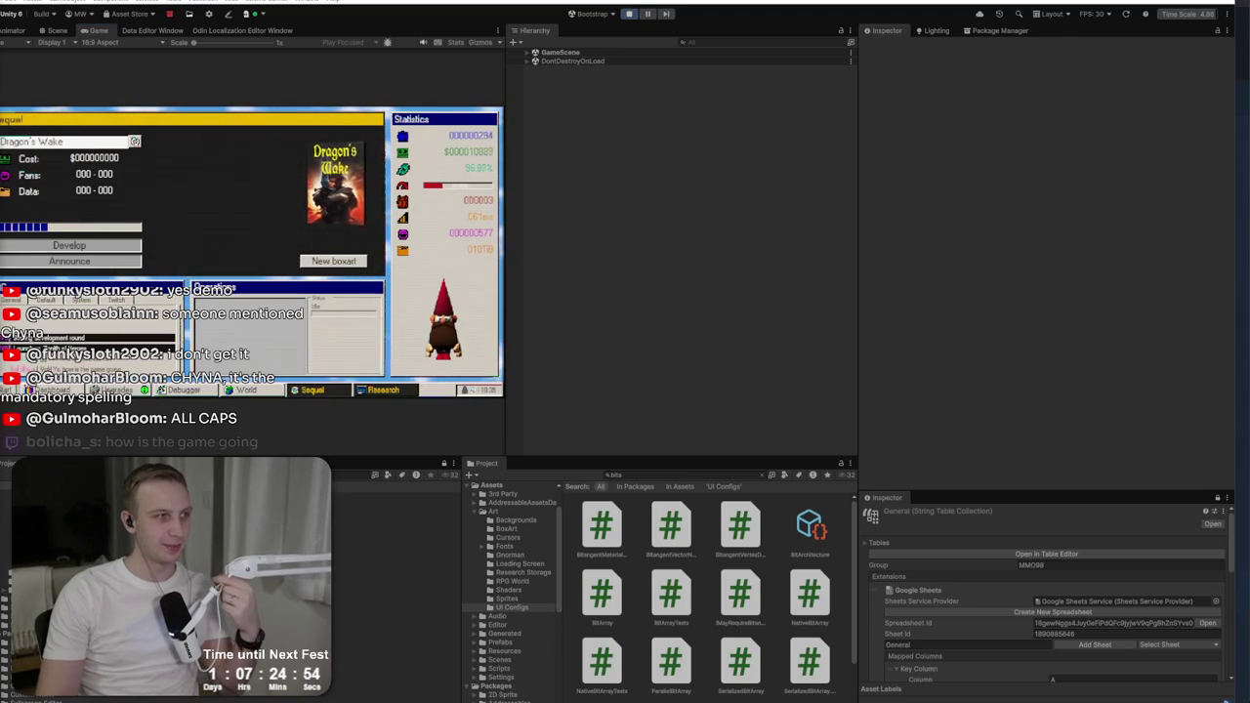
key("alt+Tab")
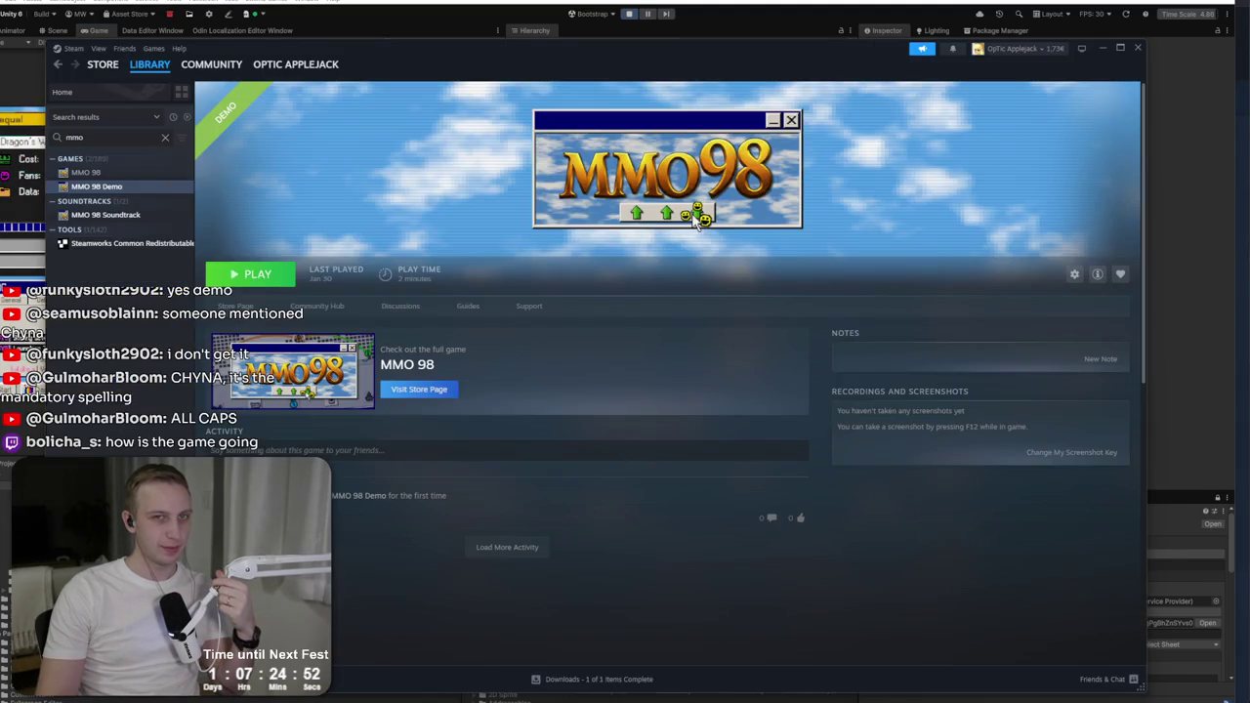
key("alt+Tab")
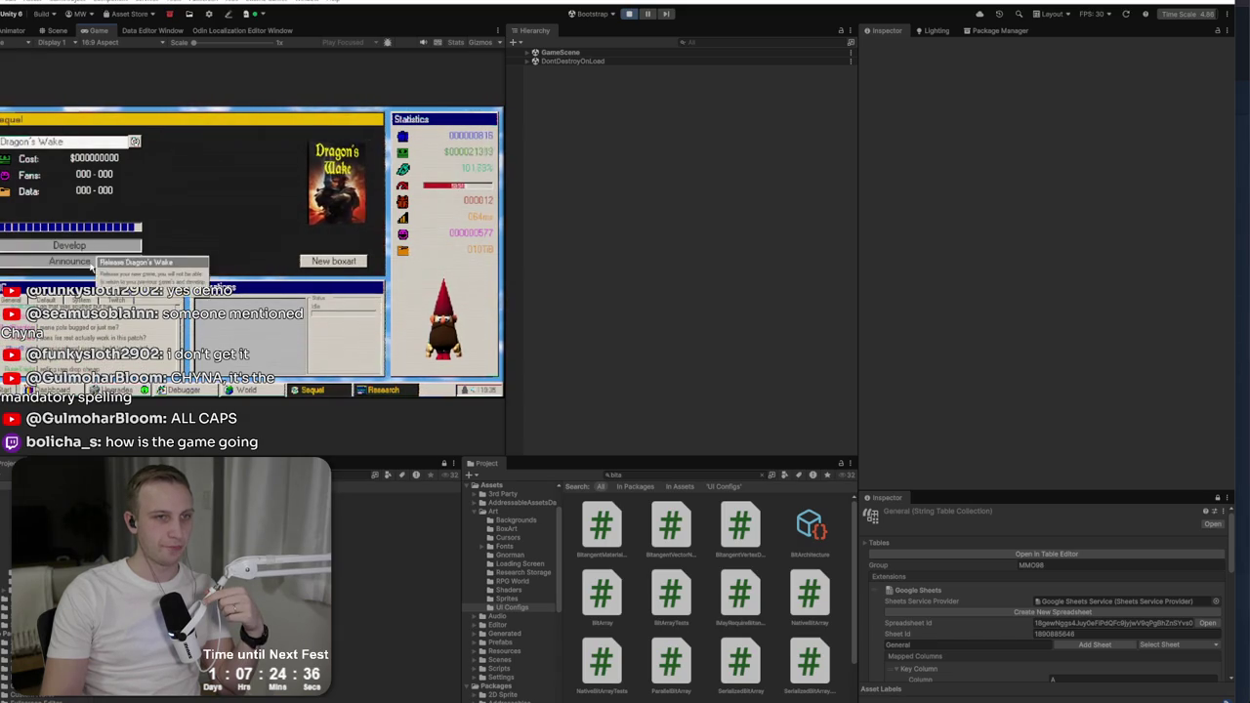
Step: Announce Dragon's Wake as the sequel and confirm it
left_click(95, 264)
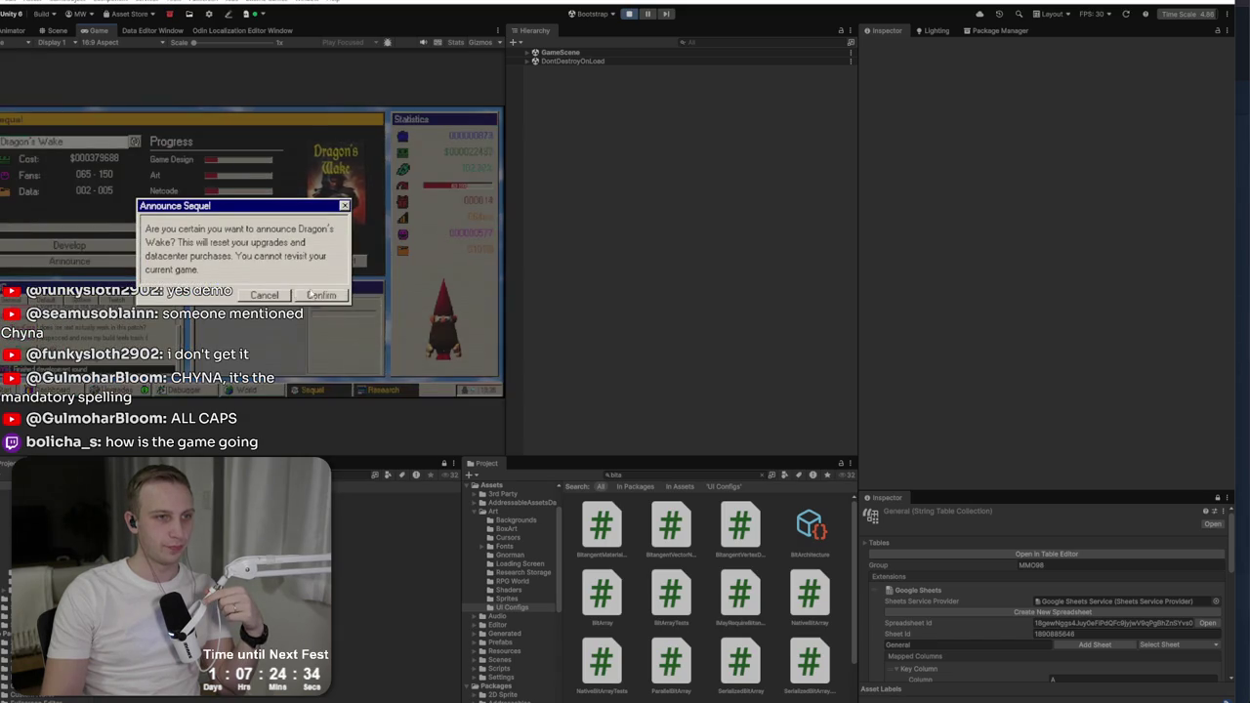
left_click(322, 295)
left_click(325, 292)
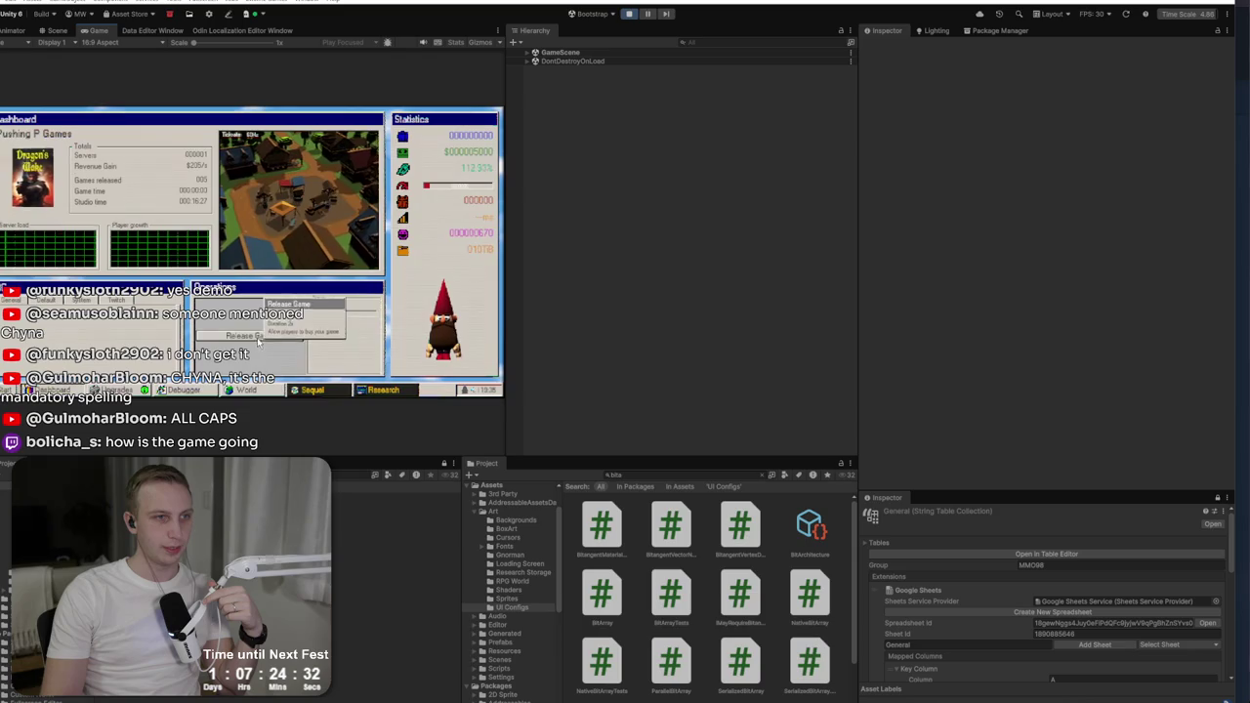
Step: Roll a new sequel name and start developing Eternal Realms Online
left_click(320, 390)
left_click(134, 142)
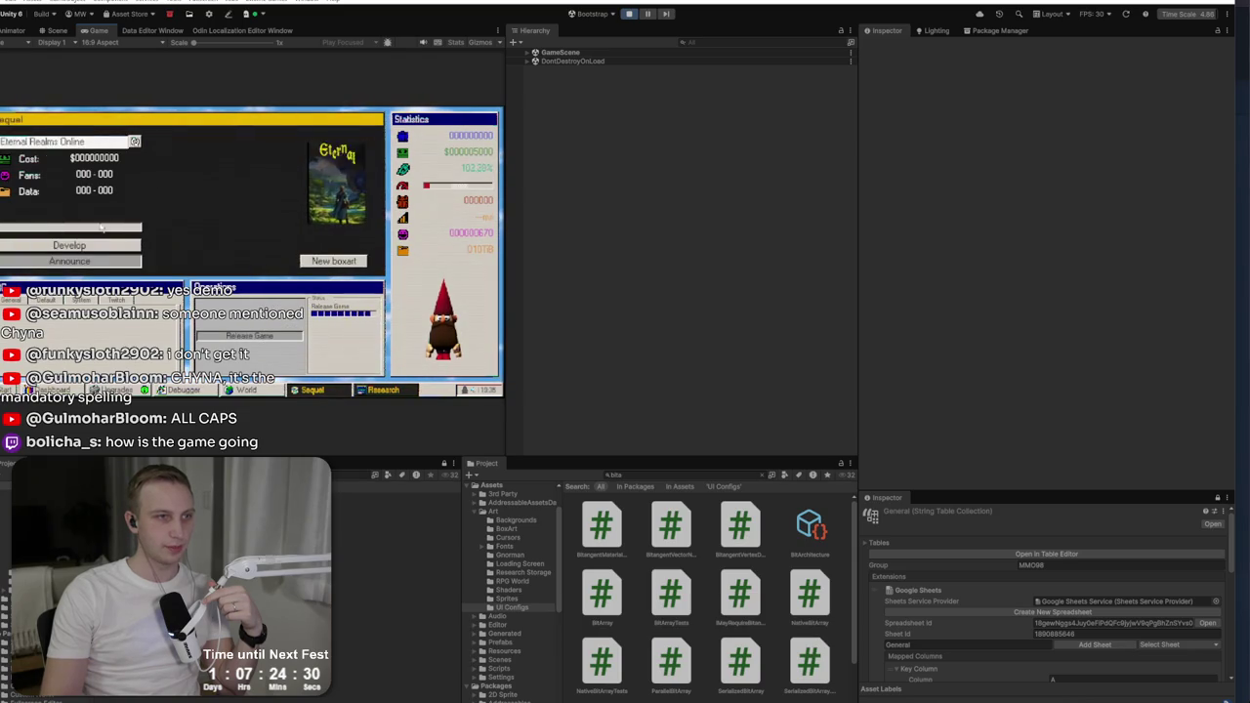
left_click(69, 245)
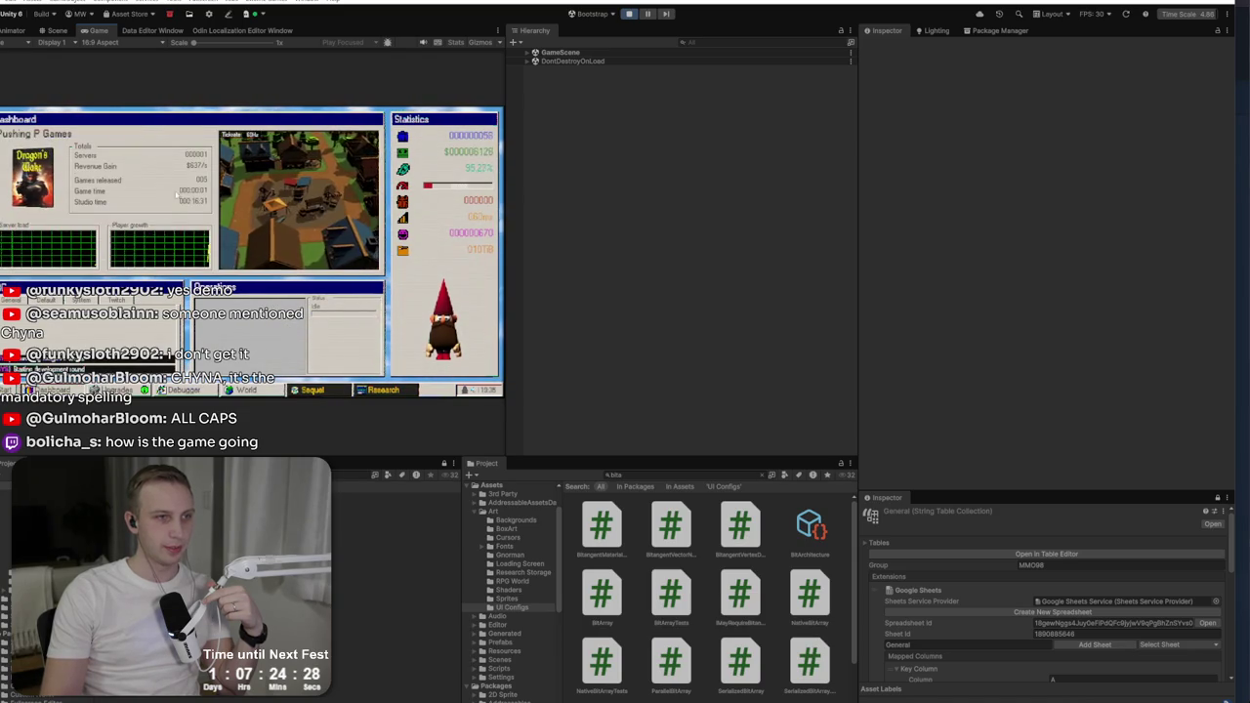
left_click(332, 388)
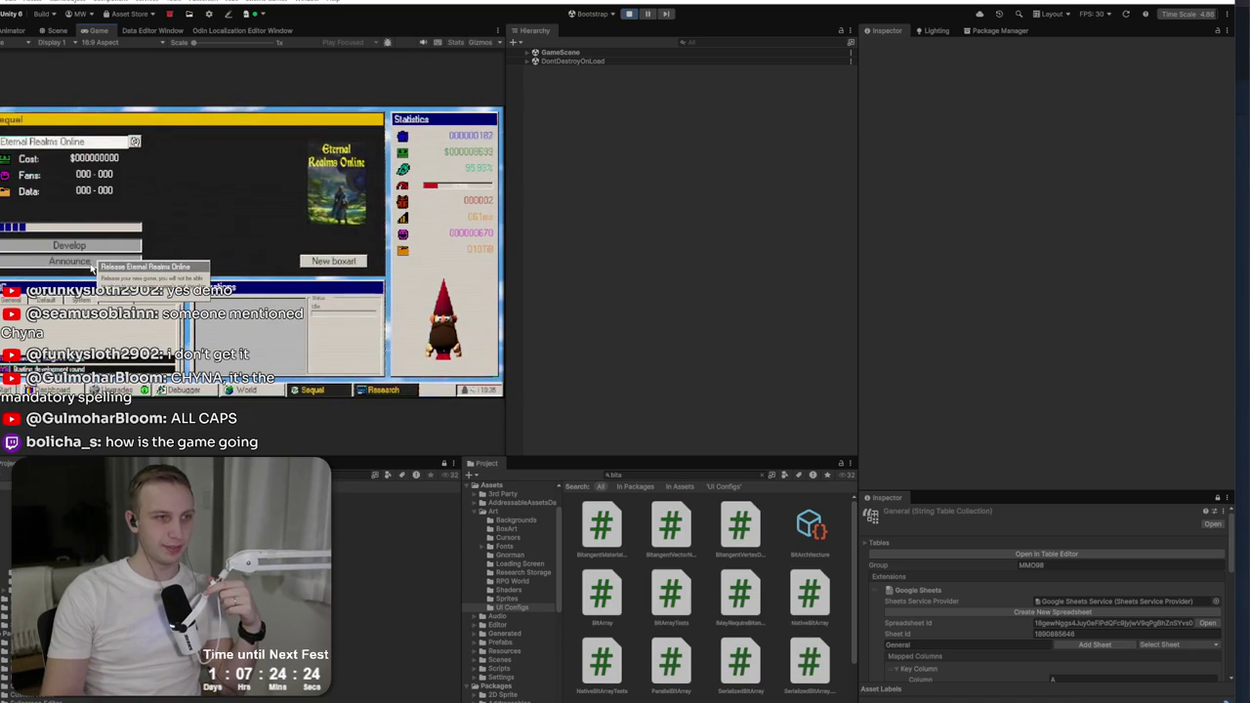
left_click(59, 390)
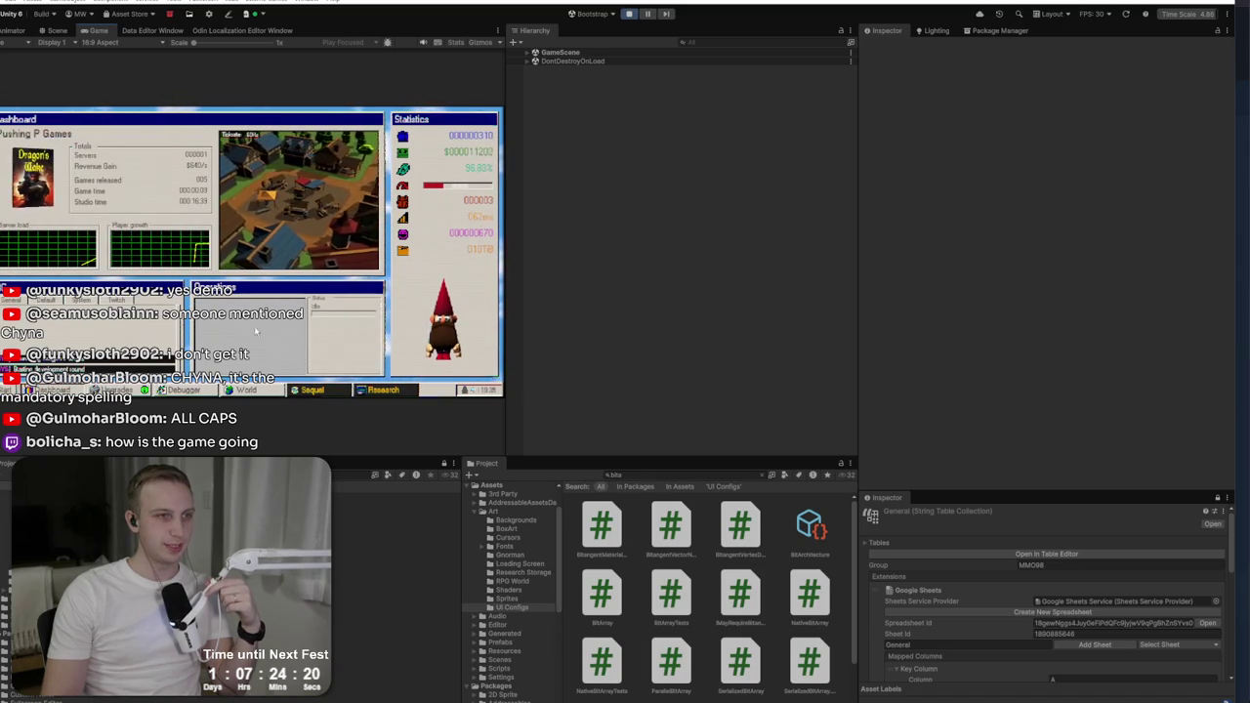
left_click(313, 391)
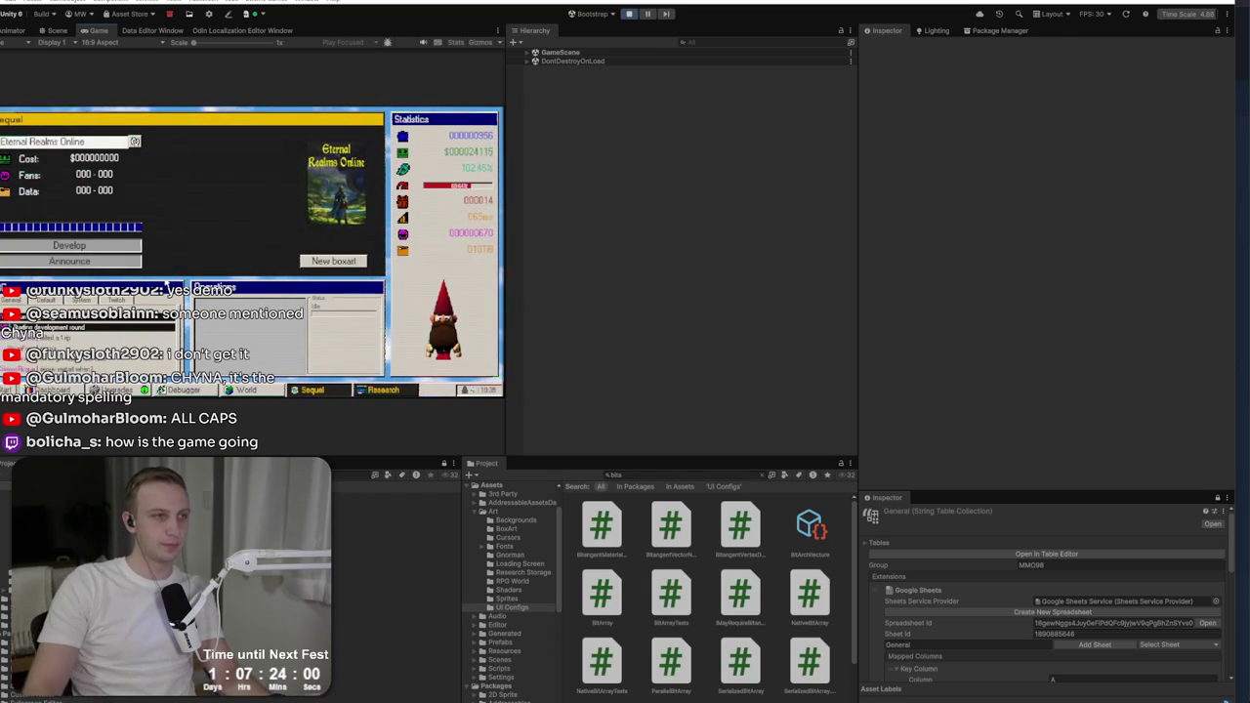
Step: Announce Eternal Realms Online, confirm it, and release the current game
left_click(127, 263)
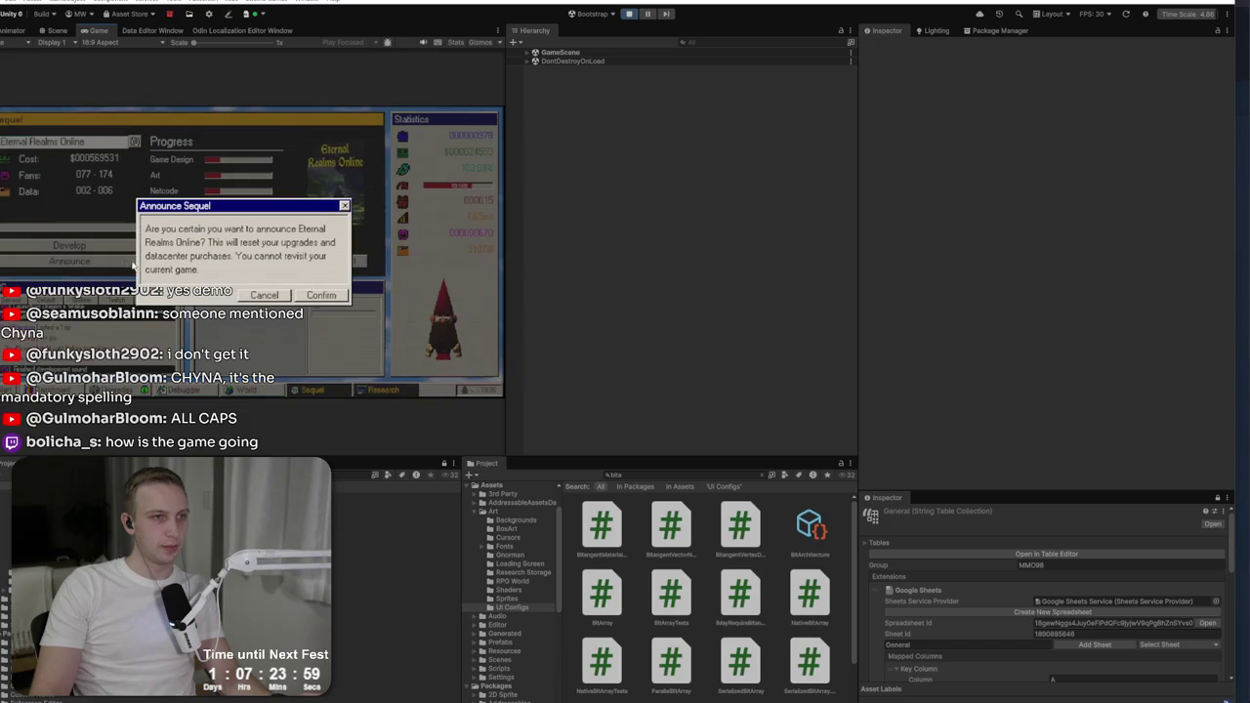
left_click(332, 296)
left_click(330, 296)
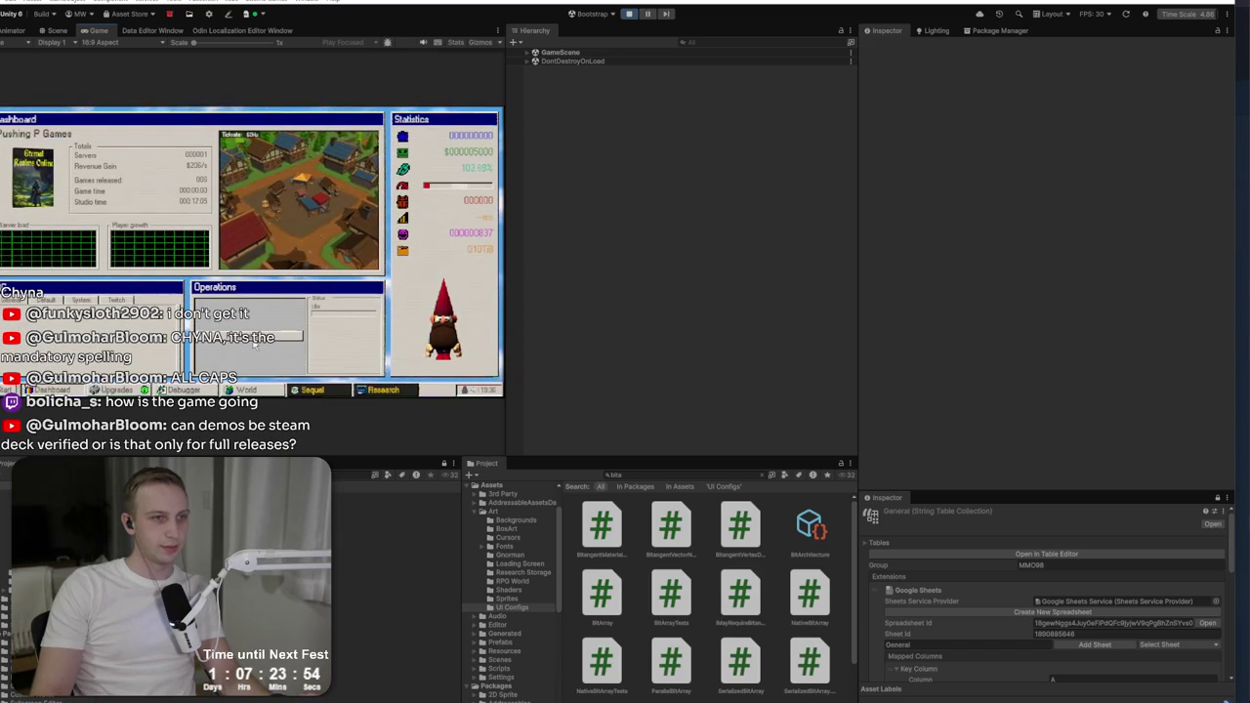
left_click(294, 340)
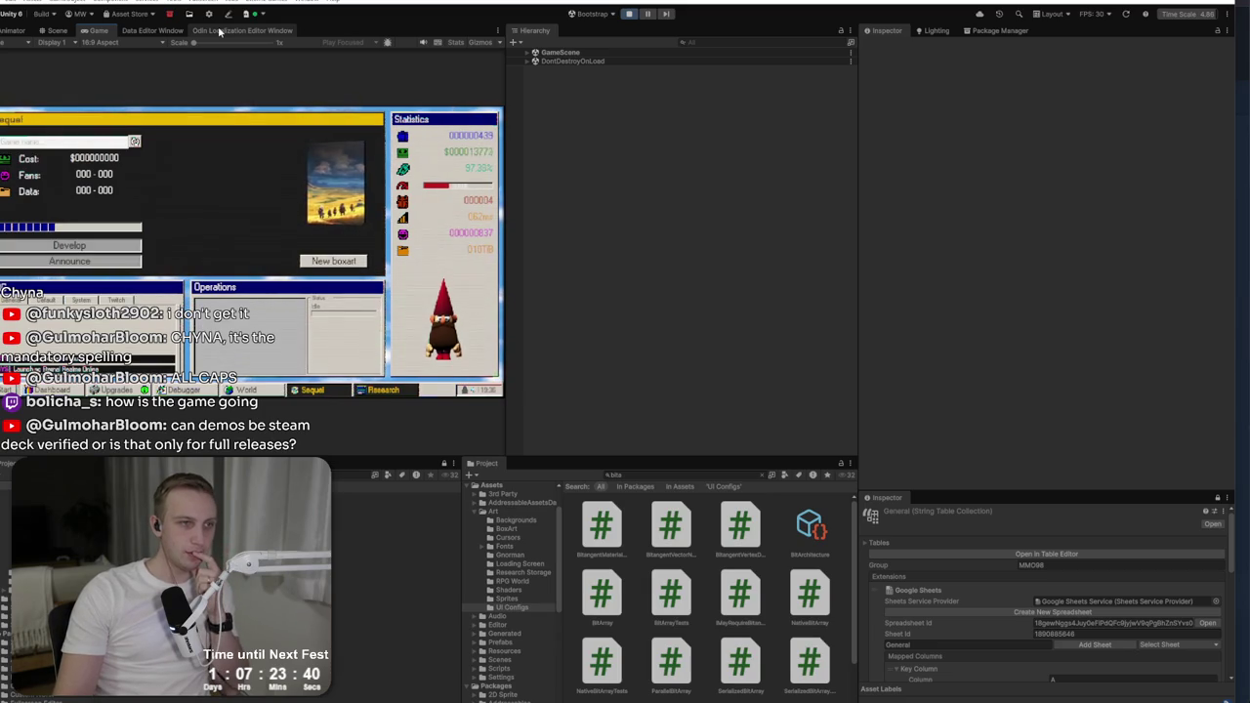
Step: Roll the sequel name Age of Runes, then announce and confirm it
left_click(136, 142)
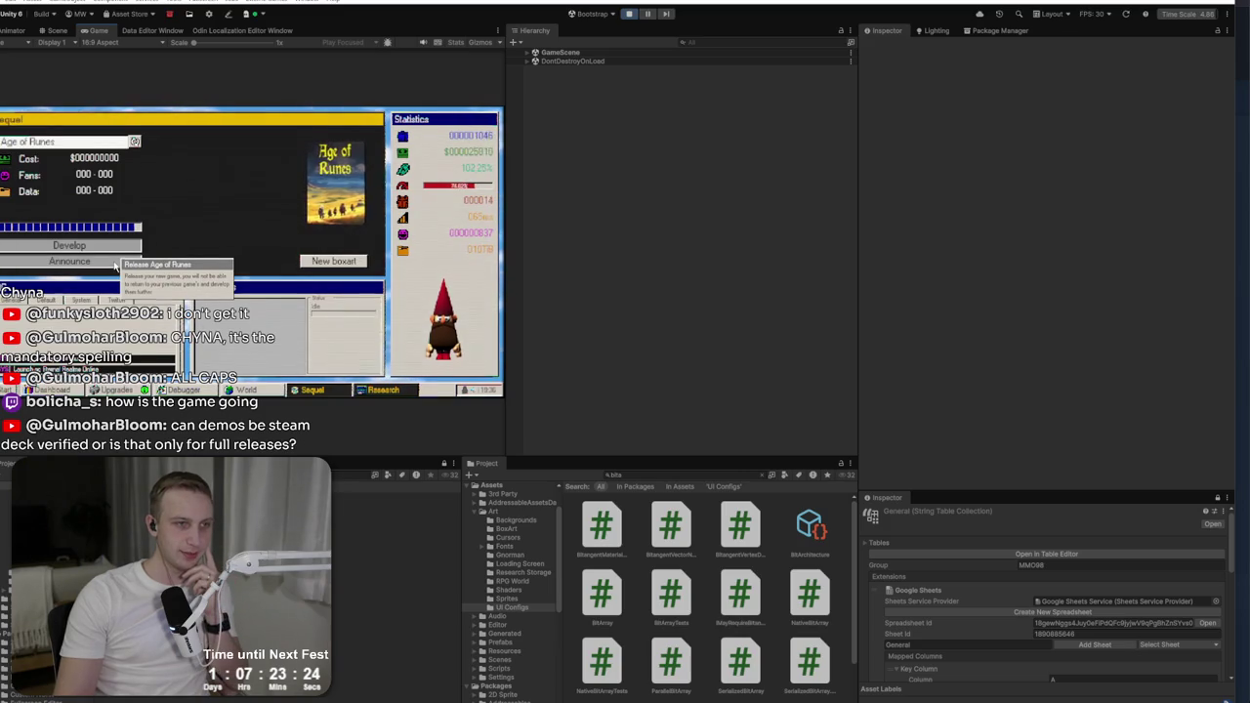
left_click(114, 263)
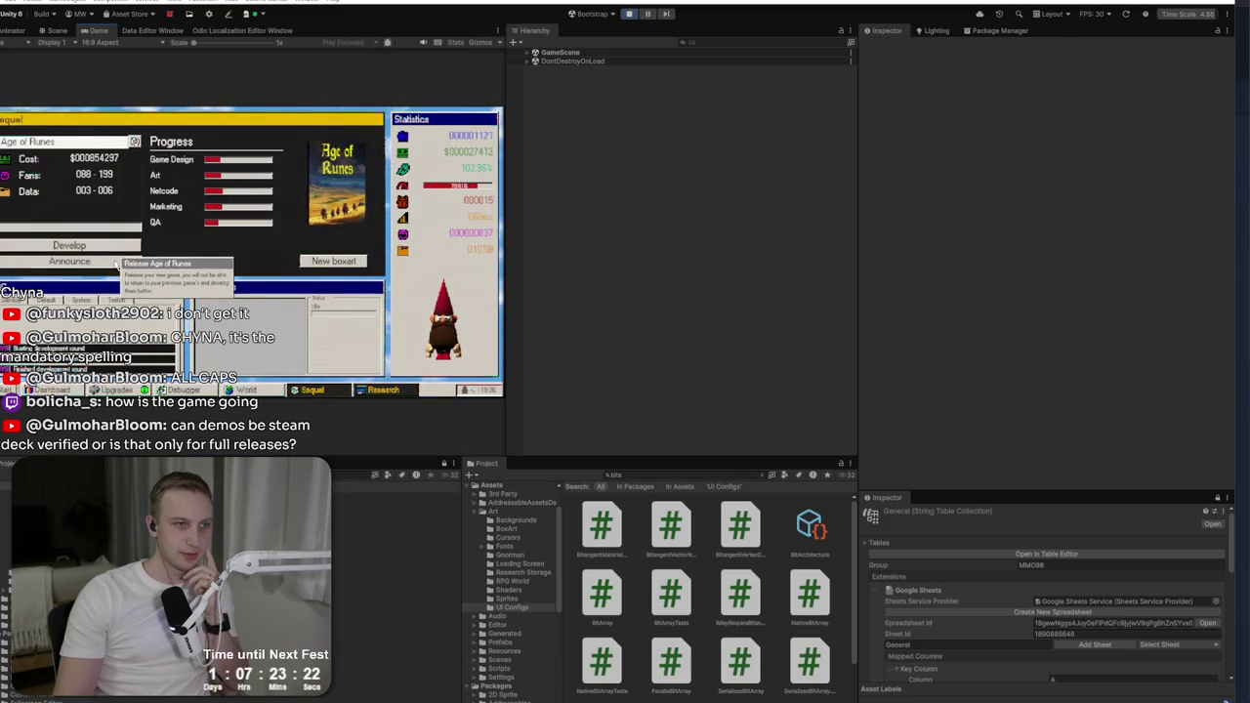
left_click(312, 292)
left_click(311, 294)
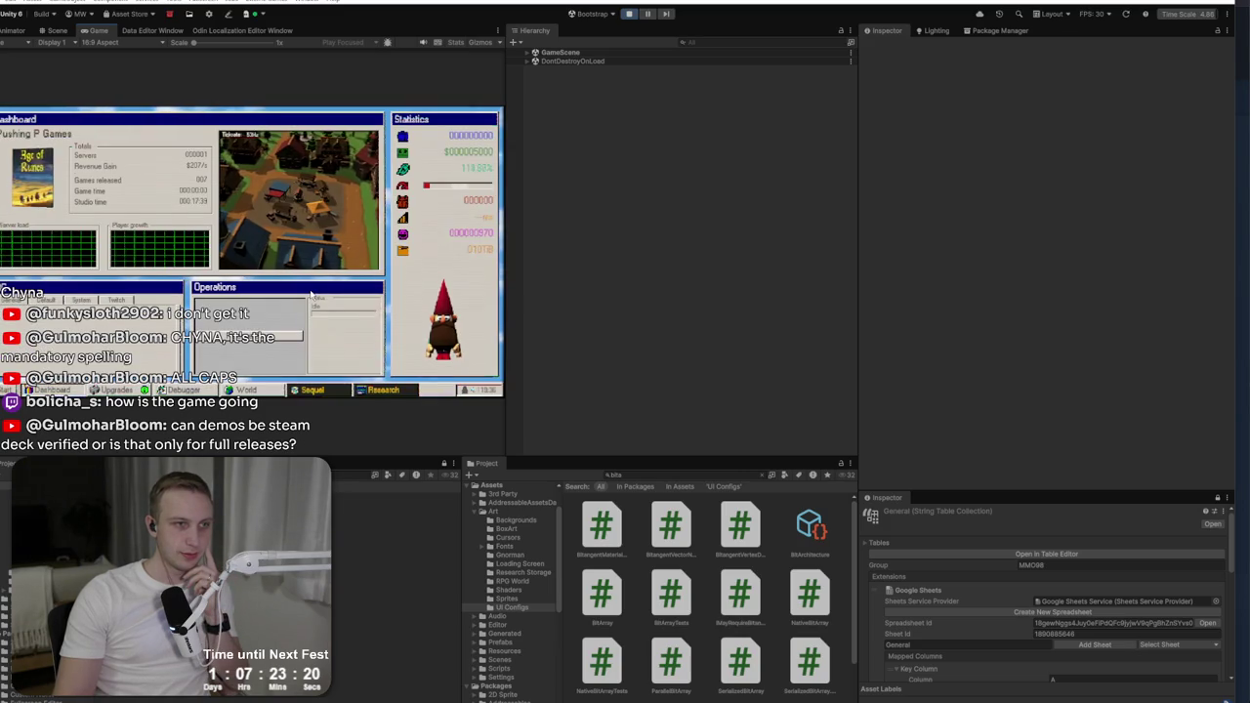
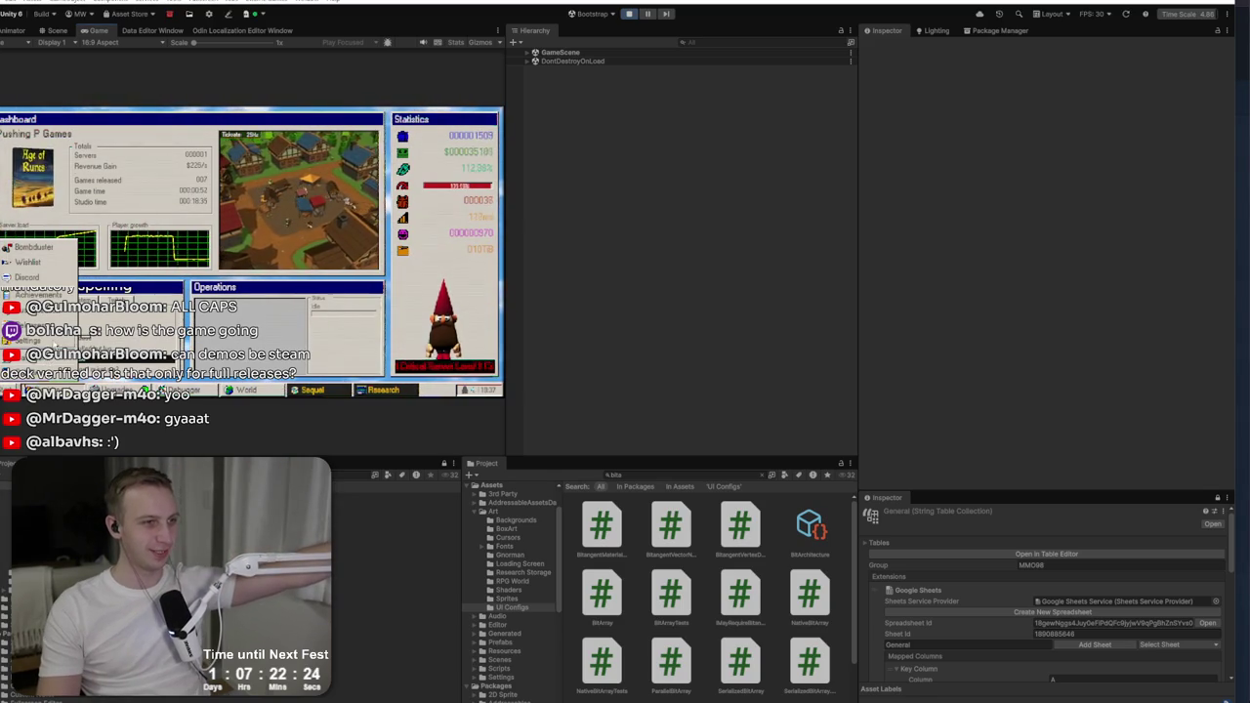
Step: Switch the running game's language to Dutch in its Settings dialog
left_click(25, 338)
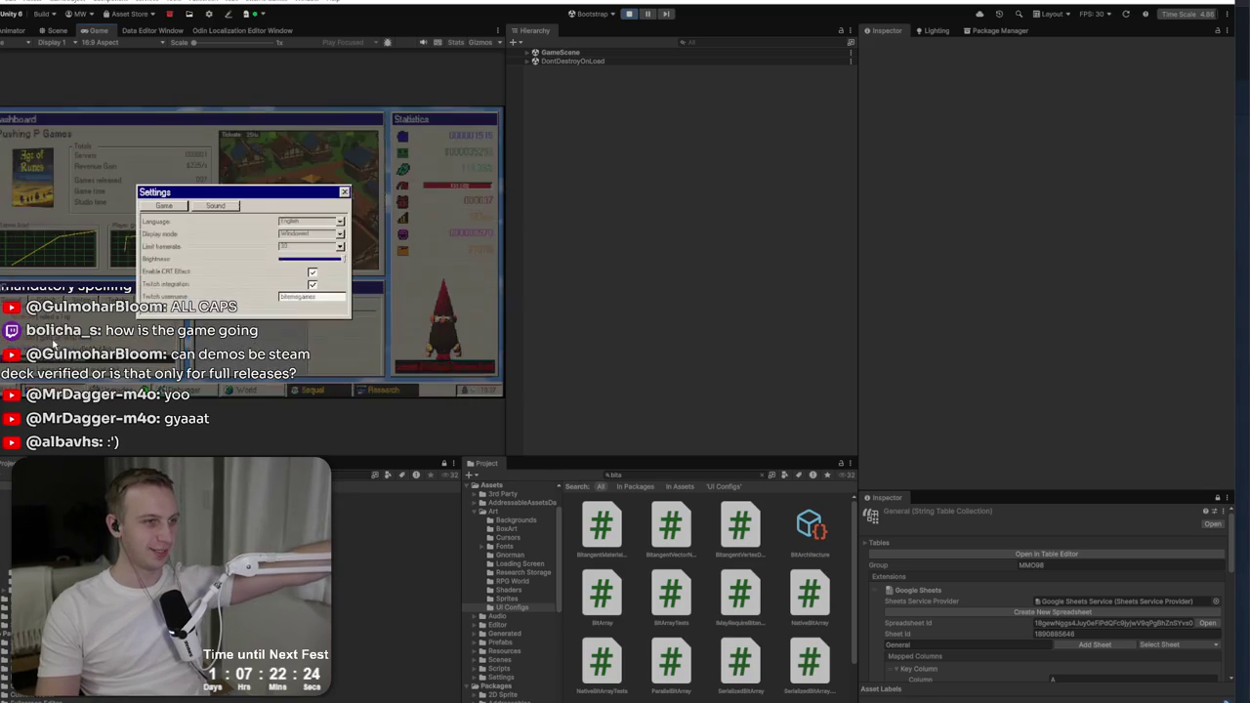
left_click(339, 221)
left_click(295, 239)
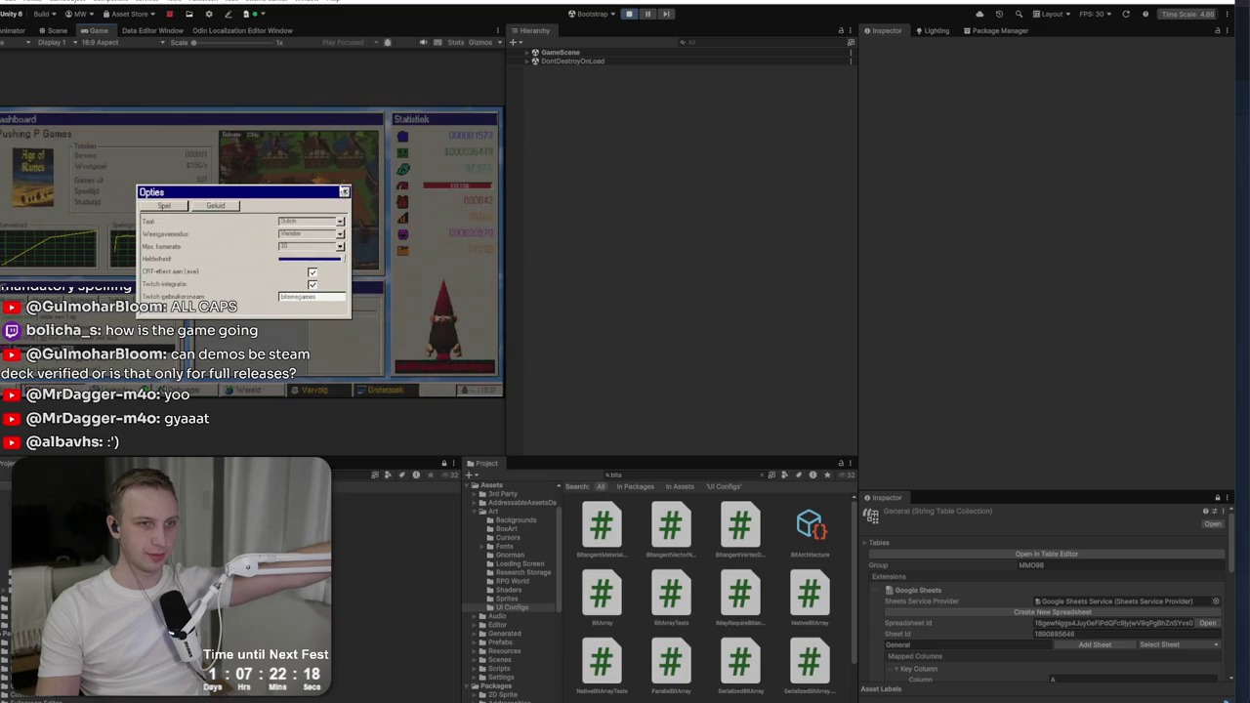
left_click(344, 191)
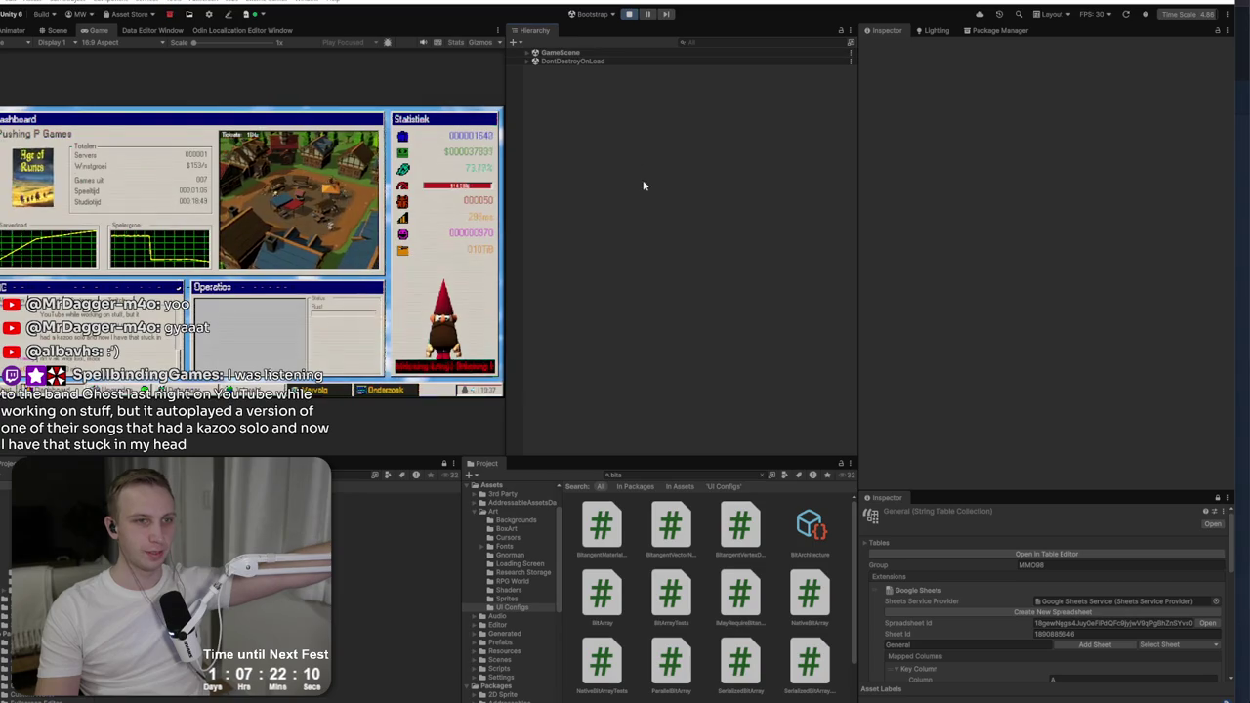
Step: Stop play mode and browse the General collection's keys in the Odin Localization Editor
left_click(629, 14)
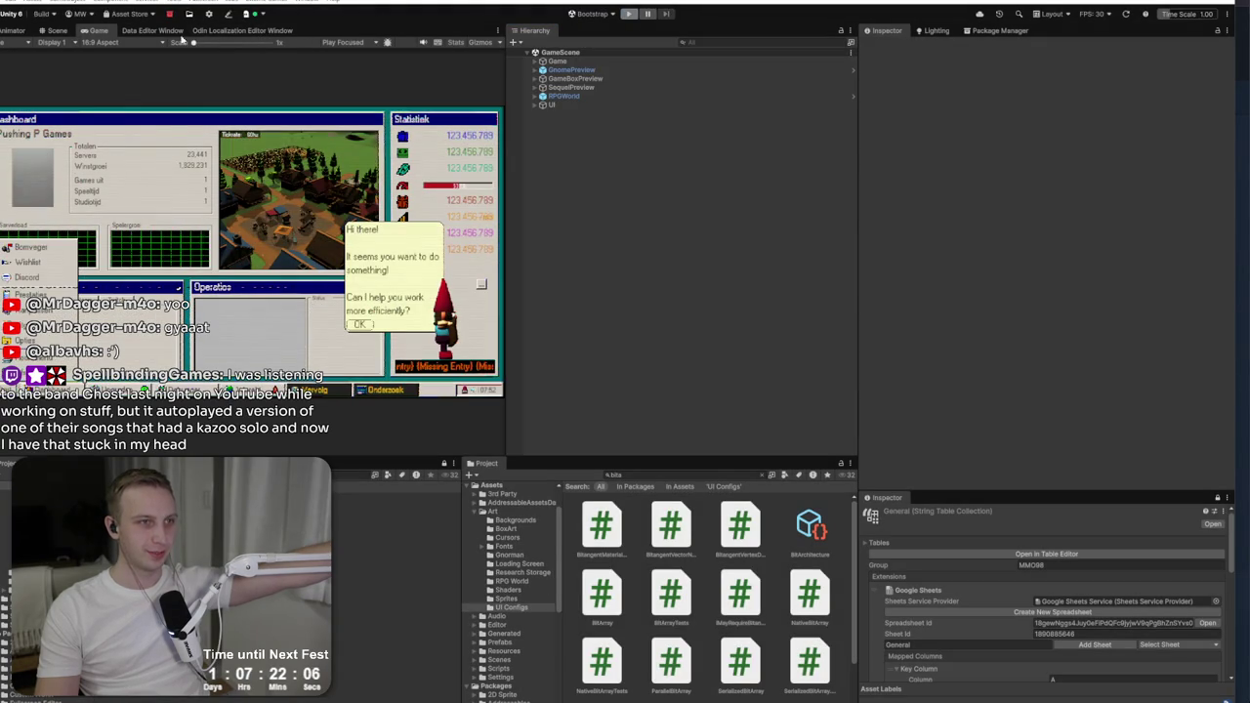
left_click(246, 31)
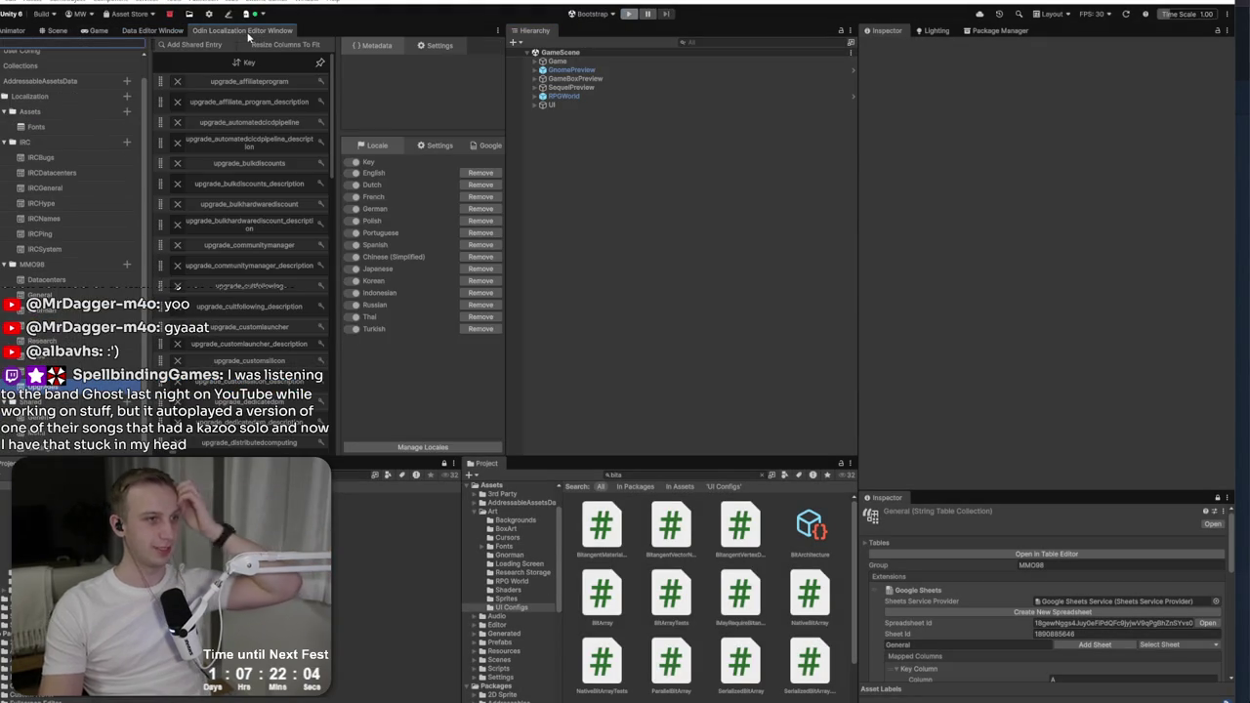
left_click(46, 280)
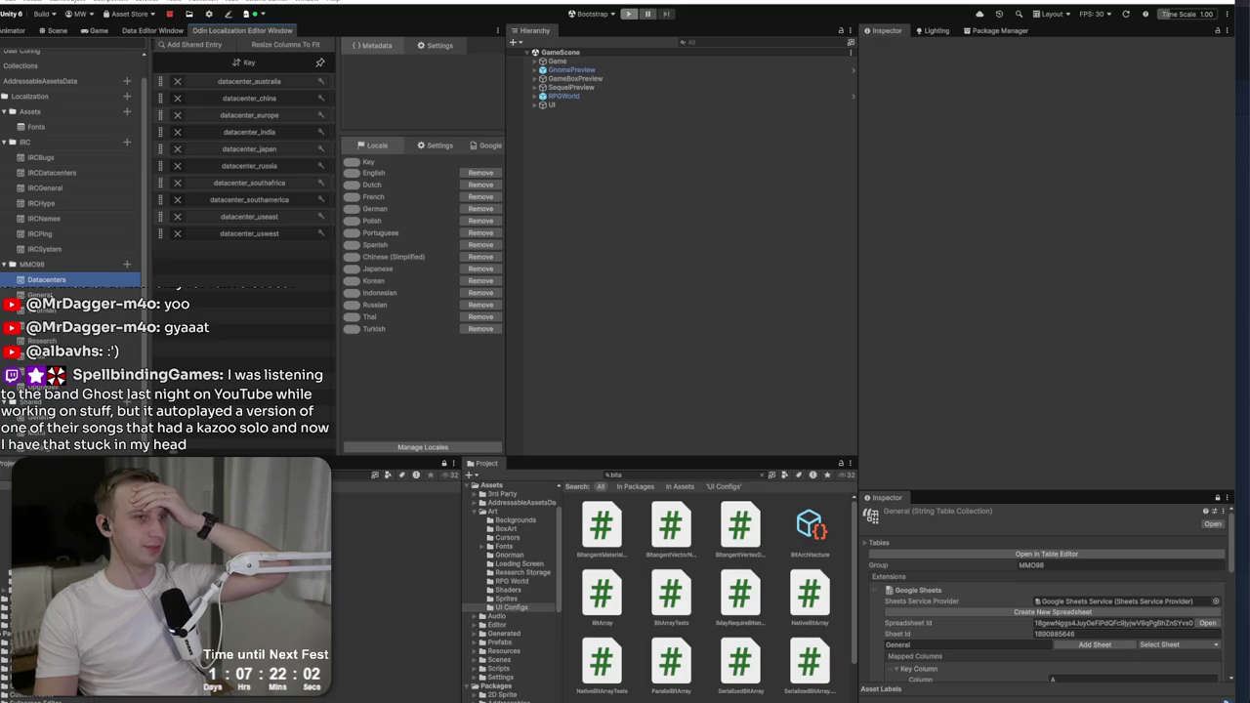
left_click(88, 294)
scroll(252, 293, "down", 10)
scroll(252, 330, "down", 5)
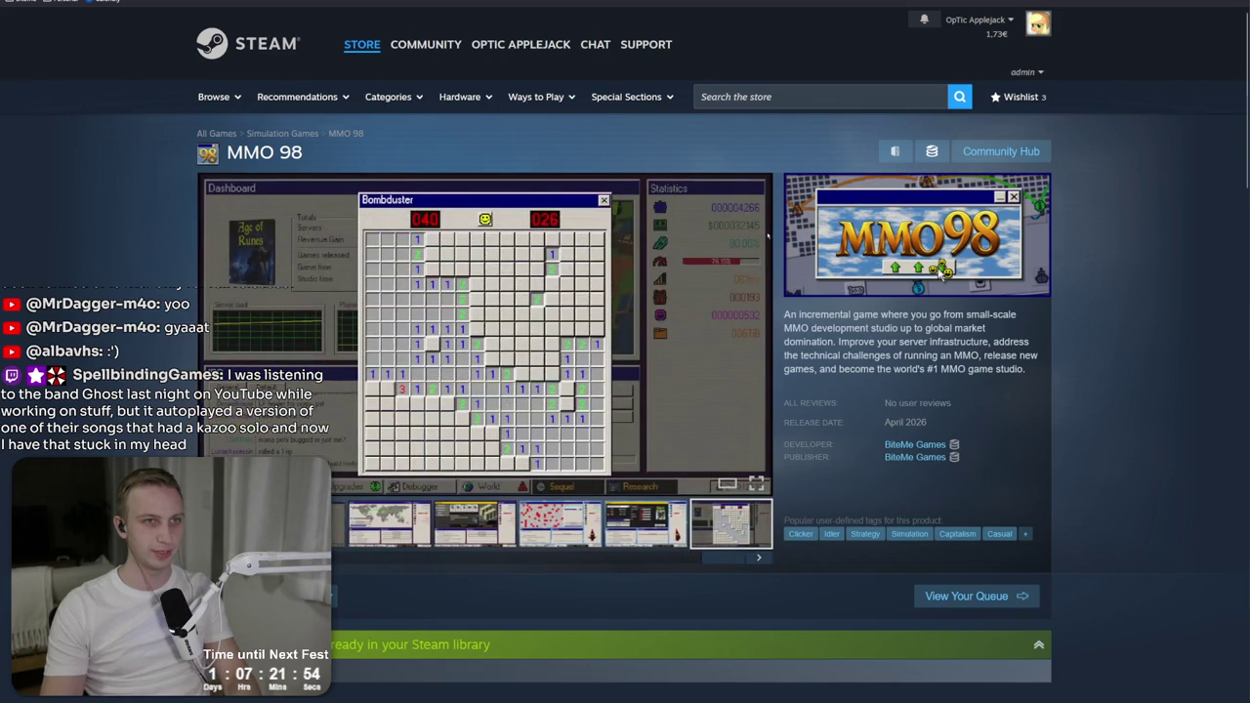
Step: Paste the SERVERS OVERLOADED and SERVERS STRAINED translations into the ticker_load_warning and ticker_load_critical rows
scroll(206, 352, "down", 15)
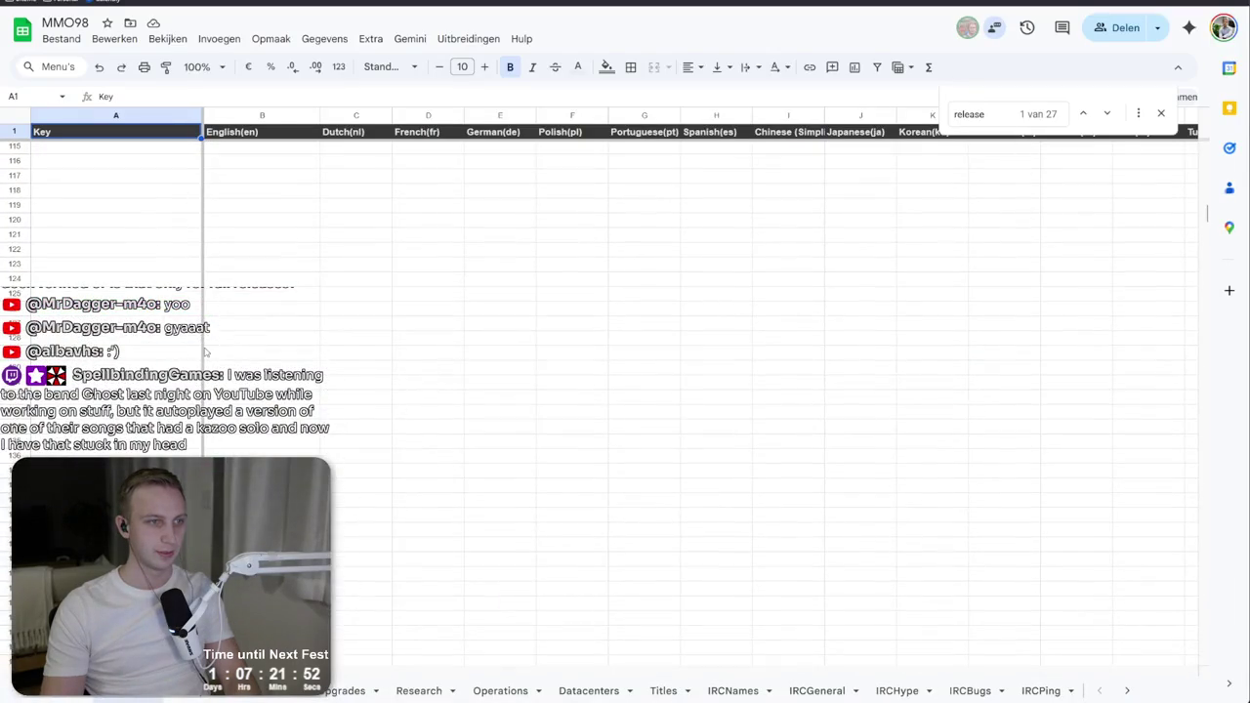
scroll(206, 352, "up", 10)
left_click(361, 495)
left_click(115, 482)
left_click(115, 467)
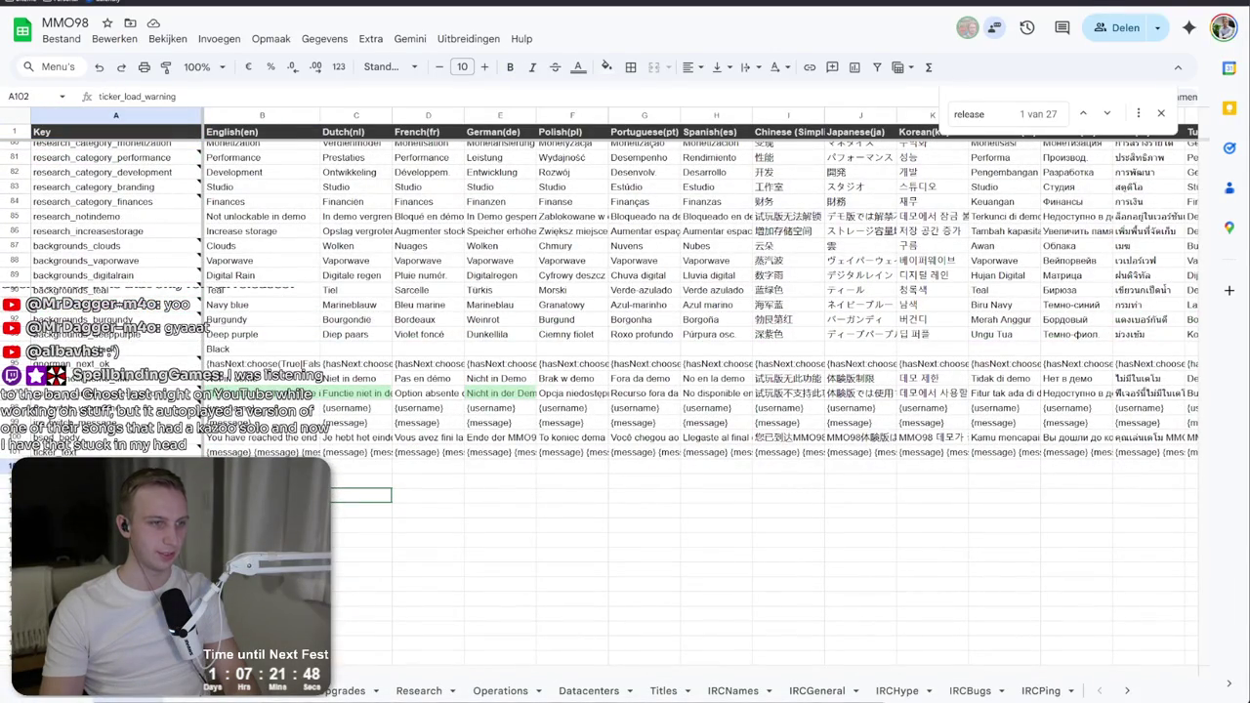
scroll(625, 391, "up", 12)
mouse_move(263, 359)
left_mouse_down()
mouse_move(527, 374)
mouse_move(1172, 374)
mouse_move(879, 381)
left_mouse_up()
key("ctrl+c")
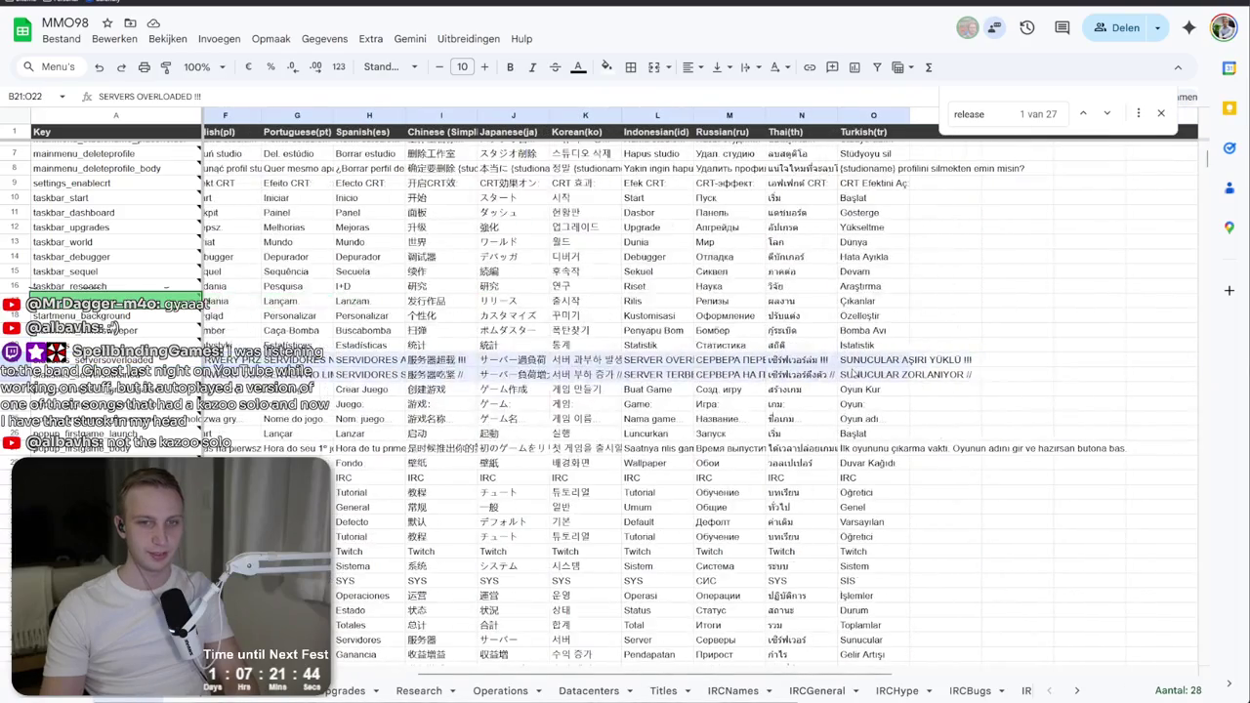
scroll(554, 490, "down", 15)
scroll(554, 490, "up", 5)
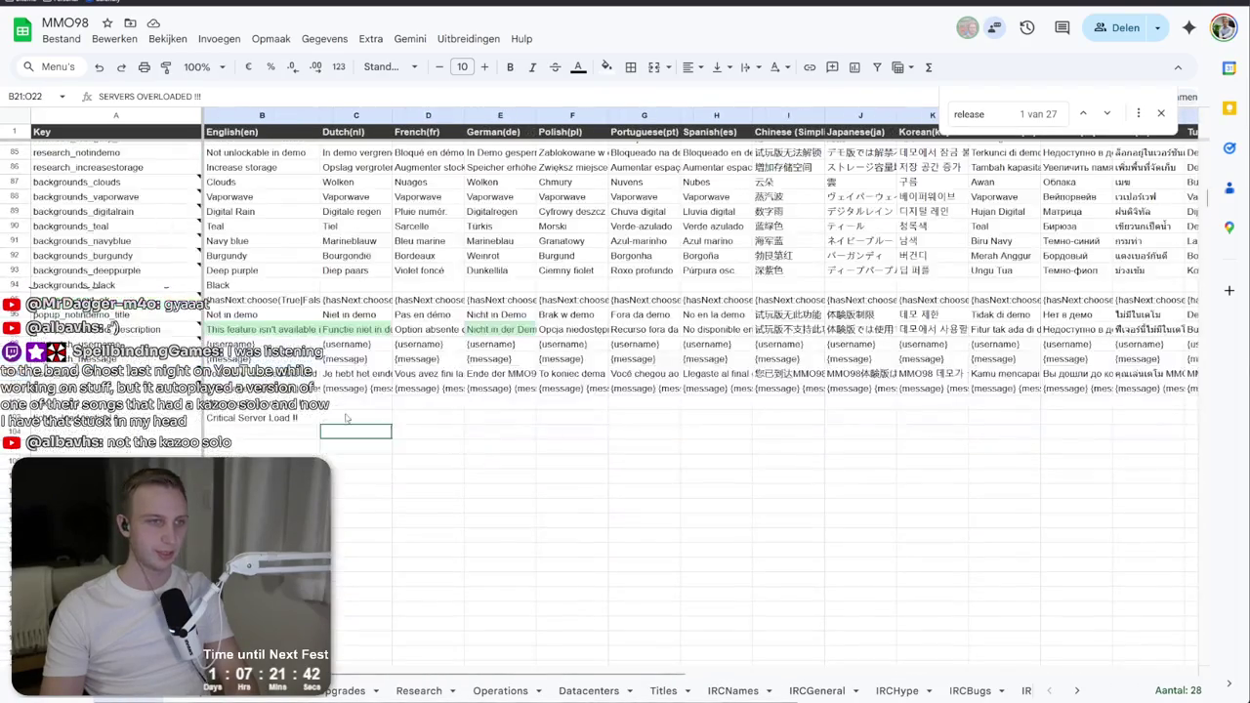
key("ctrl+v")
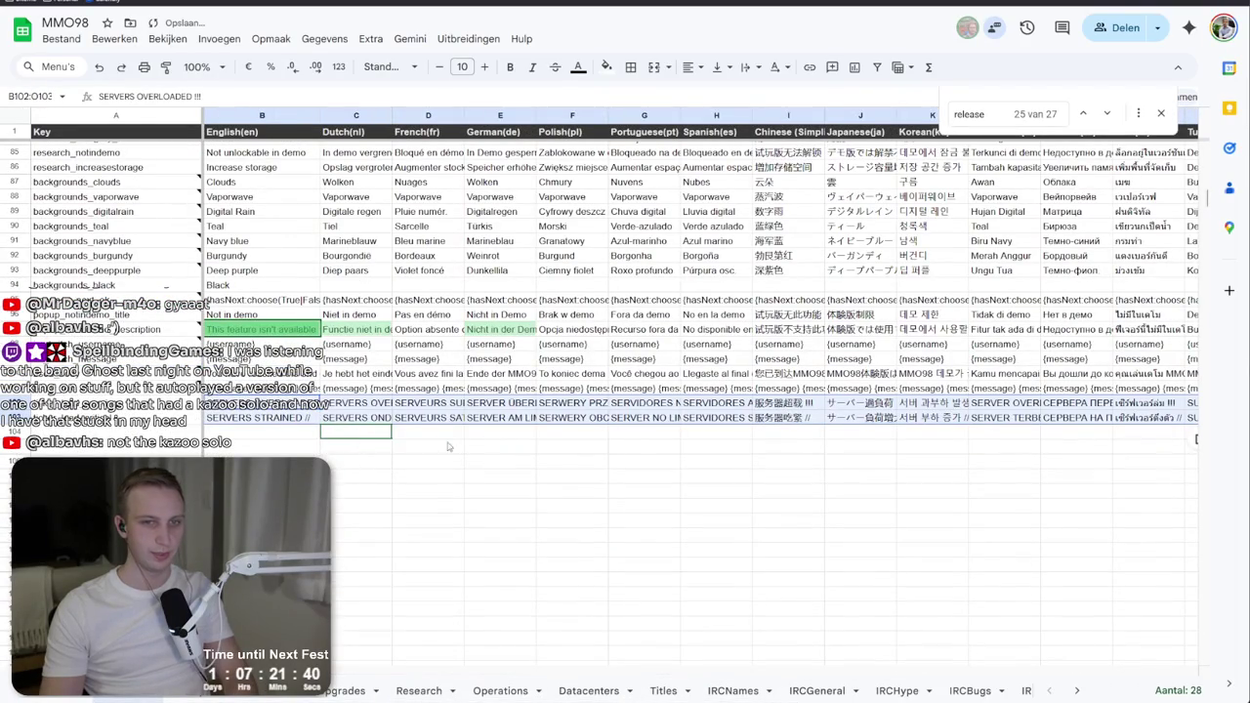
key("alt+Tab")
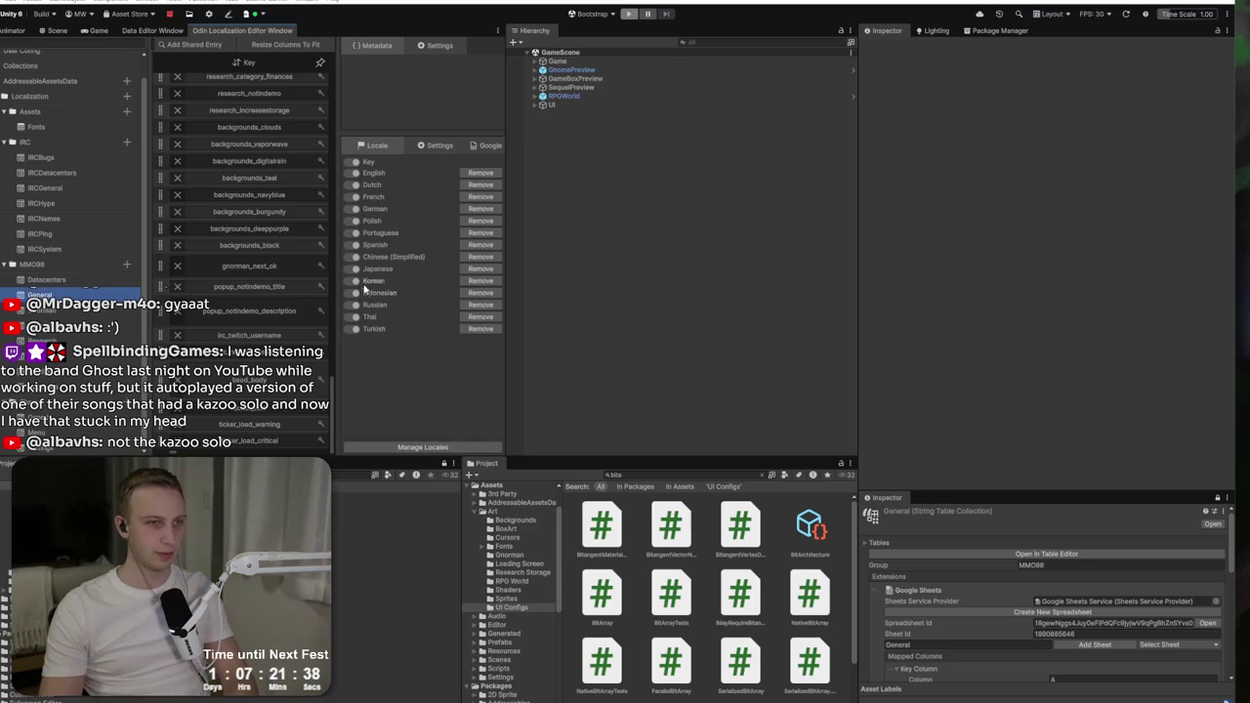
Step: Pull the updated translations from the Google Sheet via the Google tab, then return to the Game view
left_click(489, 146)
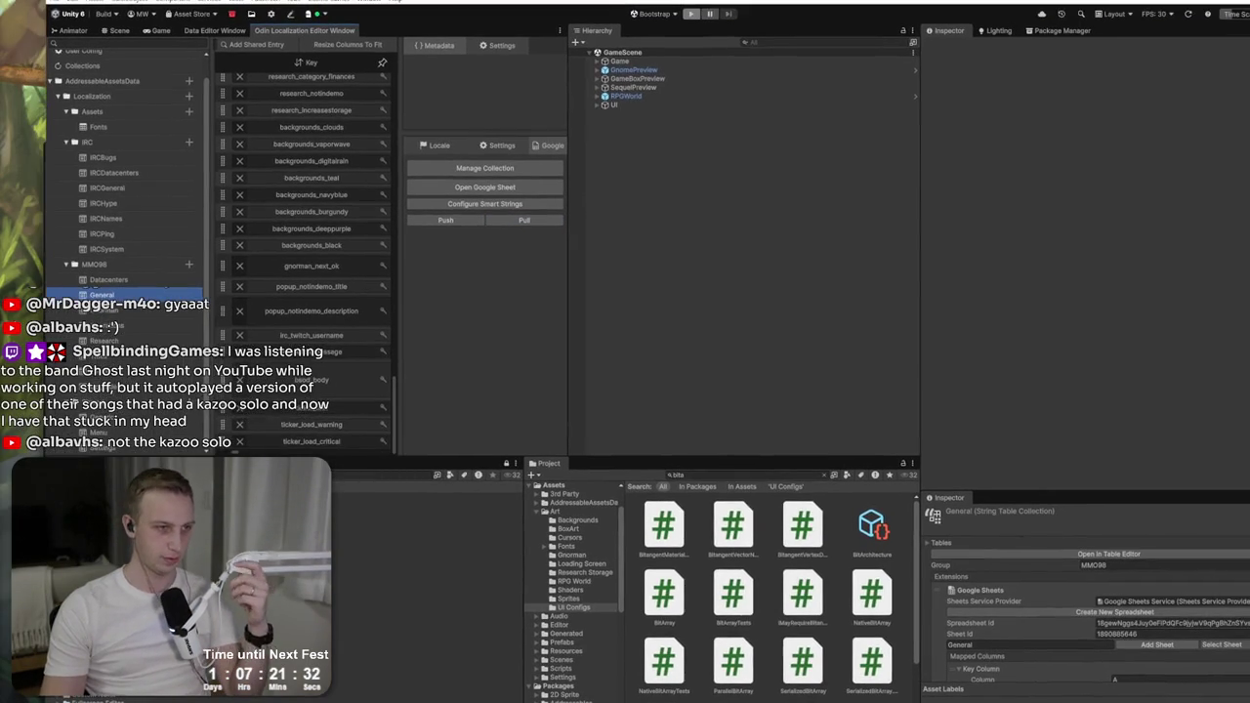
left_click(525, 220)
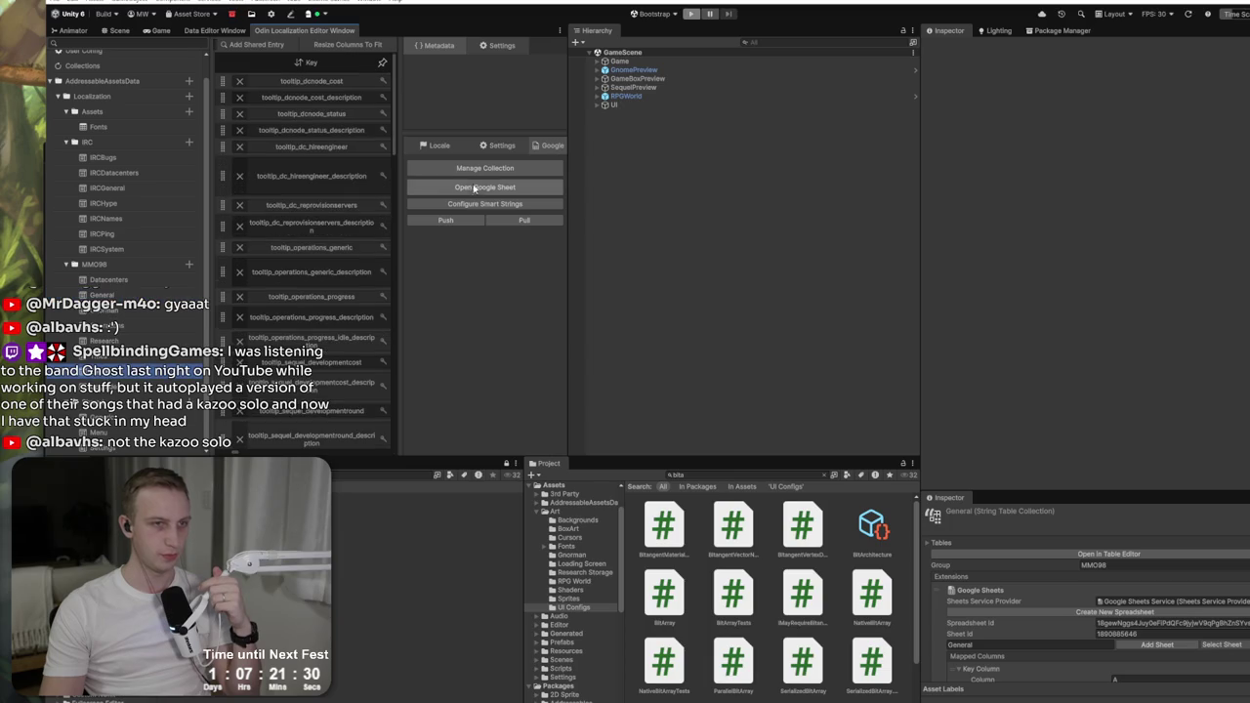
left_click(524, 220)
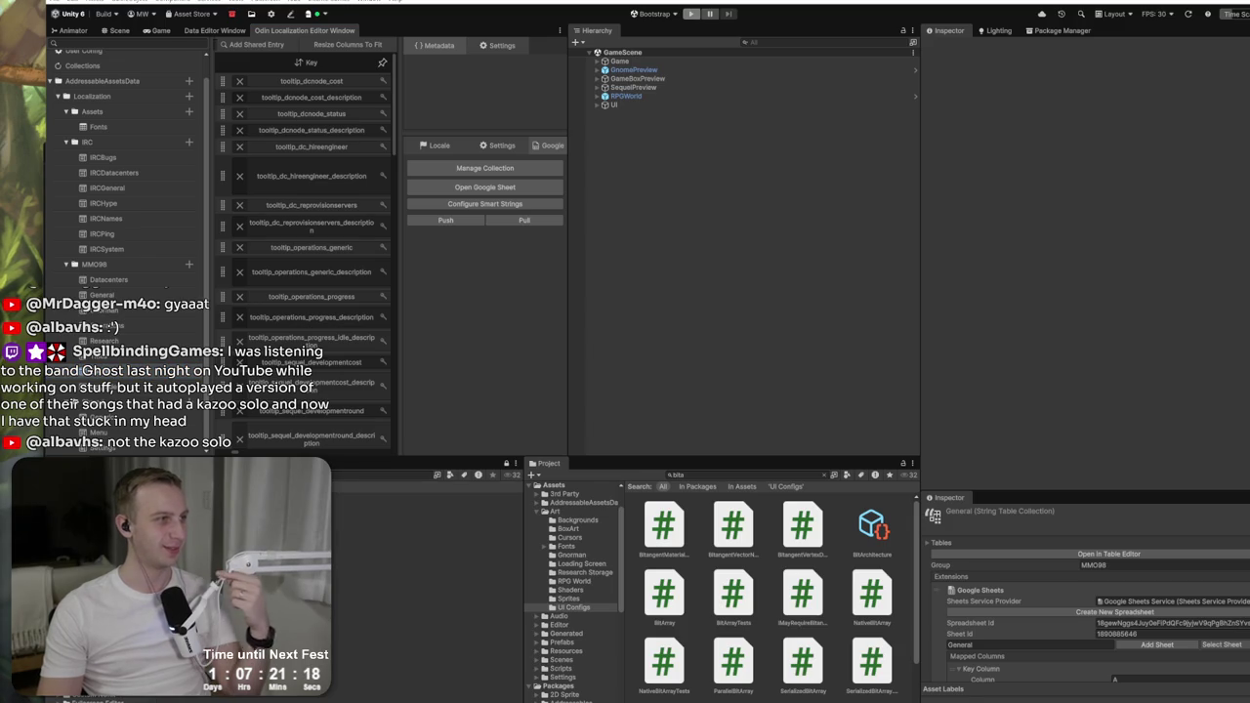
left_click(153, 16)
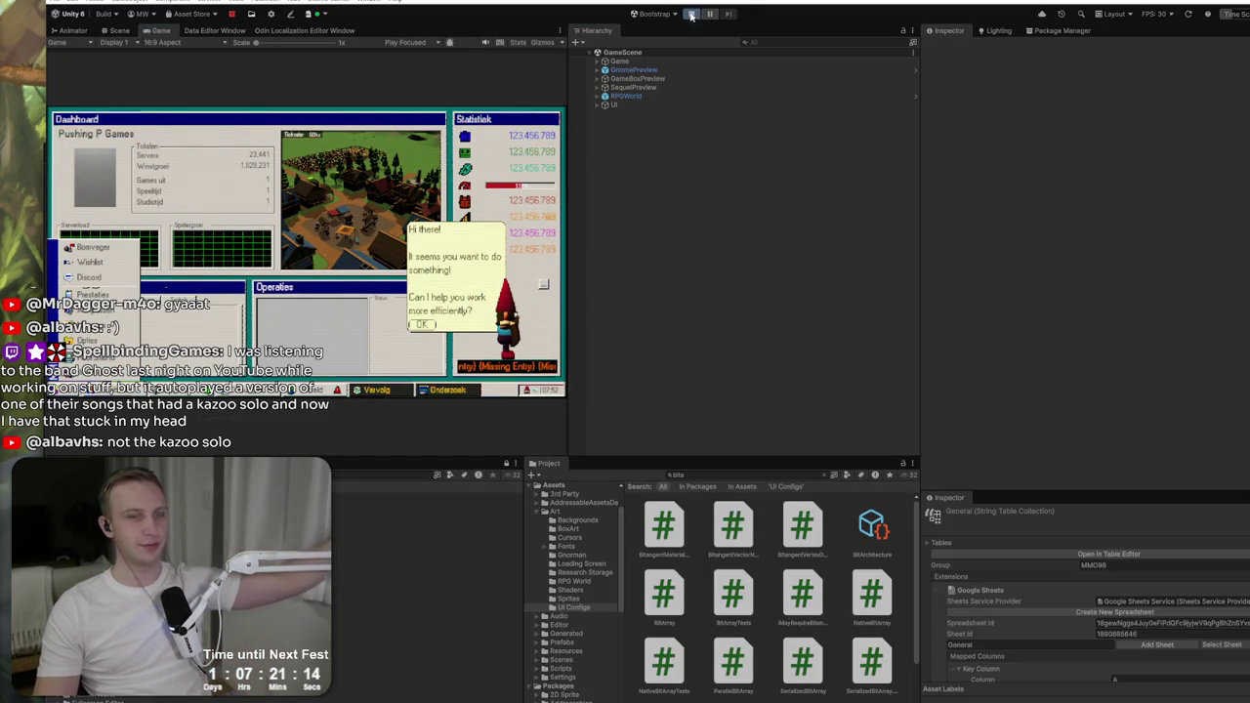
Step: Play the game with the Pushing P Games studio and buy the Belastingoptimalisatie upgrade
left_click(691, 14)
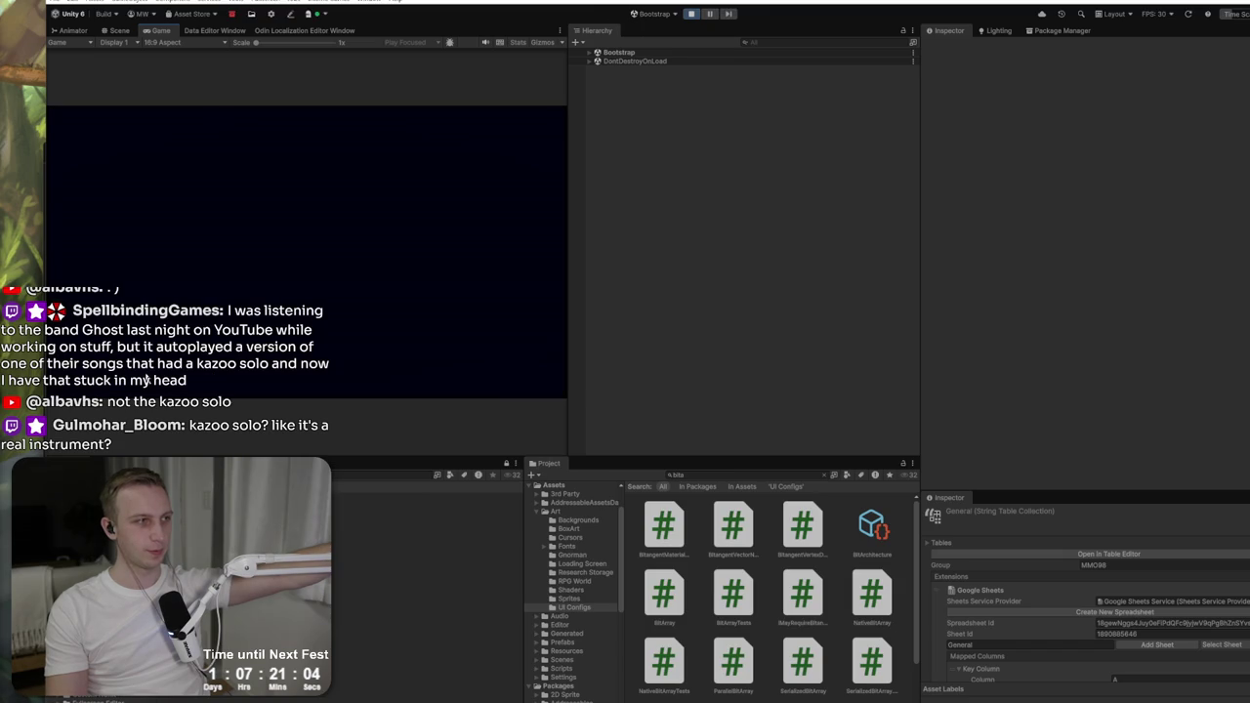
left_click(276, 240)
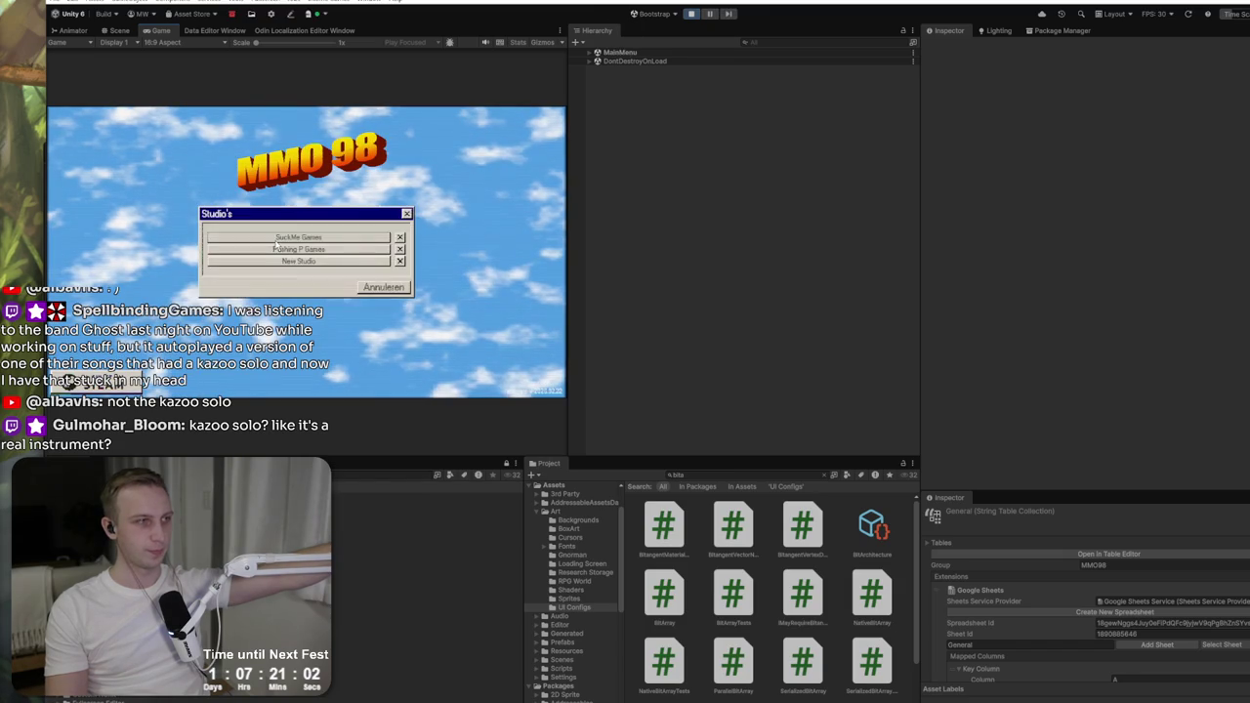
left_click(330, 250)
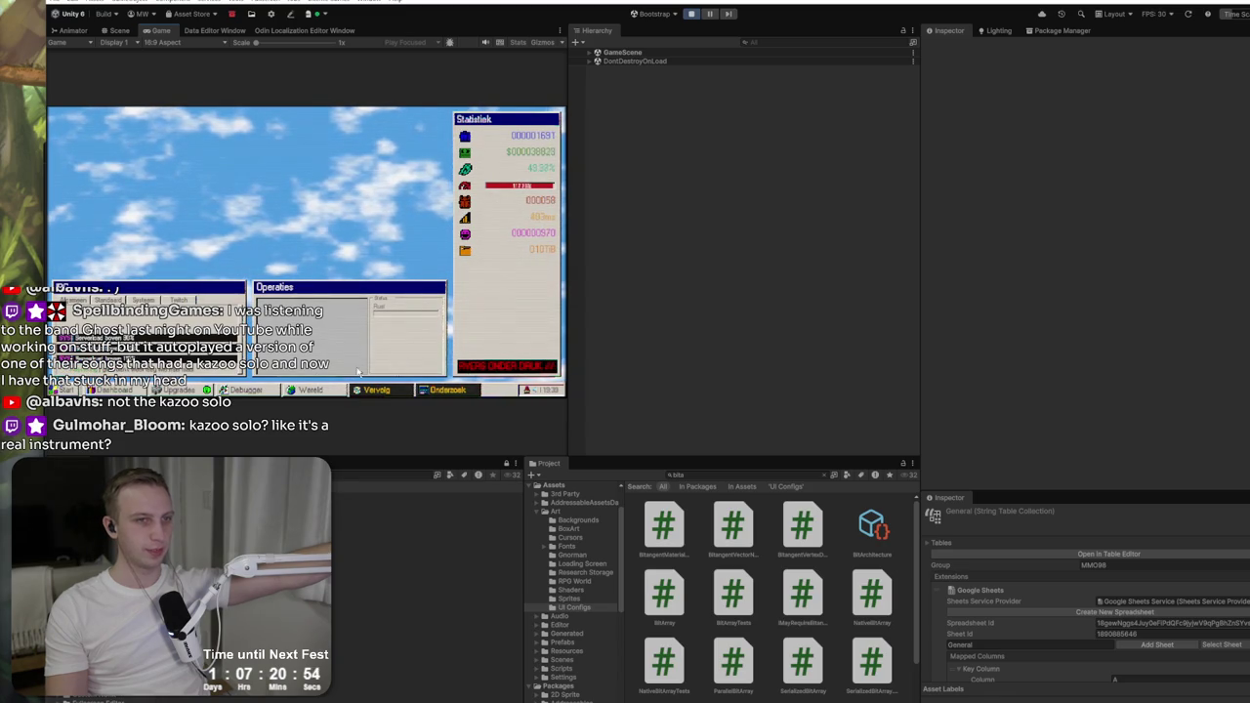
left_click(377, 390)
left_click(311, 392)
left_click(179, 390)
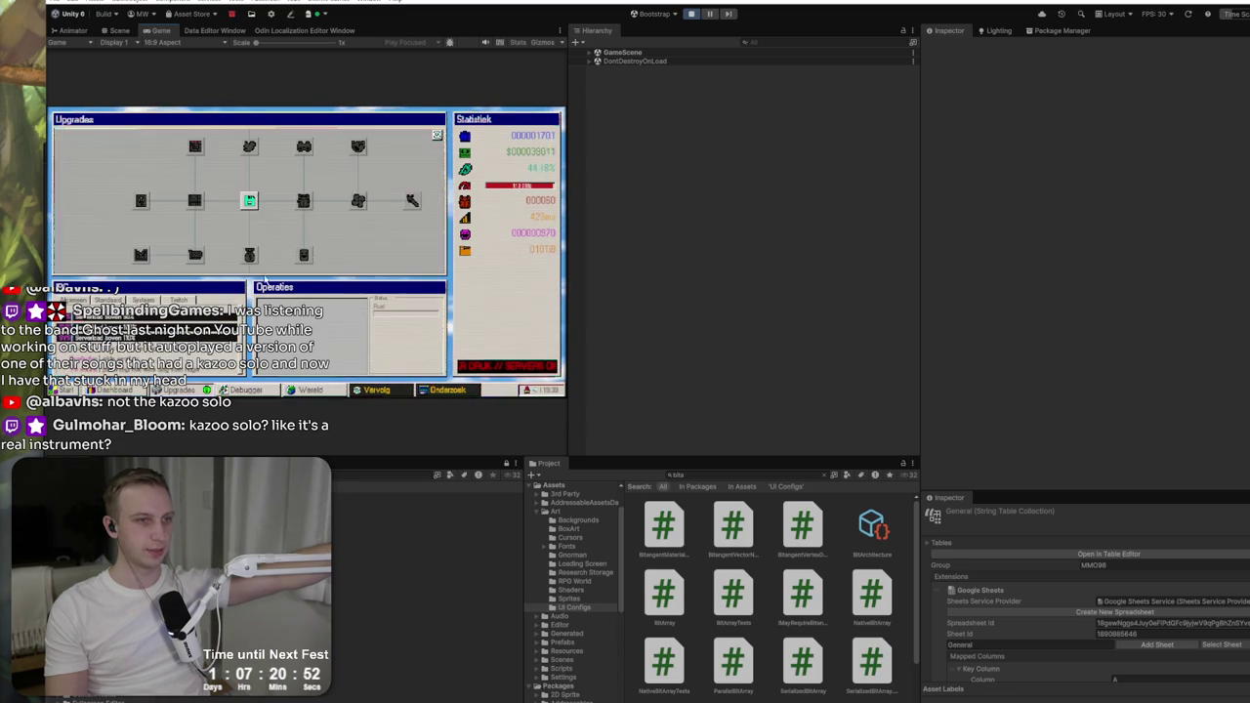
left_click(250, 219)
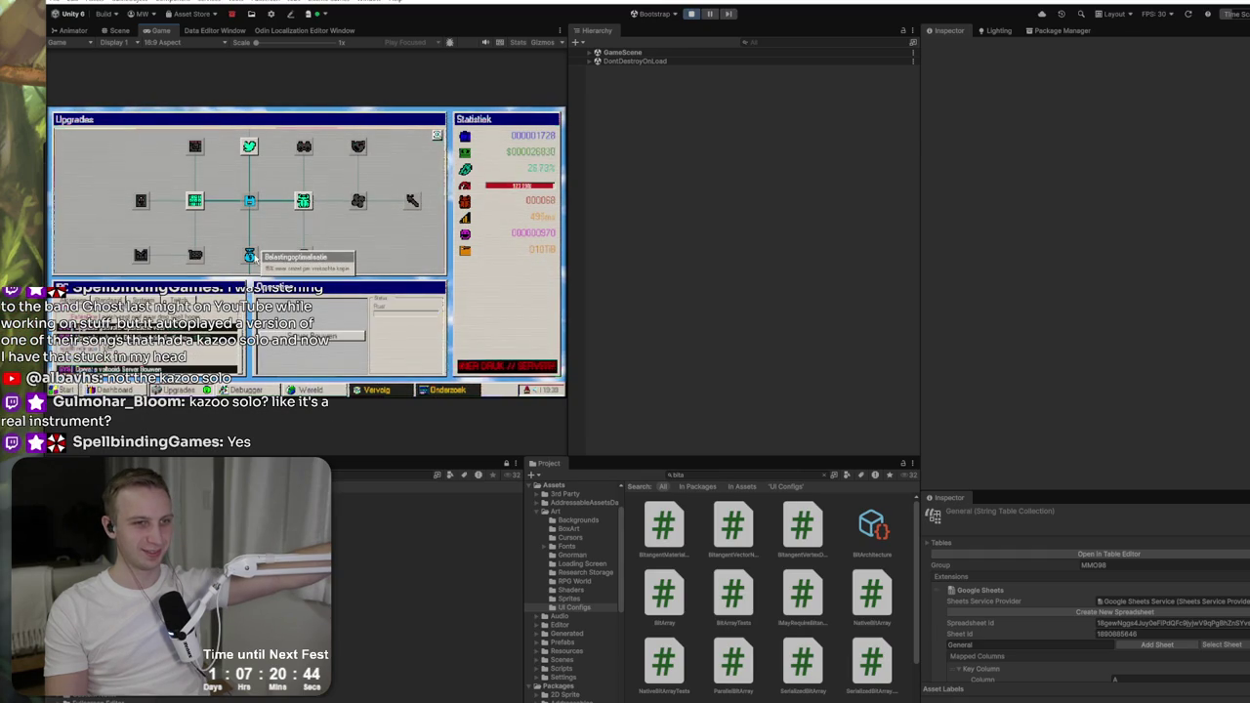
left_click(250, 255)
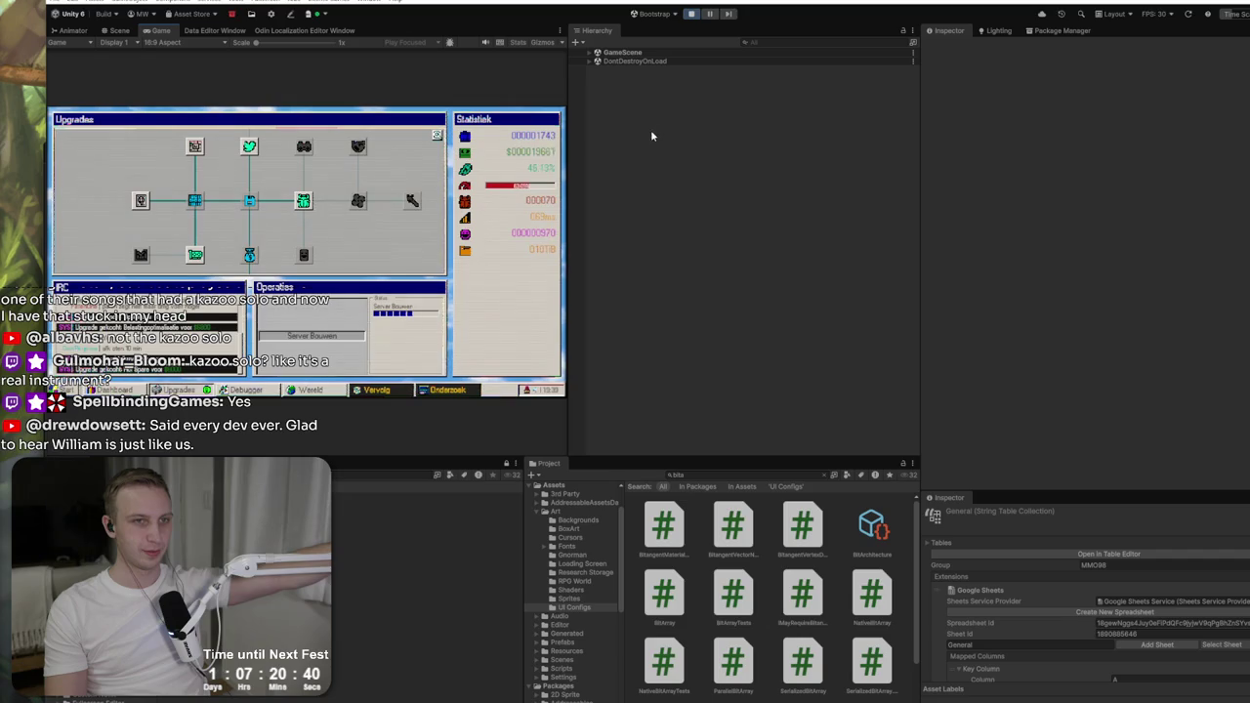
Step: Set the Game object's Give Players value to 1000 and apply it
left_click(621, 52)
left_click(591, 52)
left_click(618, 62)
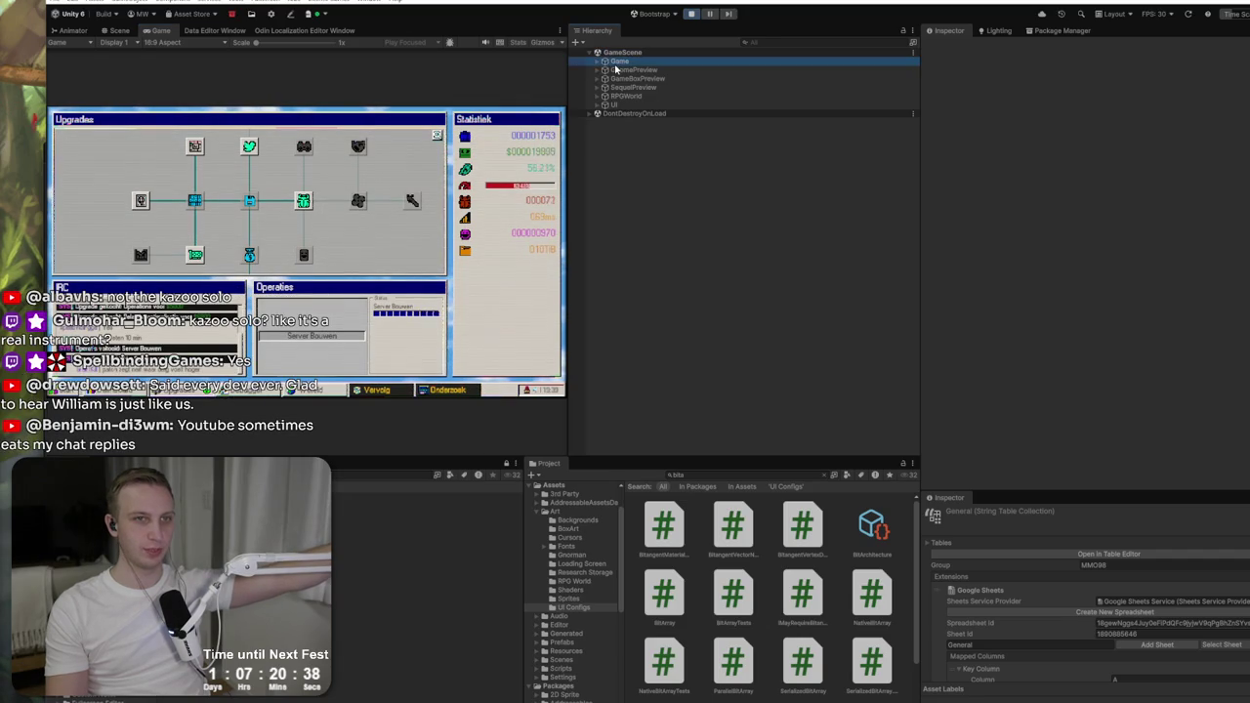
left_click(599, 61)
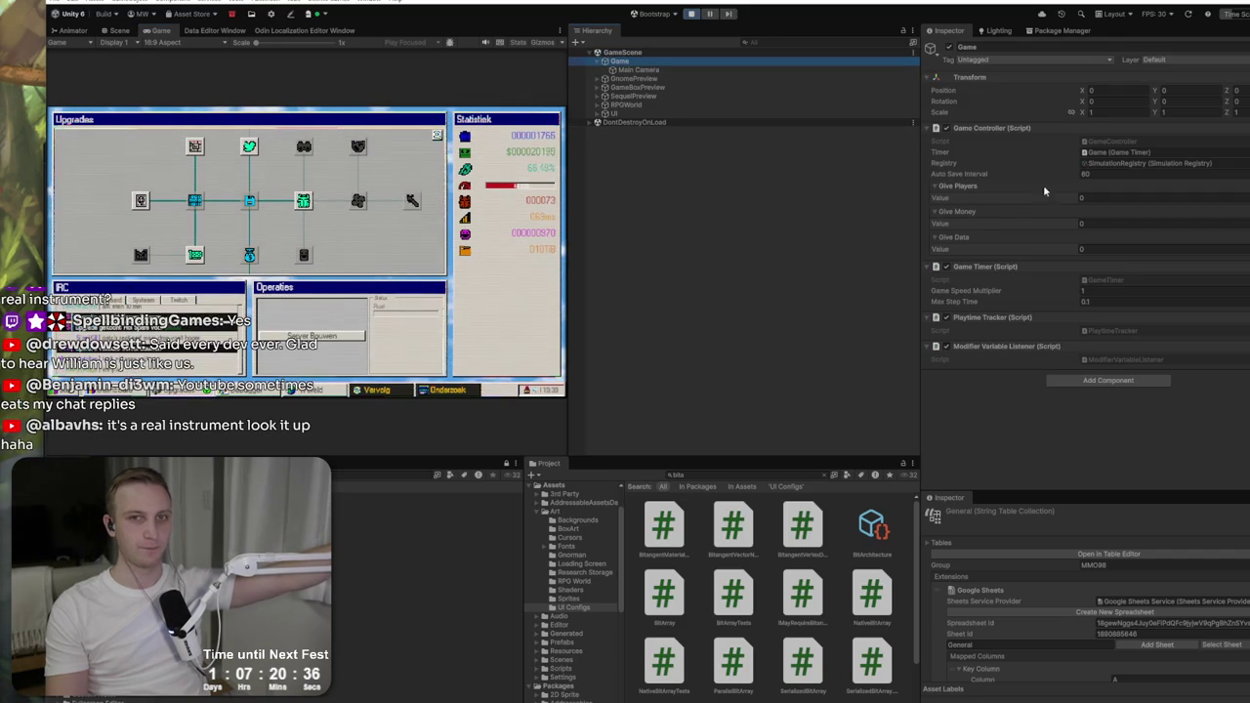
left_click(1089, 197)
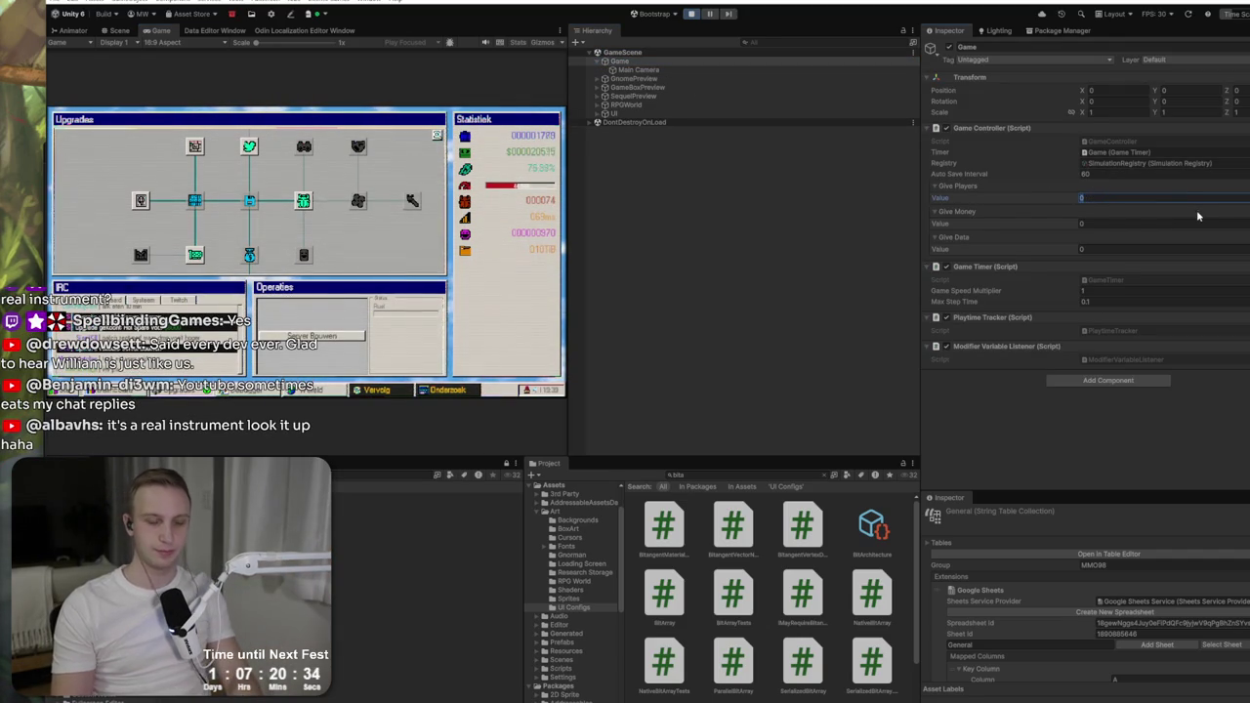
type("1000")
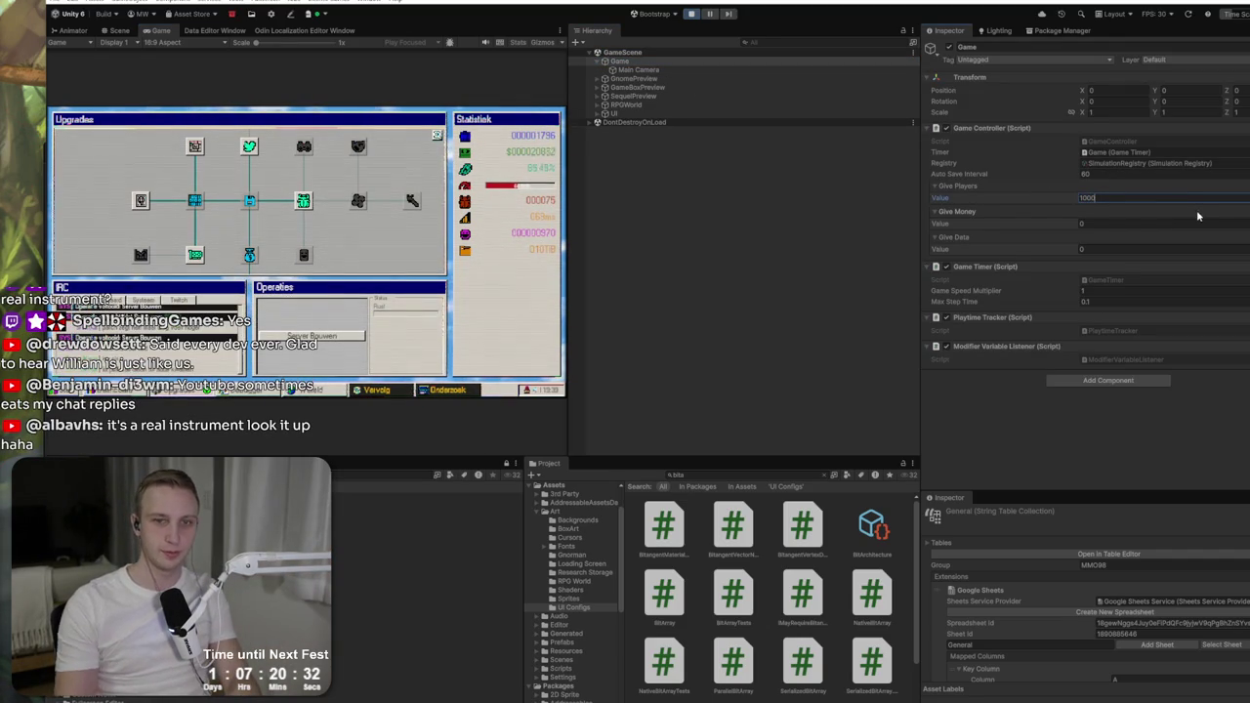
left_click_drag(625, 5, 623, 146)
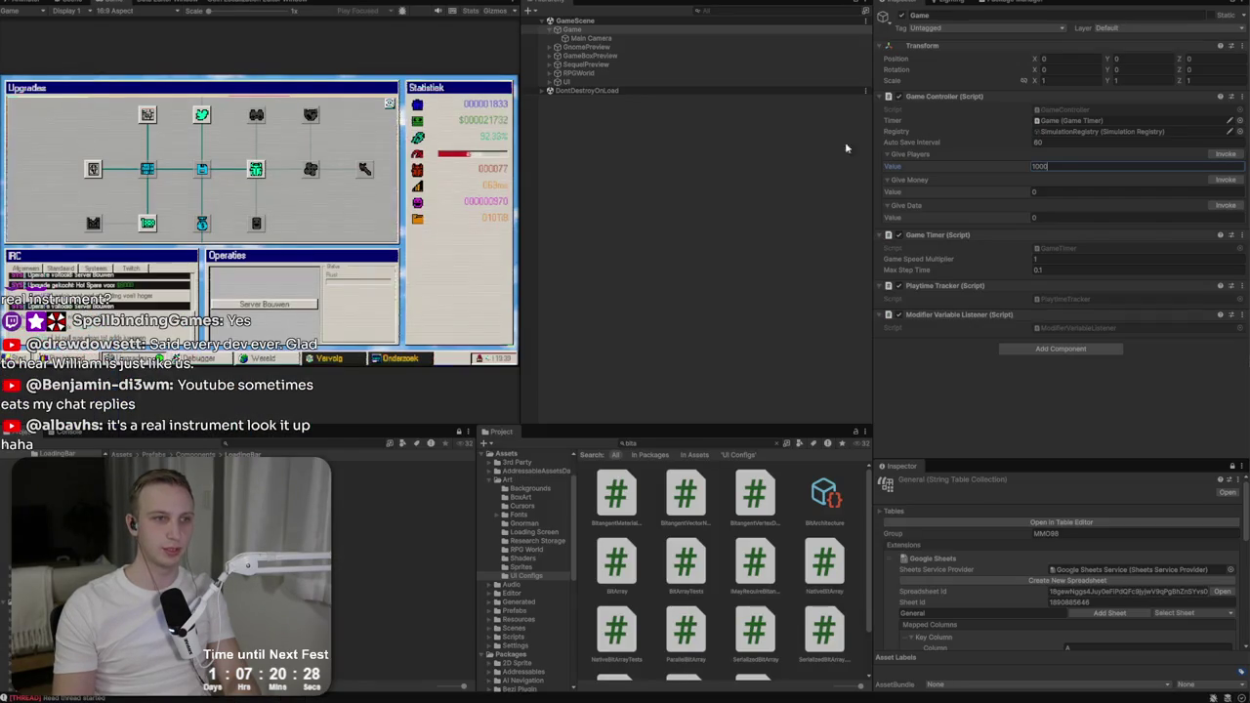
left_click(1226, 157)
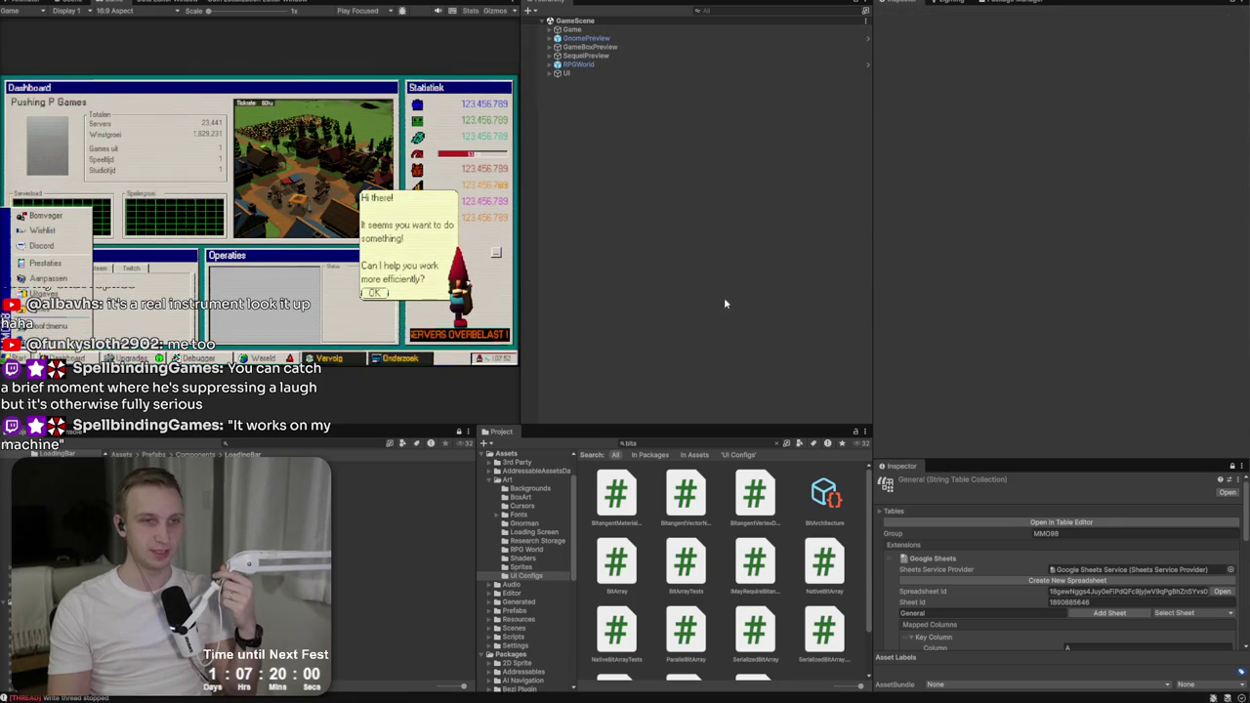
Step: Toggle the Game view to fullscreen and restore it into its panel
left_click(70, 3)
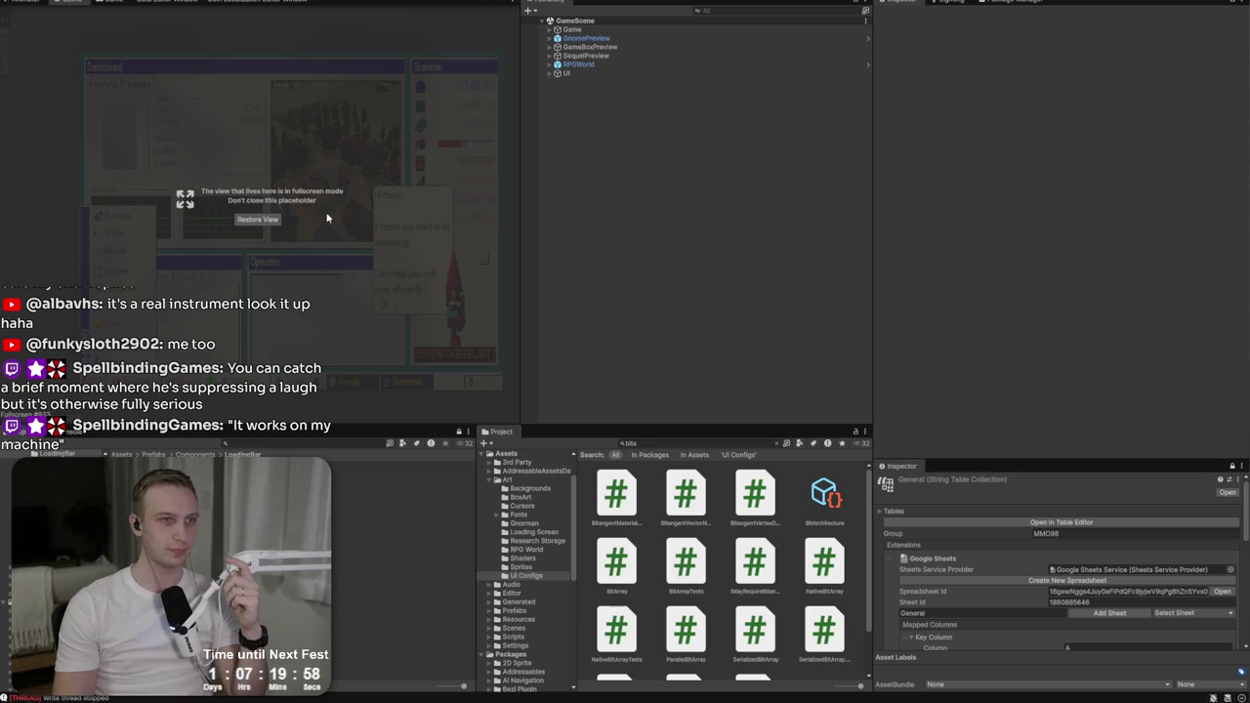
left_click(258, 219)
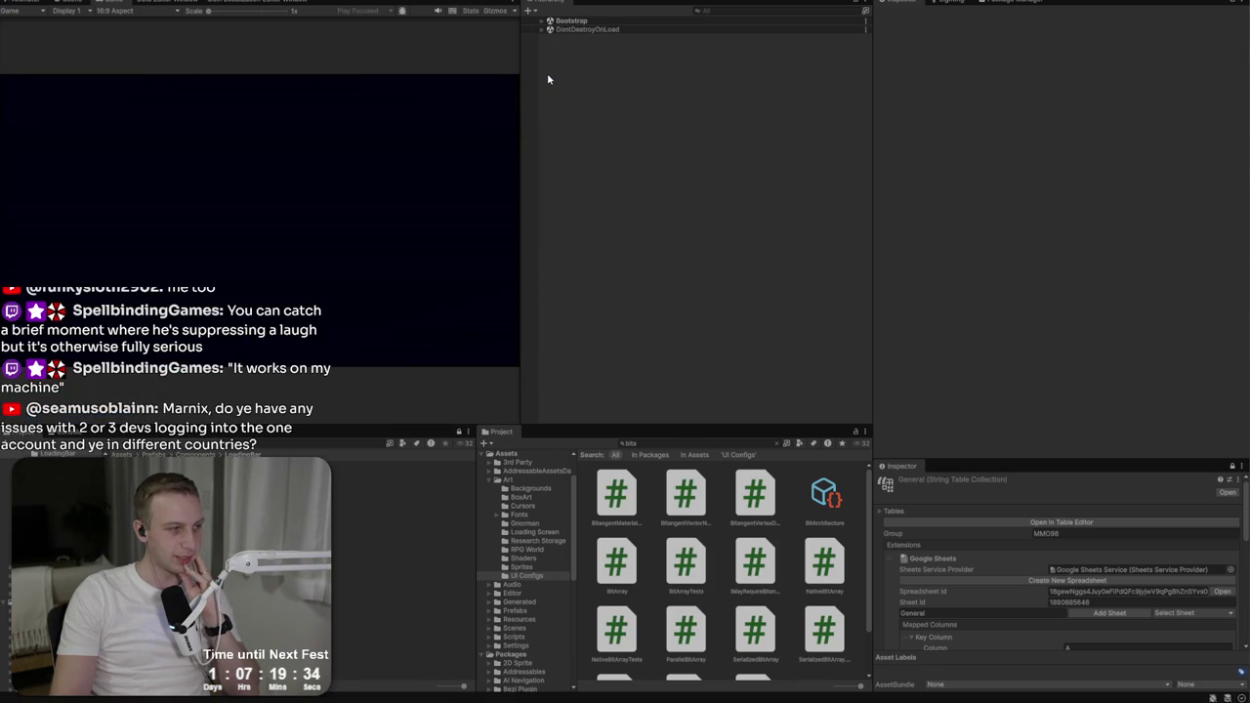
Step: Start a game and locate BSODPopup under the GameScene UI's Popups group
left_click(542, 22)
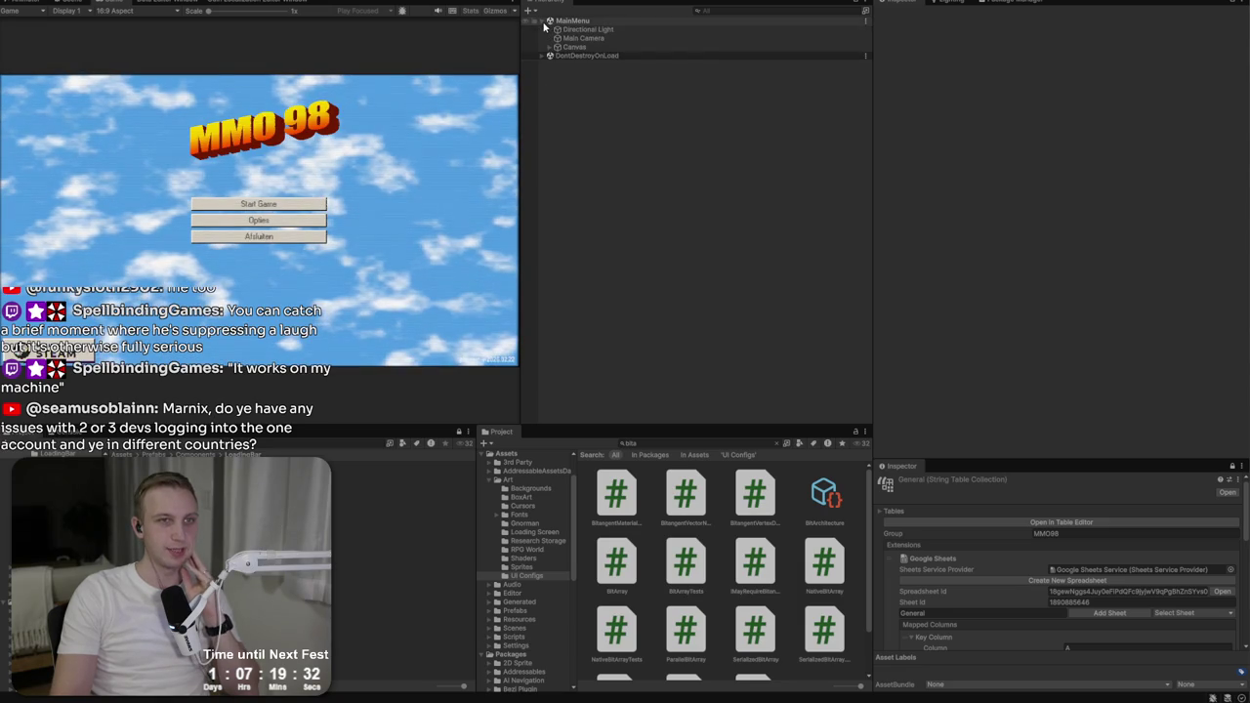
left_click(550, 47)
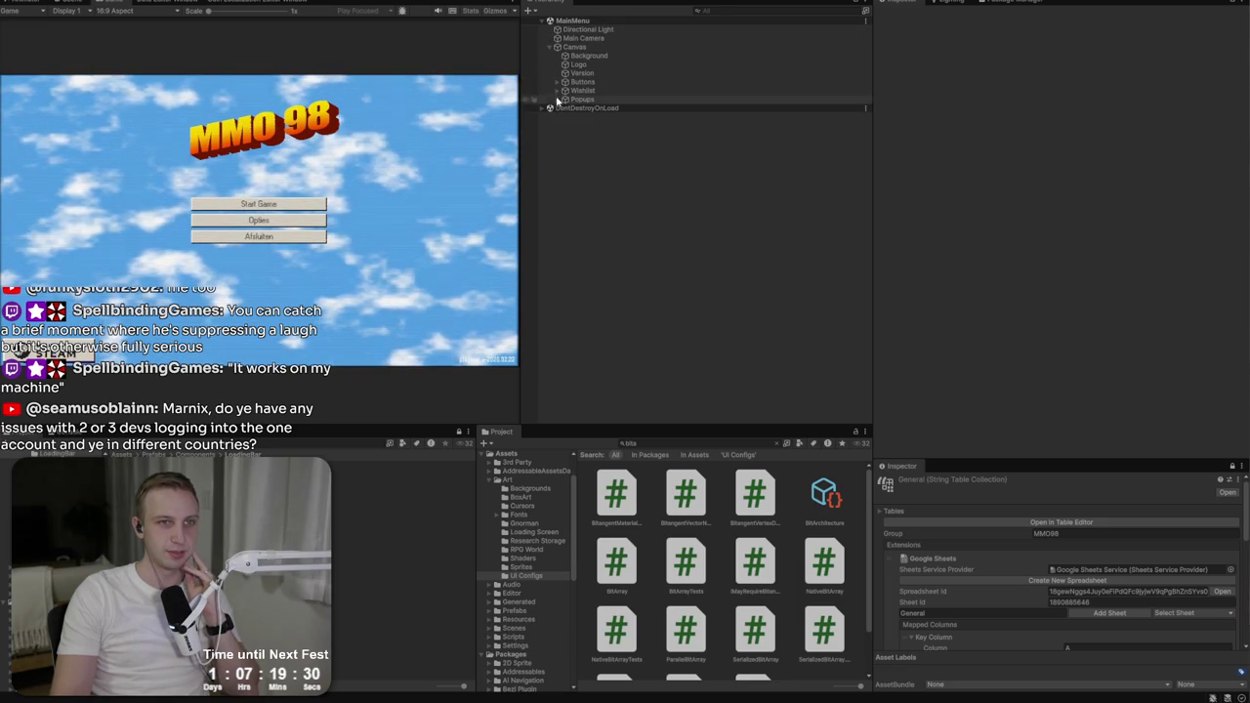
left_click(281, 221)
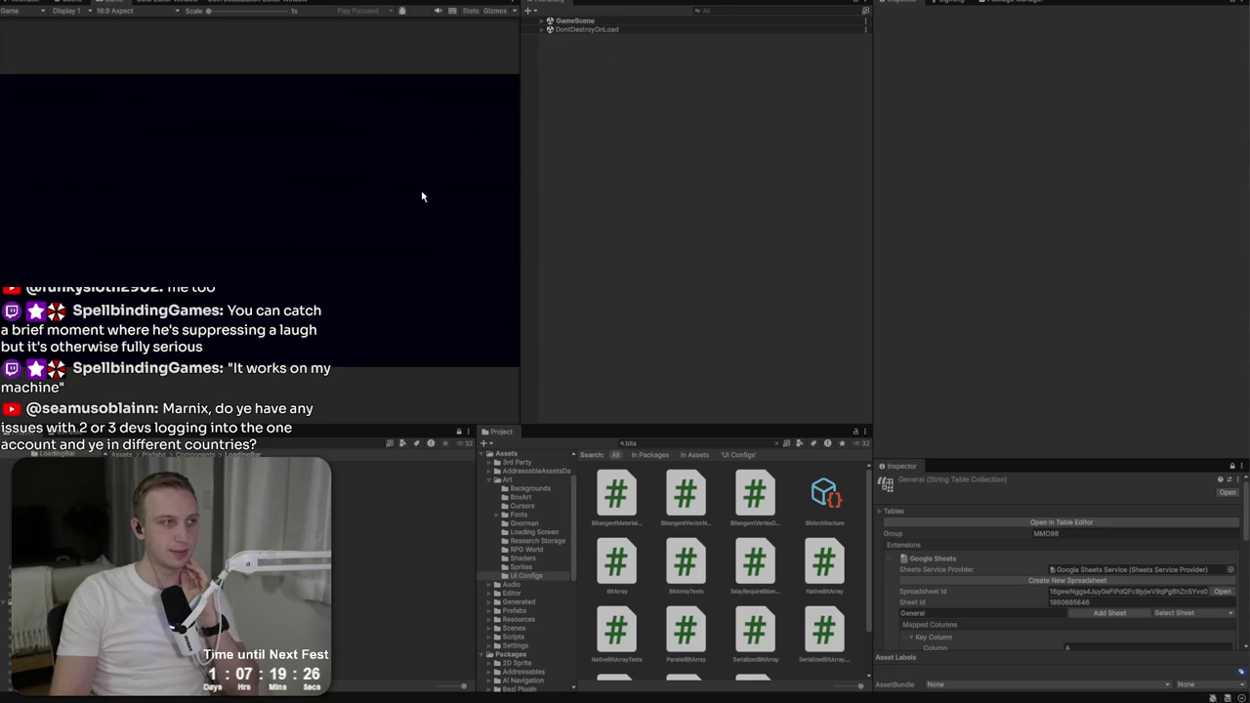
left_click(543, 21)
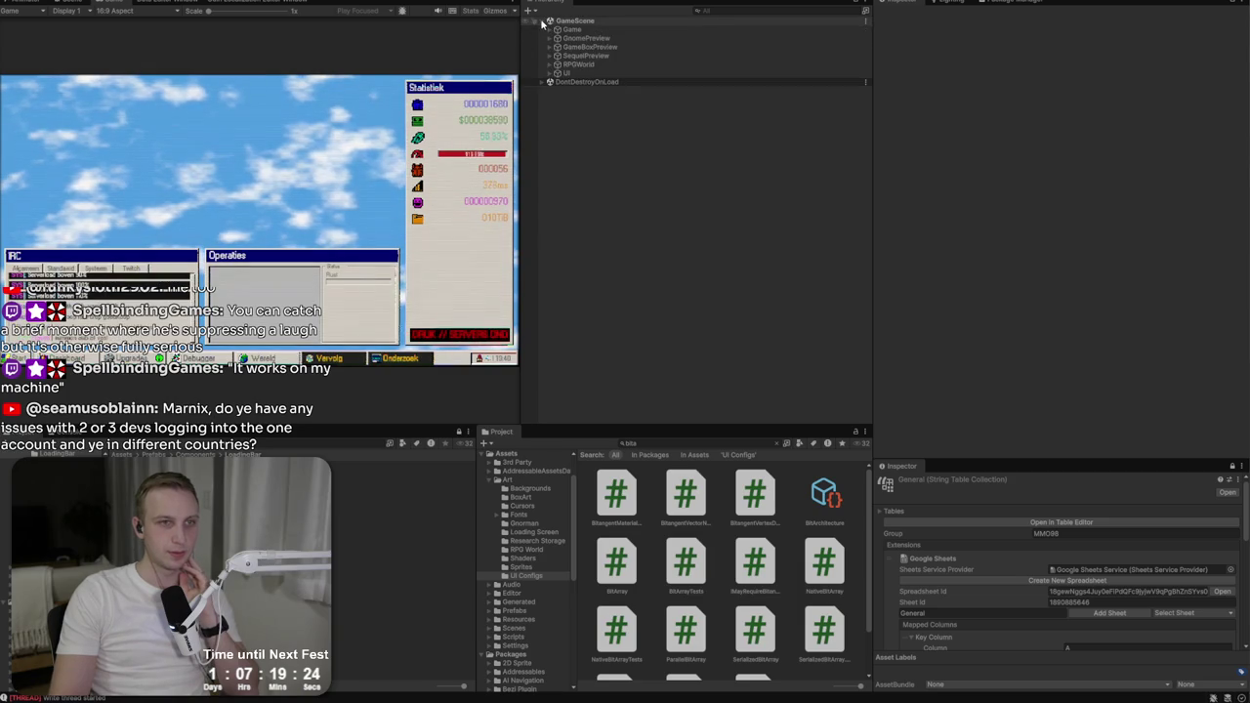
left_click(566, 73)
left_click(555, 74)
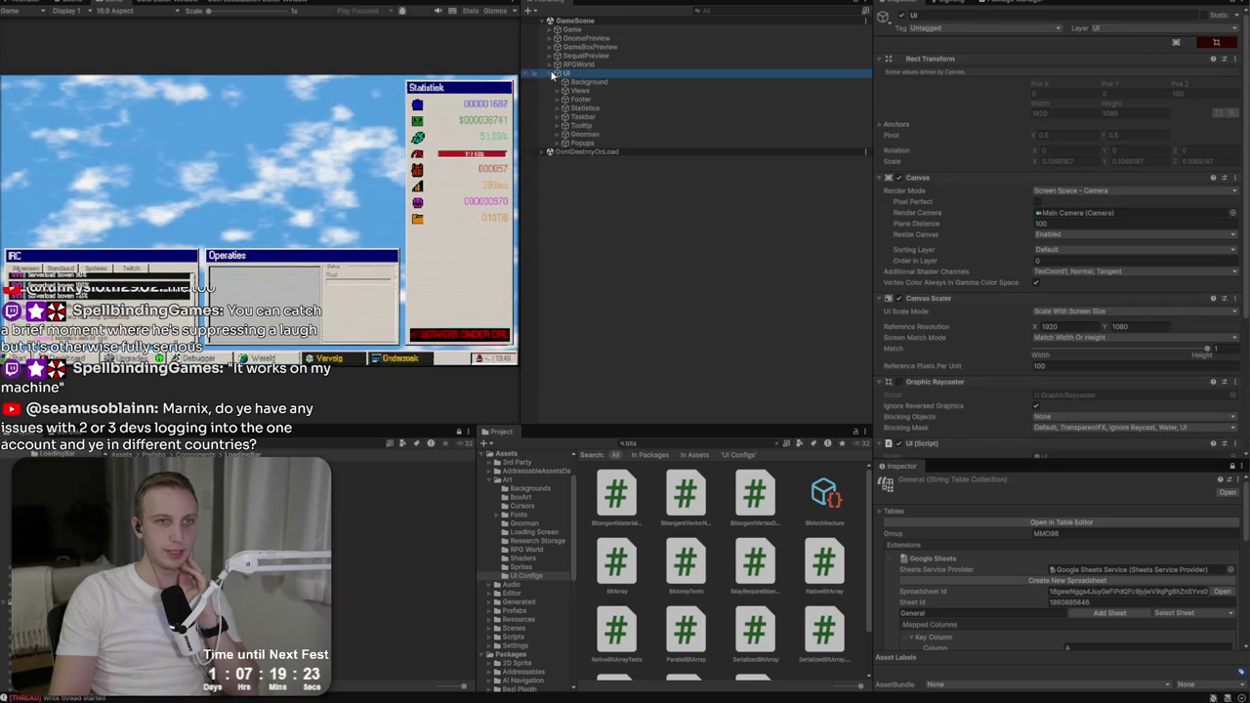
left_click(565, 142)
left_click(598, 213)
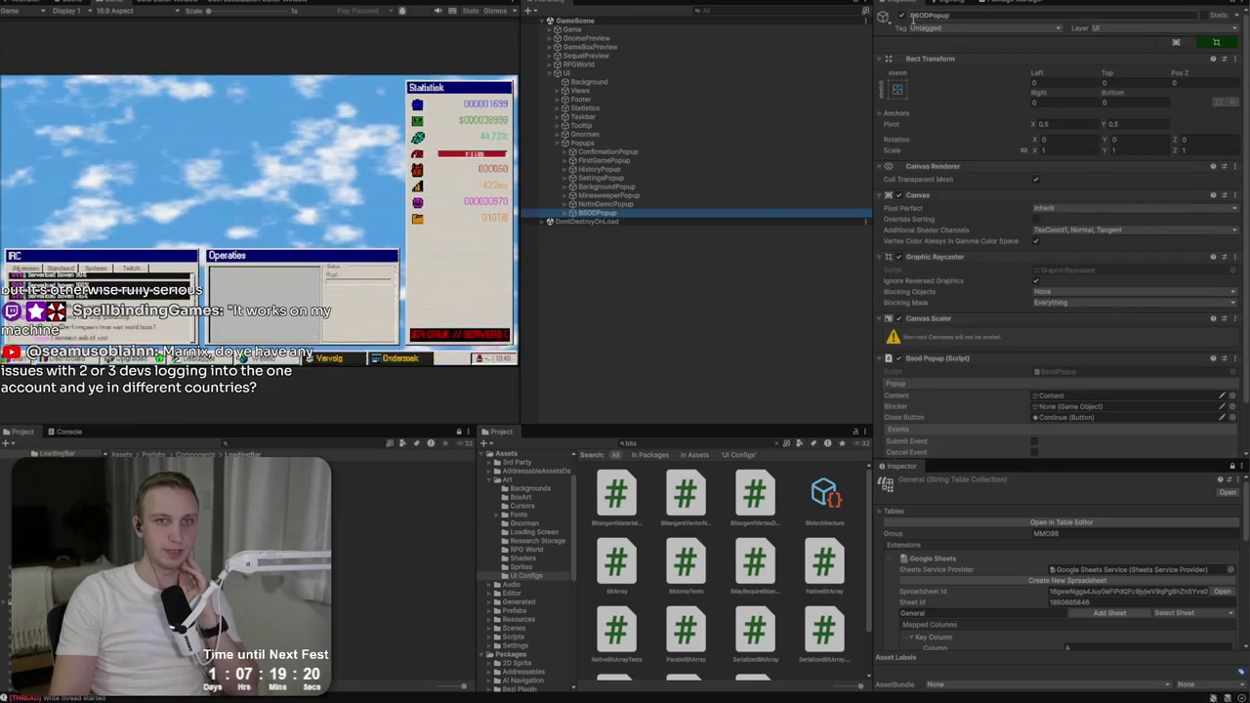
Step: Activate the BSODPopup Content to preview the blue end-of-demo popup, then deactivate it
left_click(576, 223)
right_click(576, 223)
key("Escape")
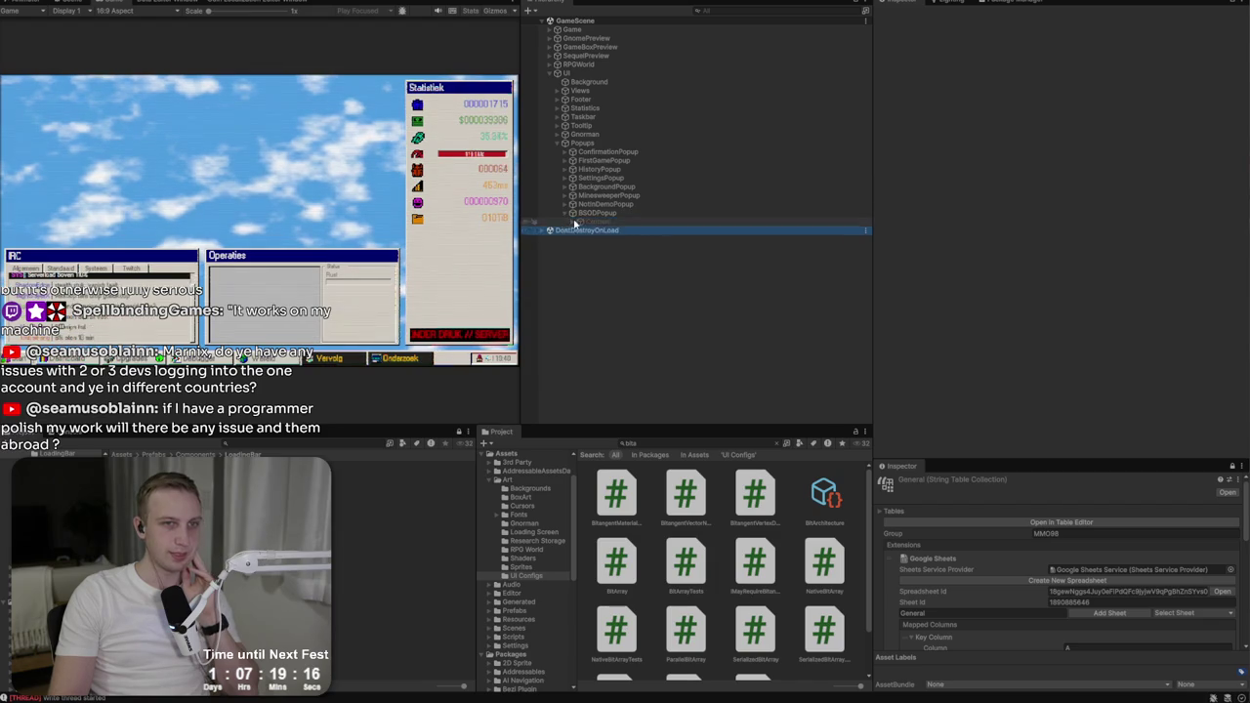
left_click(567, 212)
left_click(580, 222)
left_click(900, 15)
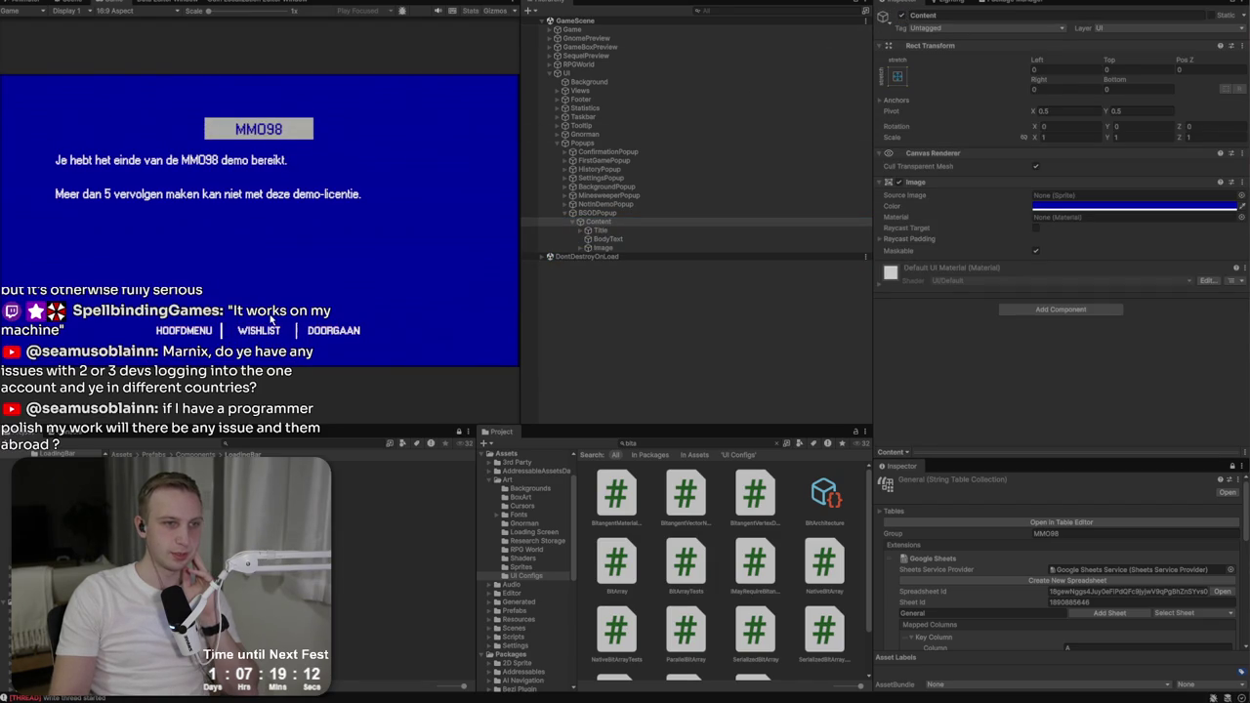
left_click(332, 330)
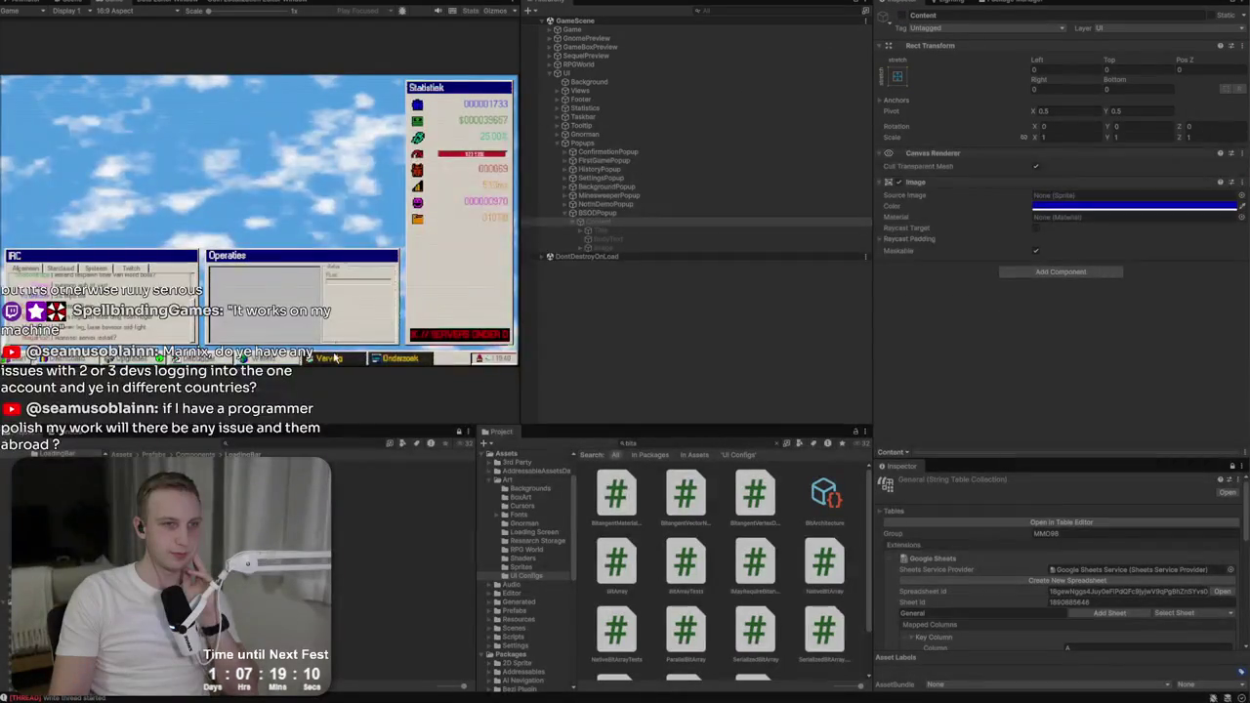
Step: Start a sequel, stop play mode, and open the SequelView prefab from the UI Views group
left_click(83, 214)
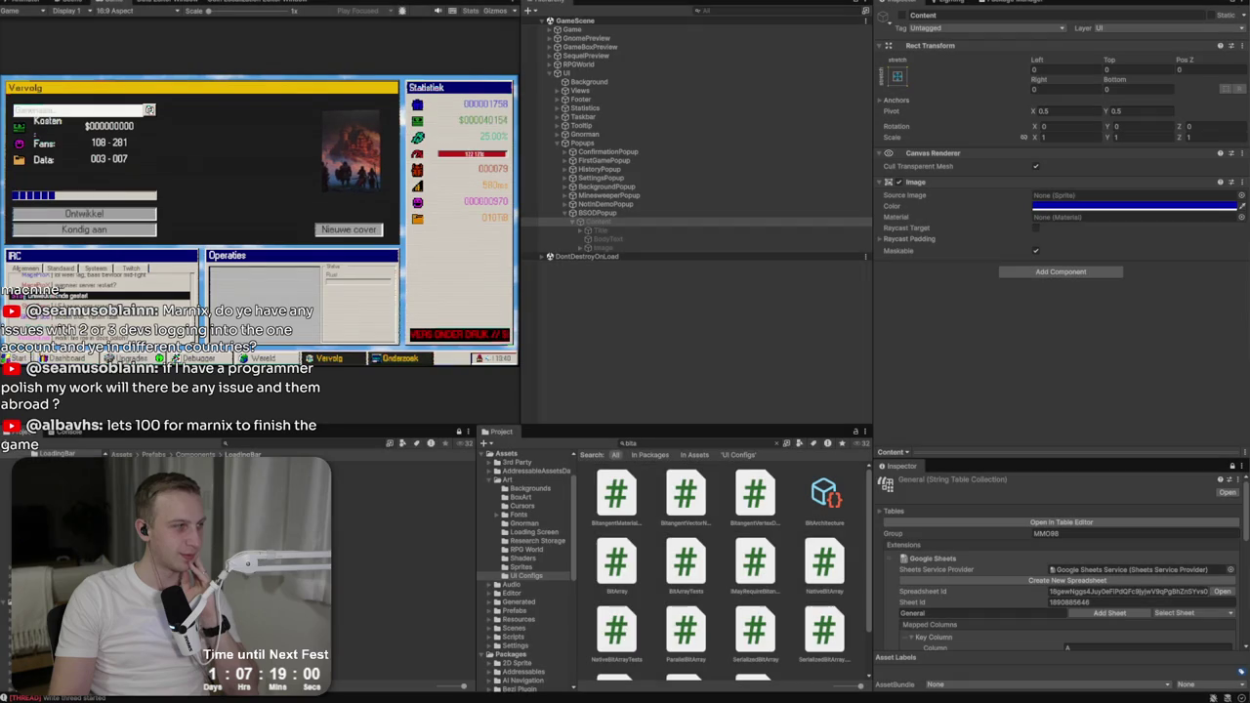
key("ctrl+p")
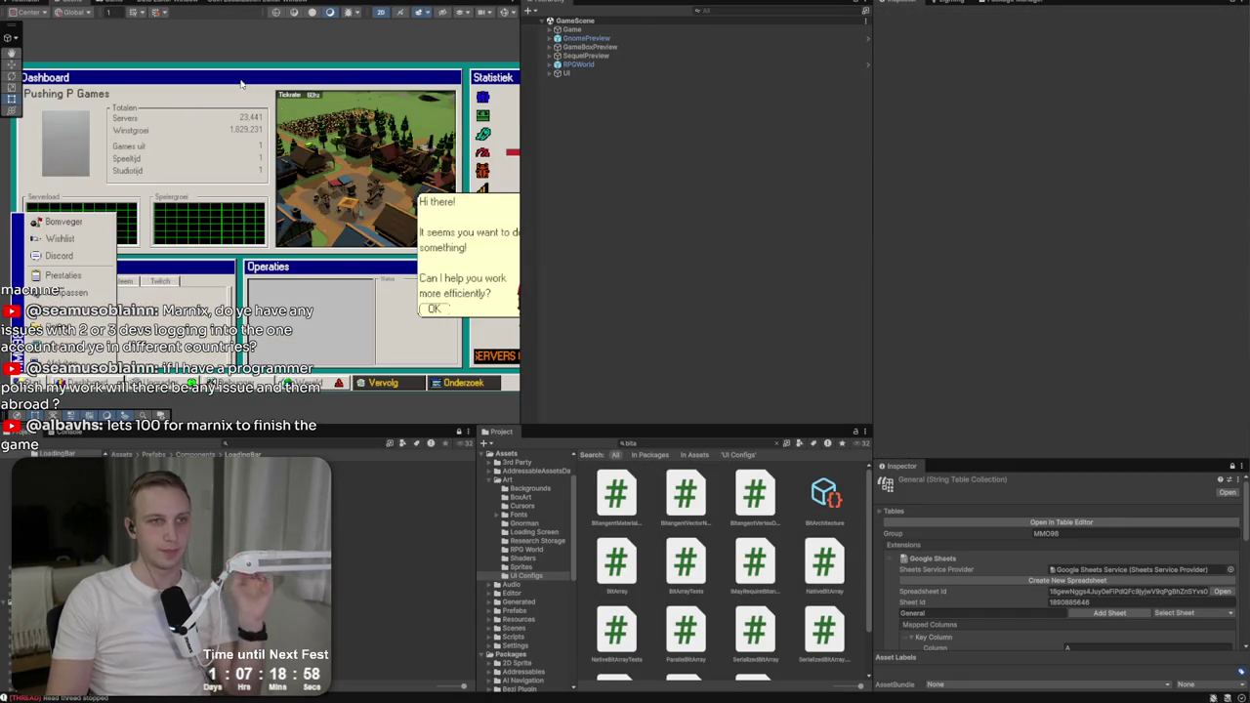
left_click(576, 47)
key("Down")
key("Down")
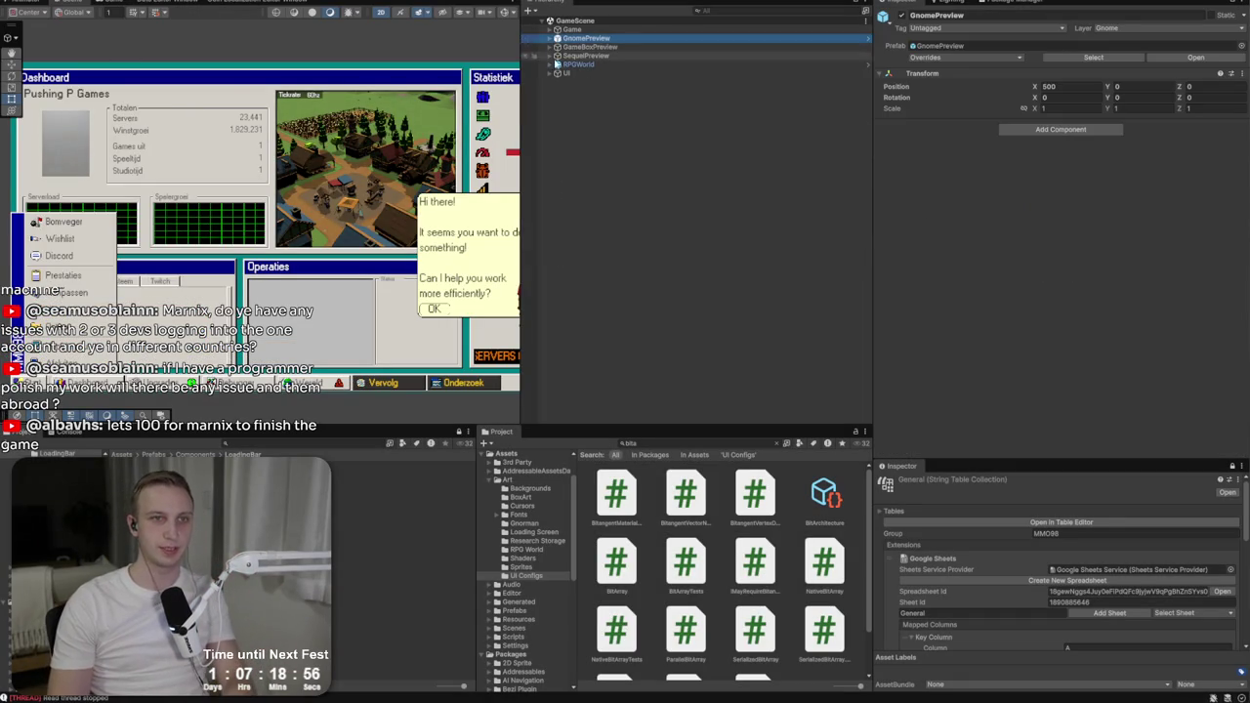
left_click(550, 73)
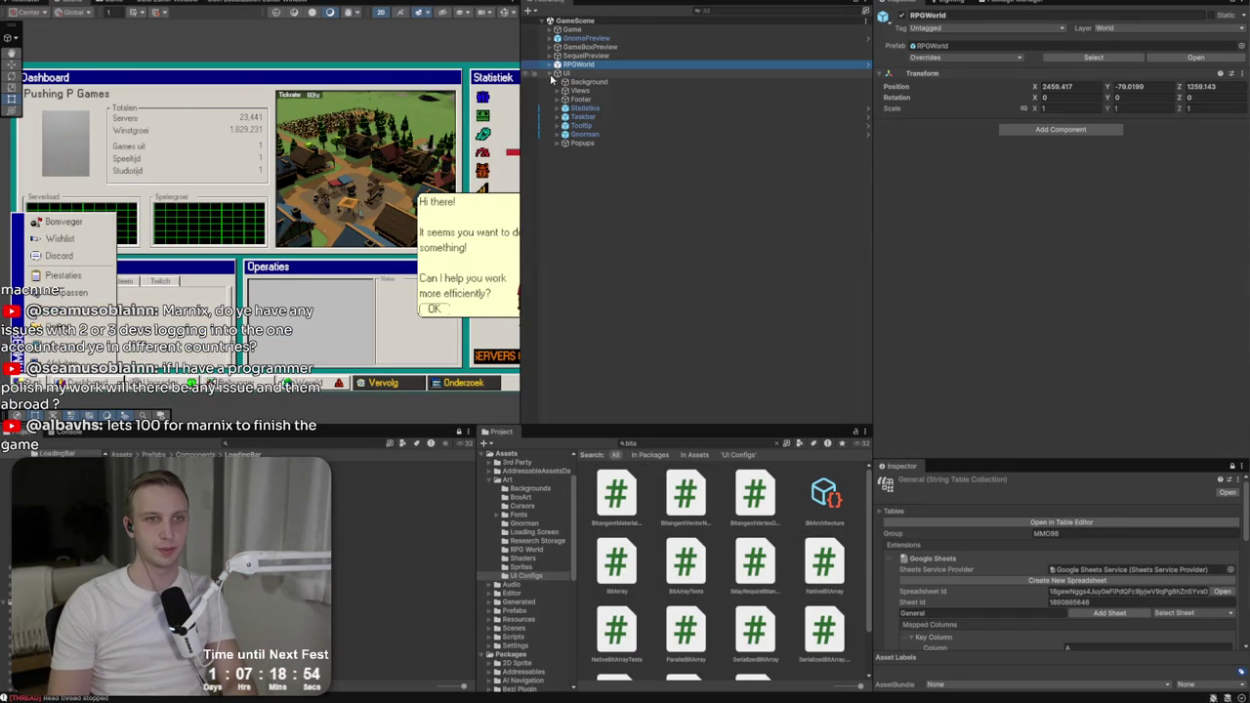
left_click(557, 91)
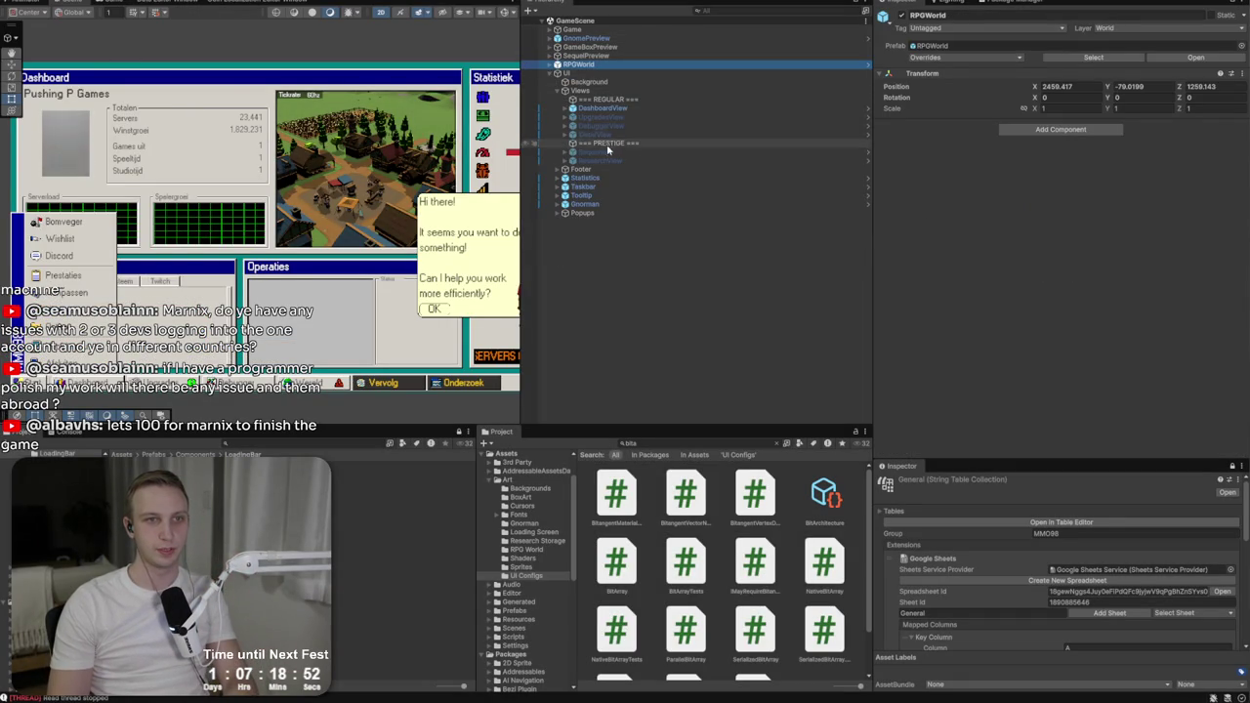
left_click(674, 160)
double_click(672, 154)
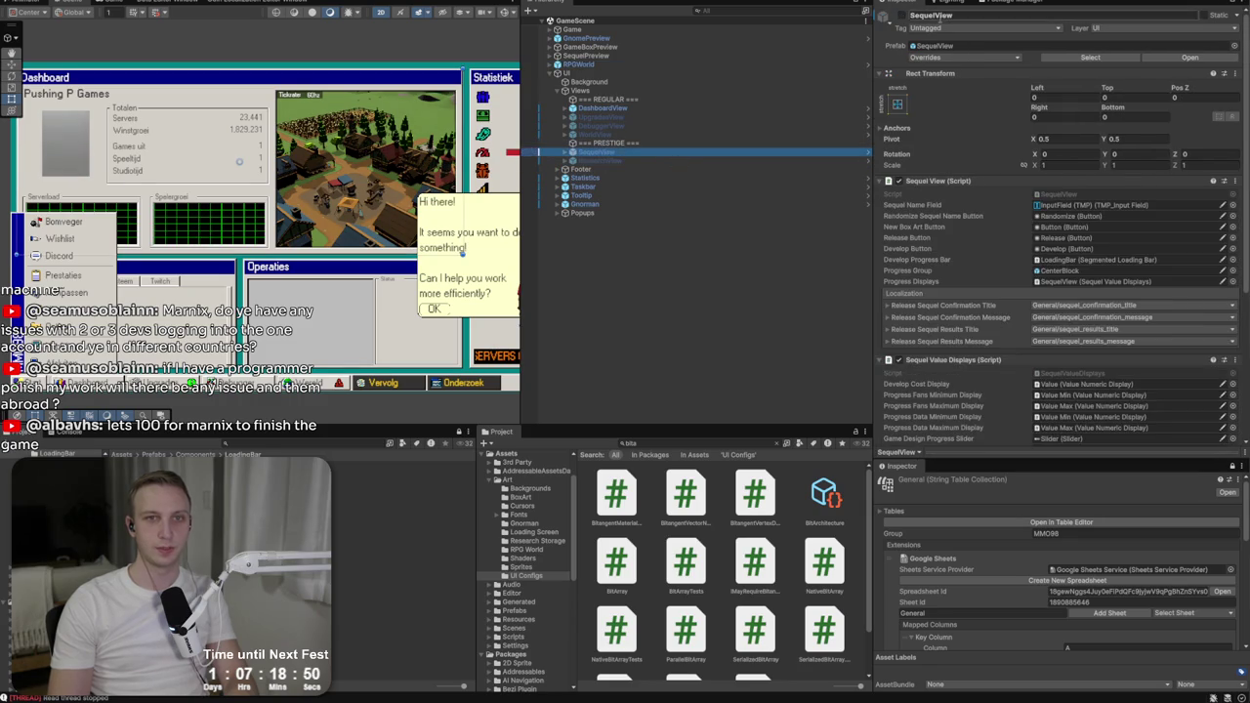
Step: Select the Kosten, Fans and Data labels, trying and undoing a manual Kosten resize
scroll(147, 127, "up", 3)
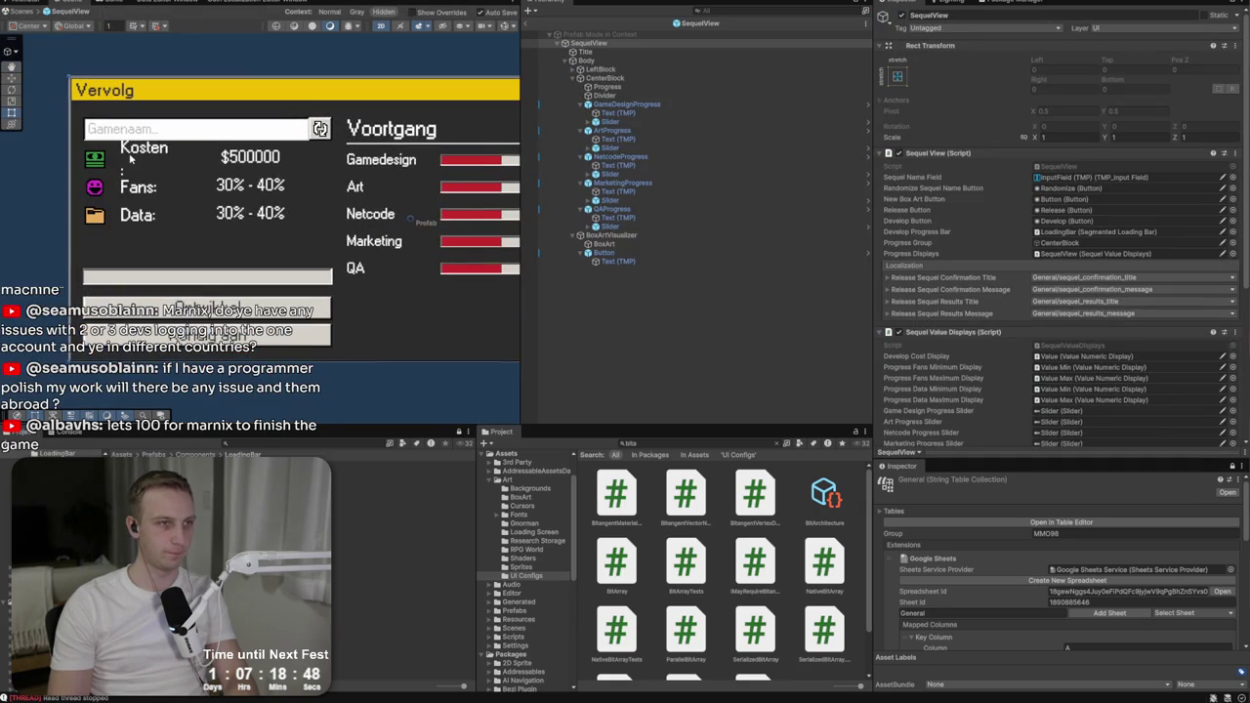
left_click(144, 147)
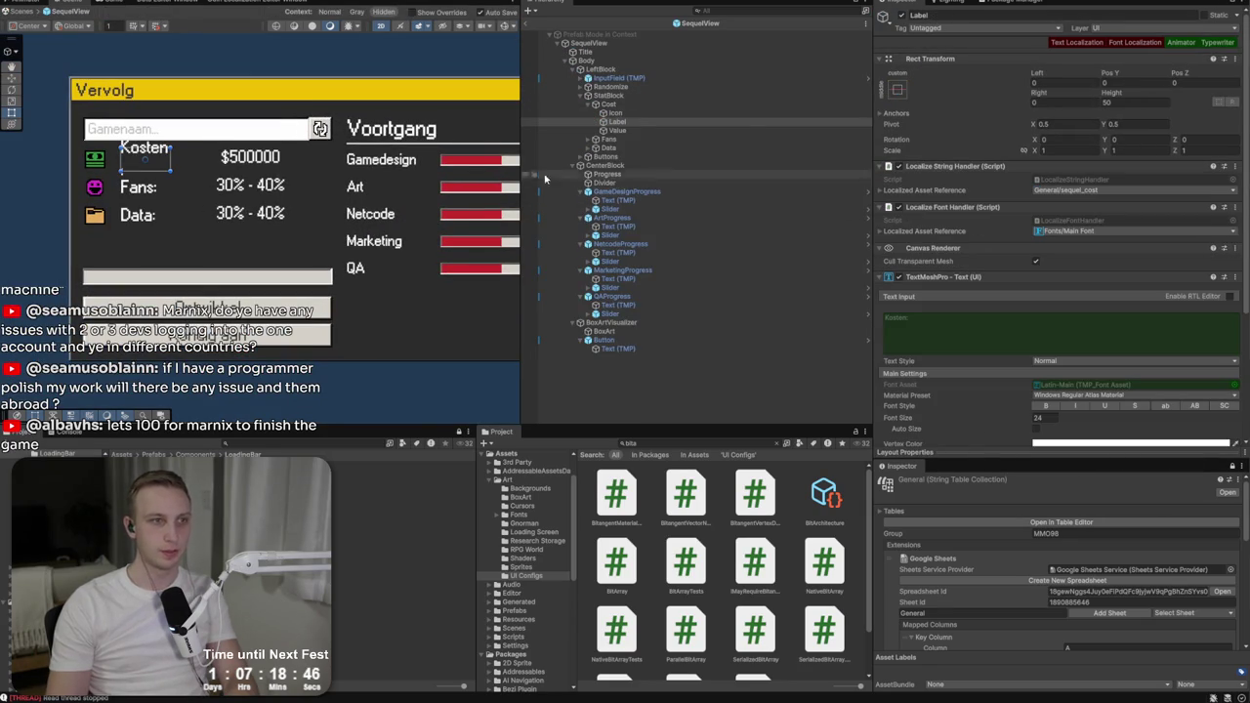
left_click(596, 139)
left_click(596, 191)
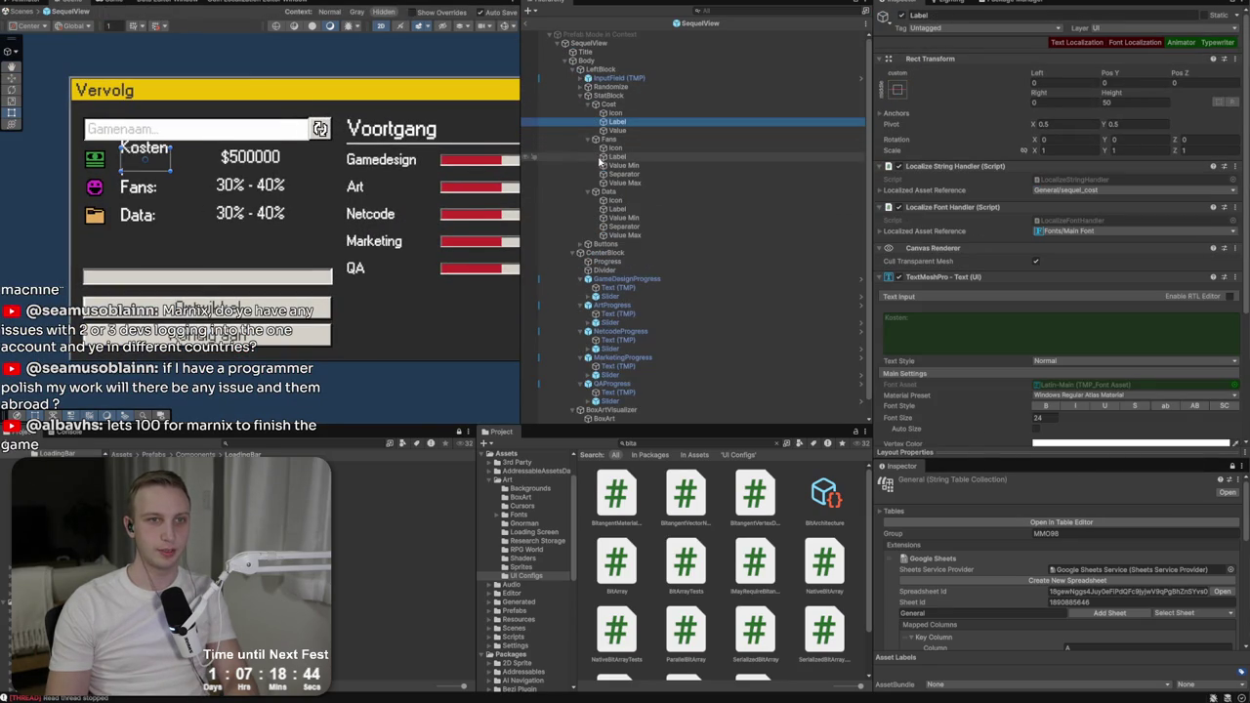
left_click(617, 156, "ctrl")
left_click(617, 209, "ctrl")
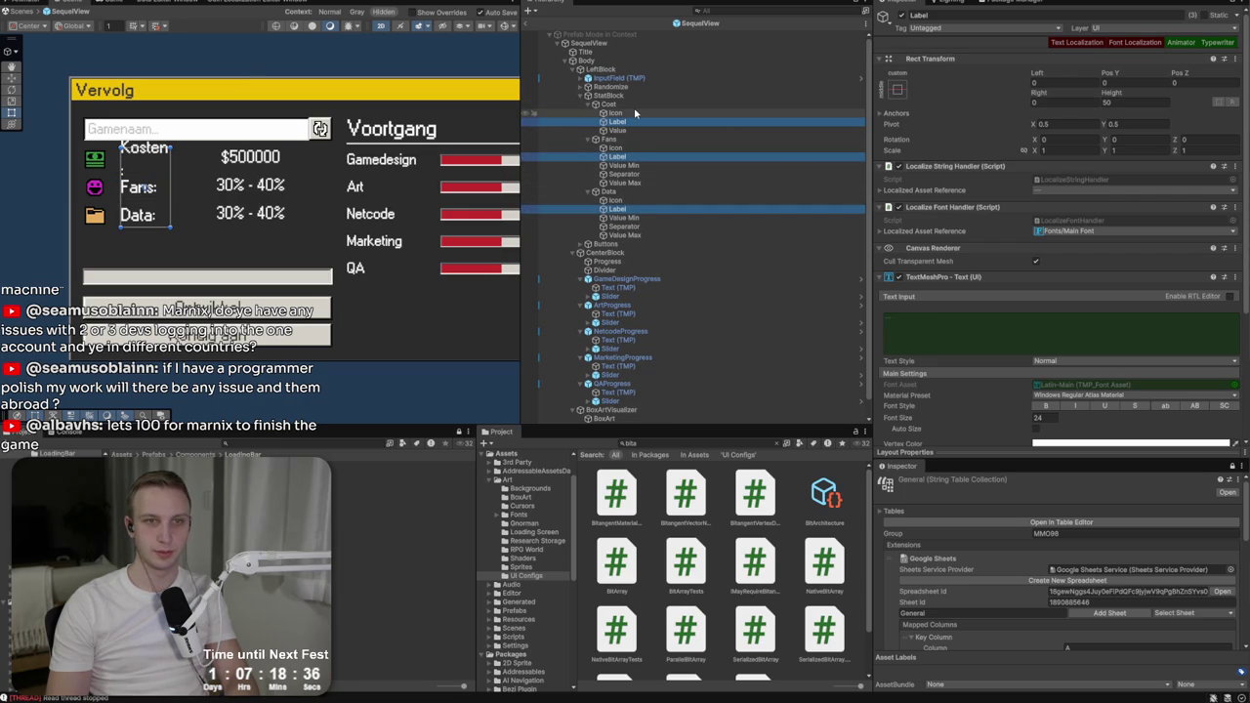
left_click(635, 105)
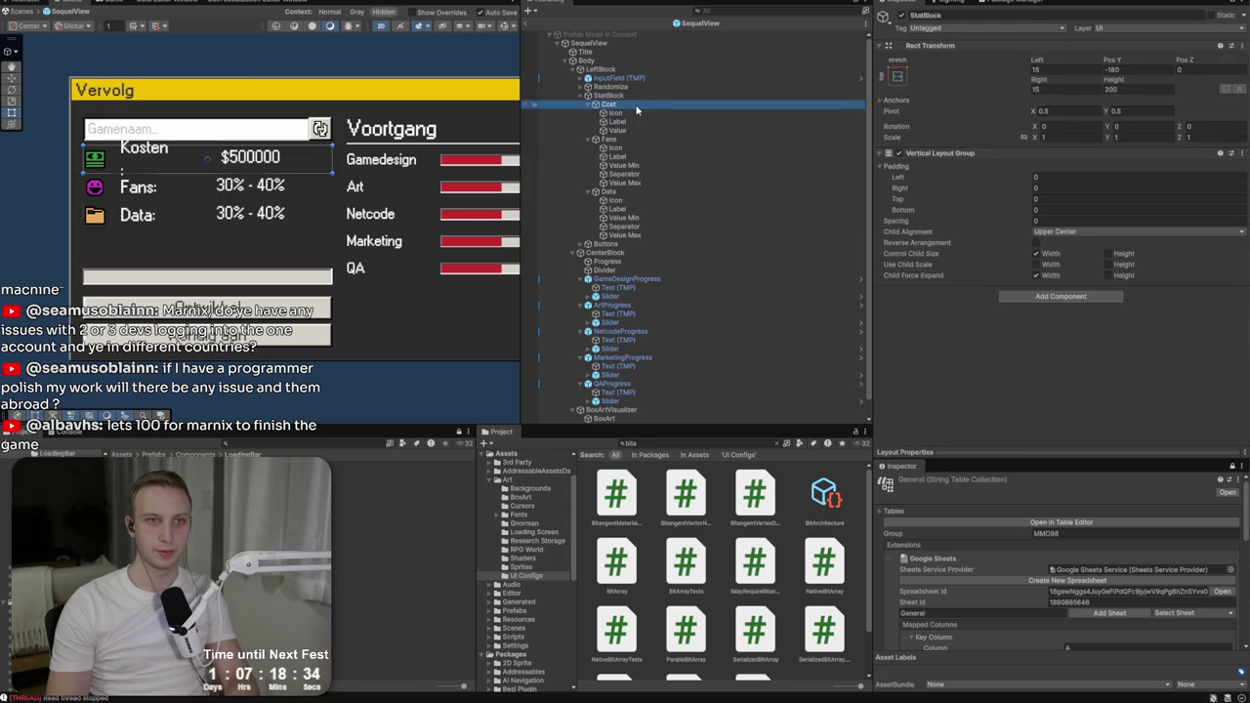
key("Up")
left_click(635, 121)
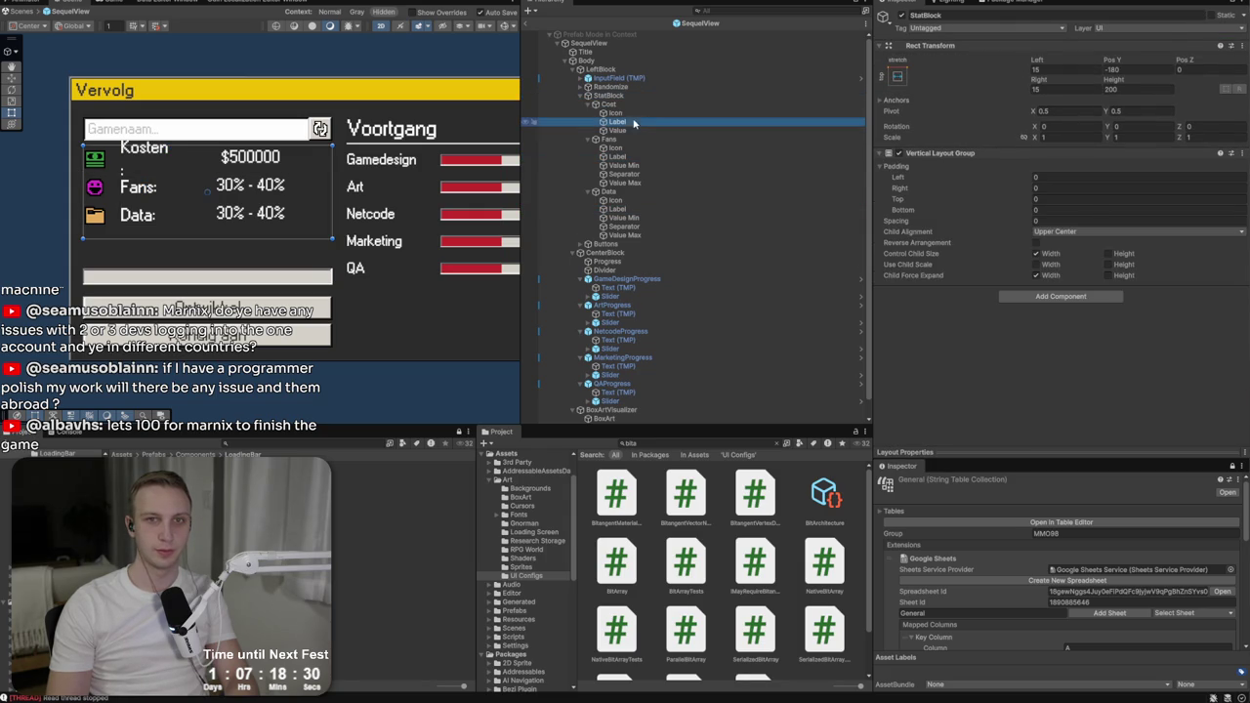
left_click_drag(172, 160, 201, 159)
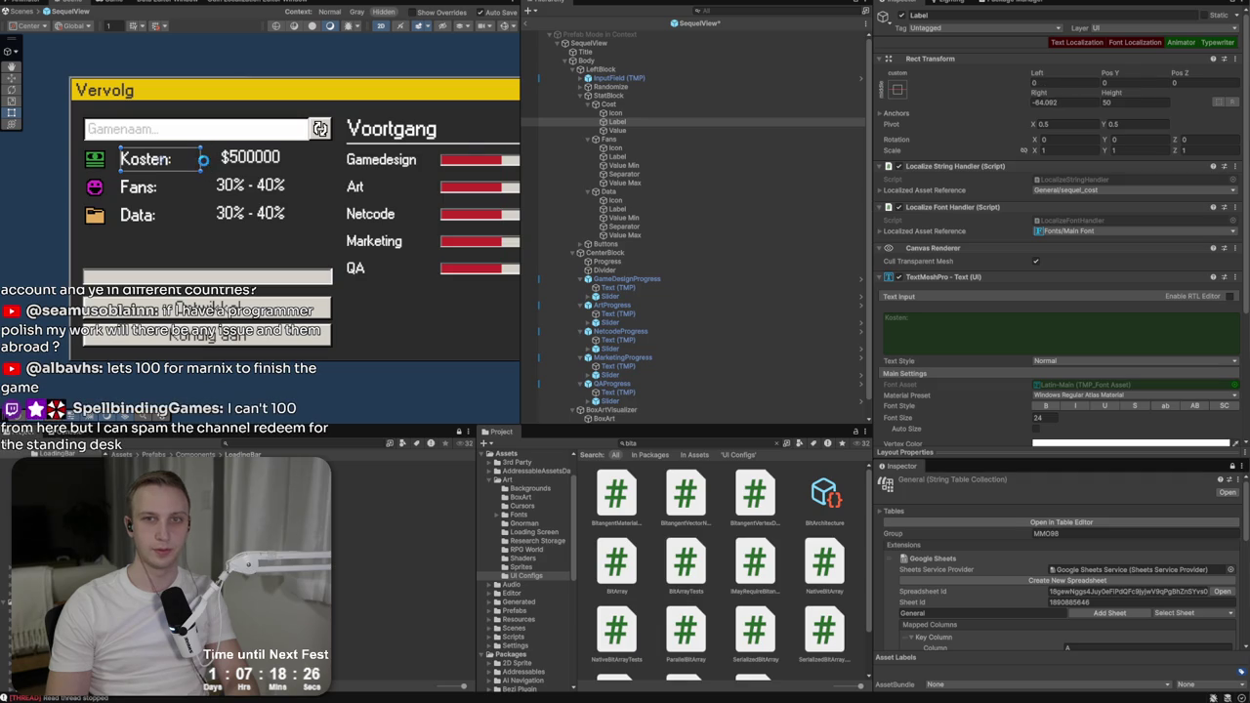
key("ctrl+z")
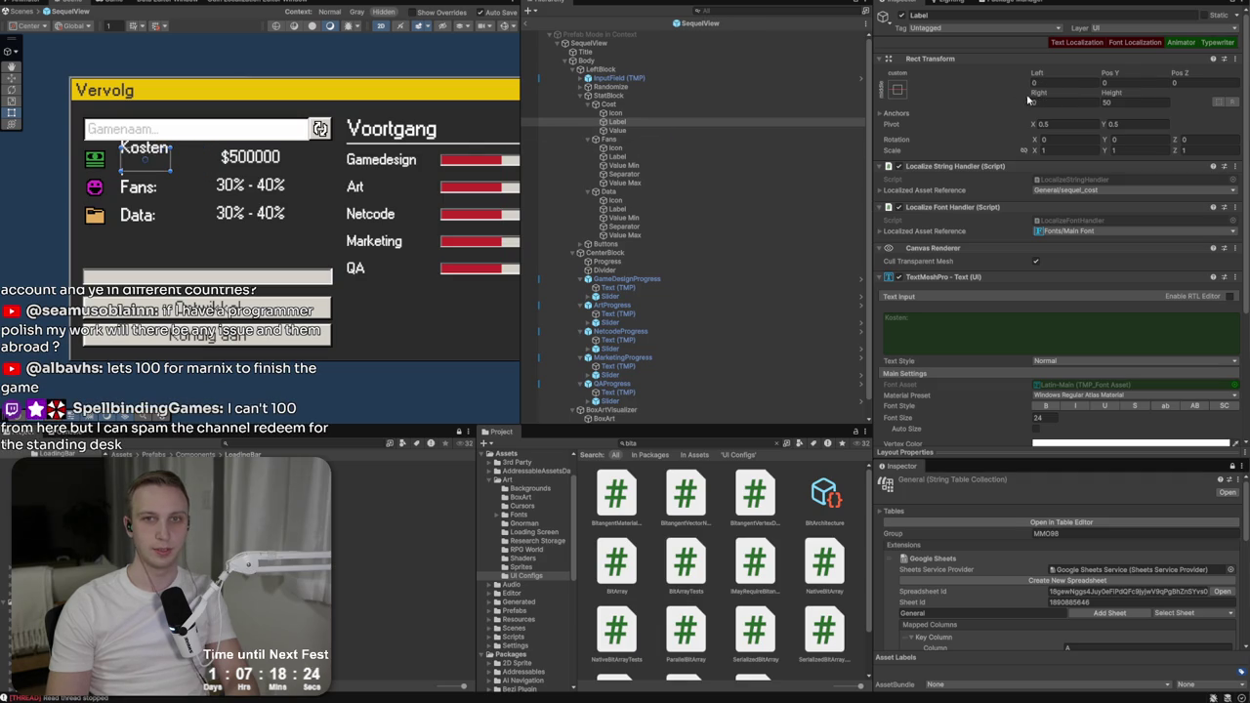
Step: Set the Cost, Fans and Data labels' Rect Transform Right to -70, then switch to GitHub Desktop
left_click(653, 157, "ctrl")
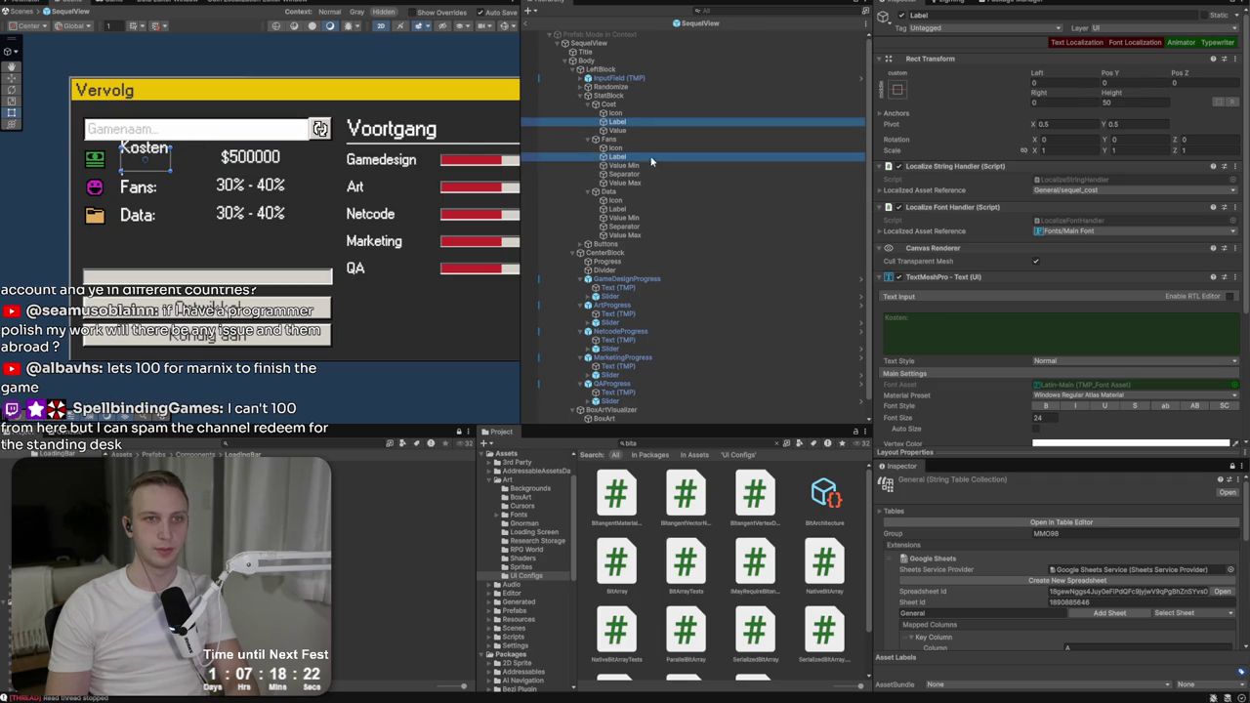
left_click(625, 209, "ctrl")
left_click(1069, 102)
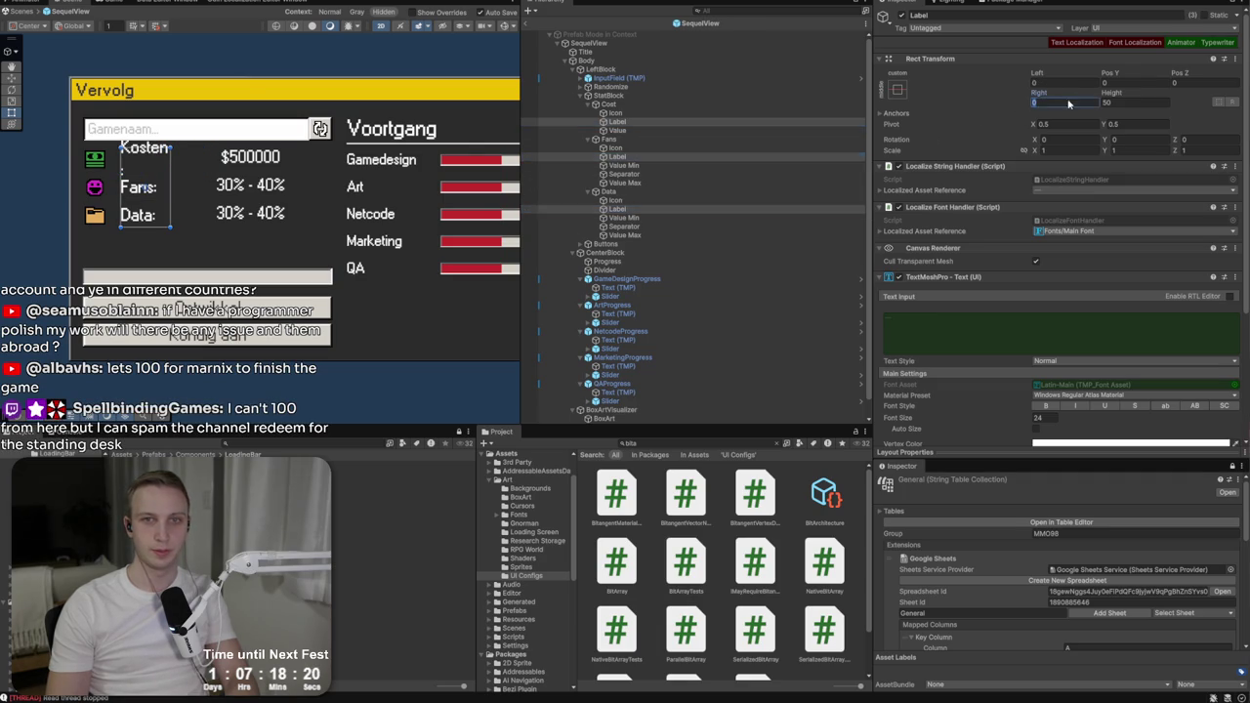
type("-50")
key("BackSpace")
key("BackSpace")
type("100")
key("BackSpace")
key("BackSpace")
key("BackSpace")
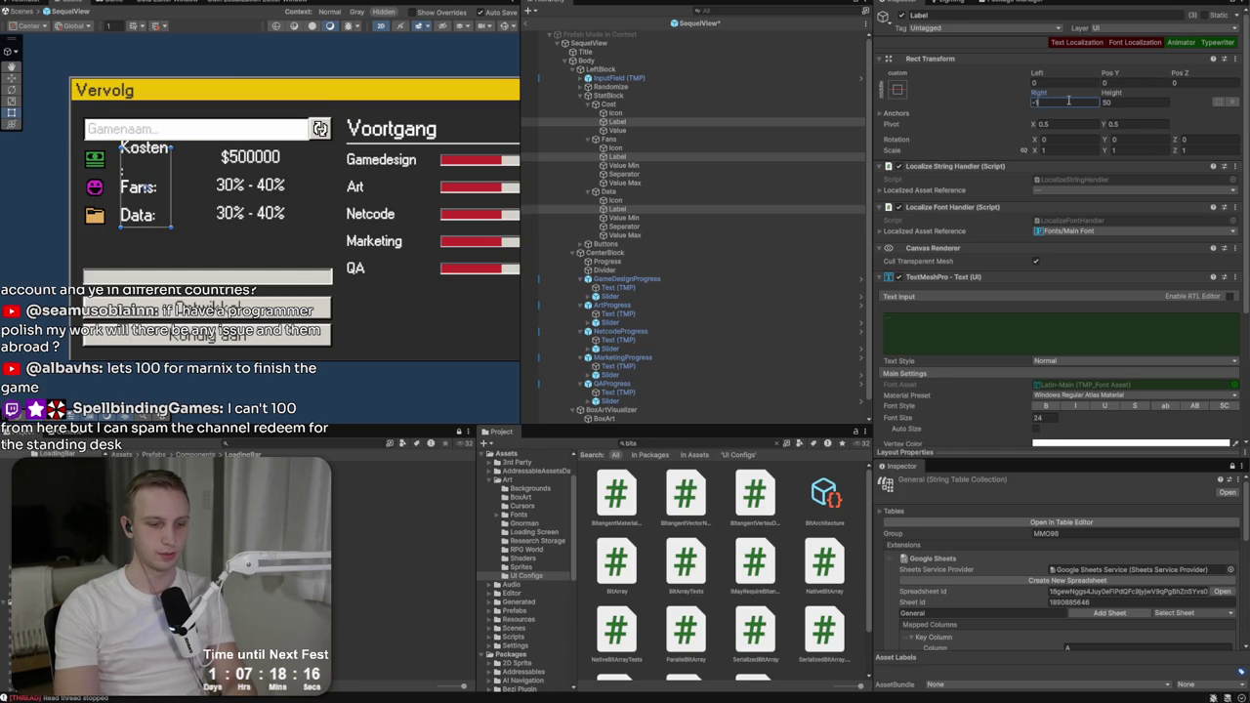
type("70")
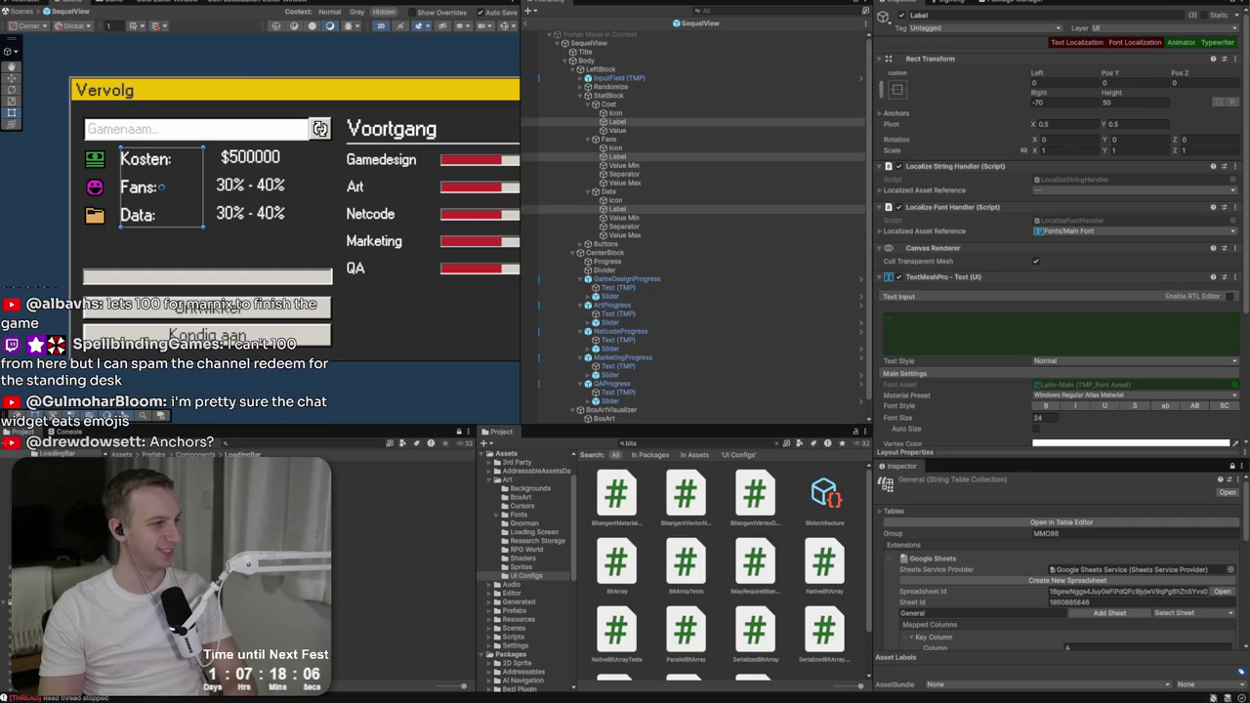
scroll(977, 293, "down", 3)
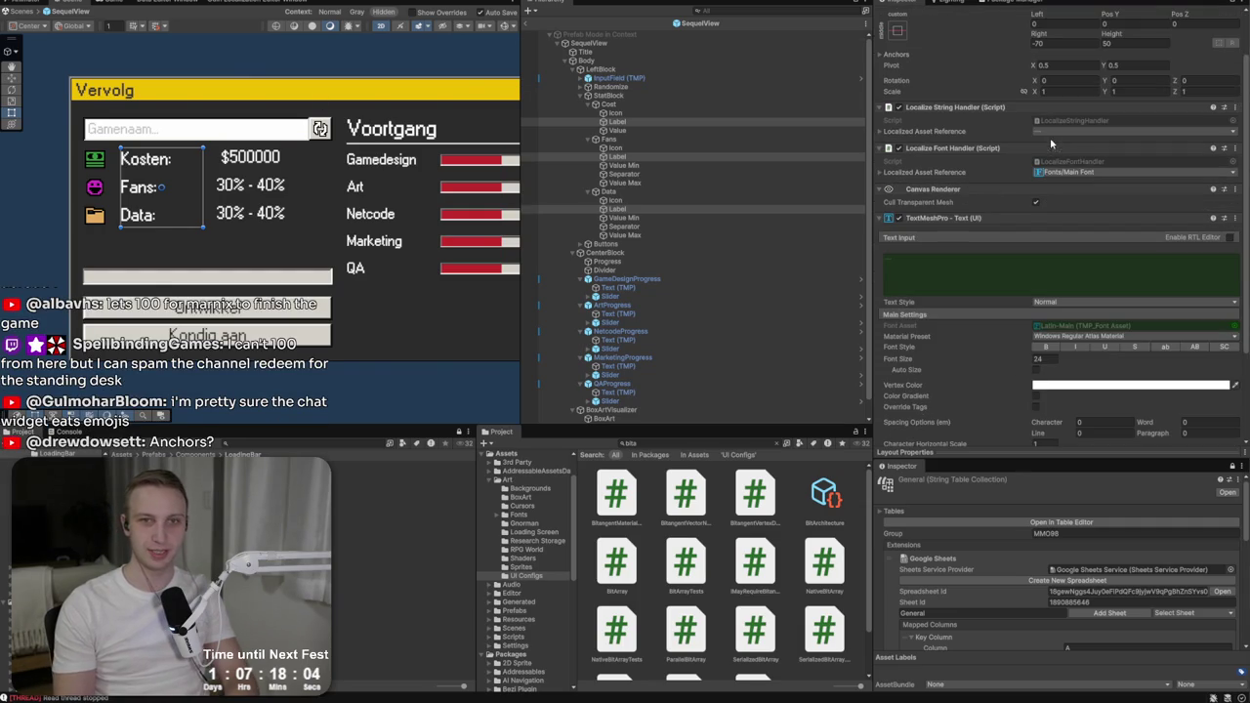
left_click(667, 97)
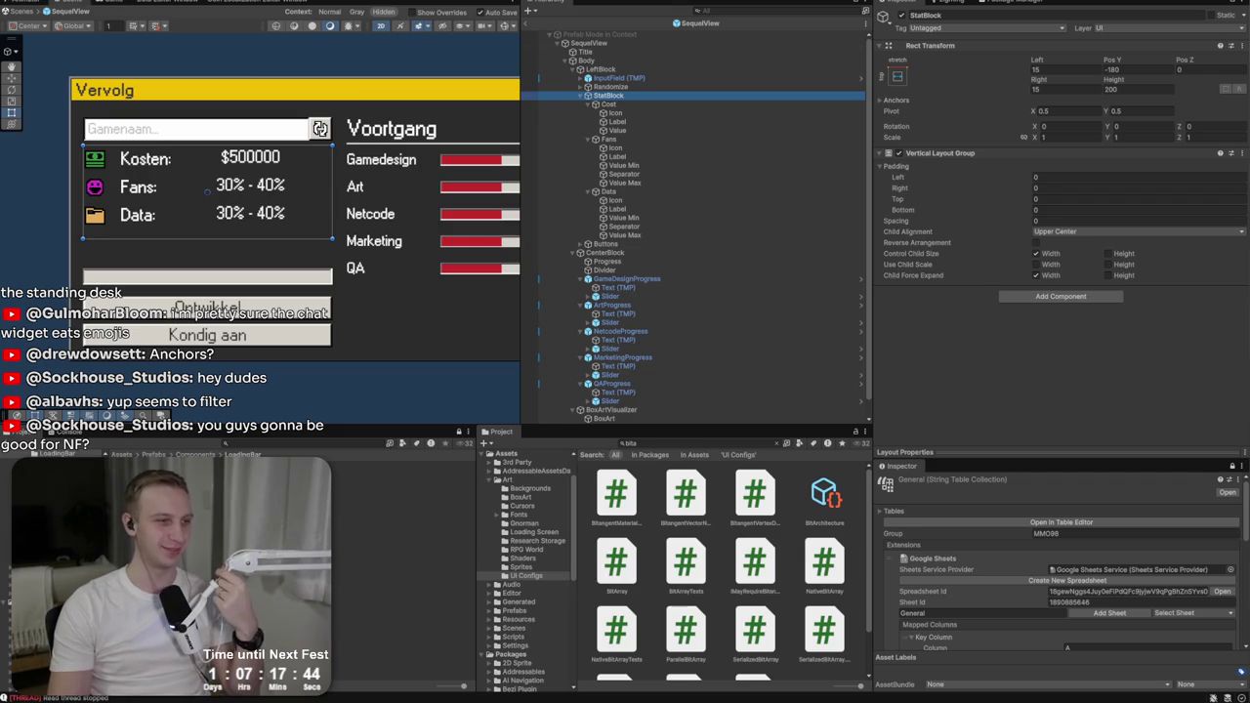
key("alt+Tab")
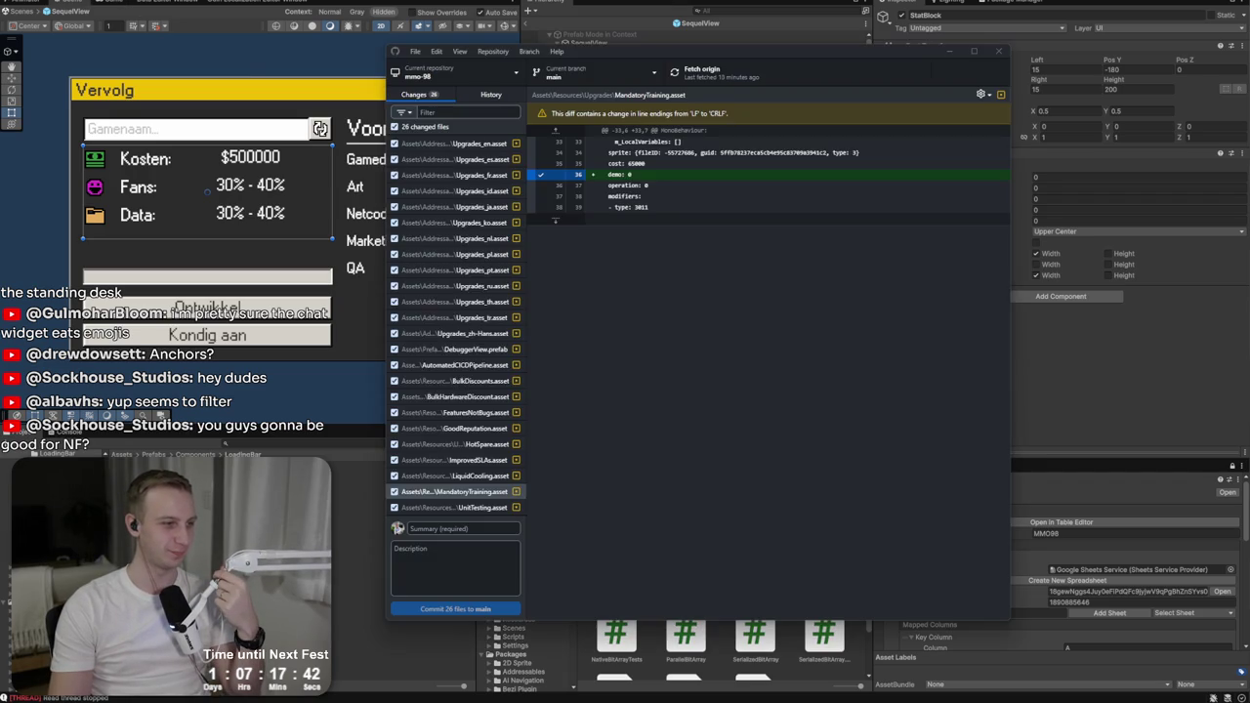
Step: Pull the latest changes from origin into the main branch in GitHub Desktop
scroll(480, 282, "down", 5)
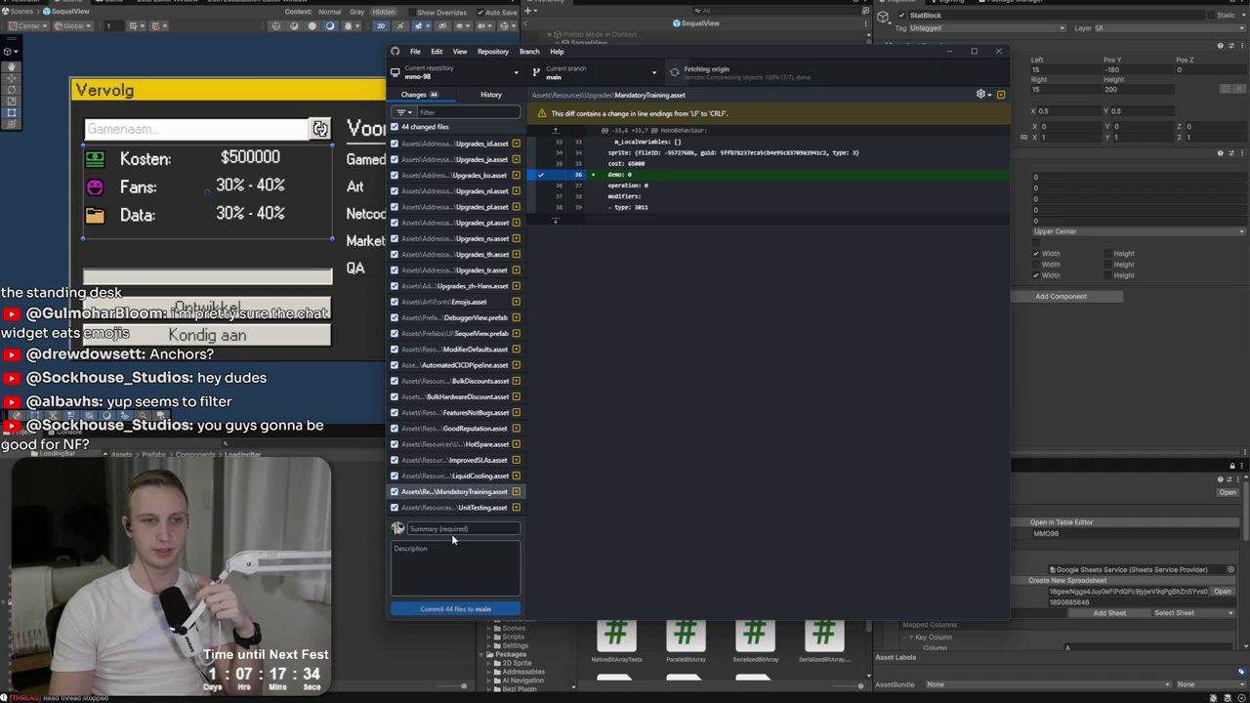
left_click(452, 528)
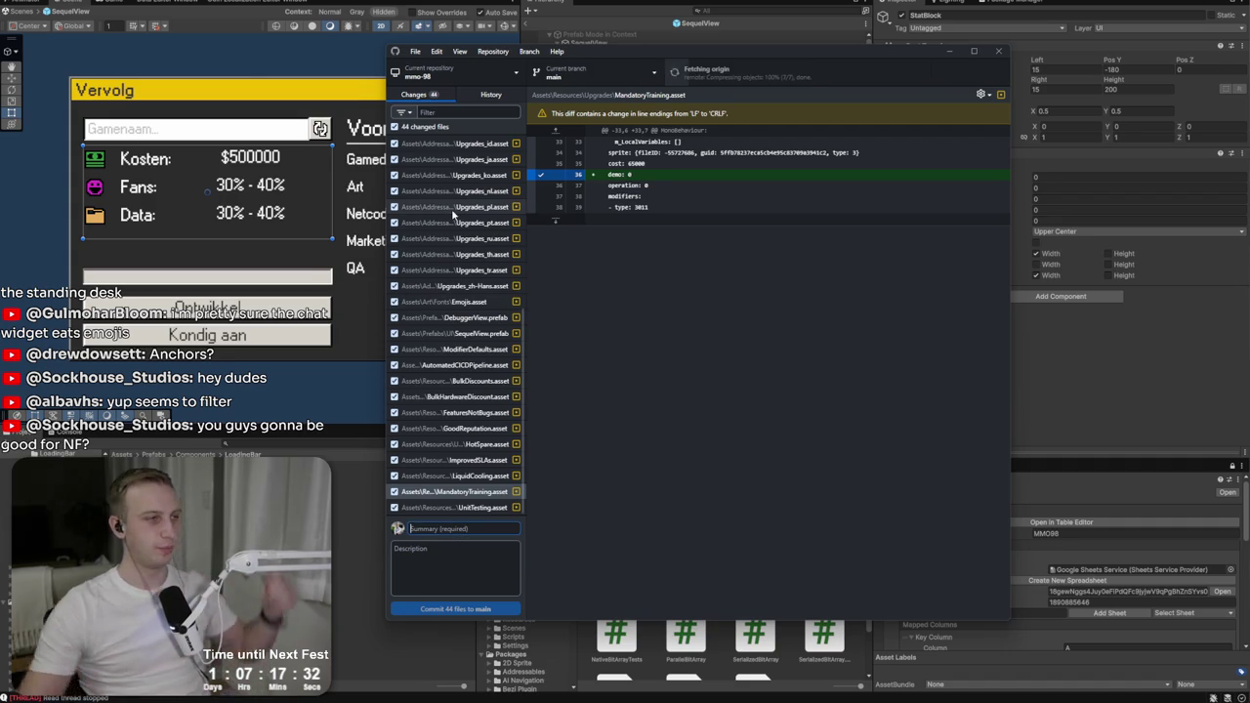
left_click(699, 70)
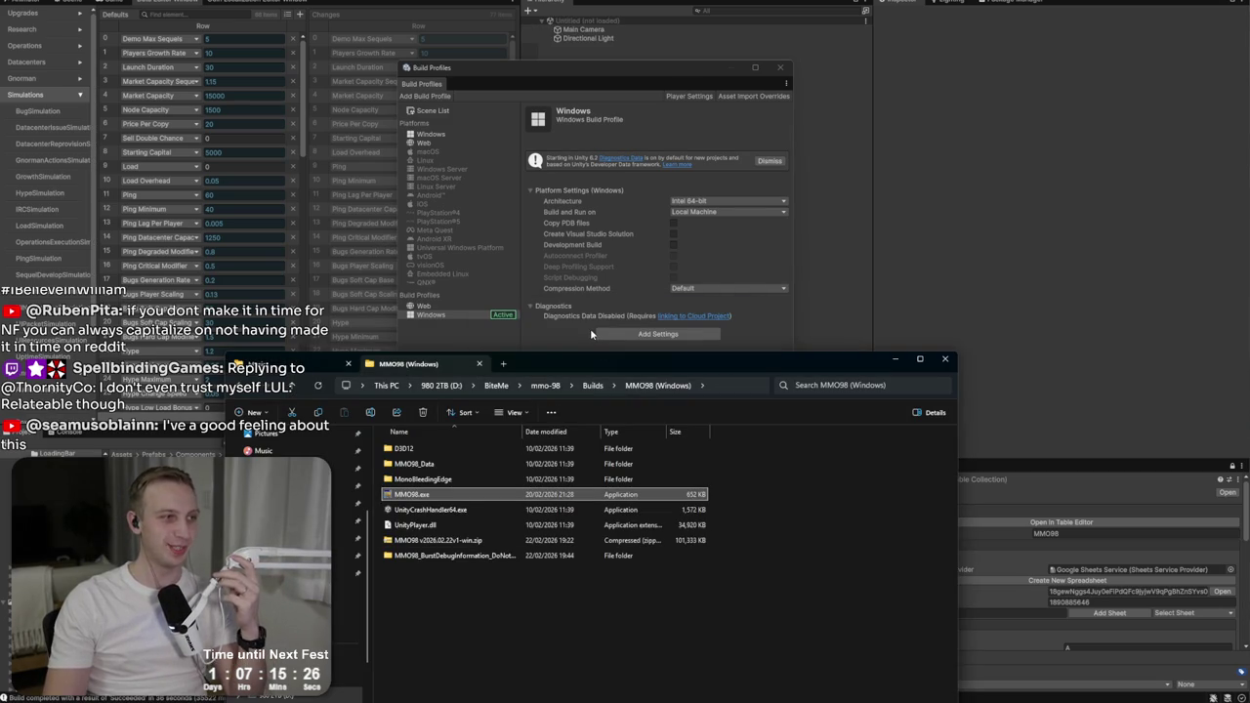
Step: Delete the old v1 build zip and the BurstDebugInformation folder
left_click(470, 540)
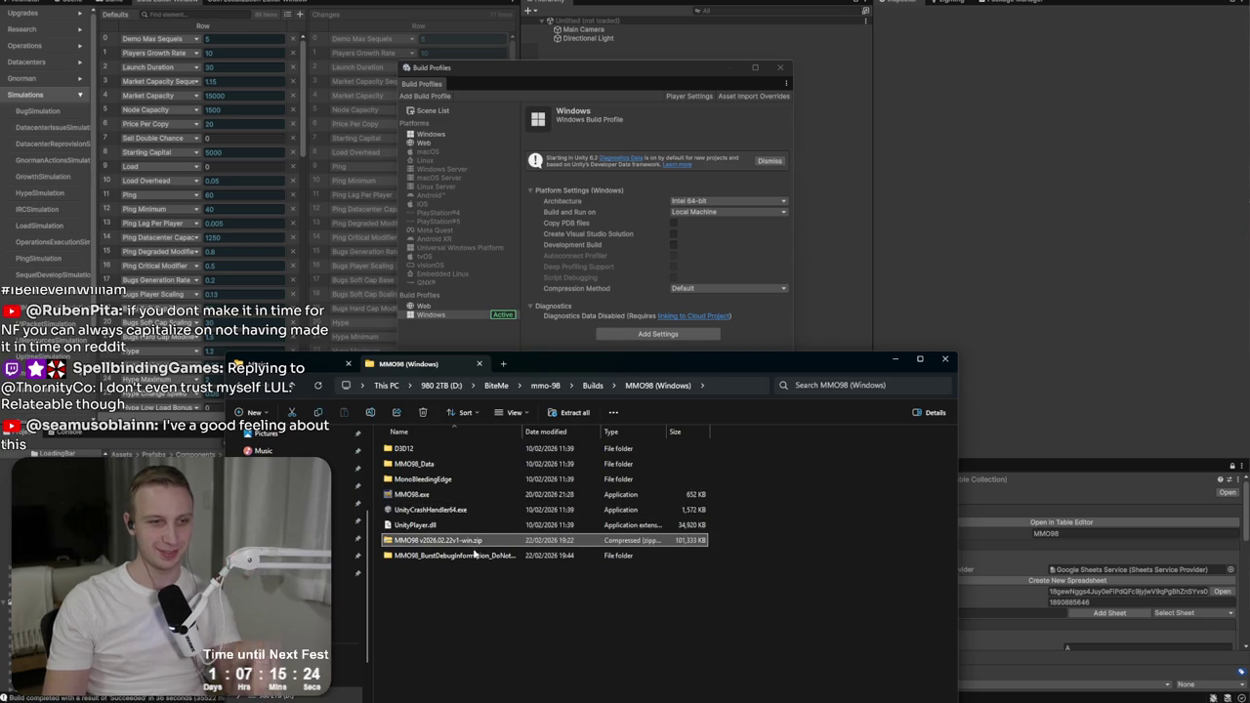
key("Delete")
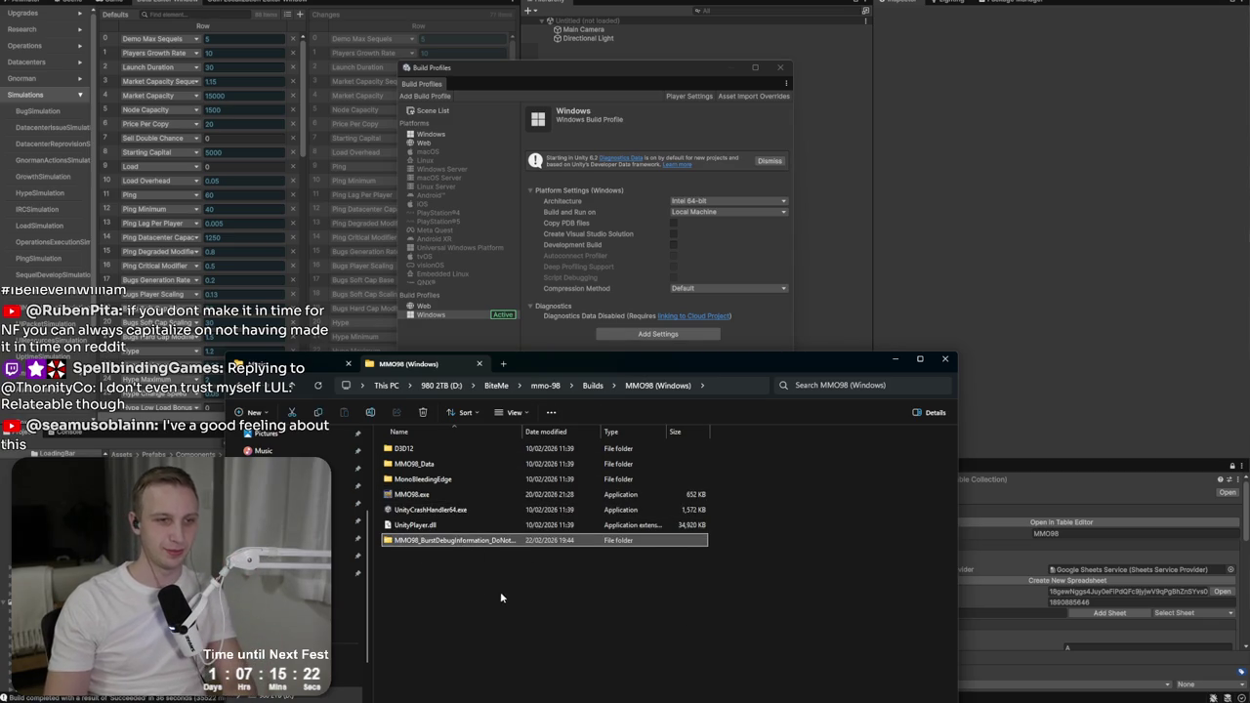
key("Delete")
Step: Zip all six build files as MMO98 v2026.02.22v2-win.zip
left_click_drag(631, 368, 715, 92)
left_click_drag(690, 344, 510, 168)
right_click(535, 207)
mouse_move(582, 297)
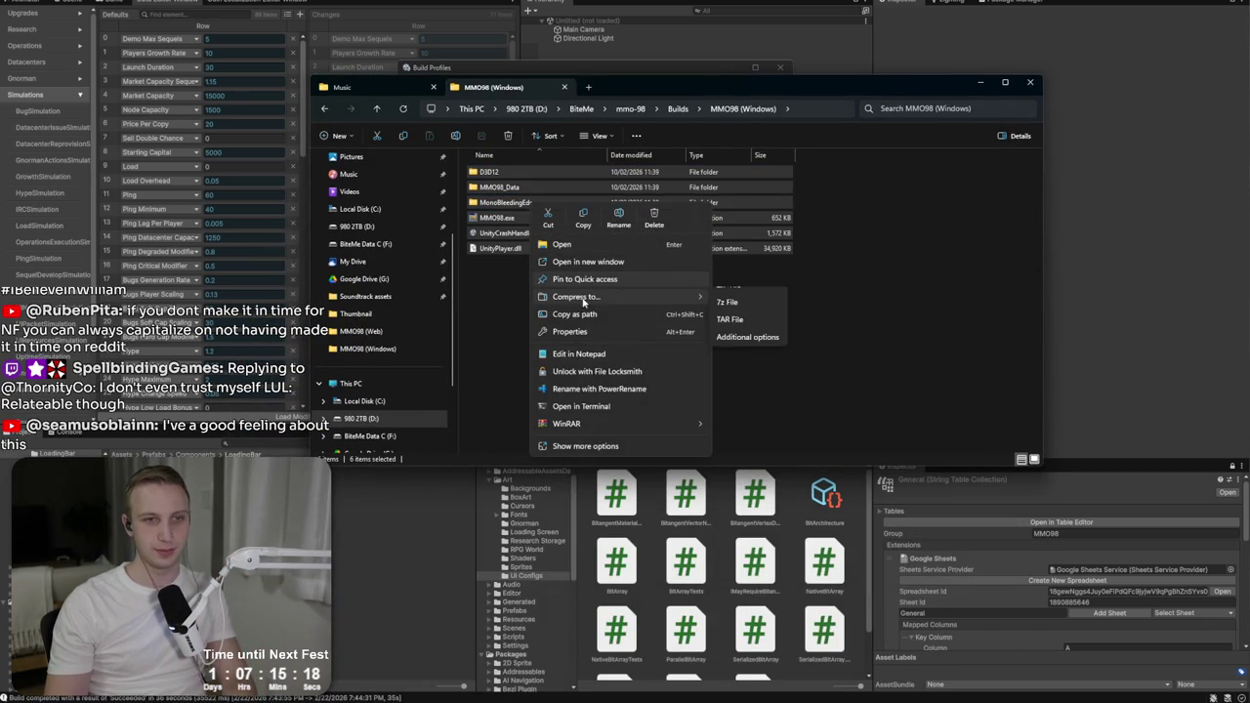
left_click(766, 296)
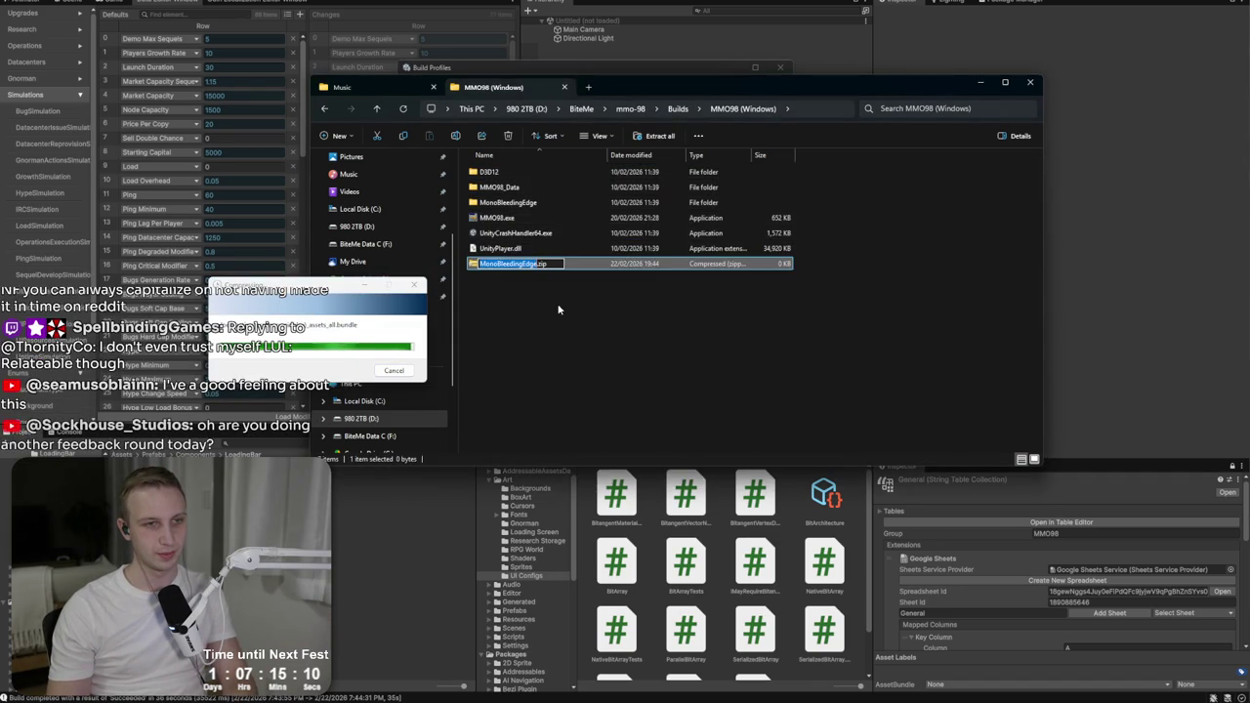
type("MMO98")
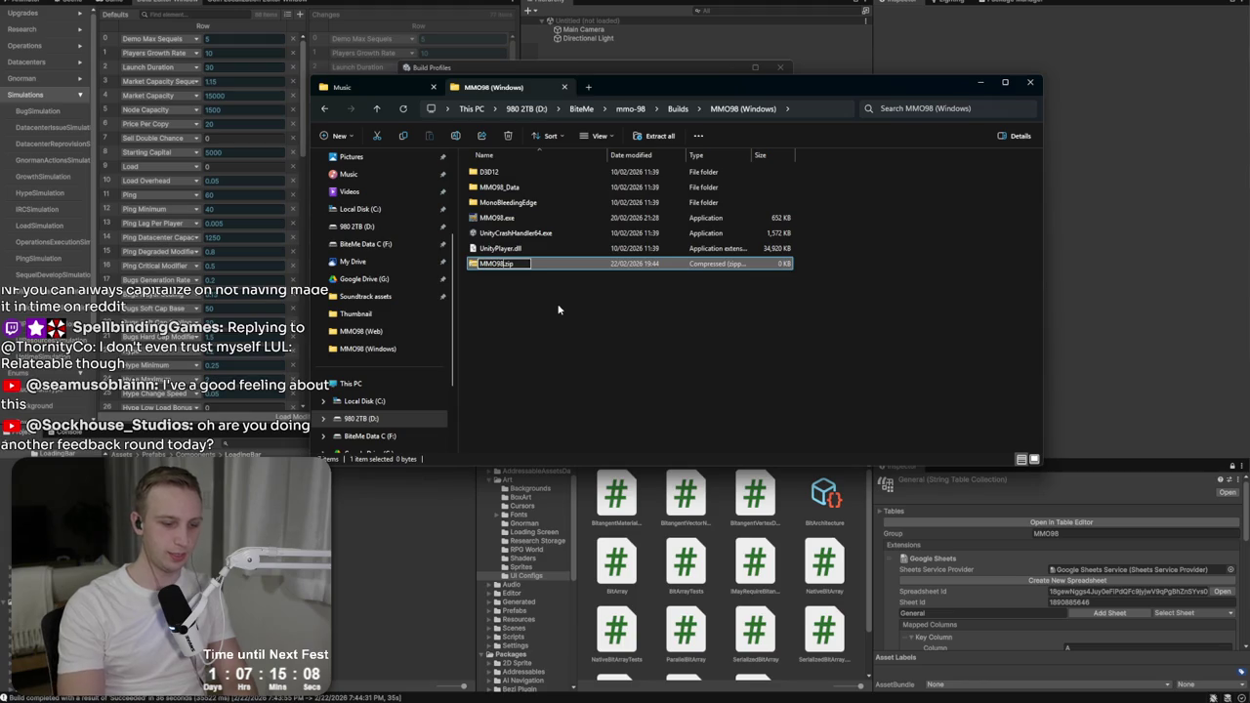
type("2026.02.22v1")
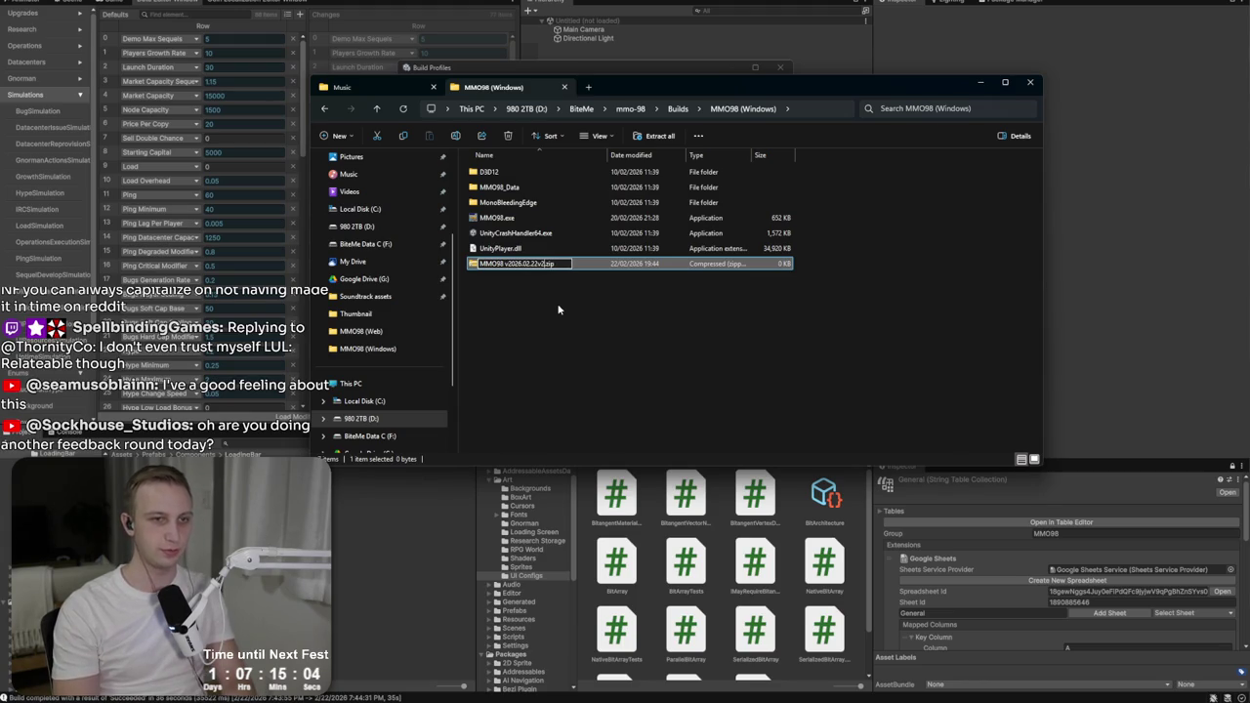
type("in")
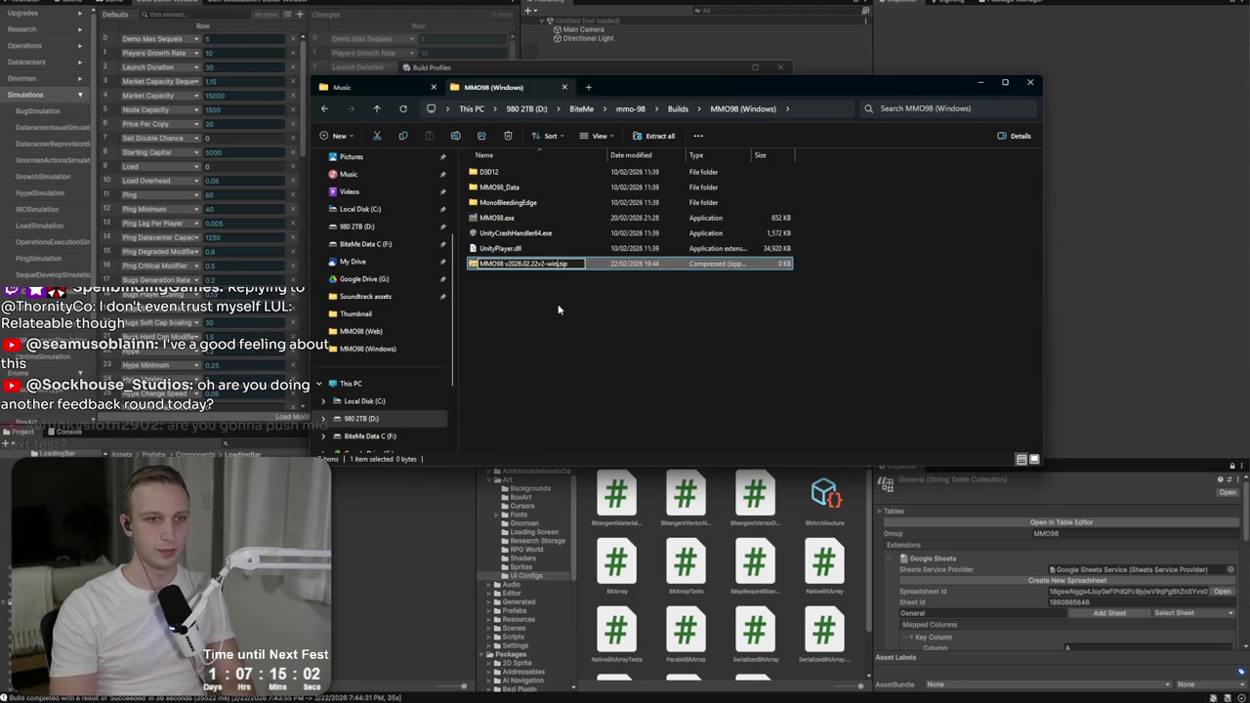
key("Return")
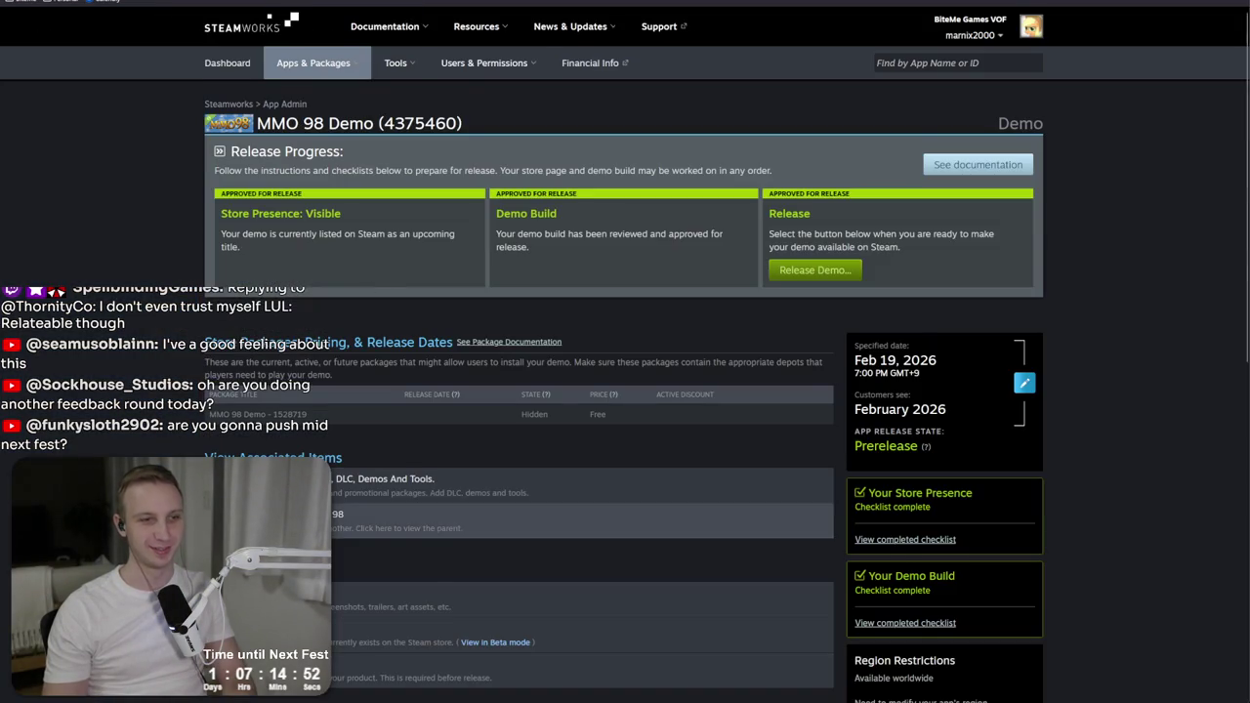
Step: Go to the MMO 98 Demo's SteamPipe Web Uploads page in Steamworks
scroll(625, 352, "down", 3)
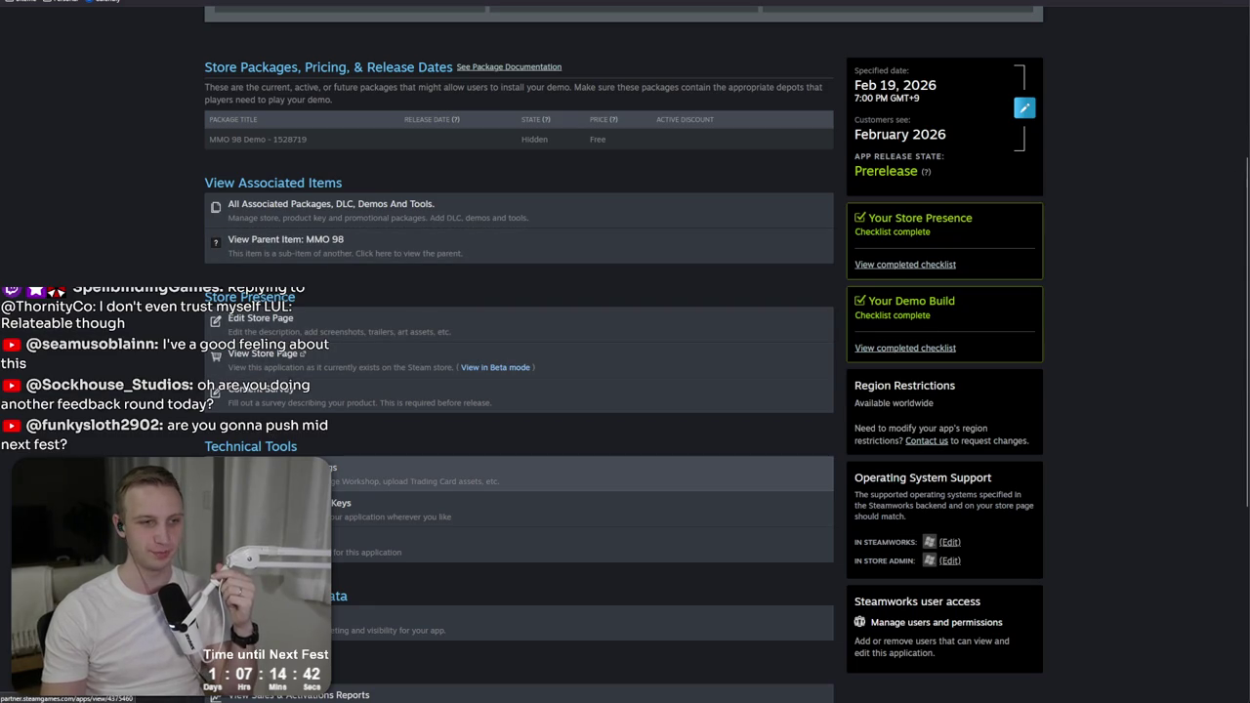
left_click(293, 470)
mouse_move(307, 196)
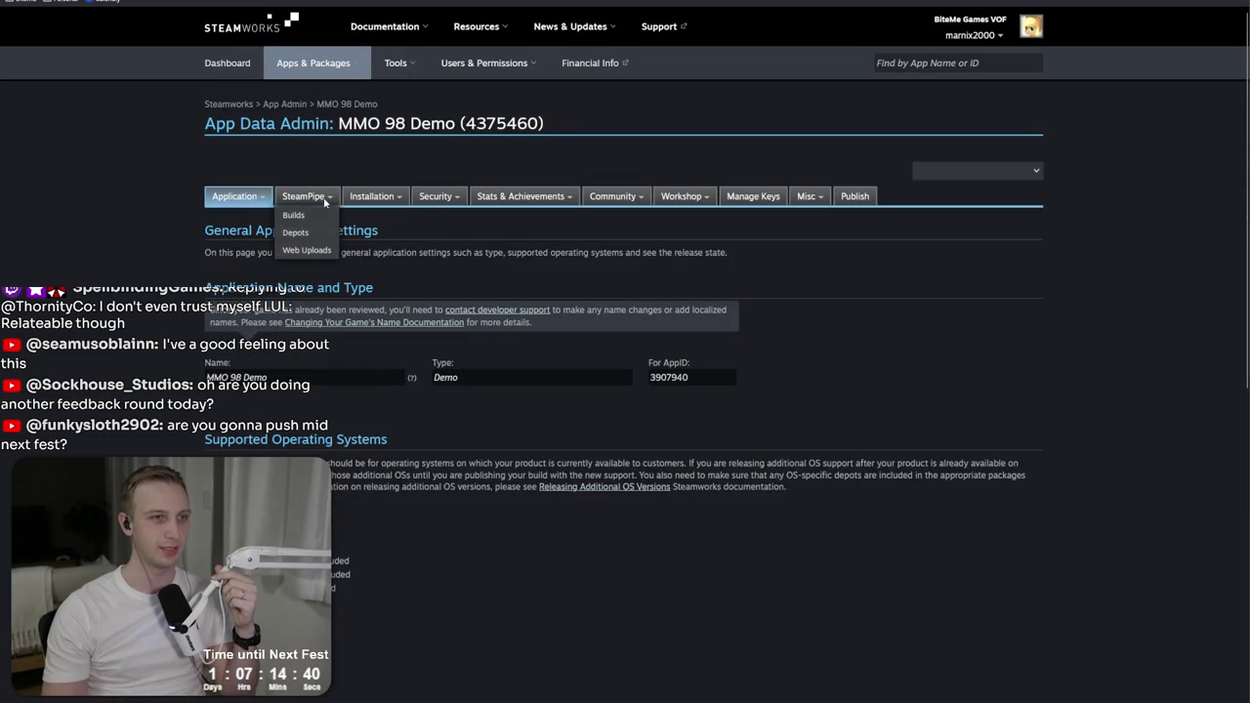
left_click(313, 258)
Step: Upload the v2 build zip to the depot using Merge With Baseline mode
left_click(241, 373)
left_click_drag(276, 375, 244, 373)
left_click(476, 372)
left_click(502, 414)
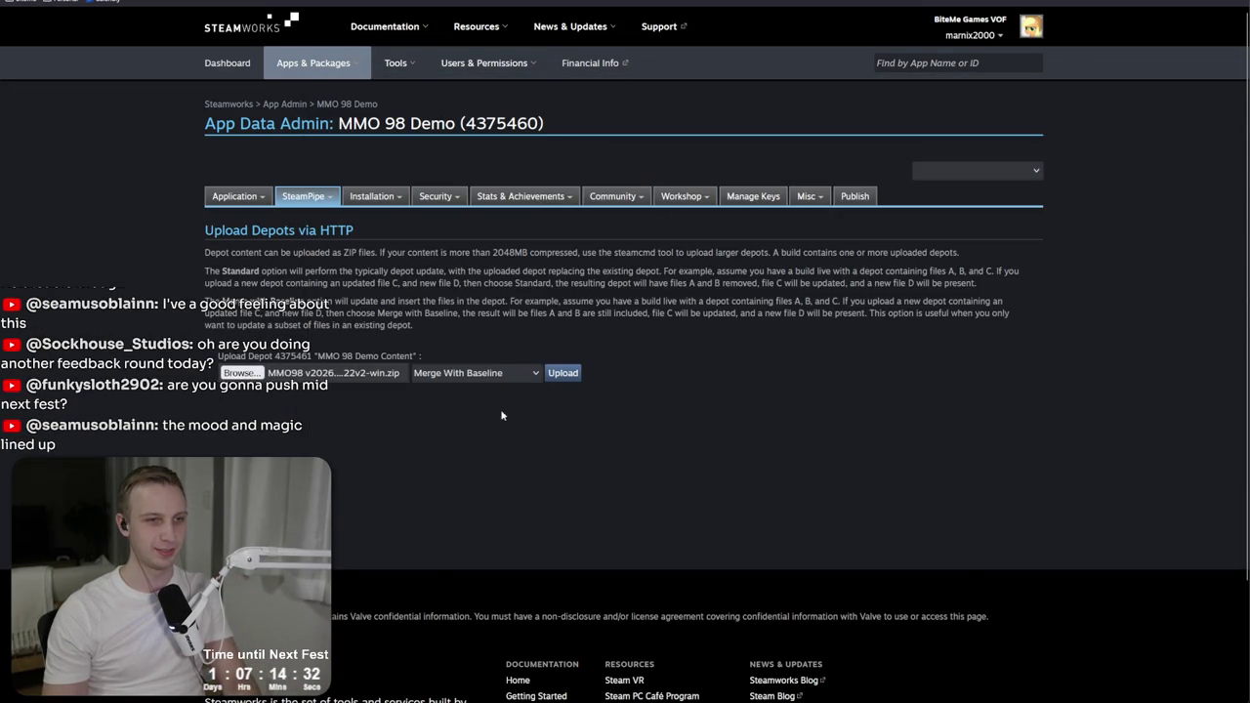
left_click(560, 373)
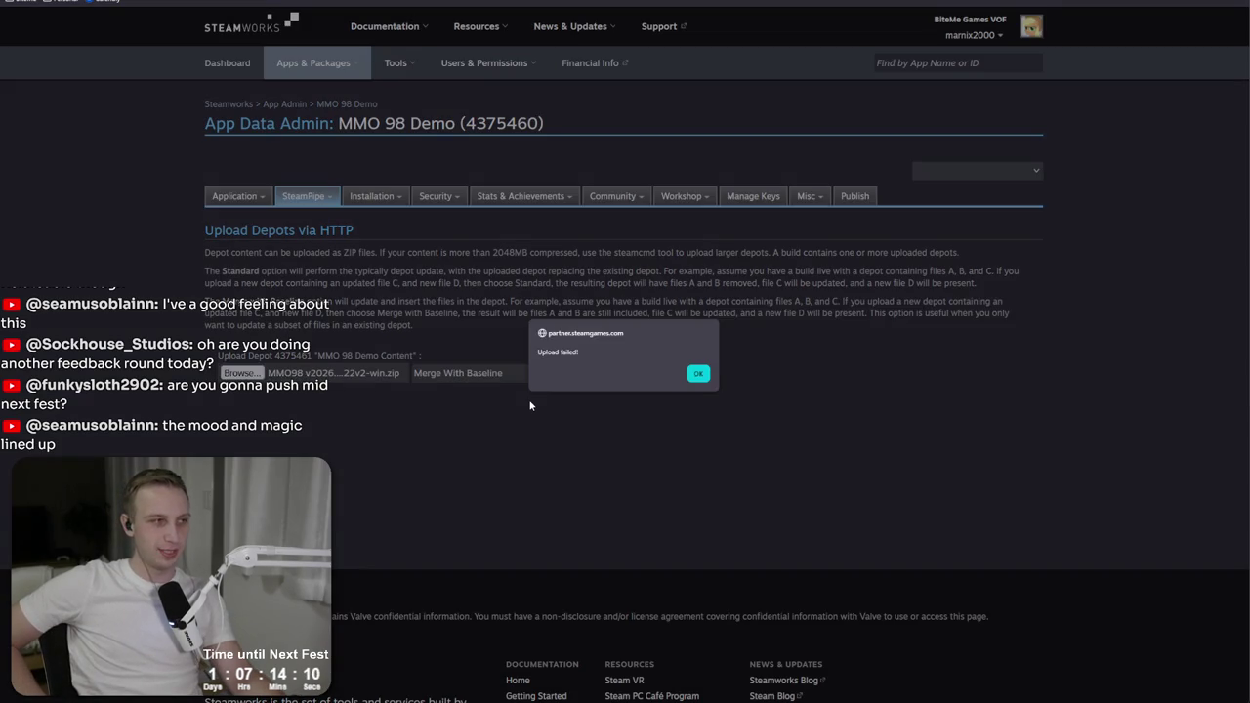
Step: Dismiss the upload failure and switch the update mode to Standard
left_click(698, 373)
left_click(474, 373)
left_click(508, 389)
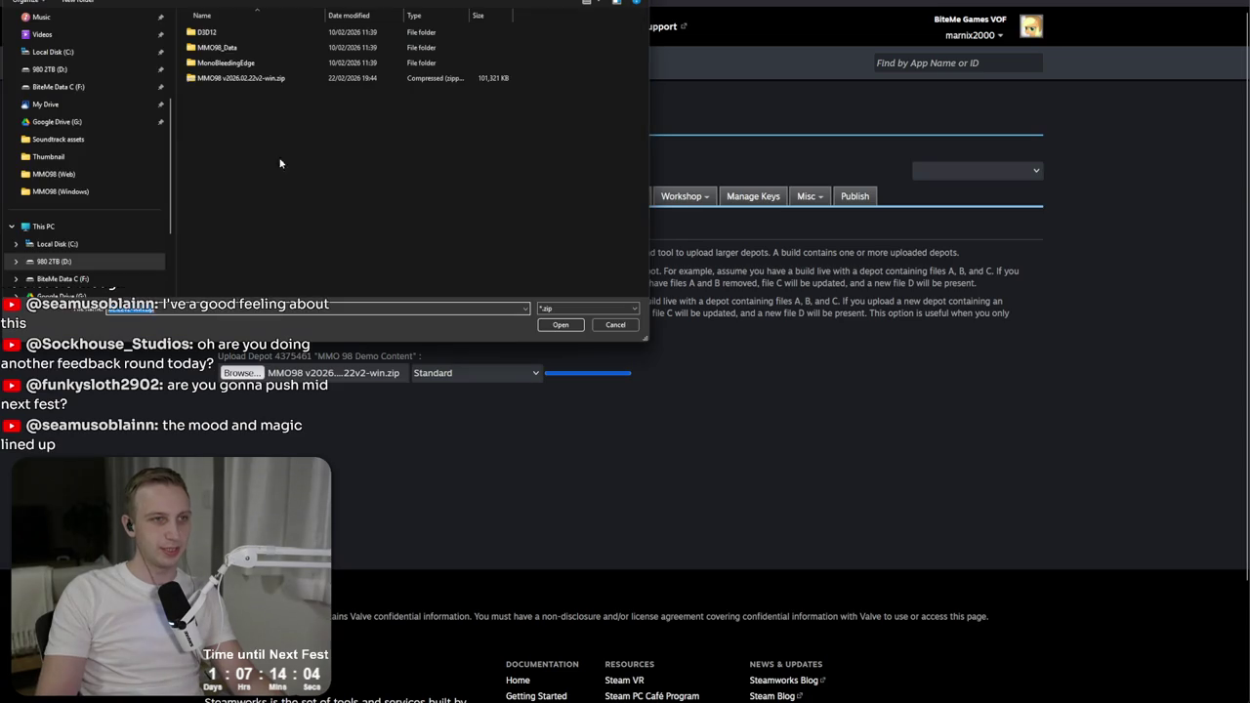
Step: Choose the v2 build zip for a Standard upload, then dismiss the Upload failed alert
double_click(296, 80)
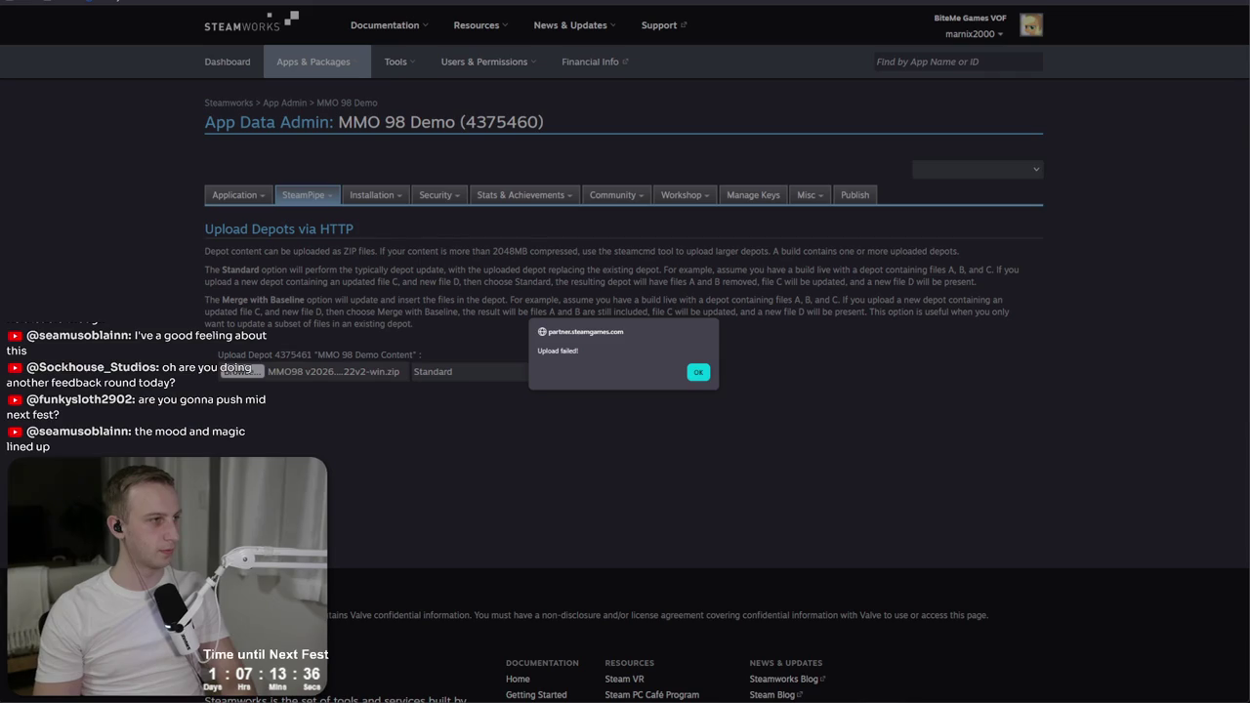
left_click(698, 372)
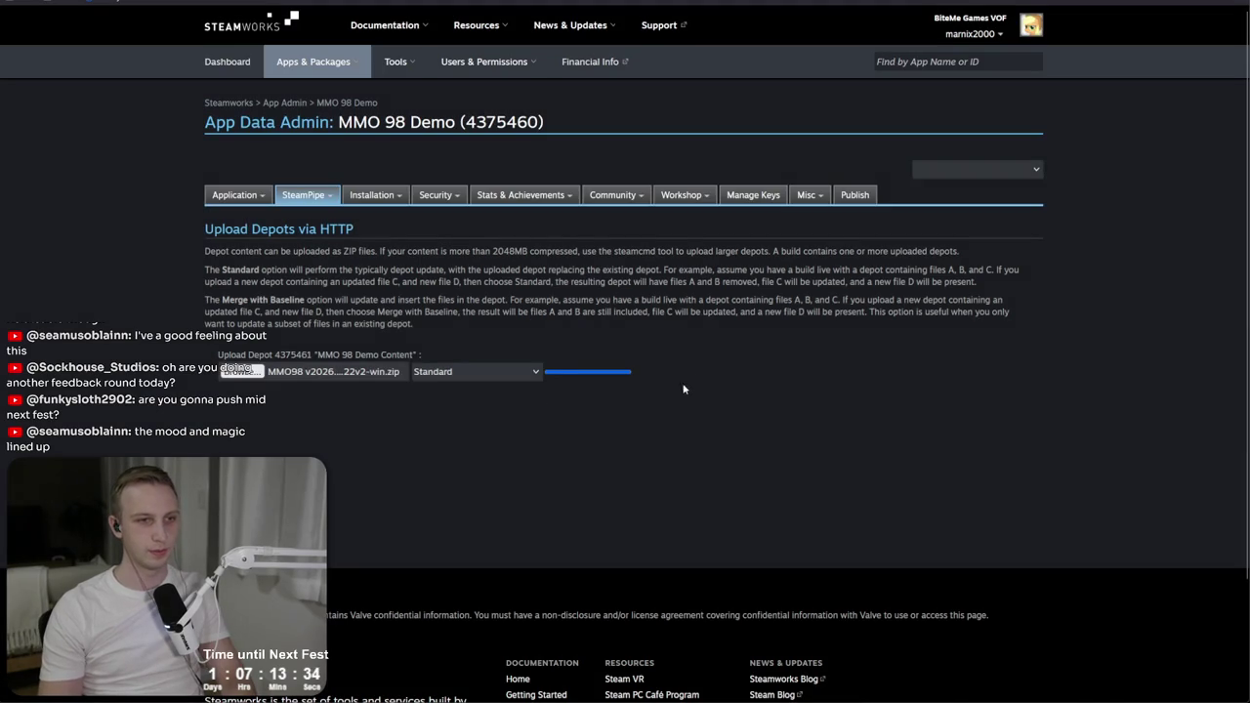
Step: Inspect the v2 zip's contents, then check the list of uploaded builds in Steamworks
key("alt+Tab")
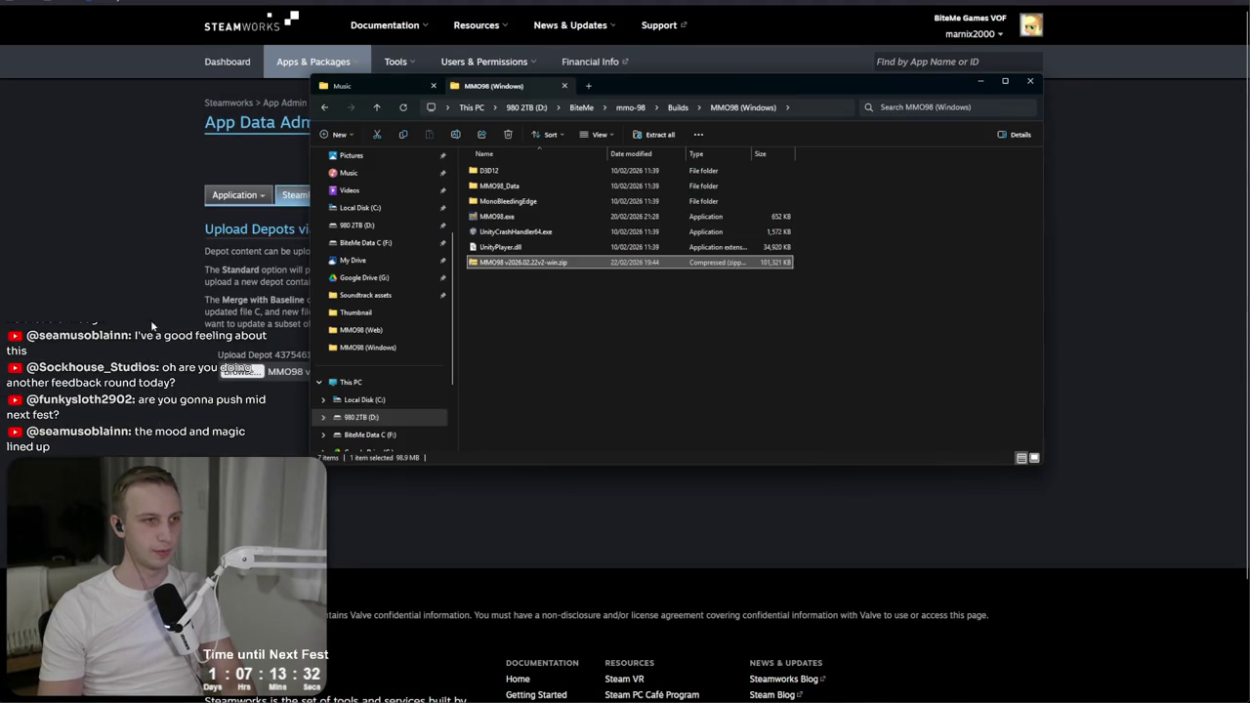
key("Return")
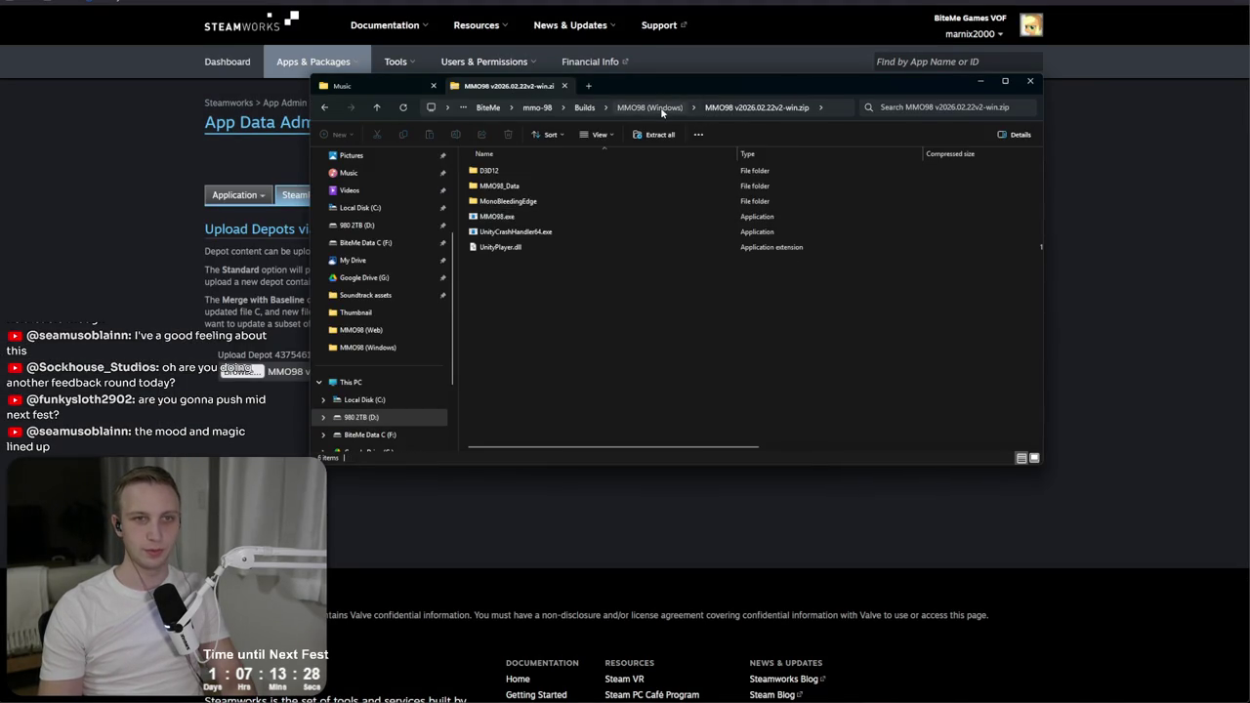
left_click(656, 108)
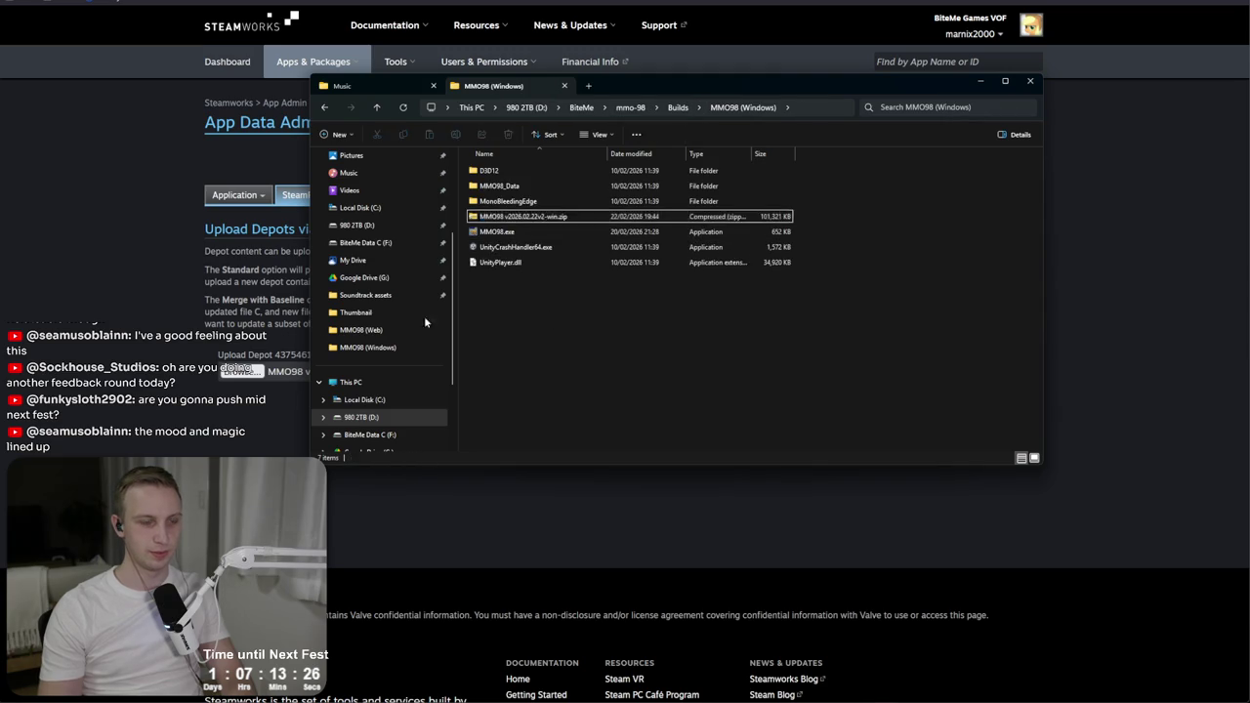
left_click(261, 173)
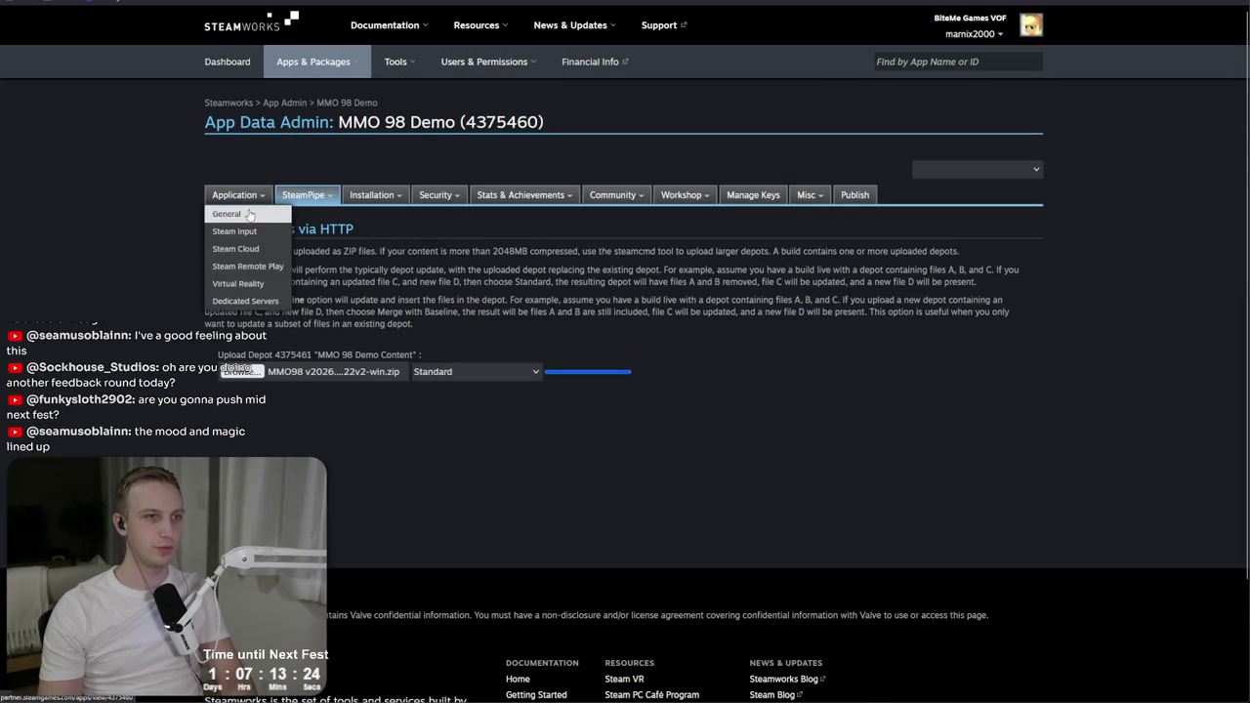
left_click(293, 214)
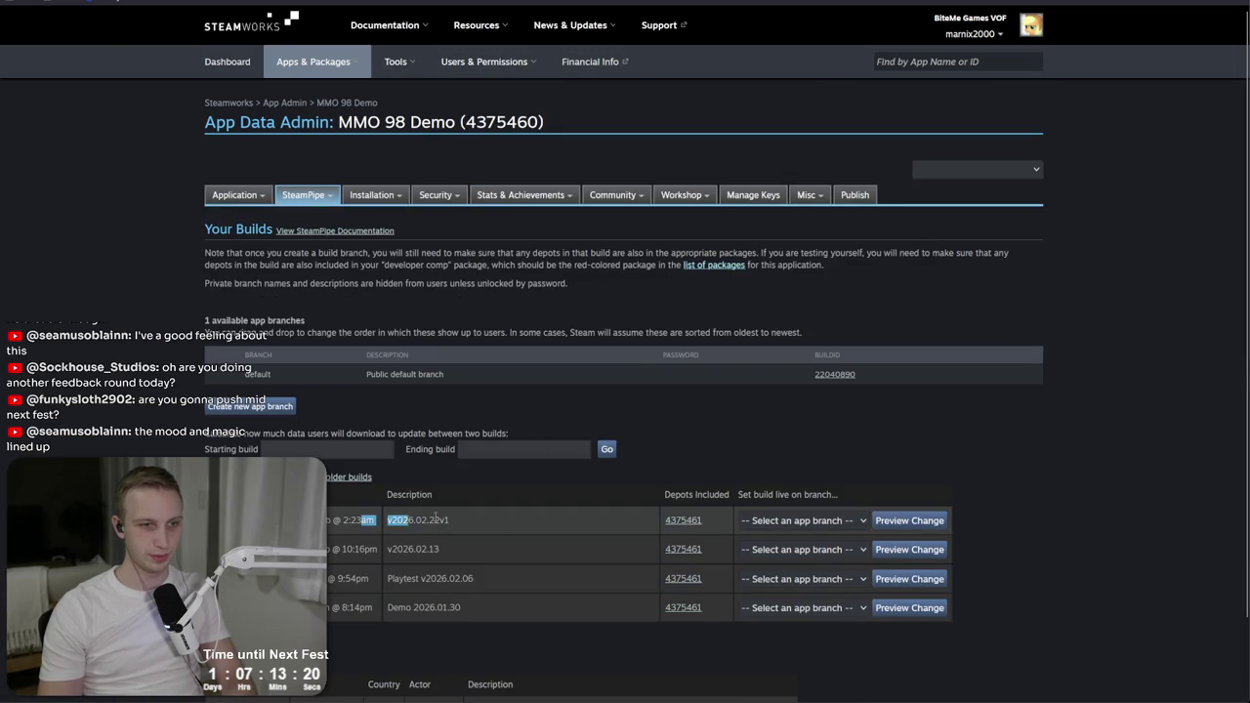
mouse_move(318, 196)
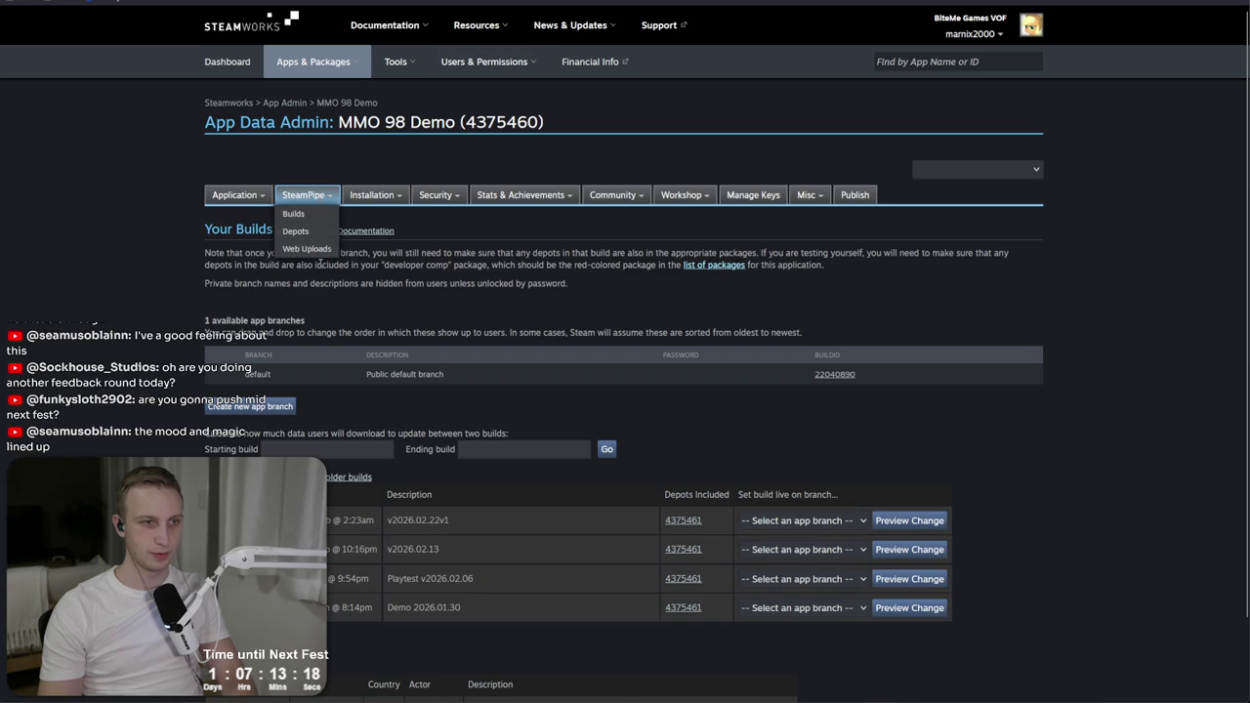
Step: Delete every file in the MMO98 (Windows) build folder and return to Unity
key("alt+Tab")
key("ctrl+a")
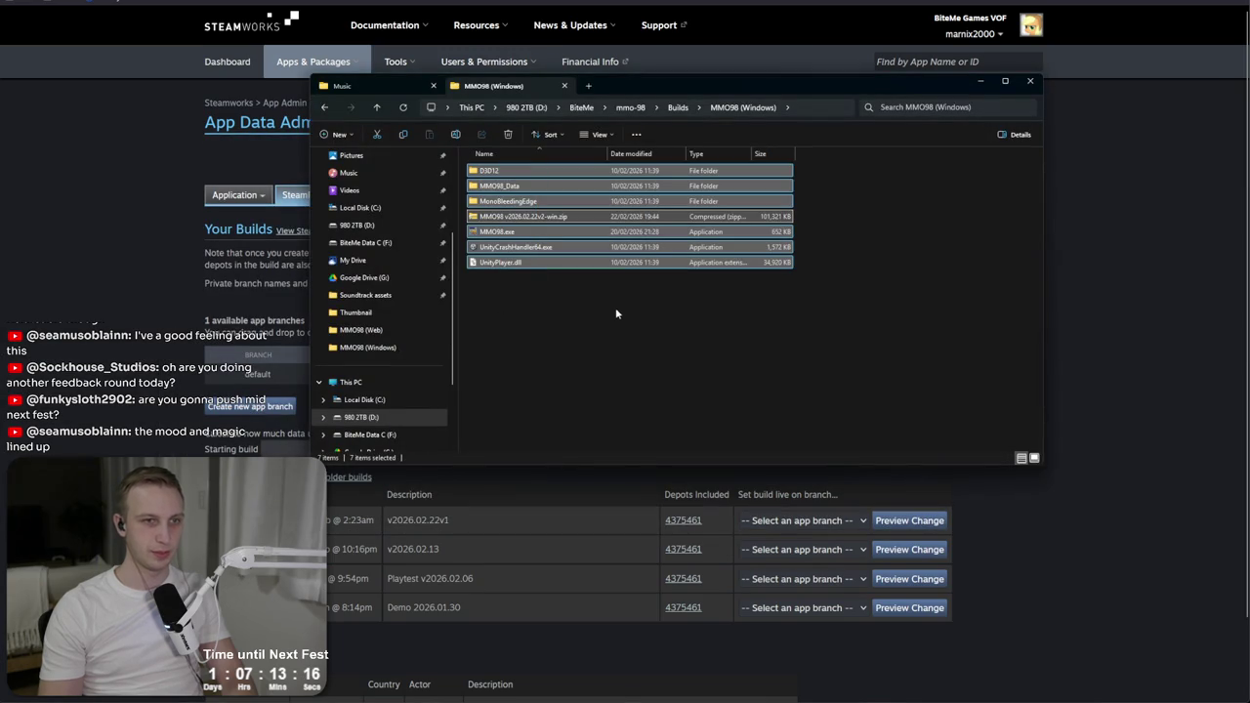
key("Delete")
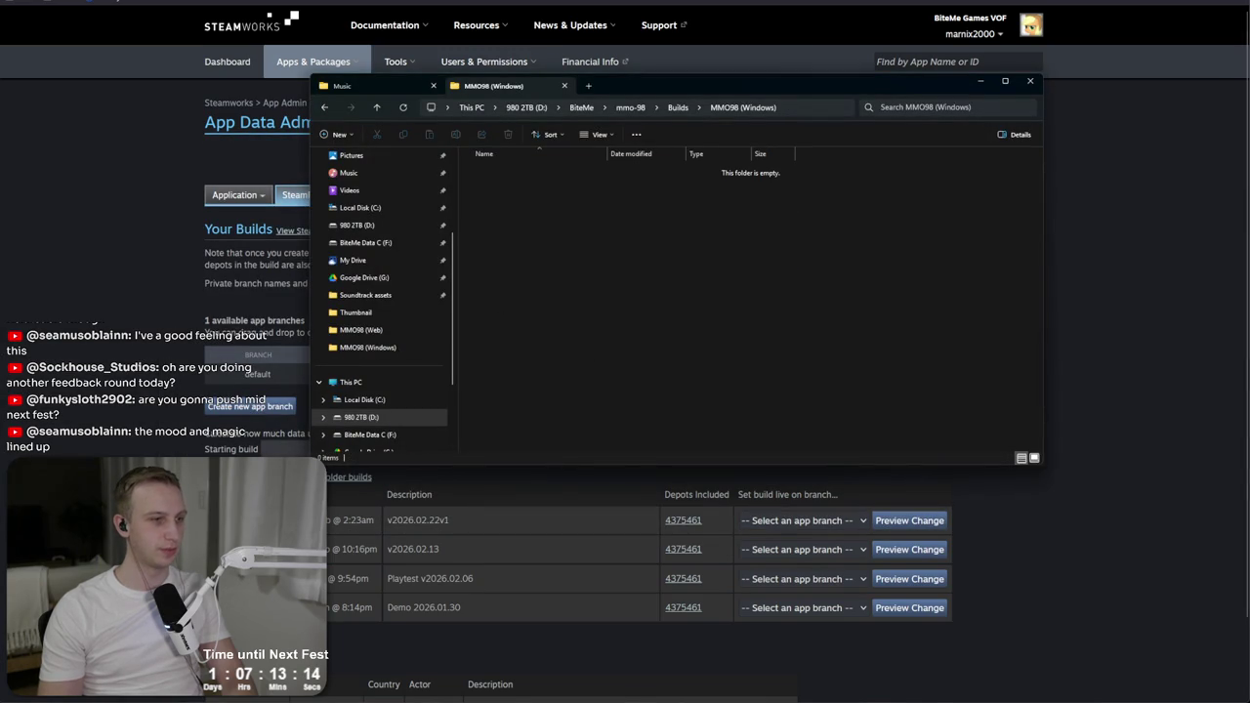
key("alt+Tab")
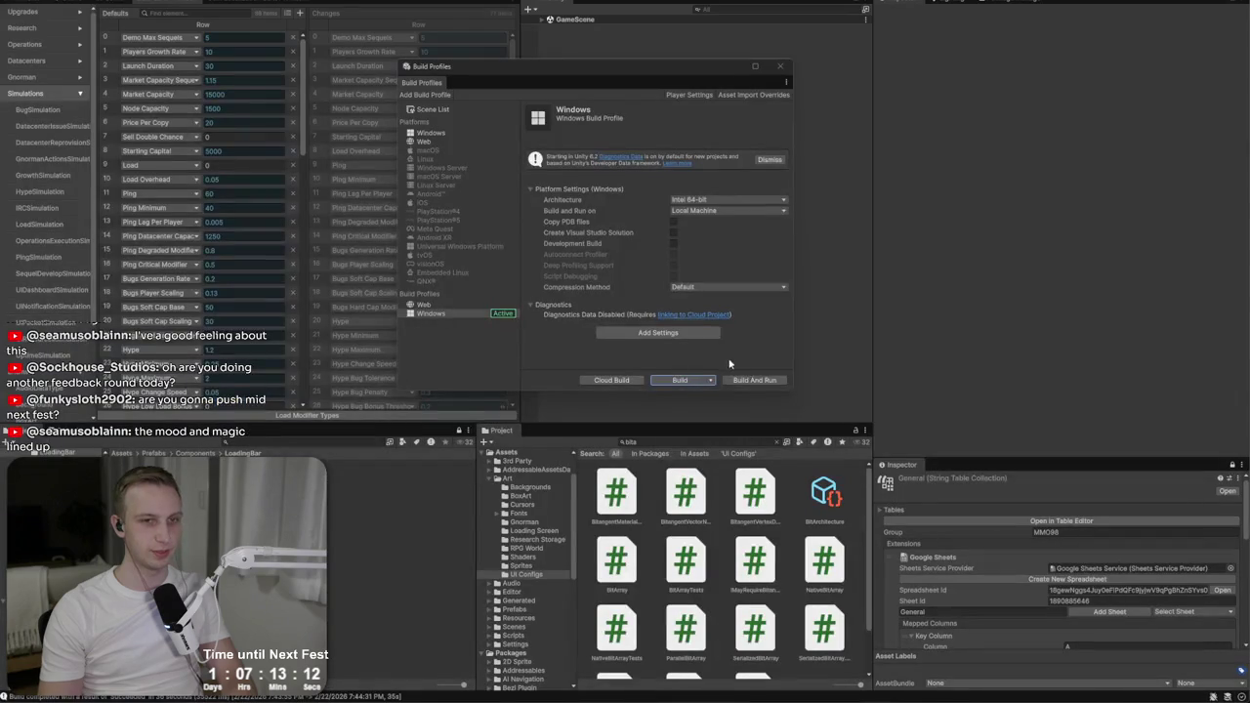
Step: Build the Windows player into the MMO98 (Windows) output folder
left_click(681, 381)
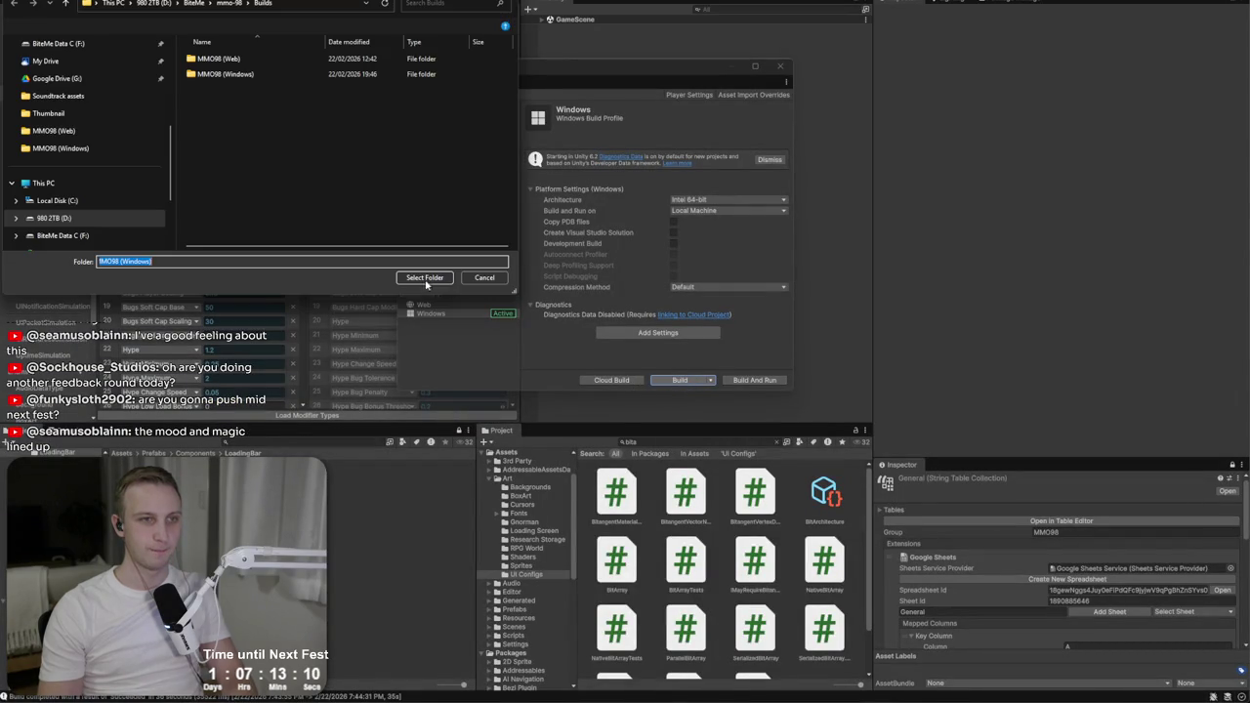
left_click(406, 278)
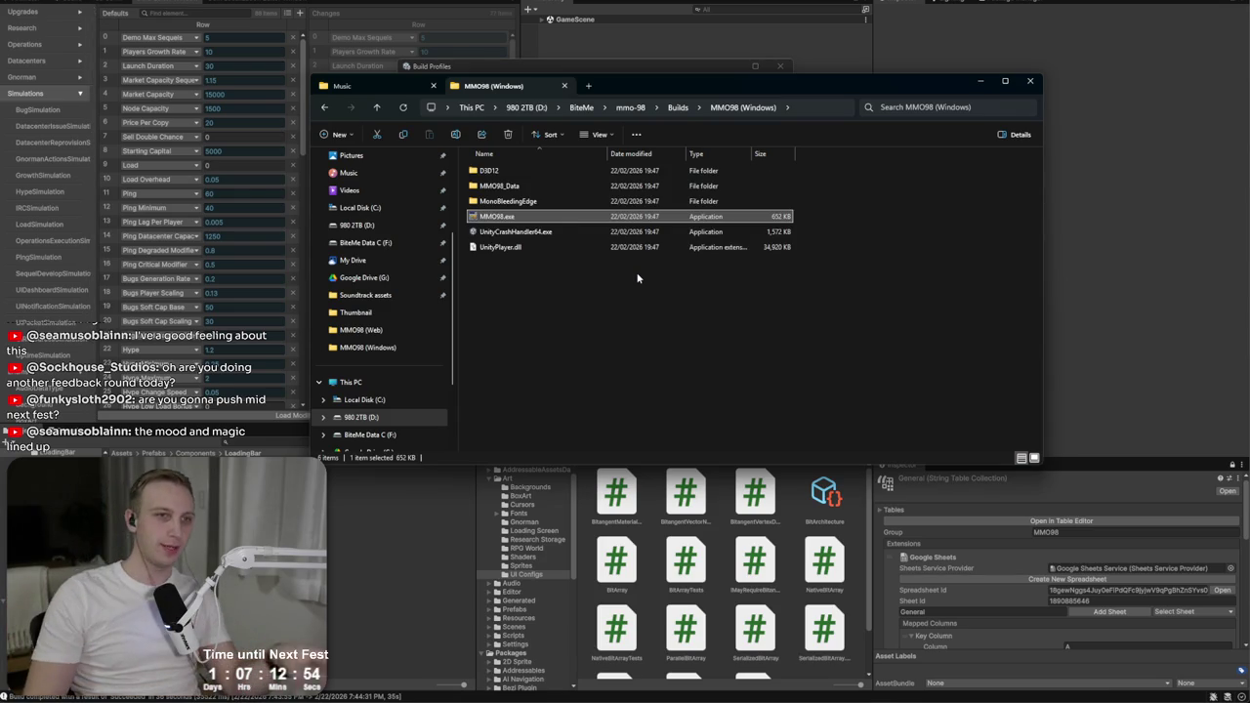
Step: Compress the six new build files into a zip named MMO98 v2026.02.22v3-win.zip
left_click_drag(600, 307, 491, 164)
right_click(528, 198)
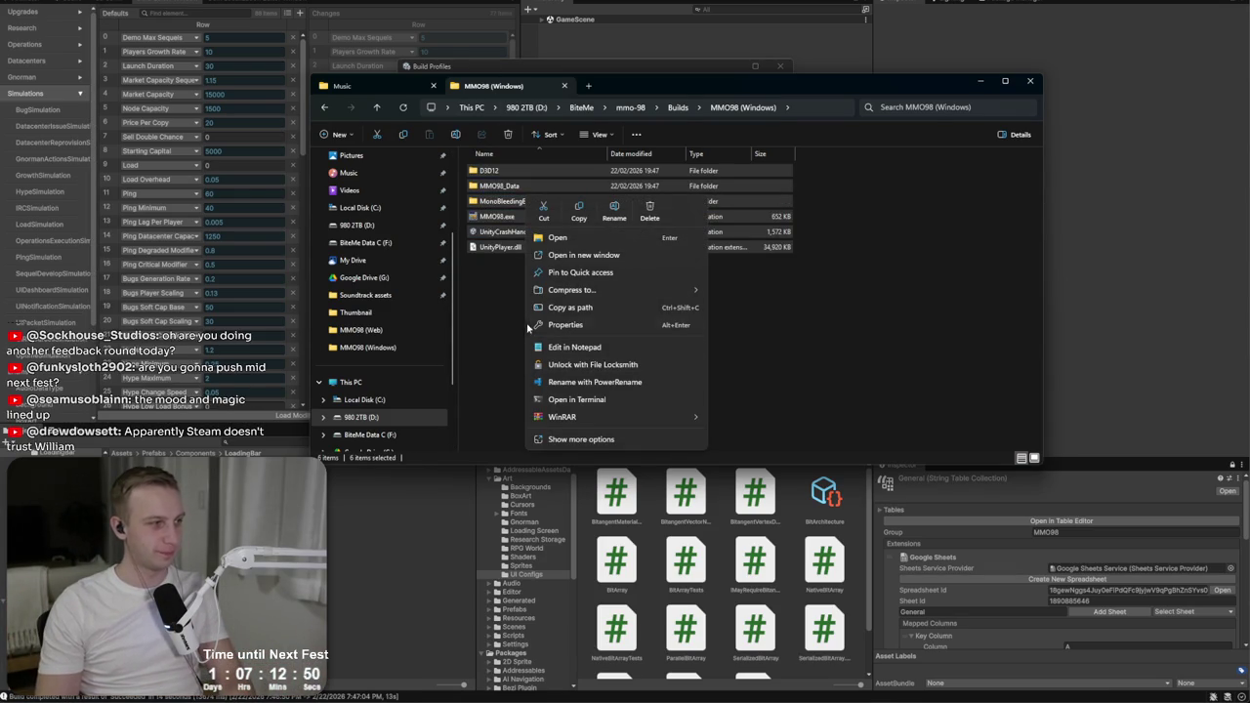
mouse_move(576, 290)
left_click(732, 288)
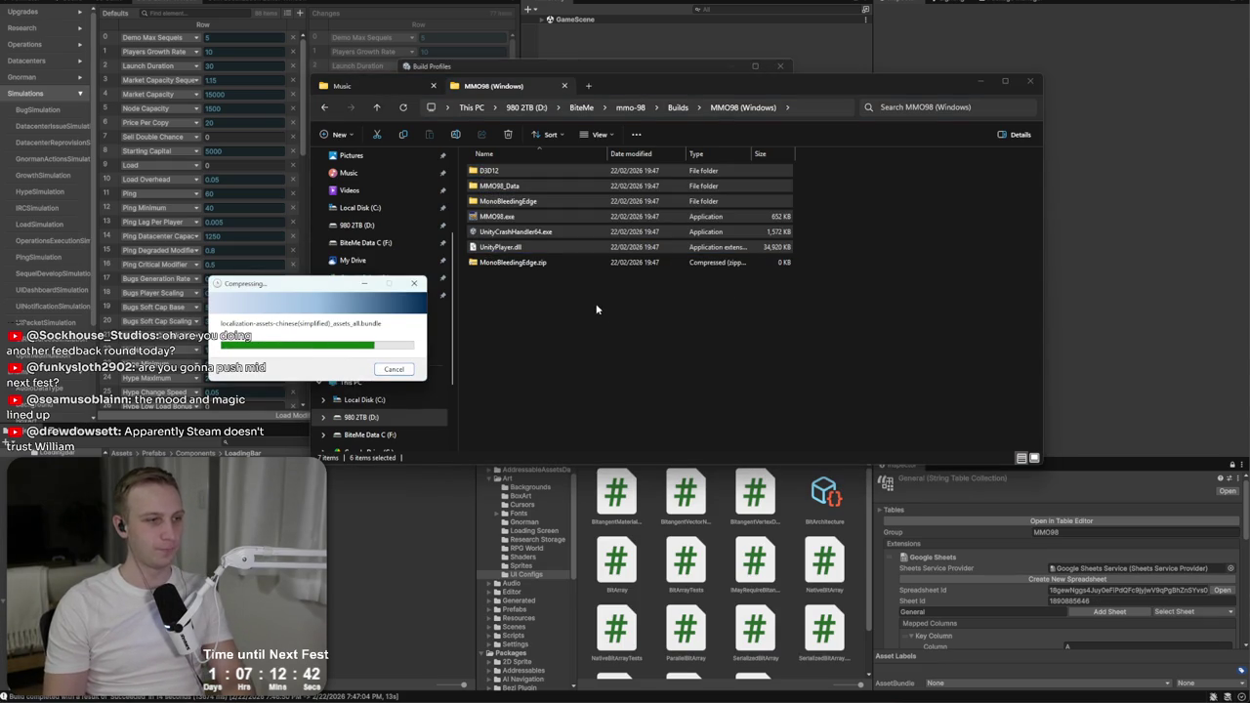
type("MMO98 v2026.02.22v3-win.zip")
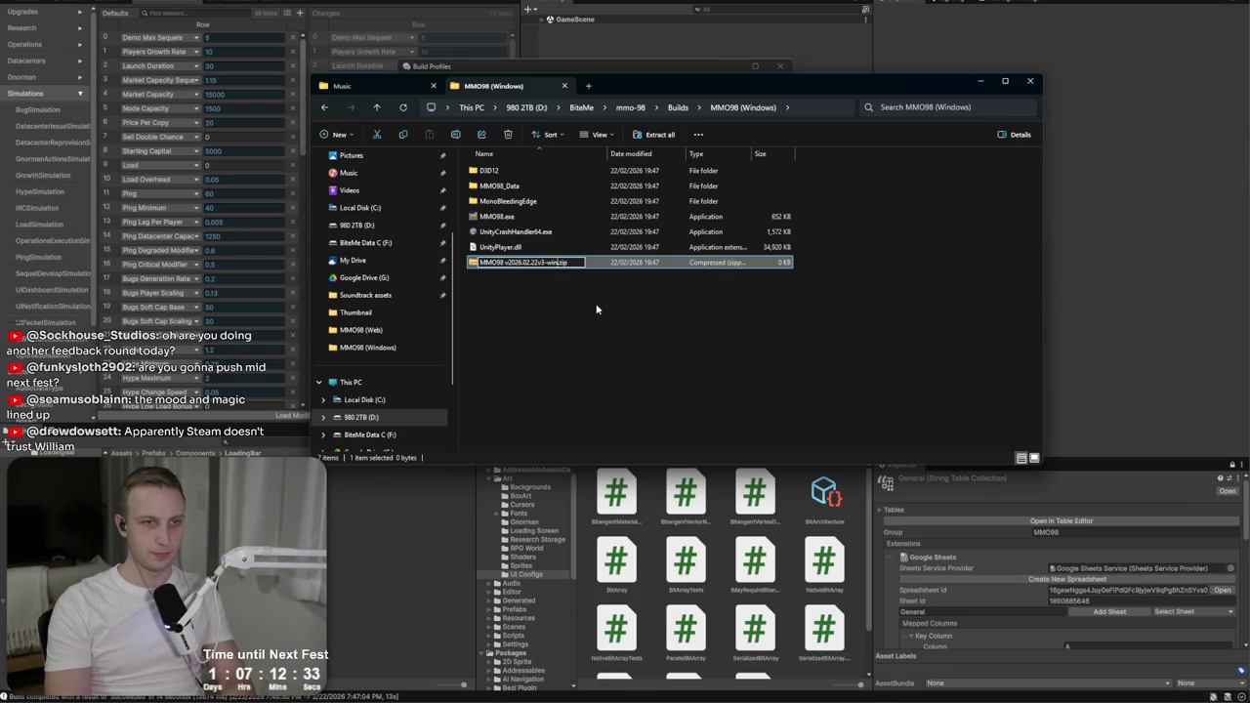
key("Return")
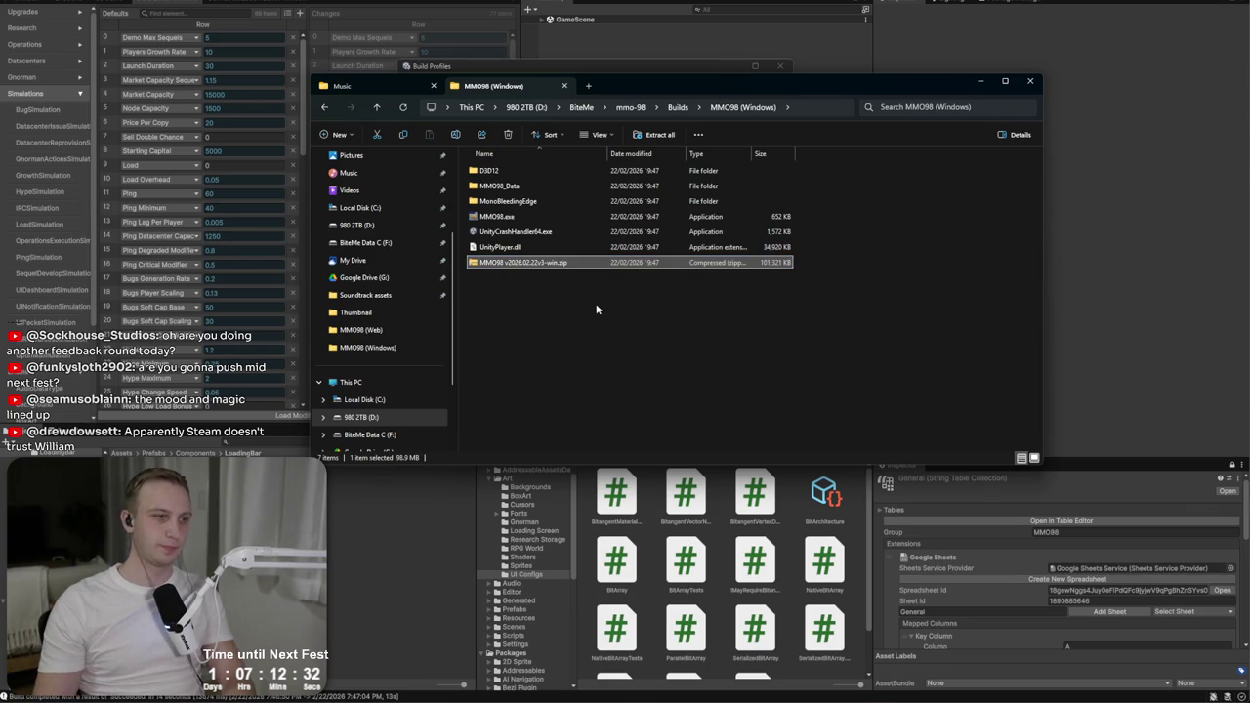
Step: Switch to the Steamworks builds page and open SteamPipe's Upload Depots via HTTP
left_click_drag(558, 264, 599, 377)
key("alt+Tab")
mouse_move(300, 208)
left_click(293, 247)
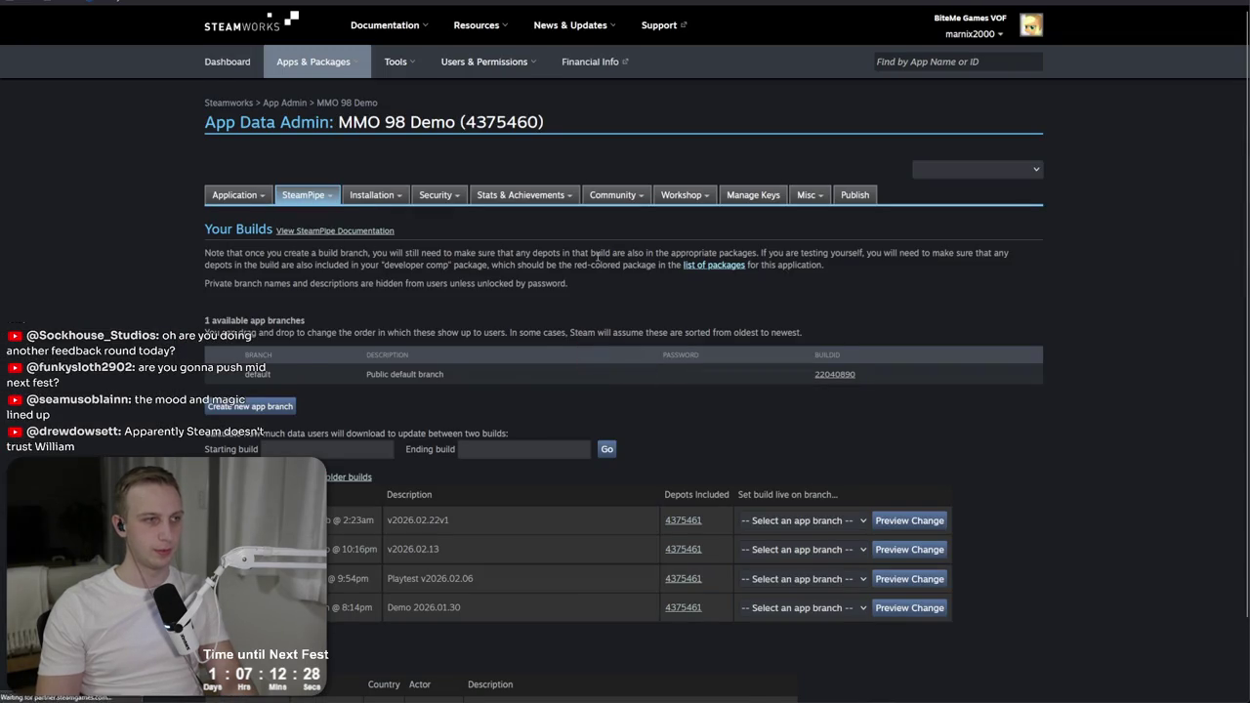
Step: Drop MMO98 v2026.02.22v3-win.zip onto the depot upload and let it finish uploading
key("alt+Tab")
left_click_drag(552, 265, 244, 371)
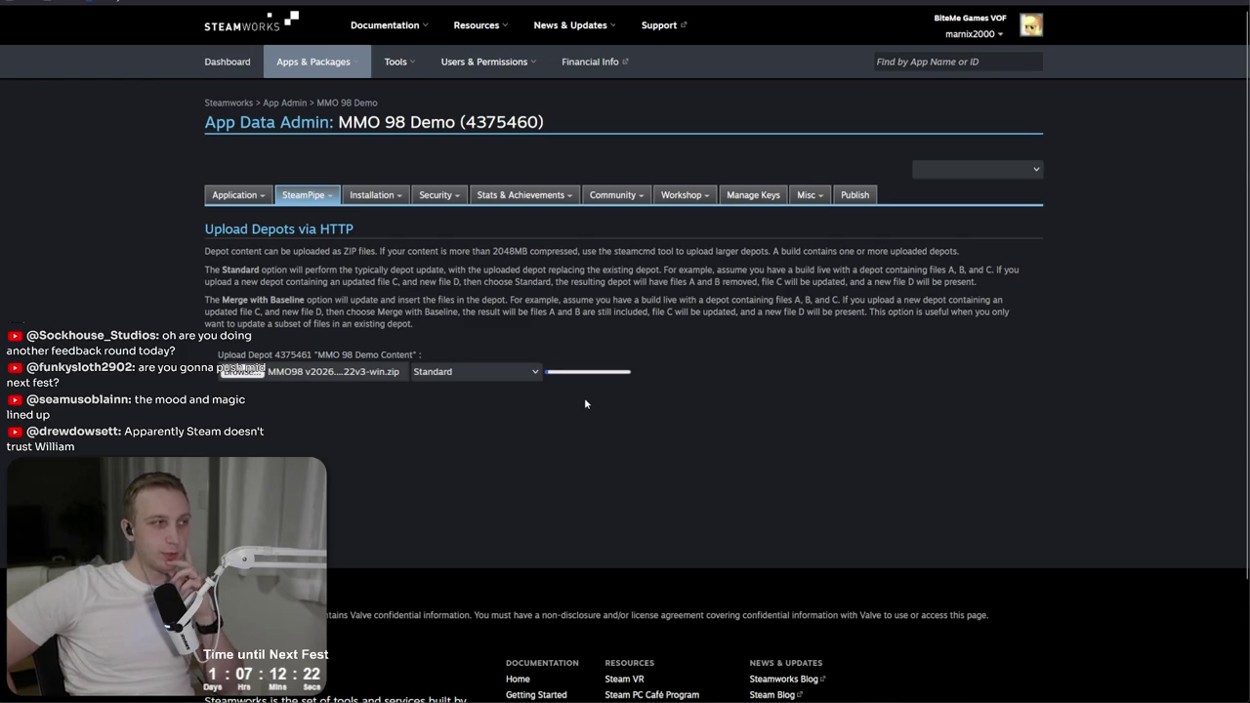
key("alt+Tab")
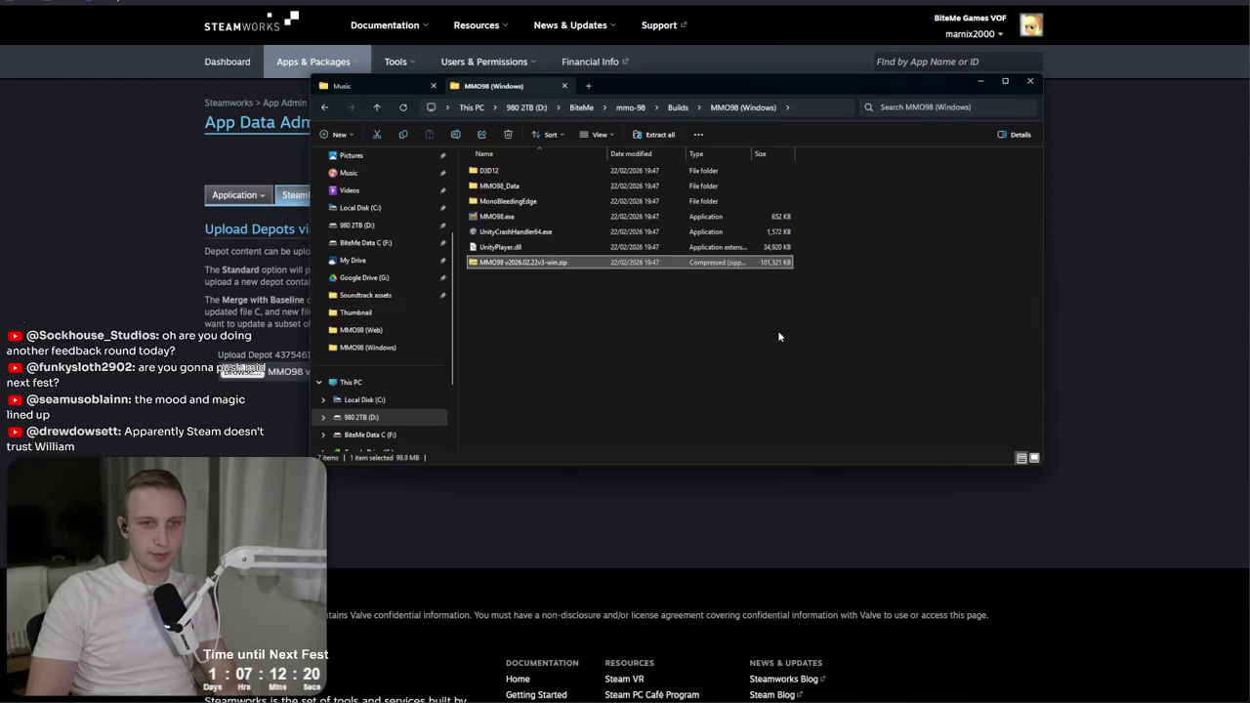
key("alt+Tab")
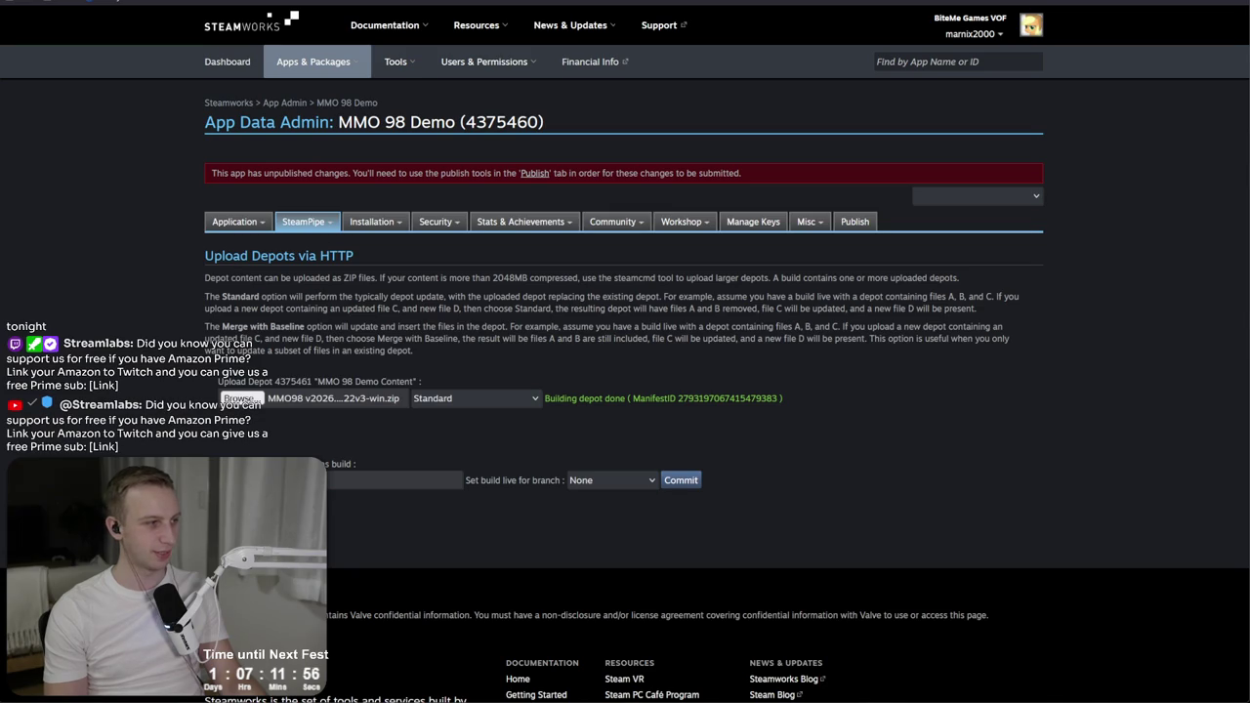
Step: Add a build description and commit the build live on the default branch
left_click(376, 479)
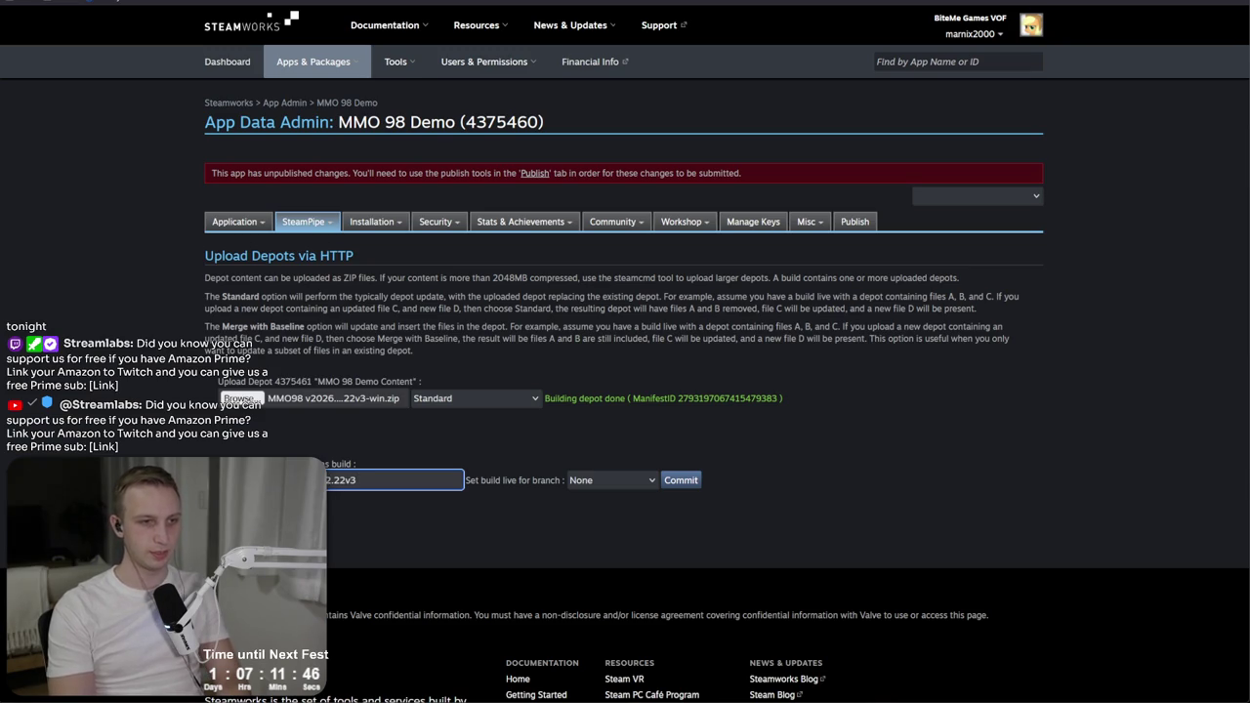
left_click(611, 480)
left_click(585, 523)
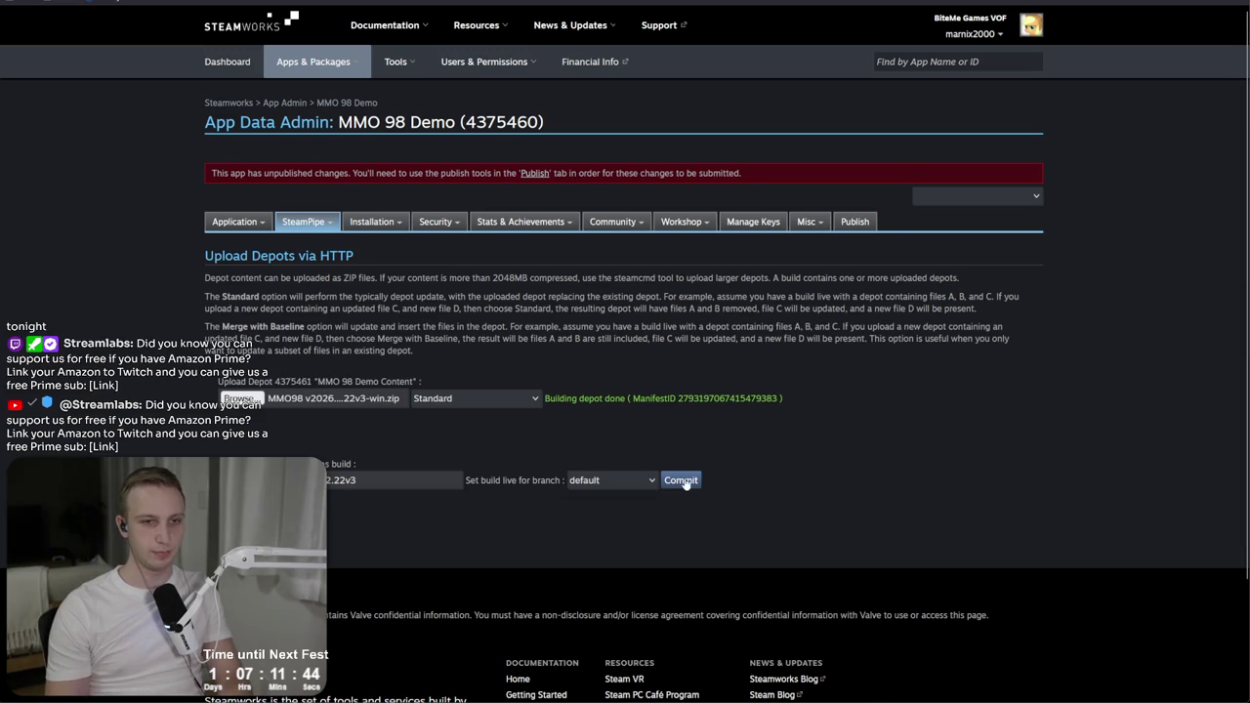
left_click(685, 482)
left_click(660, 369)
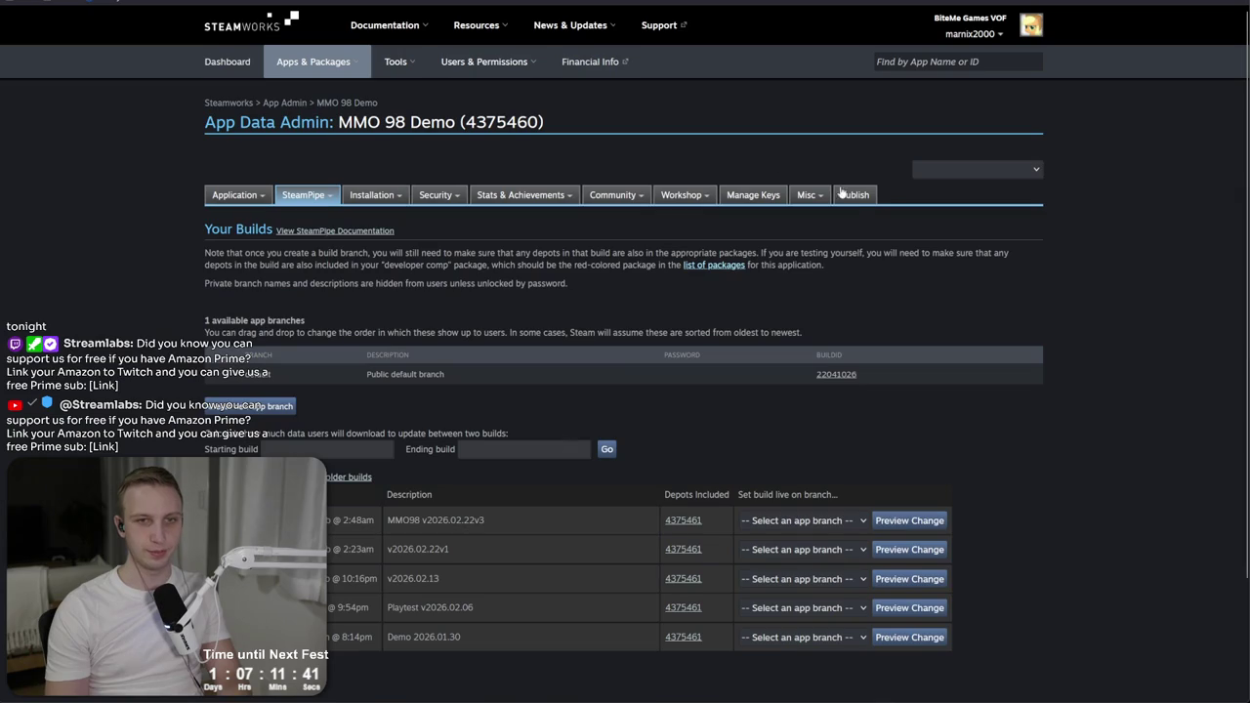
Step: Publish the pending MMO 98 Demo changes to Steam and return to the app overview
left_click(847, 194)
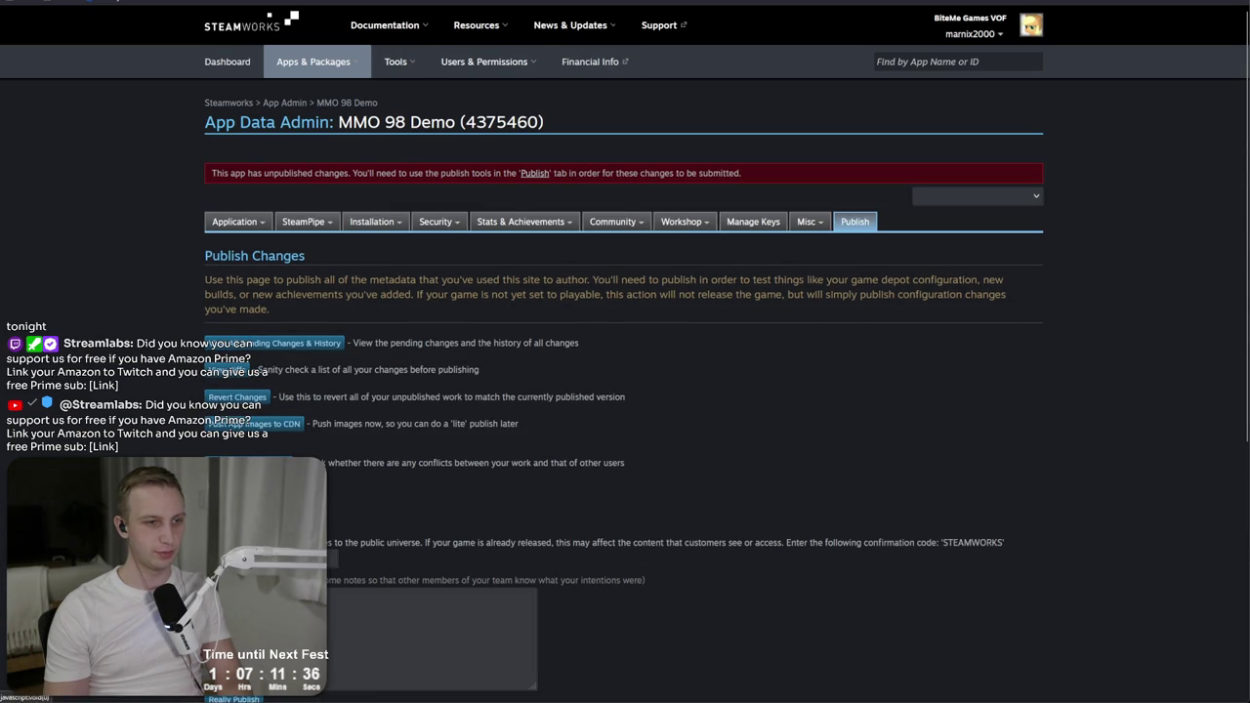
left_click(431, 636)
scroll(611, 430, "down", 3)
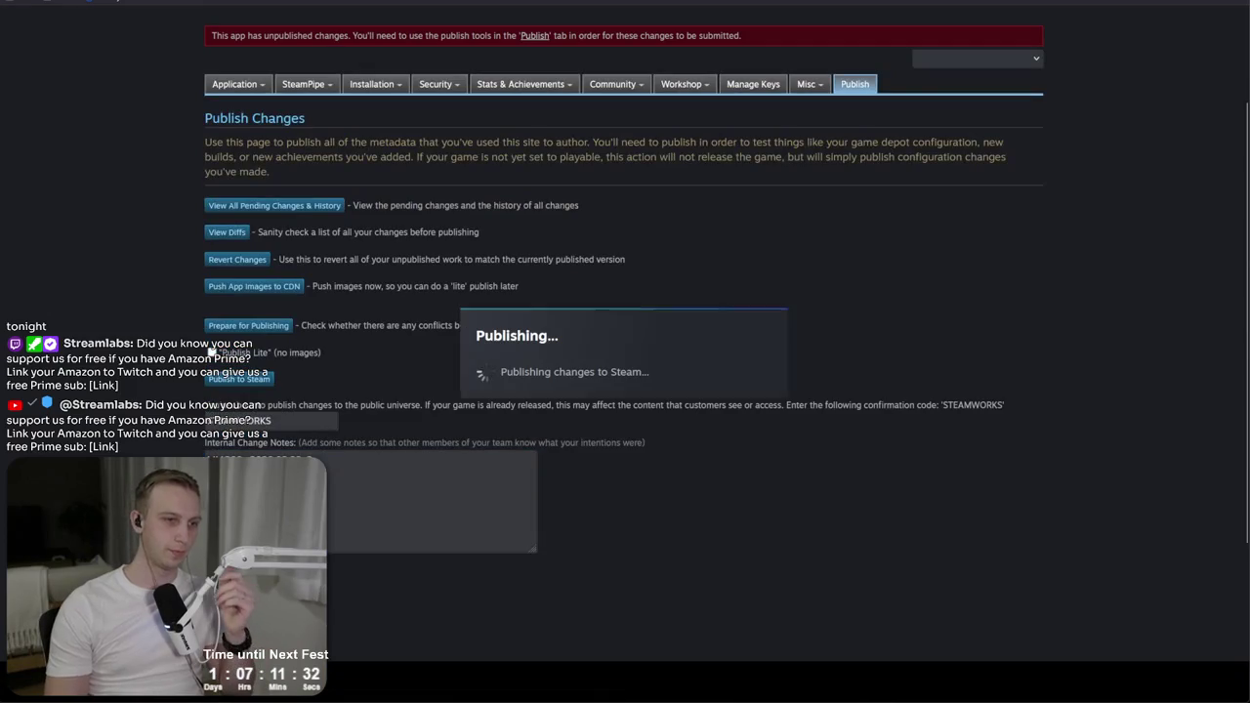
left_click(235, 562)
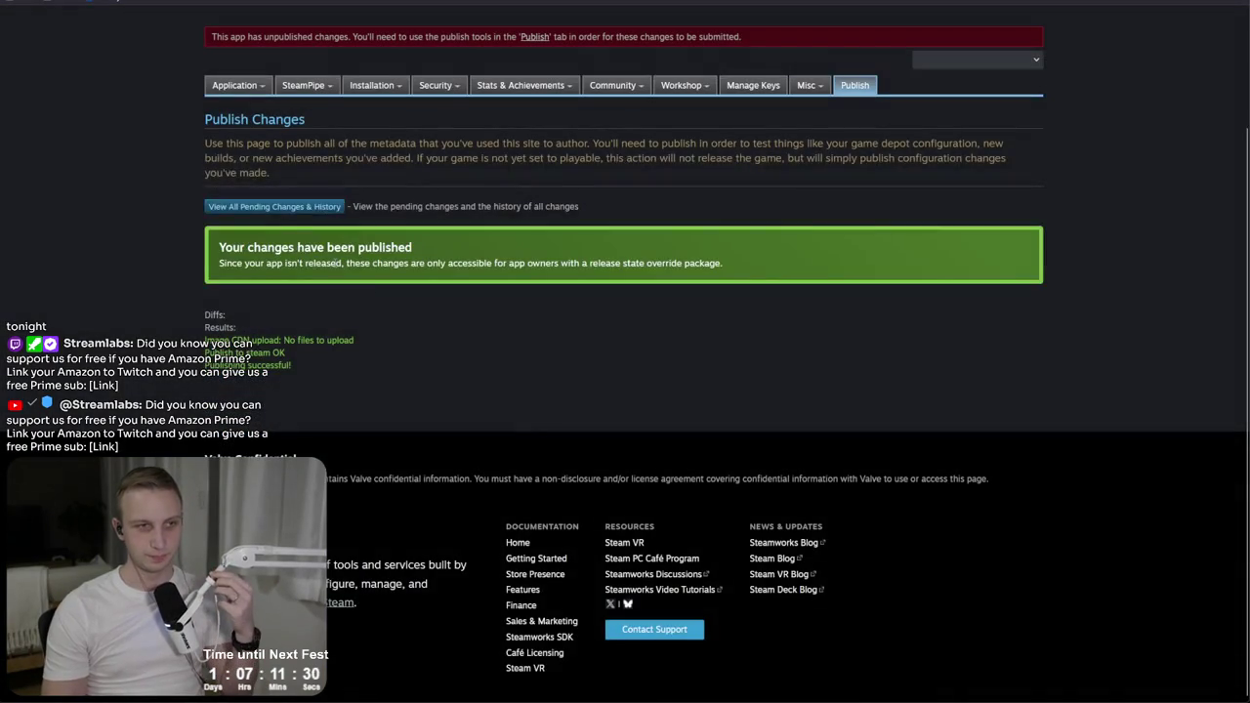
scroll(446, 135, "up", 3)
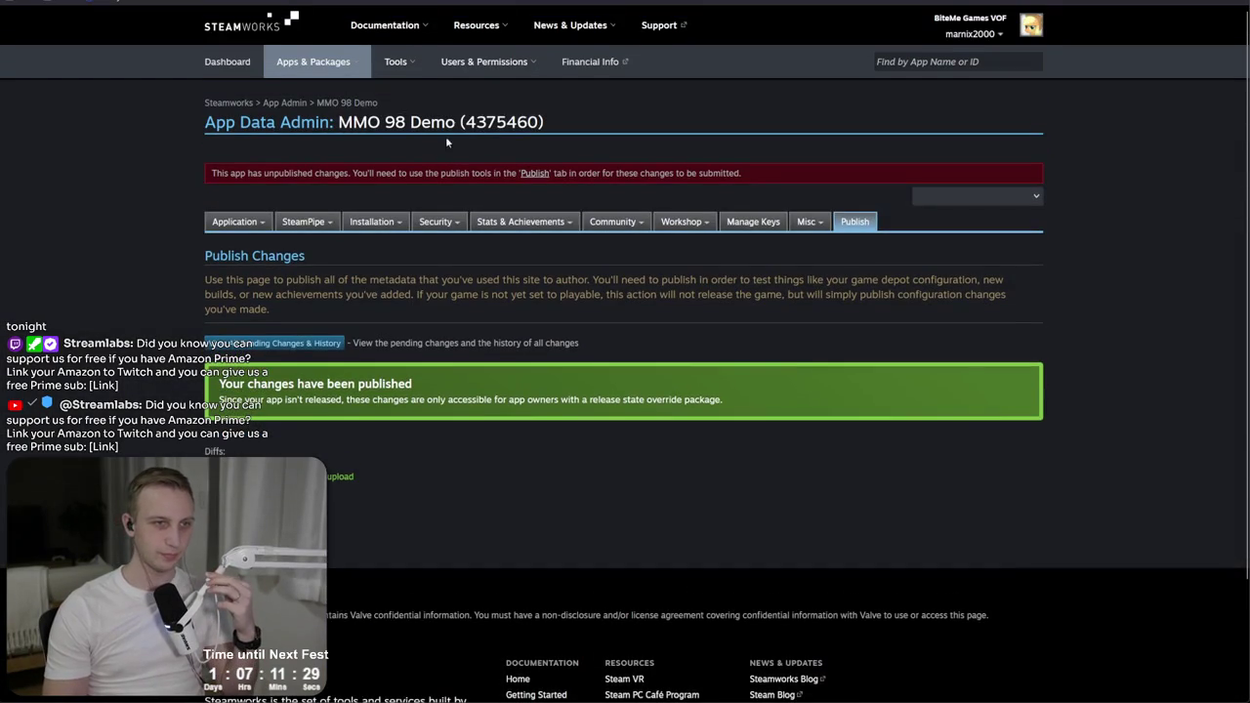
left_click(370, 105)
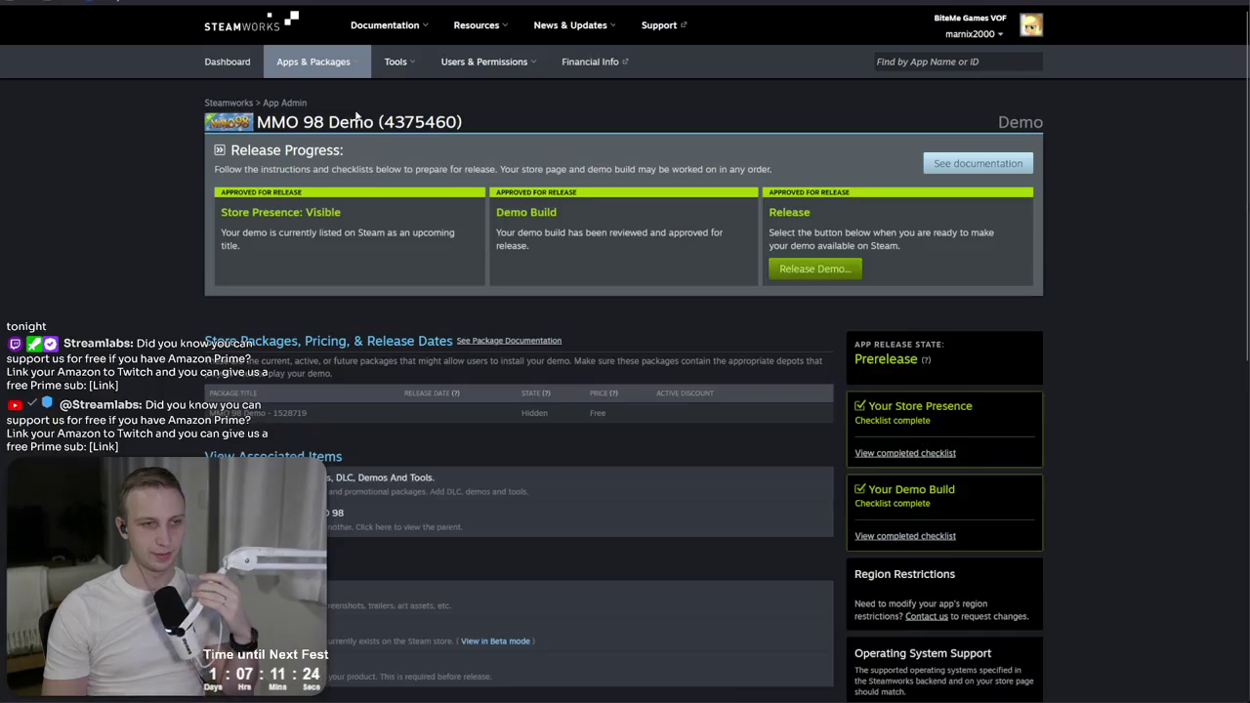
Step: Start the demo release and review the scheduled Feb 19 release date
left_click(815, 268)
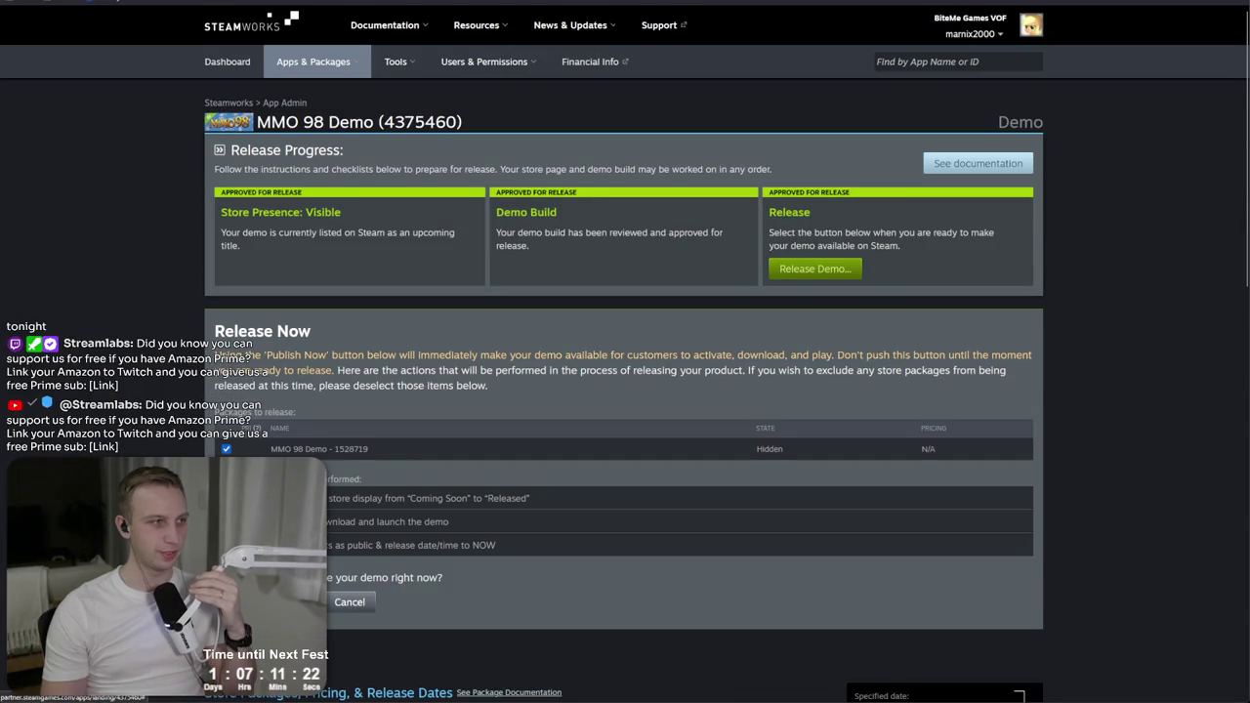
scroll(350, 396, "down", 5)
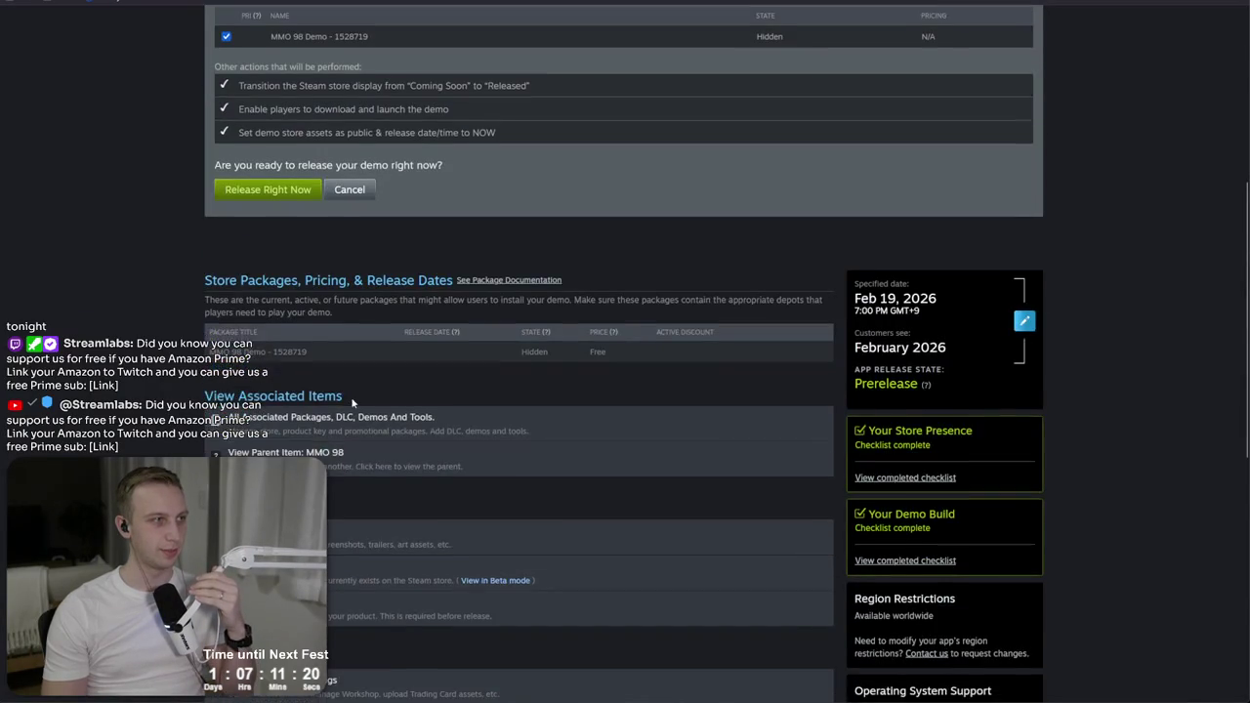
scroll(353, 401, "up", 1)
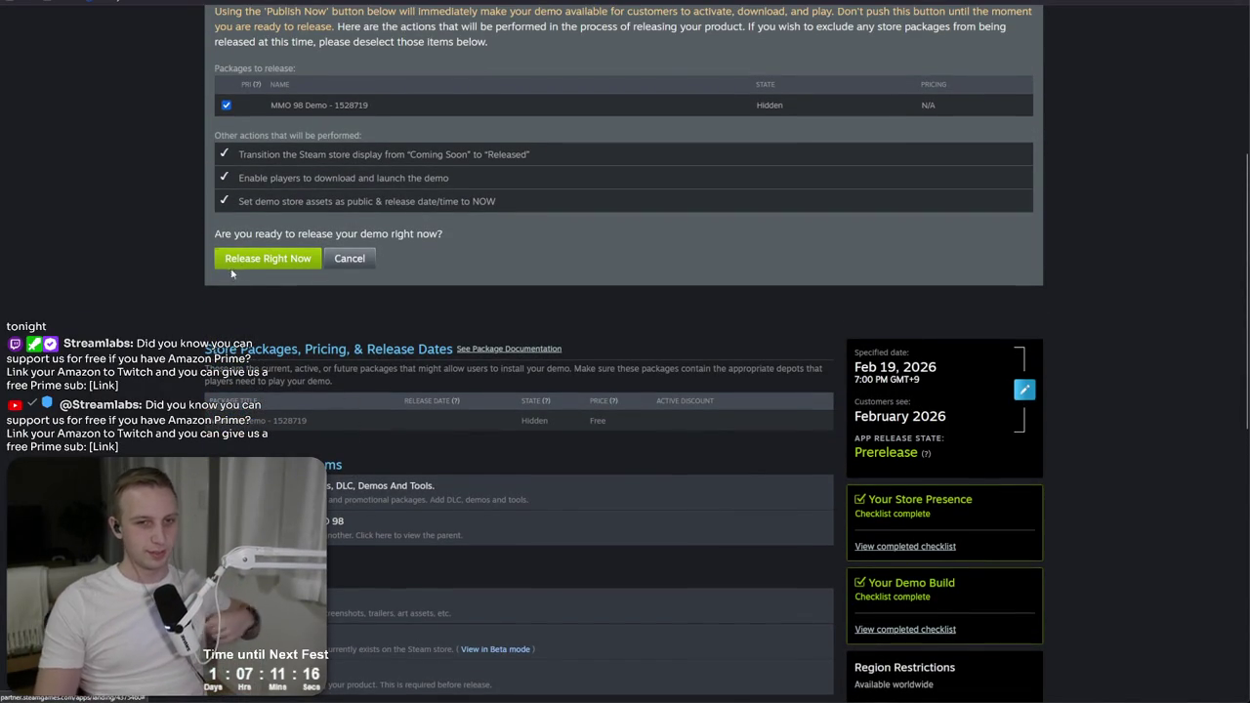
mouse_move(945, 393)
left_mouse_down()
mouse_move(855, 363)
mouse_move(904, 367)
left_mouse_up()
left_click(850, 366)
left_click(906, 376)
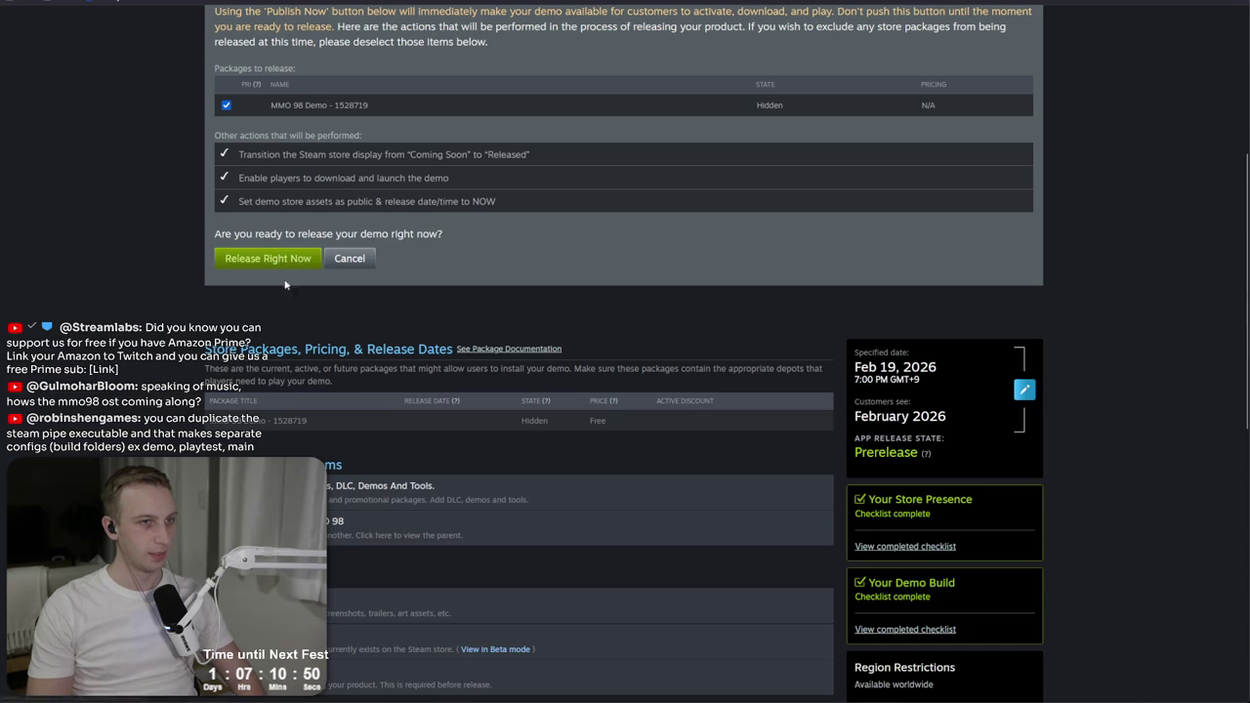
Step: Release the demo right now, confirming with the phrase 'Release my app'
left_click(282, 272)
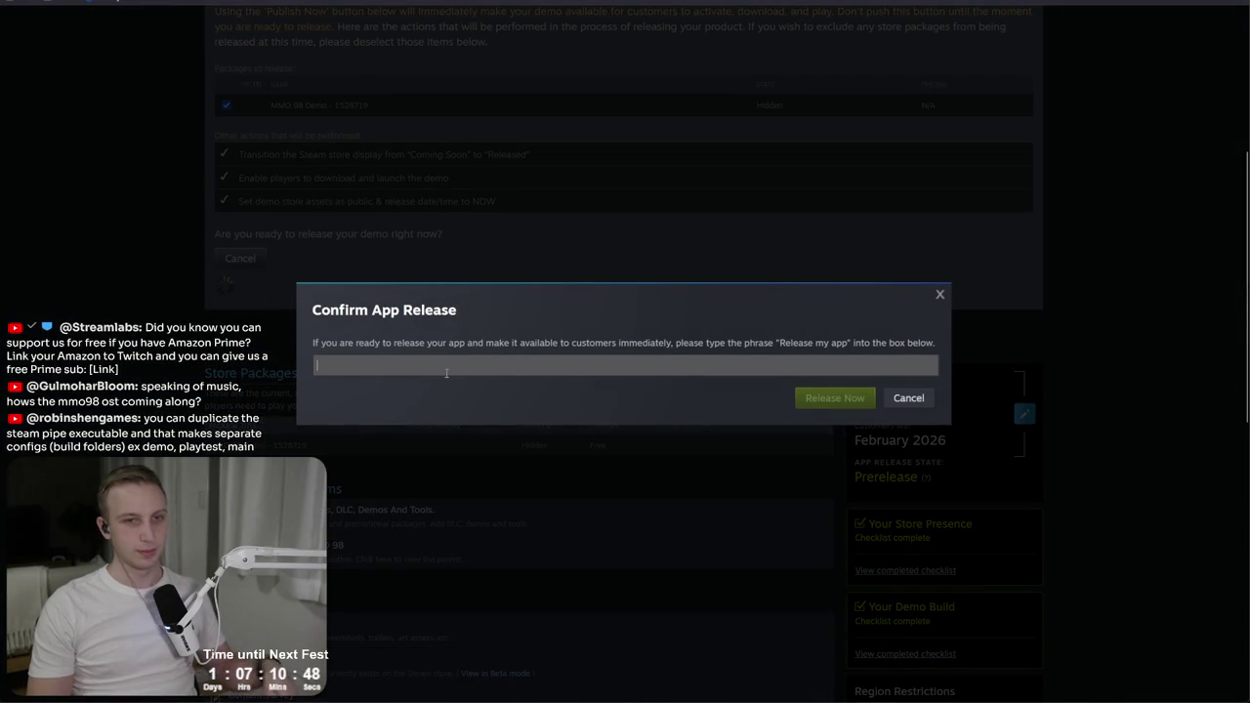
type("Release m")
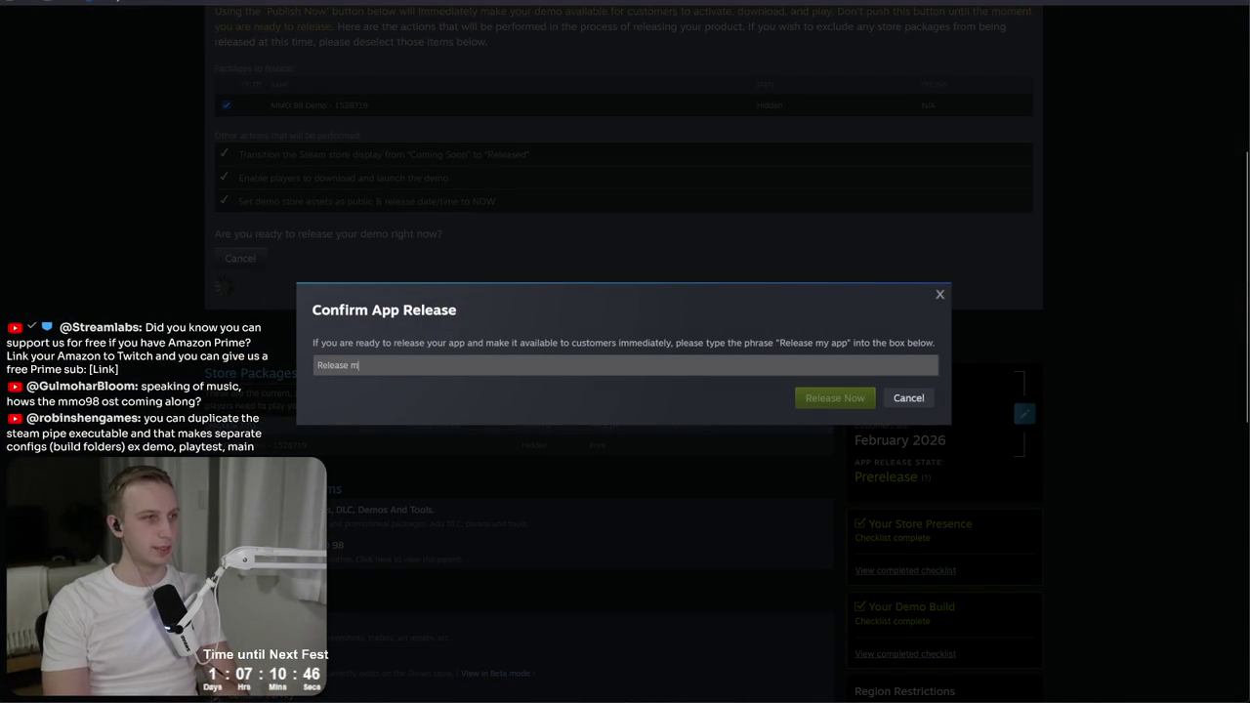
type("pp")
left_click(835, 398)
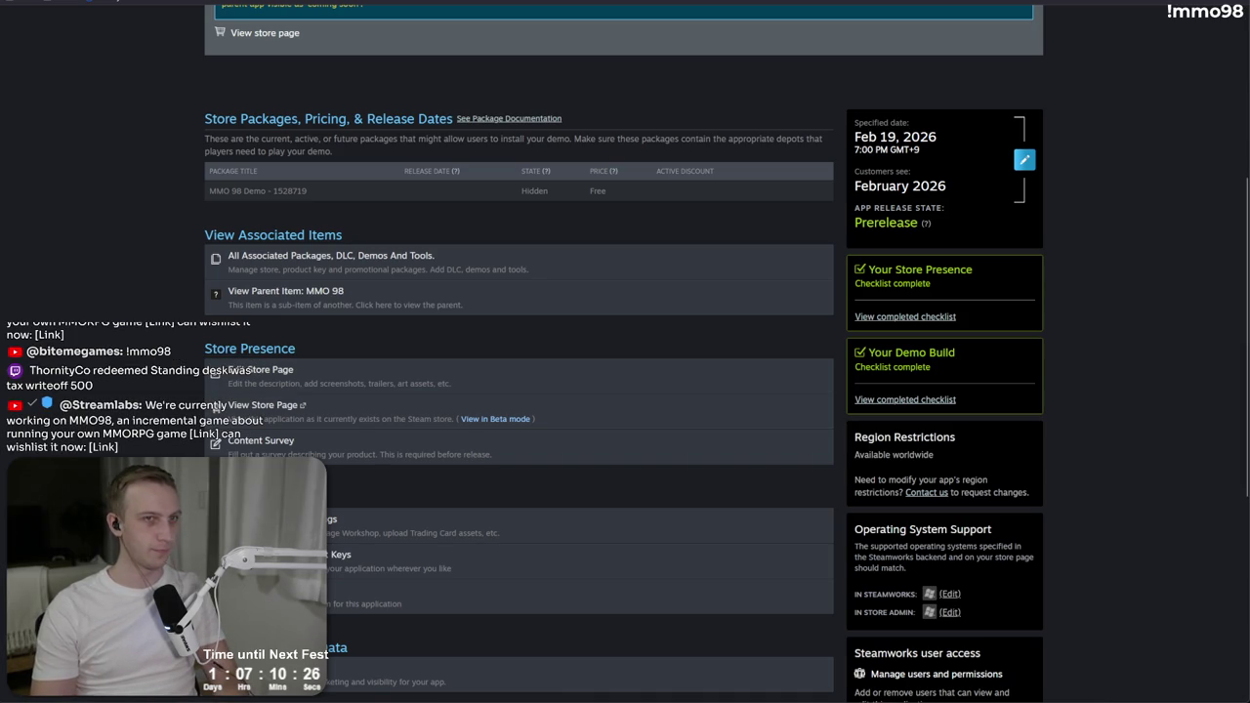
key("ctrl+t")
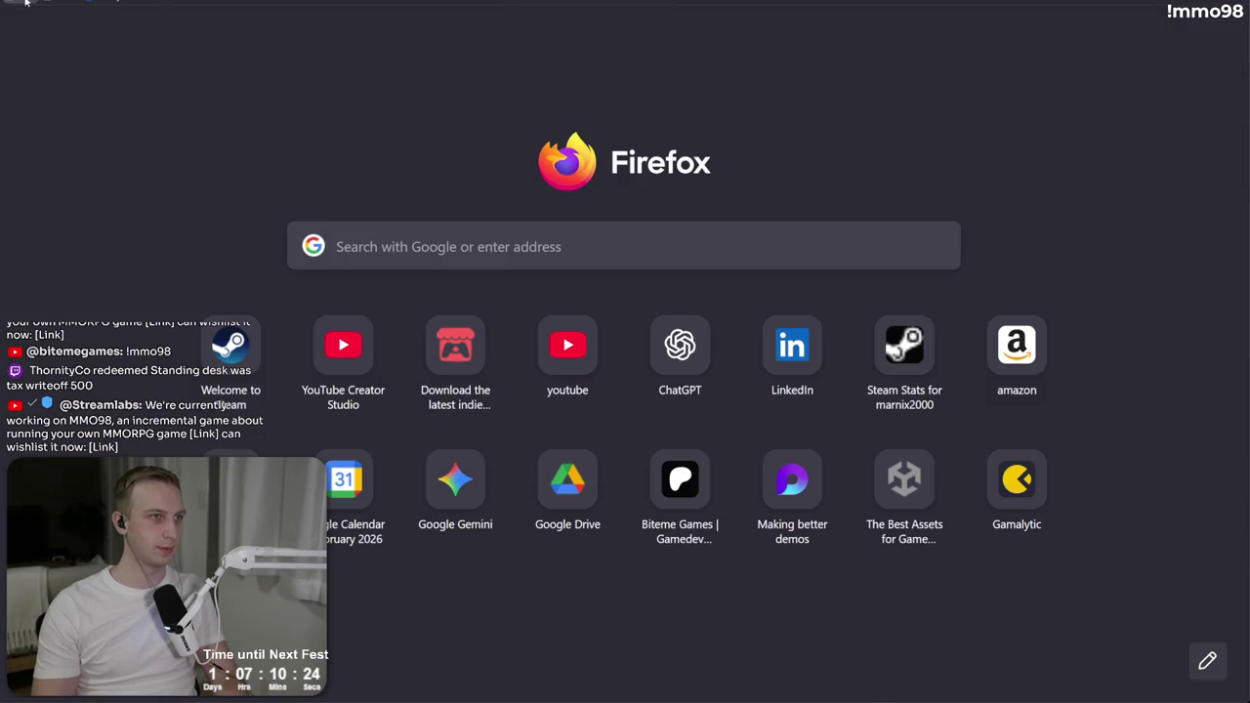
Step: Open the MMO 98 Steam store page from bookmarks and find the Download MMO 98 Demo section
left_click(29, 3)
left_click(46, 52)
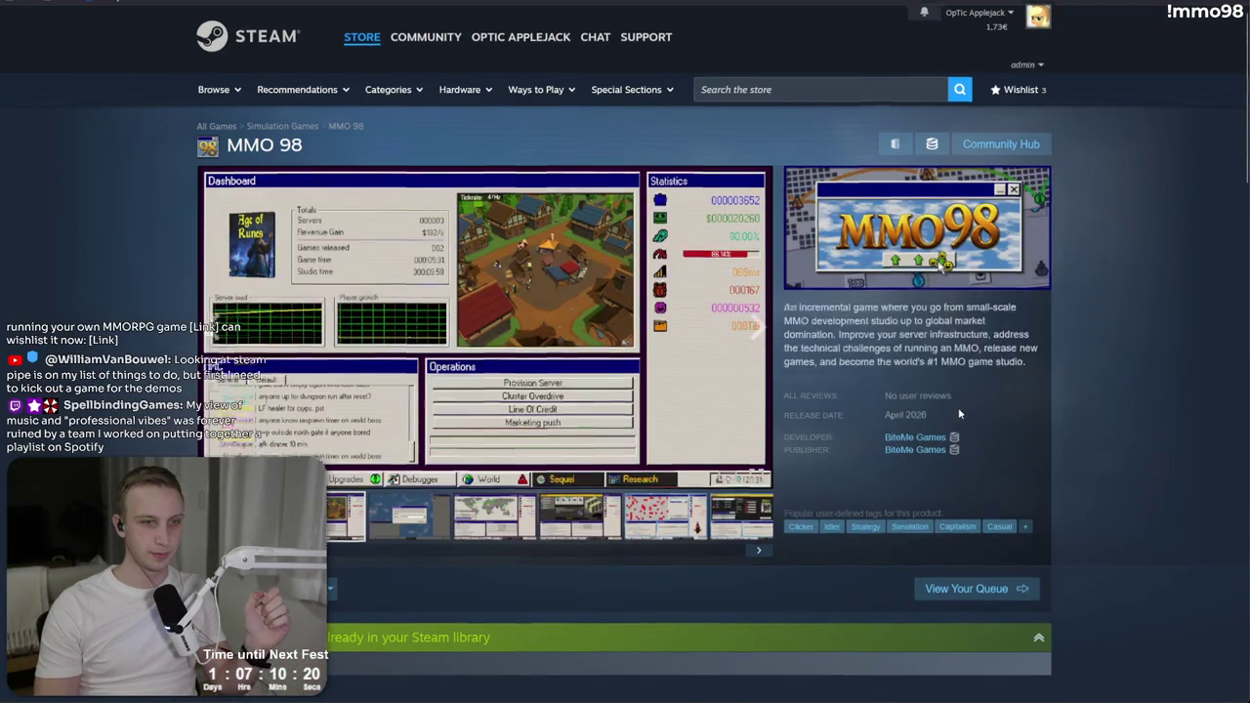
scroll(937, 408, "down", 5)
mouse_move(397, 250)
left_mouse_down()
mouse_move(242, 250)
mouse_move(303, 259)
left_mouse_up()
left_click(359, 280)
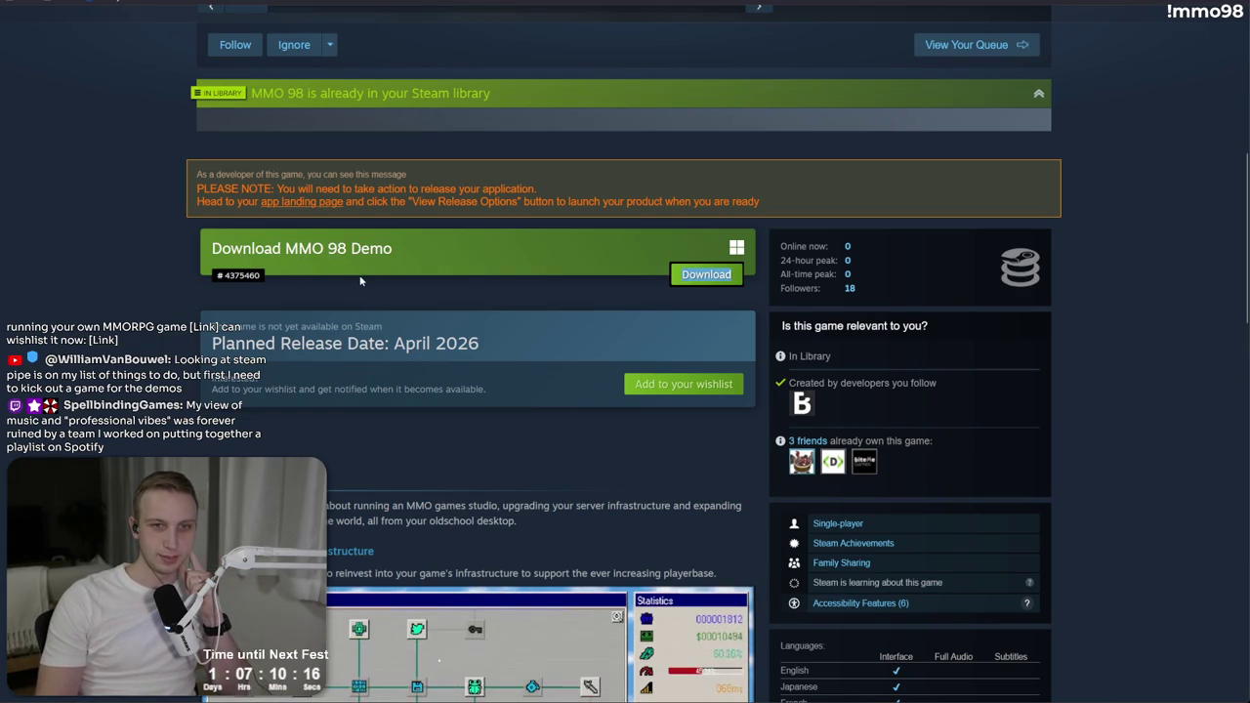
left_click_drag(396, 250, 211, 250)
left_click(359, 280)
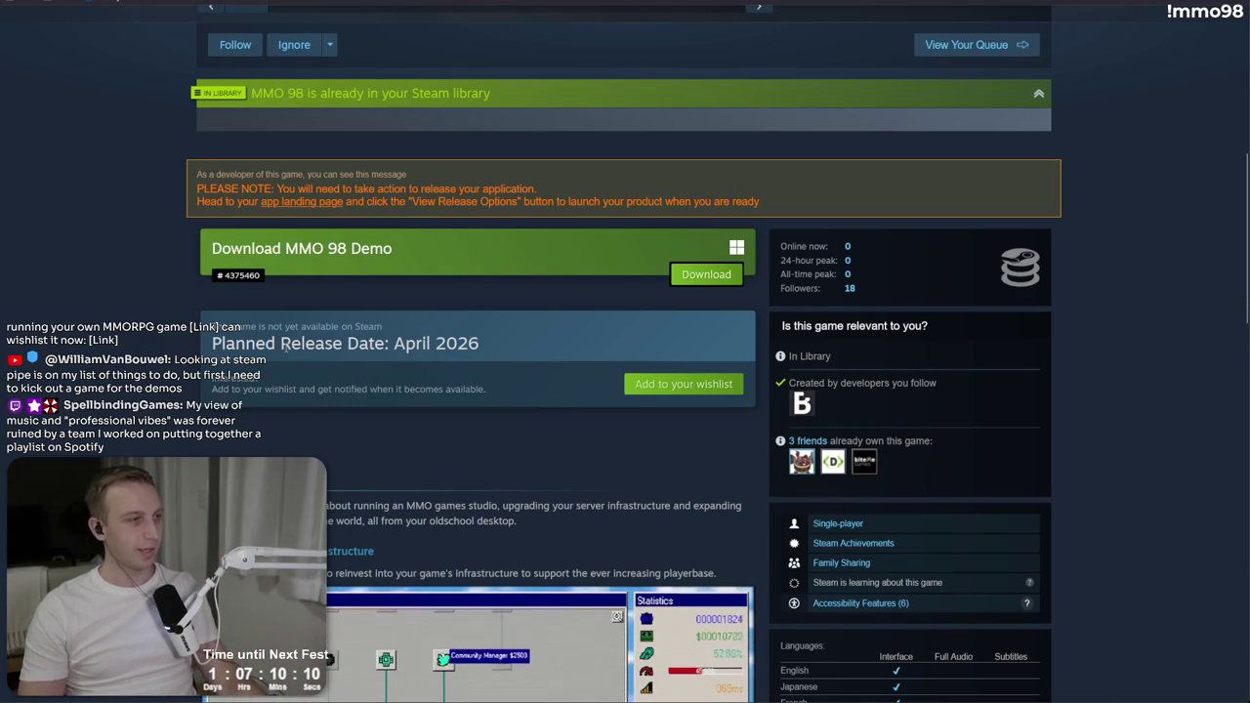
Step: Visit the MMO 98 community discussions, then go back to the store page
scroll(694, 441, "down", 6)
left_click(831, 436)
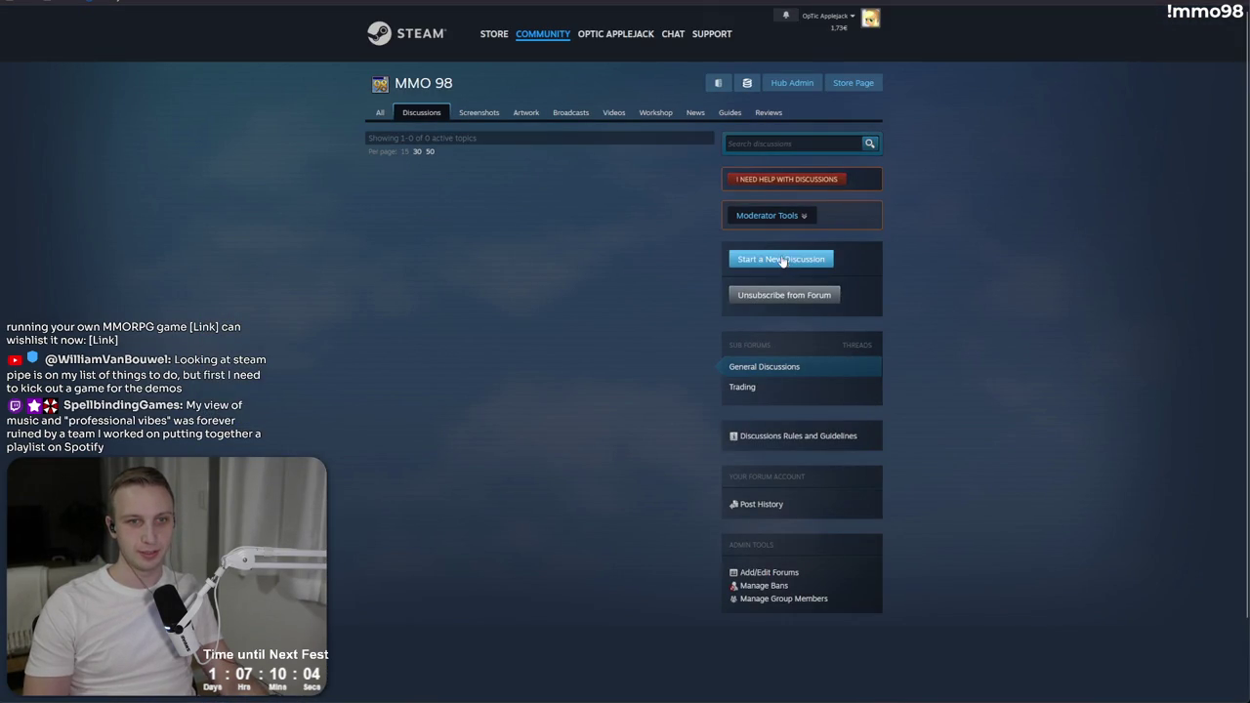
key("alt+Left")
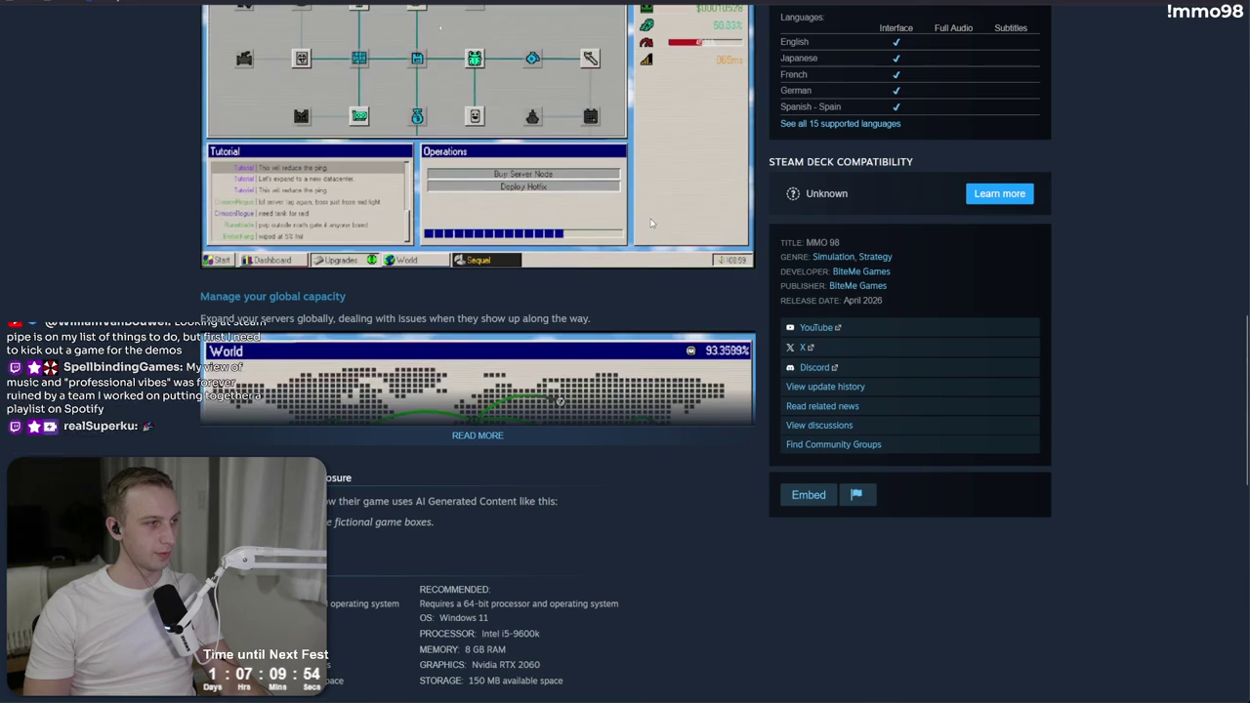
scroll(518, 261, "up", 4)
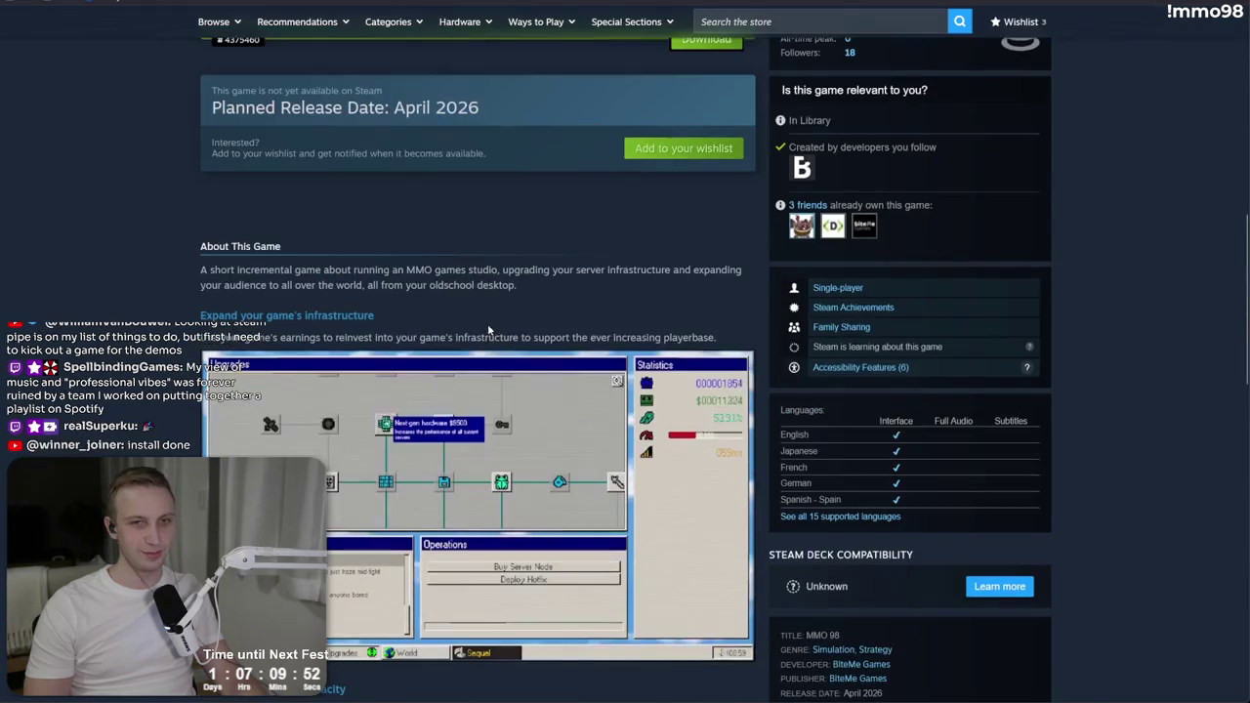
left_click_drag(517, 285, 547, 220)
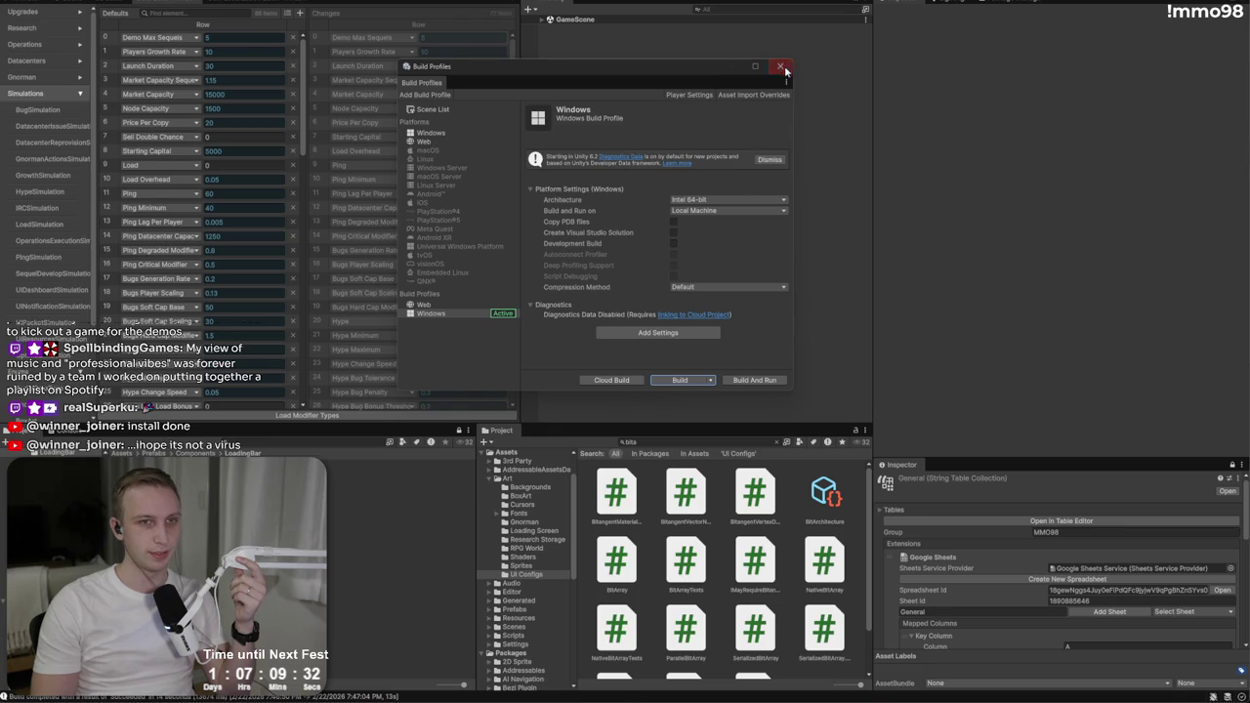
left_click(786, 65)
scroll(293, 205, "down", 20)
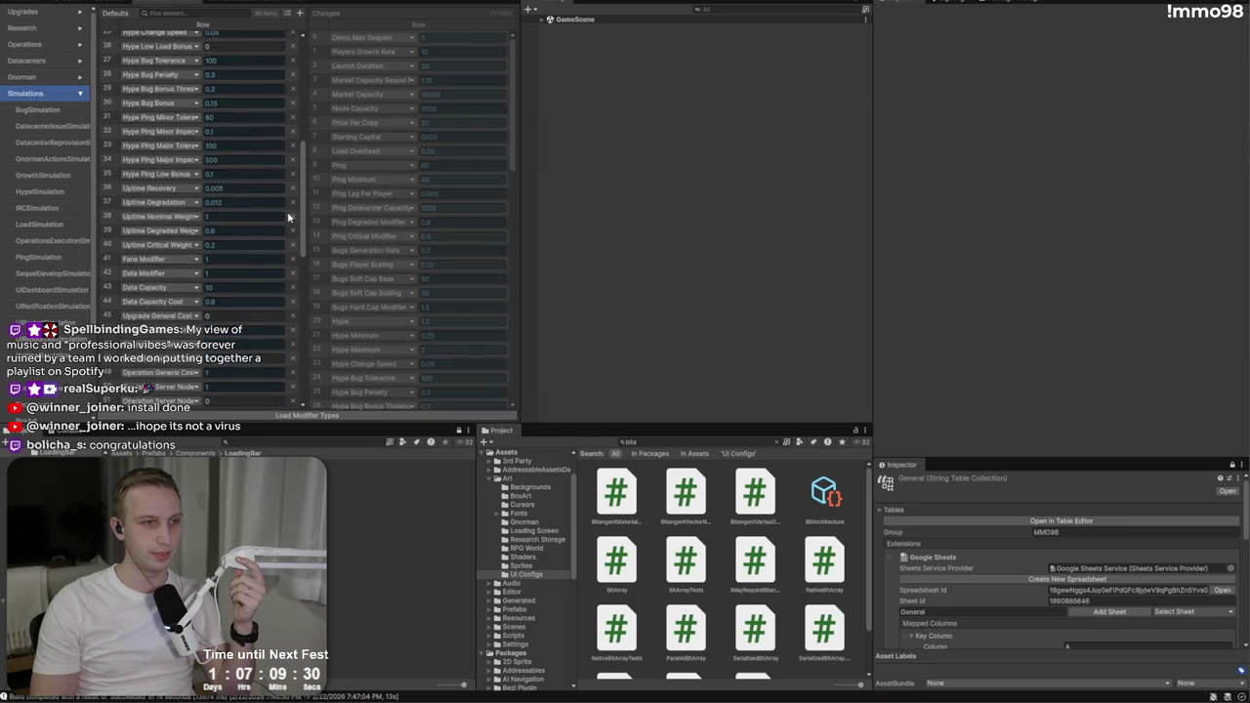
scroll(203, 361, "up", 20)
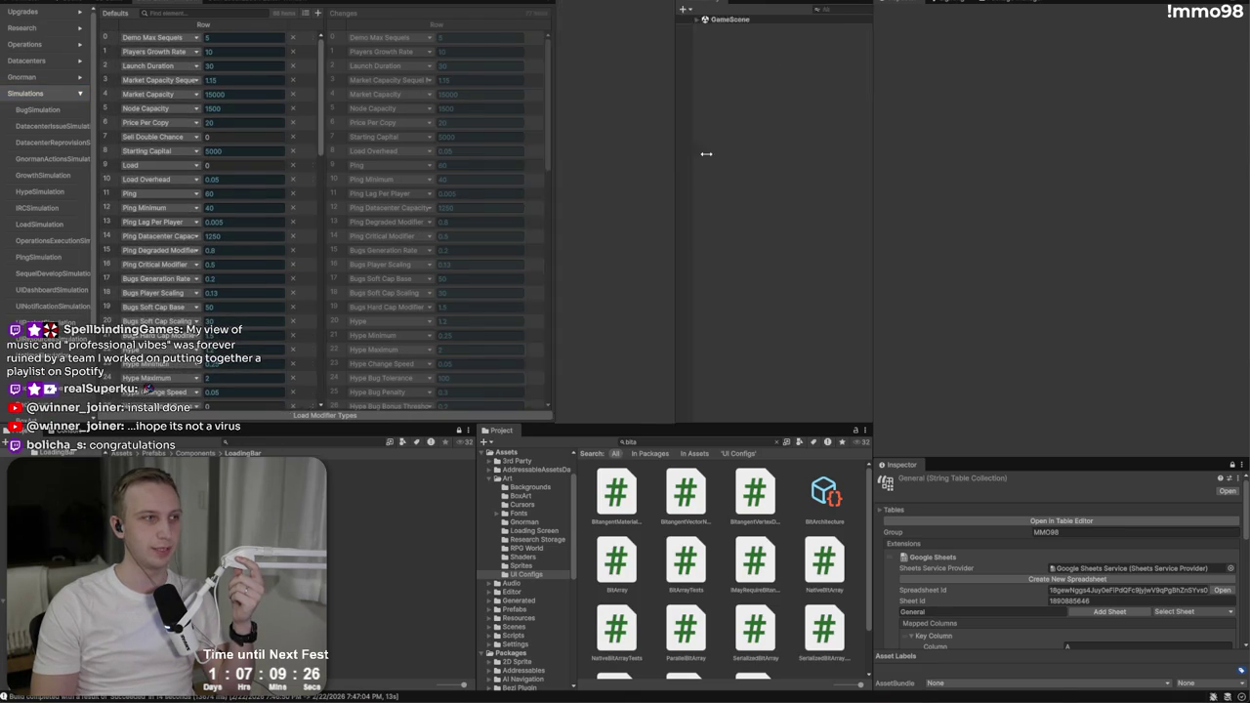
left_click_drag(521, 150, 817, 149)
scroll(252, 283, "down", 3)
scroll(252, 282, "down", 17)
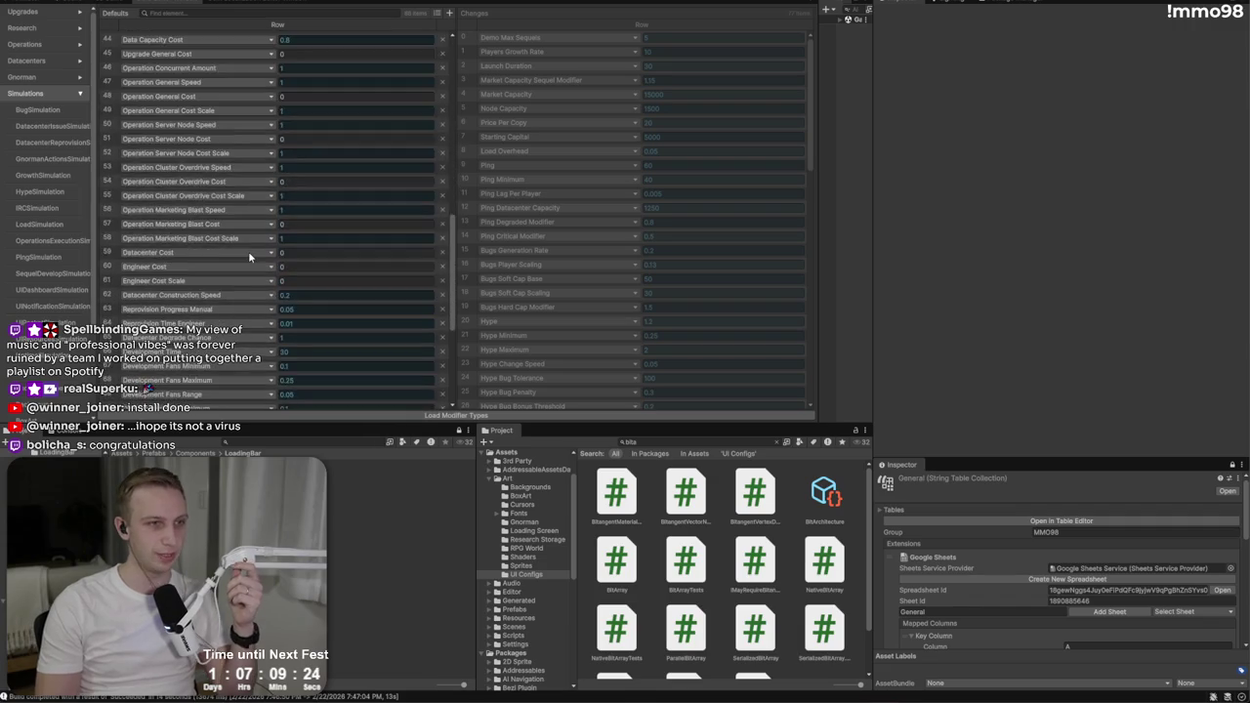
scroll(195, 340, "up", 2)
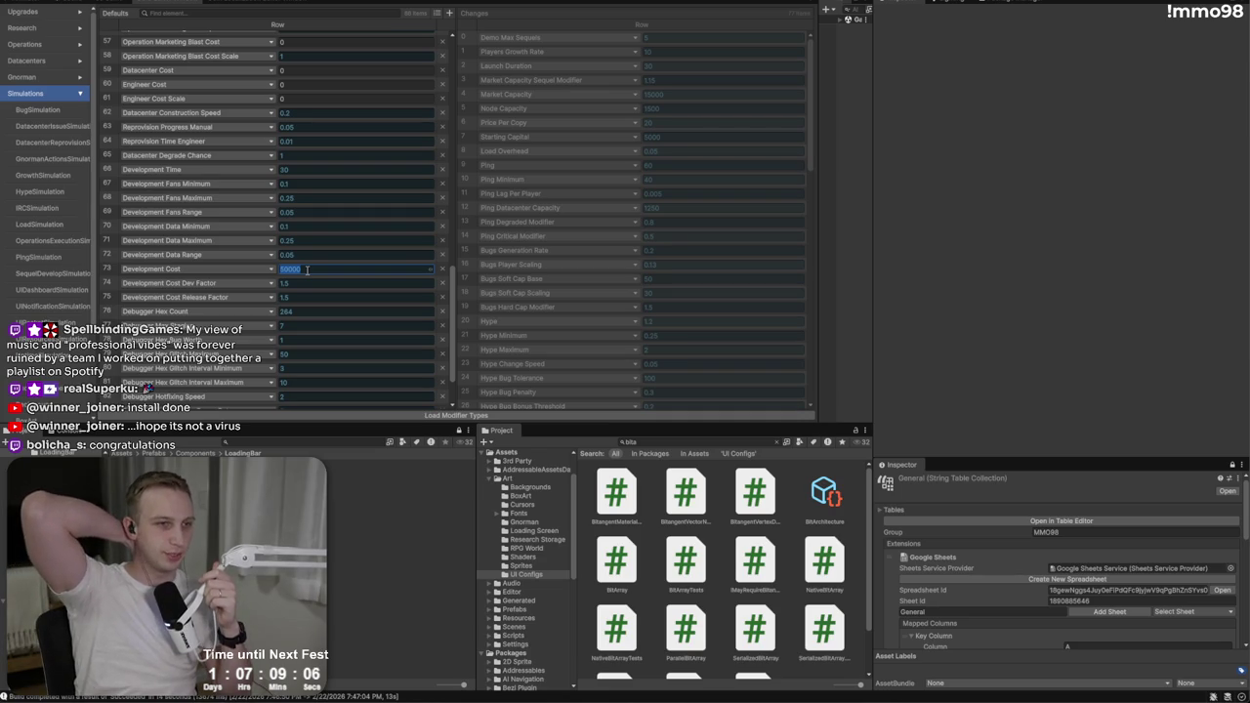
scroll(330, 253, "up", 3)
scroll(330, 253, "down", 5)
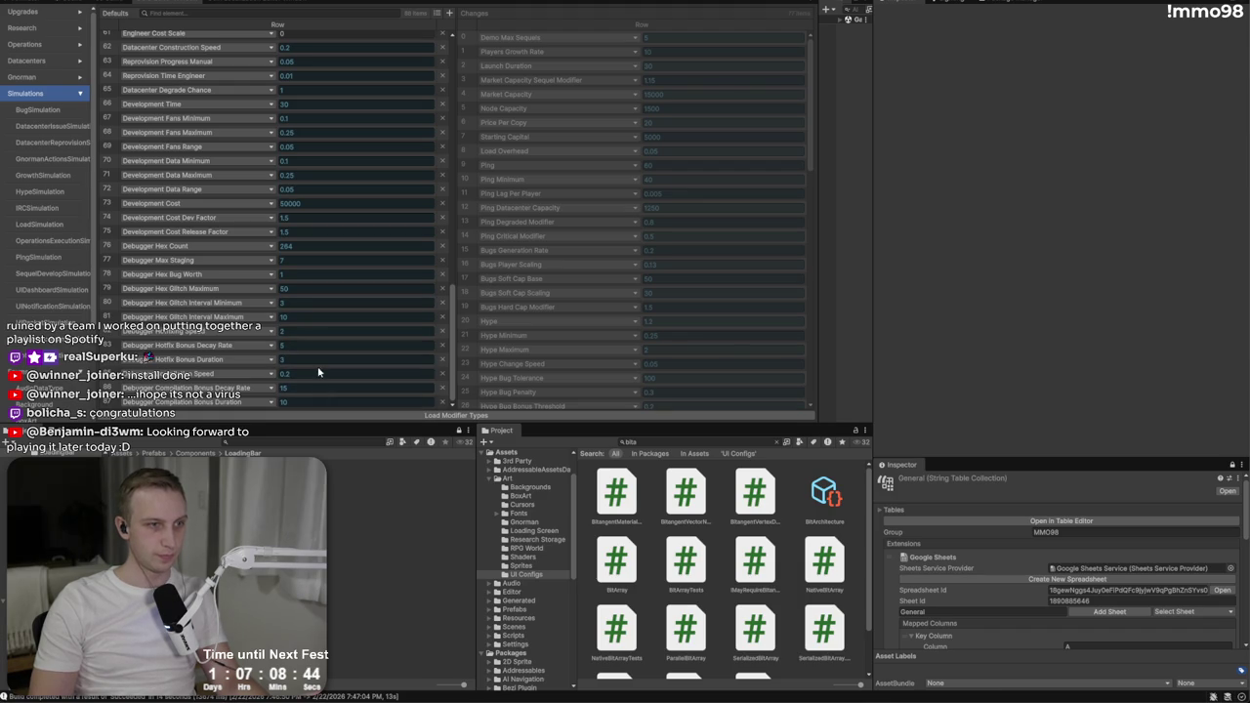
scroll(324, 321, "up", 5)
scroll(324, 320, "up", 5)
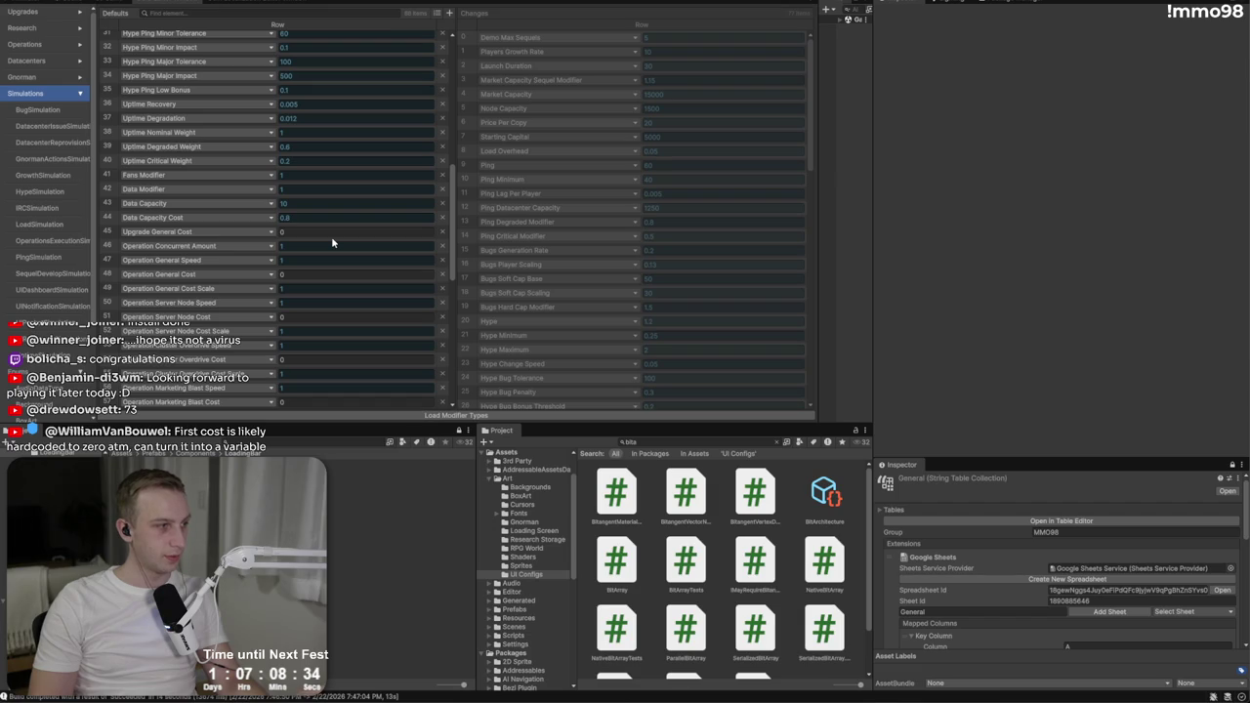
scroll(331, 242, "down", 10)
left_click(330, 207)
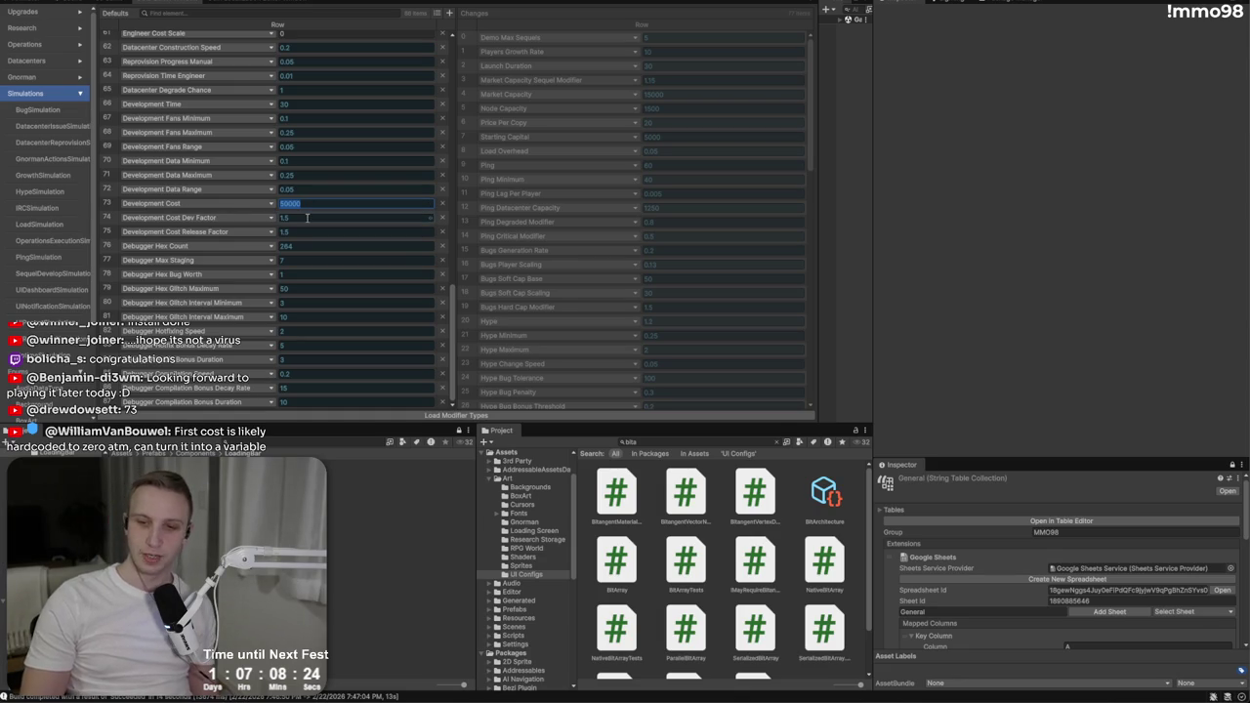
left_click(315, 203)
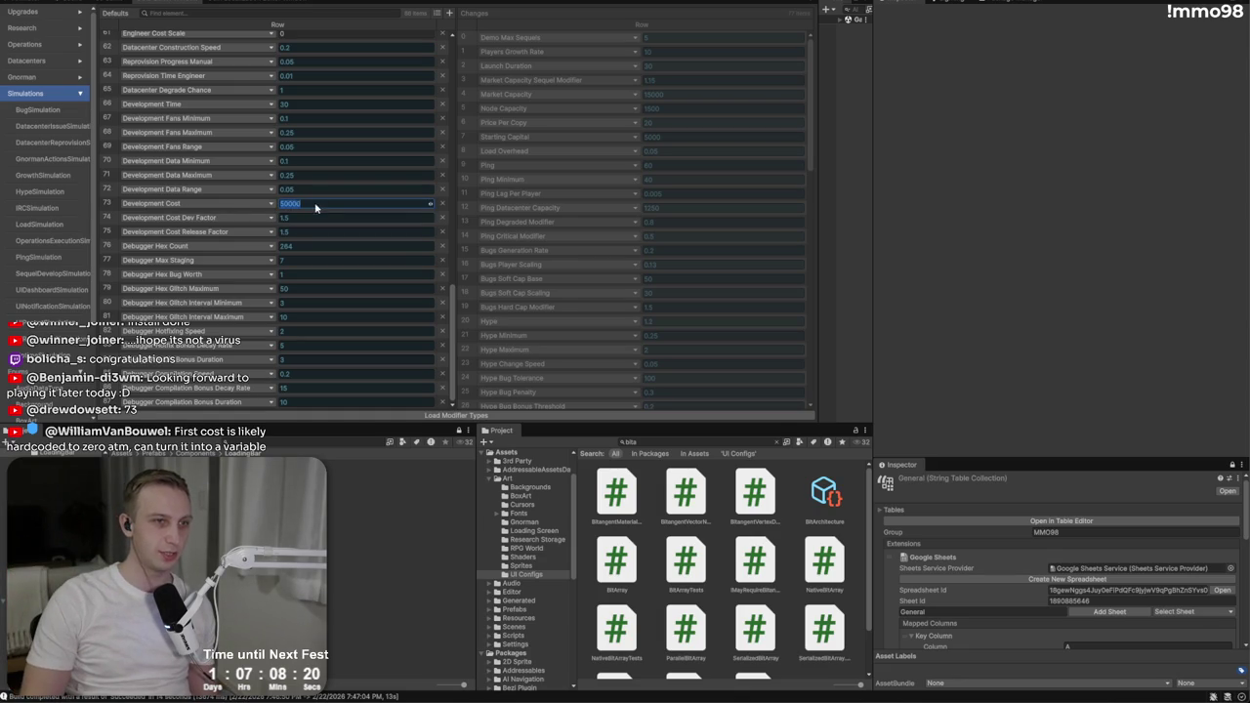
Step: Edit the Development Cost field in the Defaults list, trying new values in place of 50000
double_click(316, 203)
left_click(290, 204)
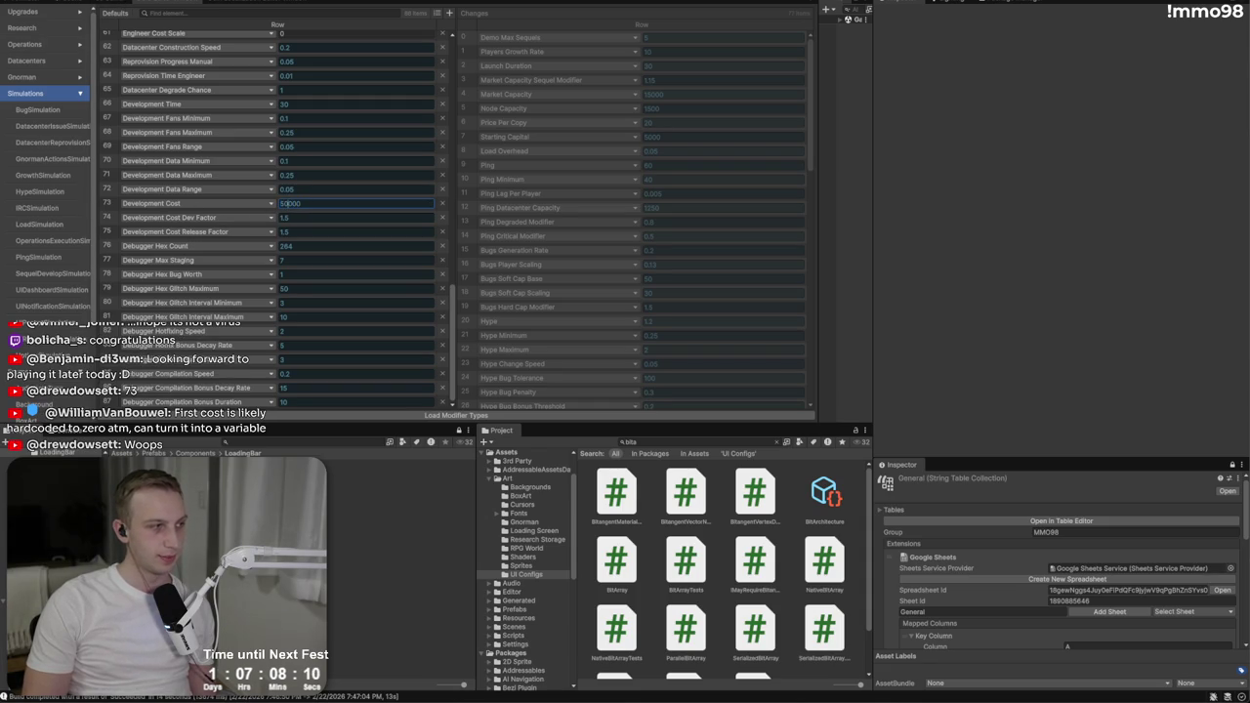
scroll(203, 198, "up", 2)
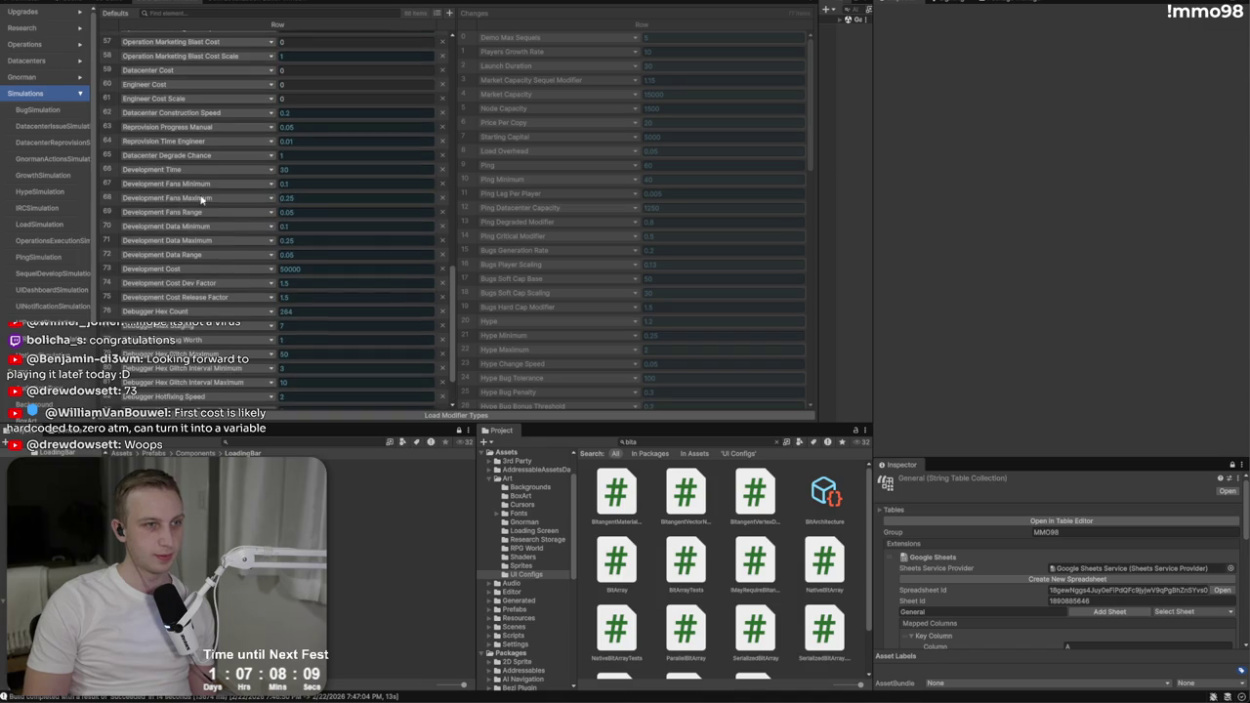
left_click(314, 267)
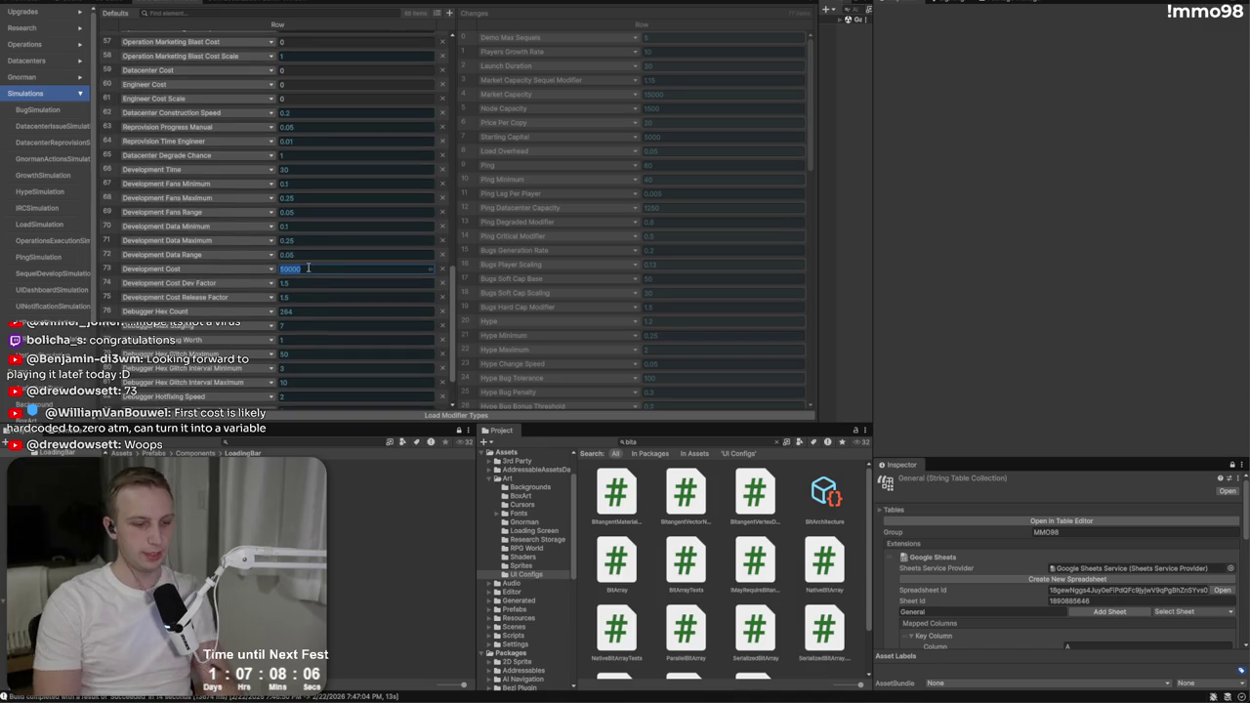
type("5")
key("Tab")
type("2")
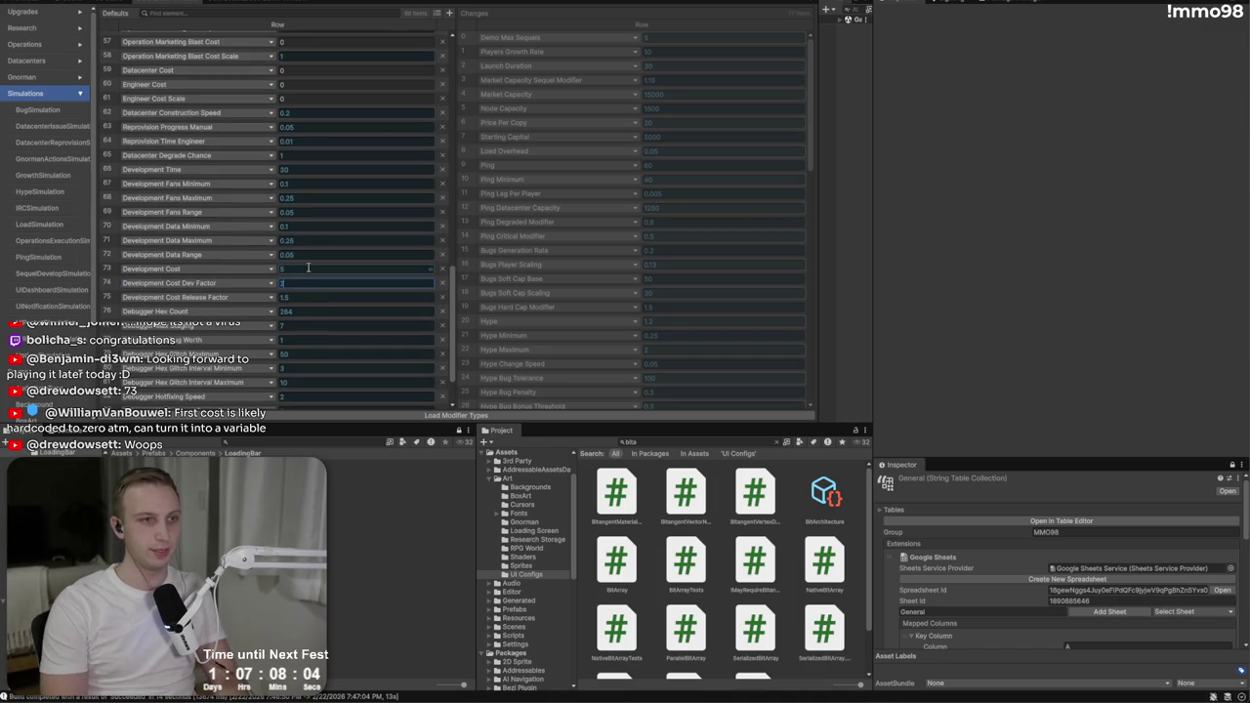
left_click(309, 268)
type("2000")
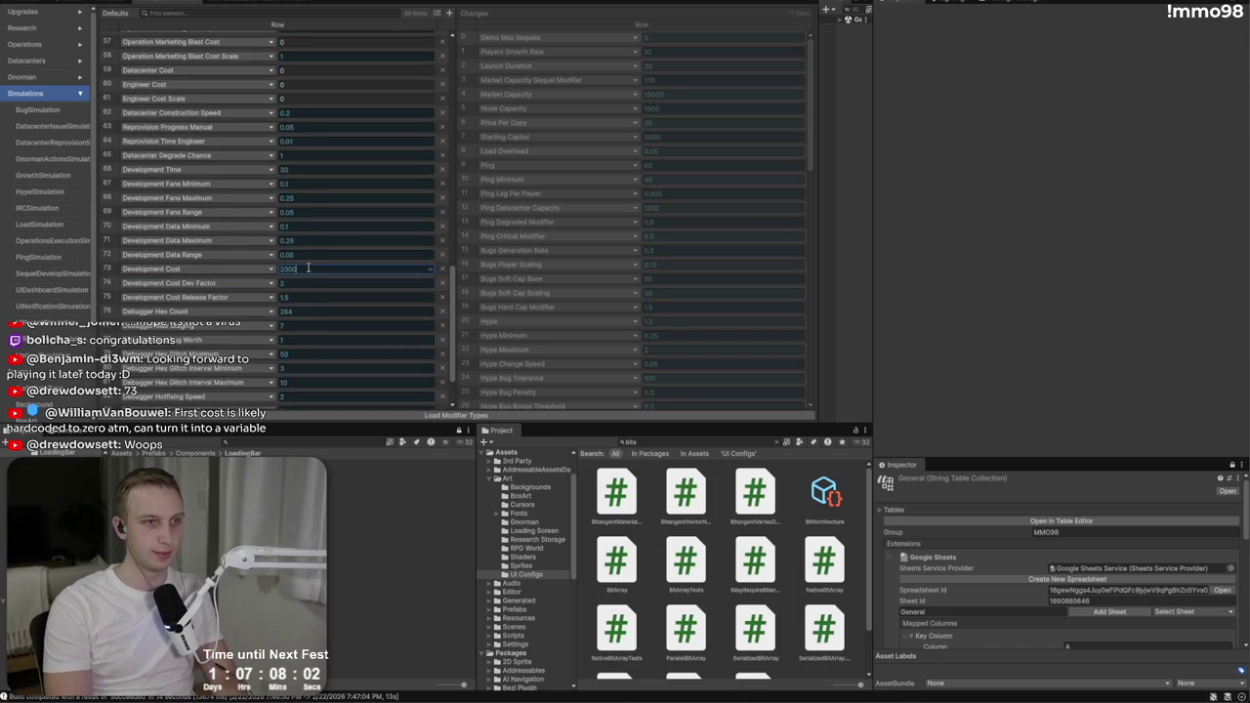
type("50")
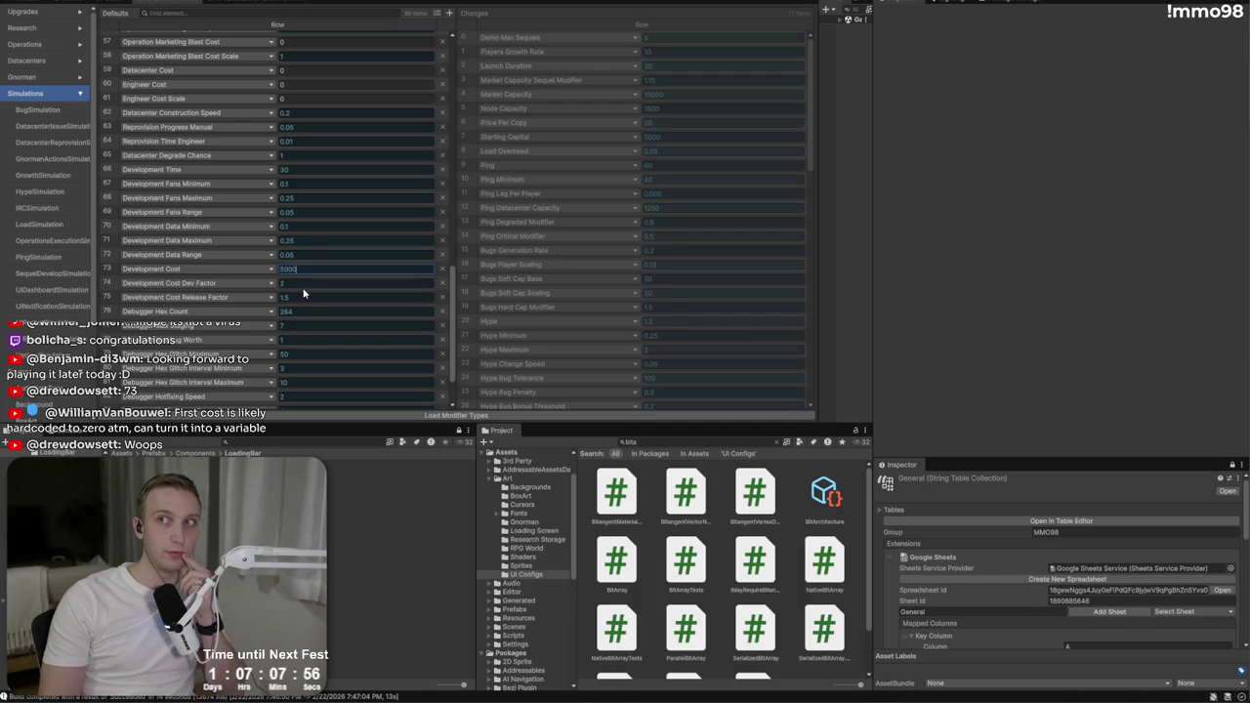
Step: Adjust the Dev Factor and settle the Development Cost default at 15000
left_click(304, 282)
type("2")
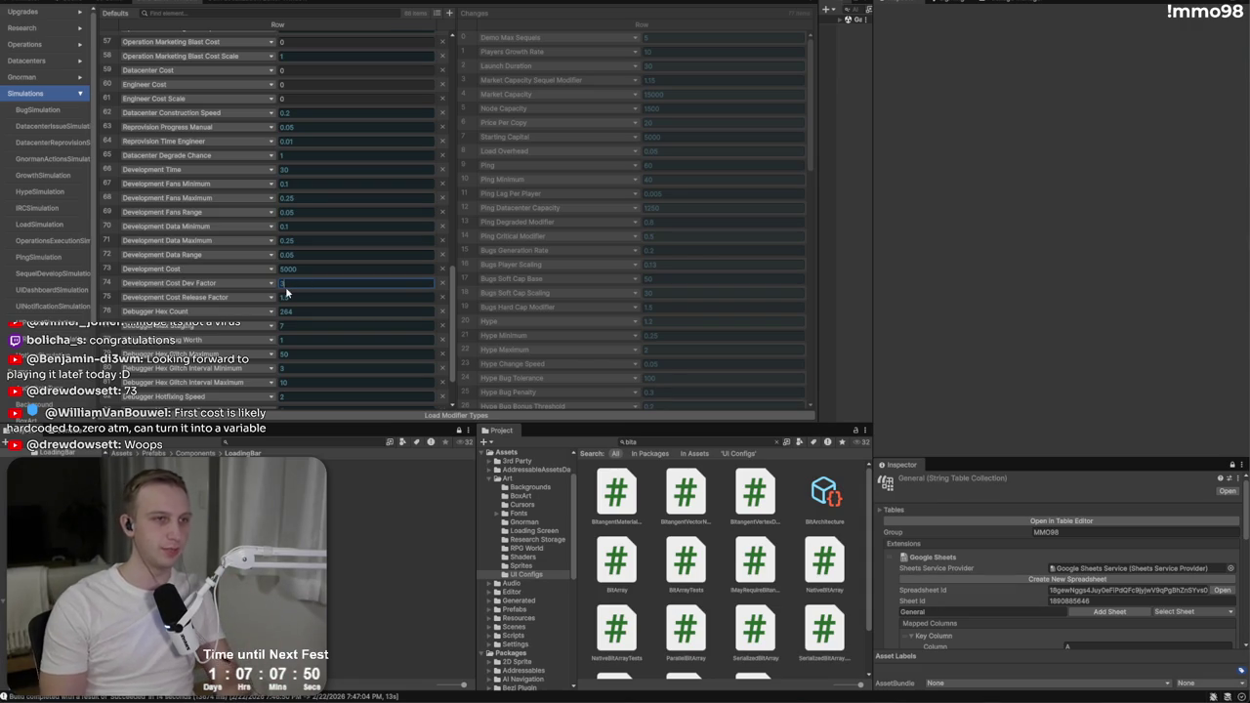
left_click(310, 269)
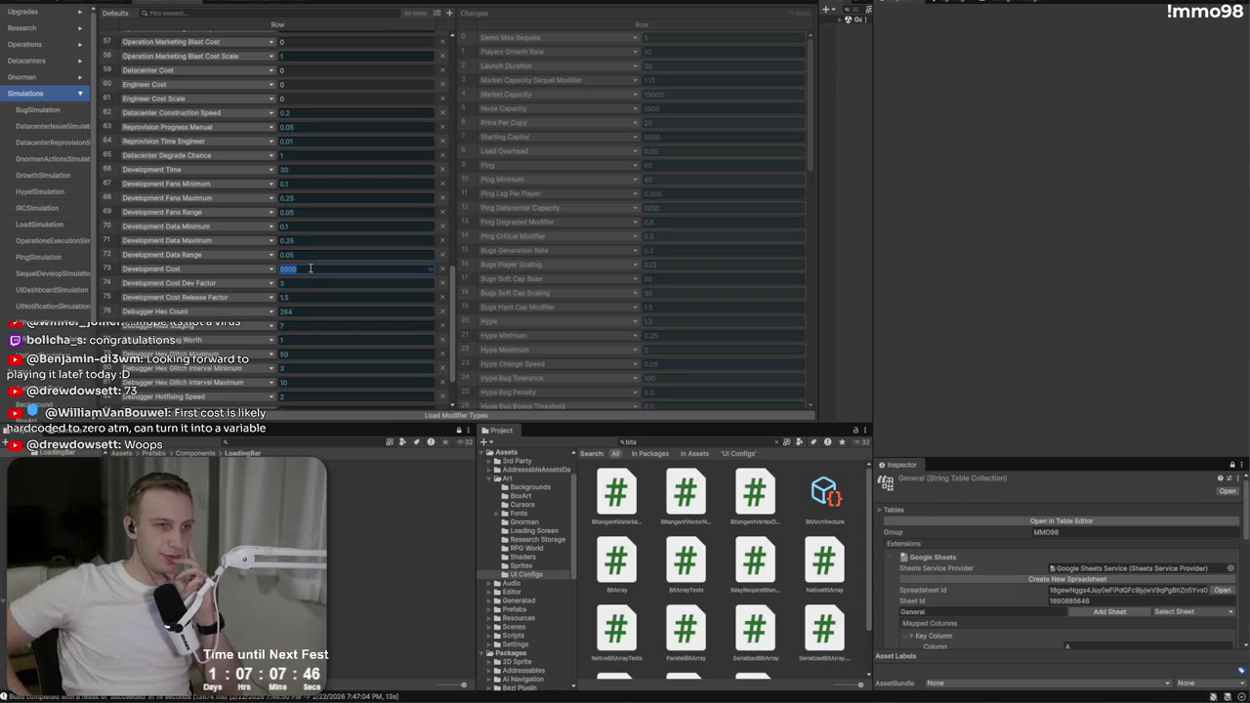
type("10000")
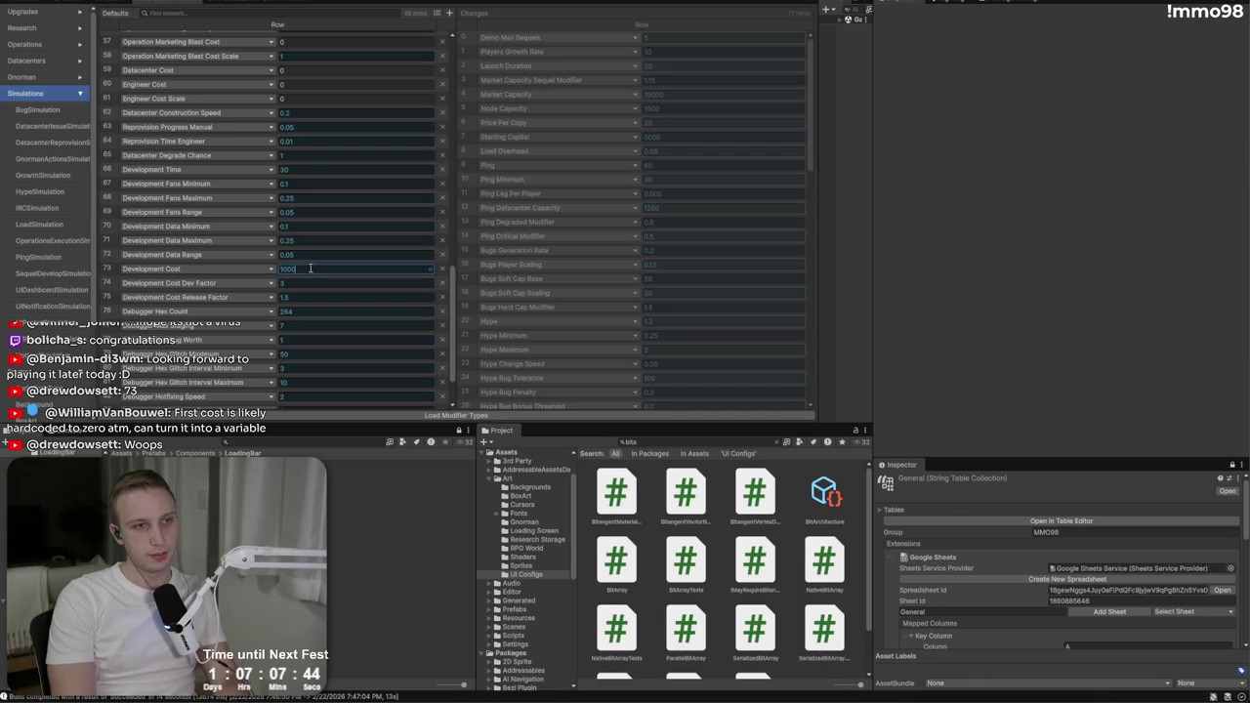
key("ctrl+a")
type("150")
key("Tab")
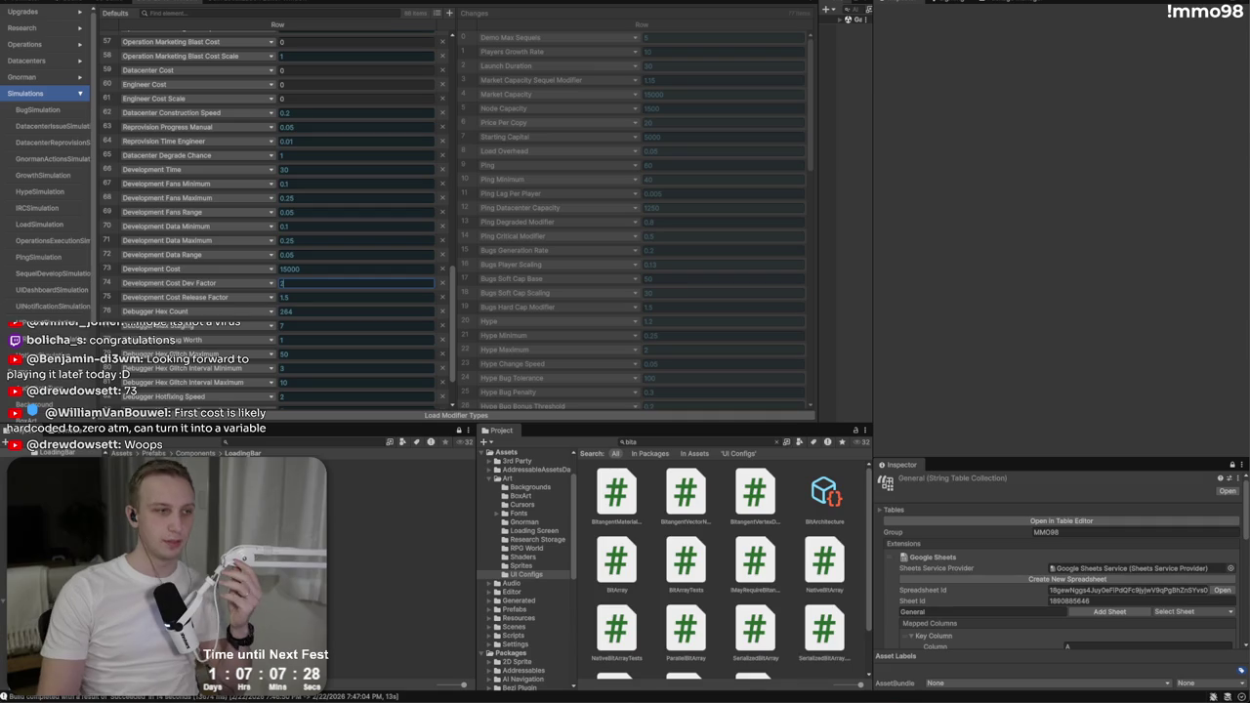
key("alt+Tab")
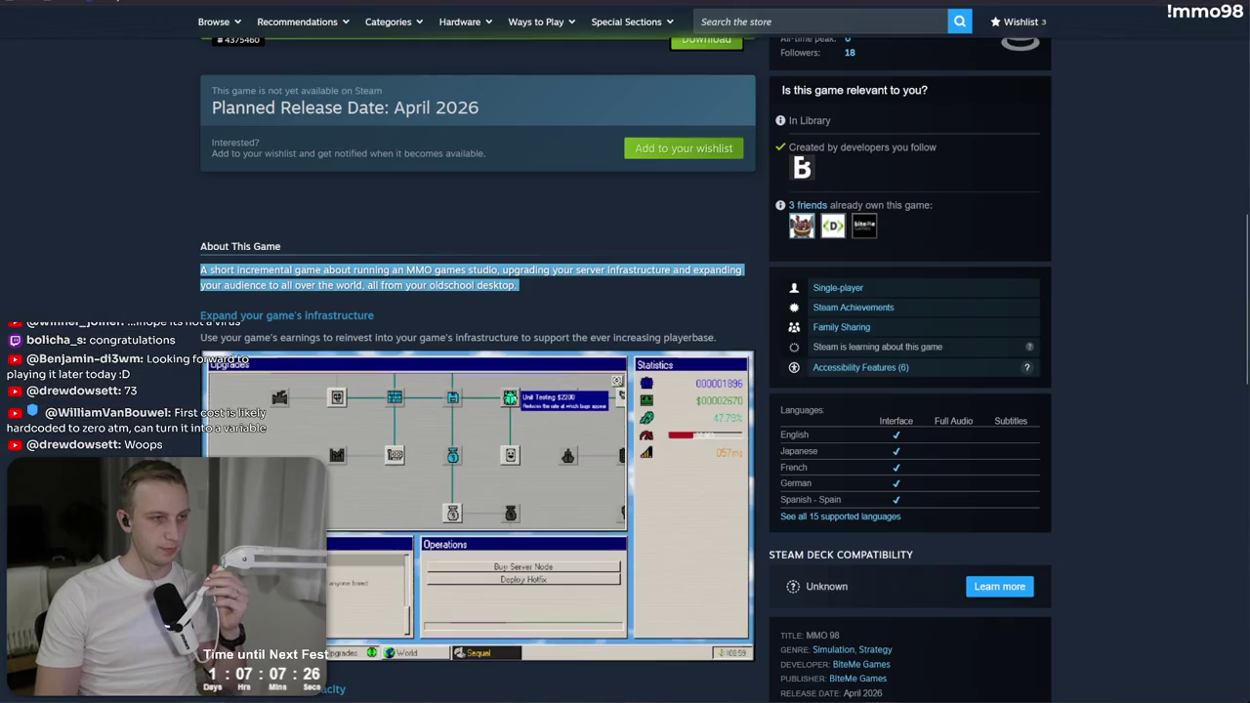
Step: Open the Steam Stats bookmark in a new tab to view the sales and activations report
scroll(607, 190, "up", 4)
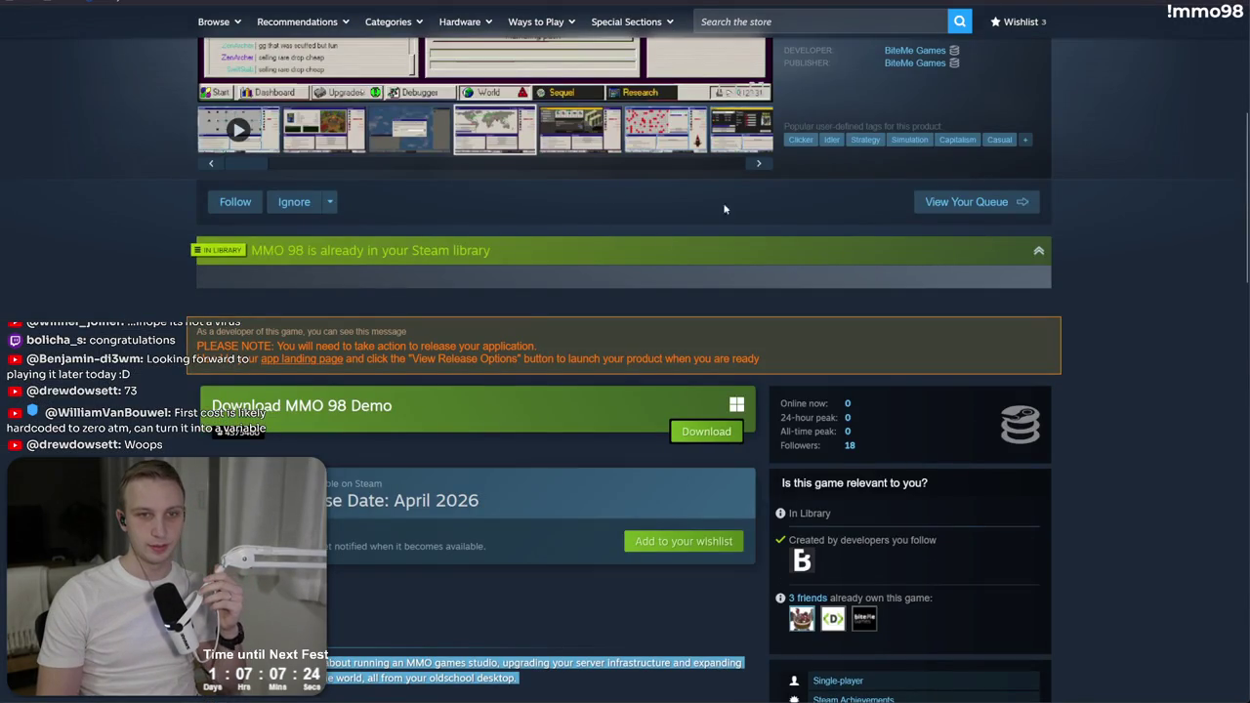
key("ctrl+t")
left_click(39, 8)
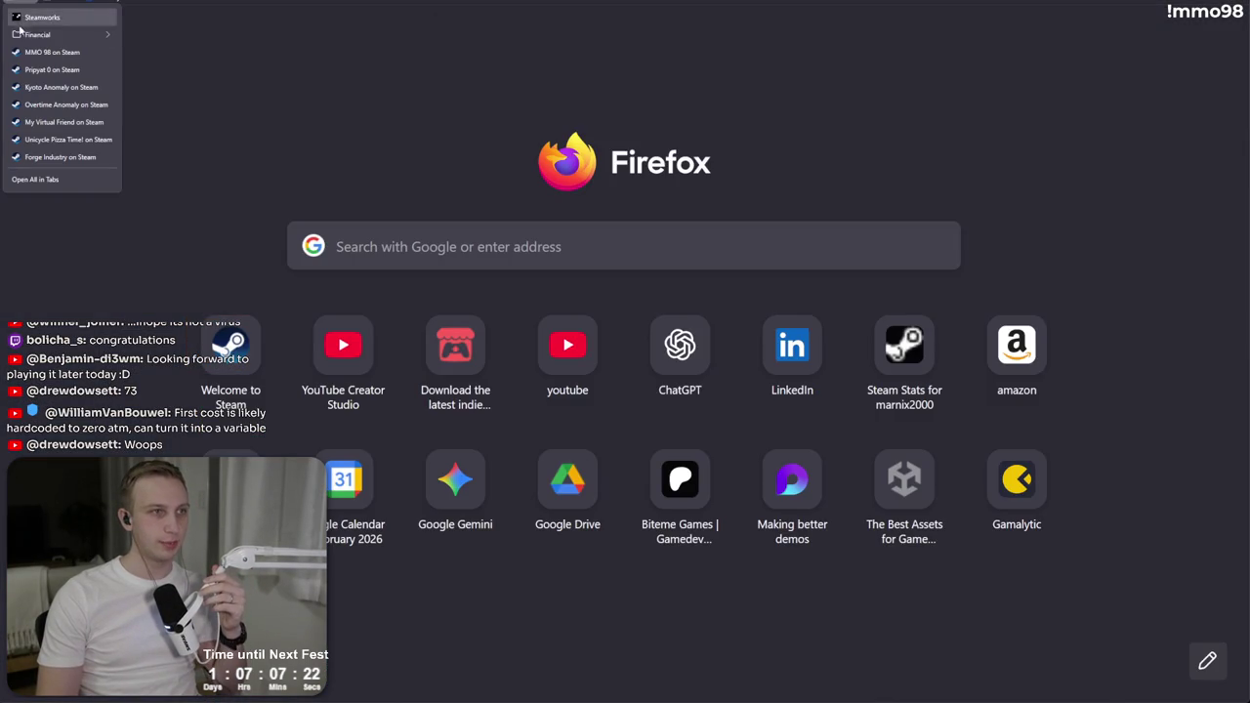
mouse_move(59, 34)
left_click(153, 37)
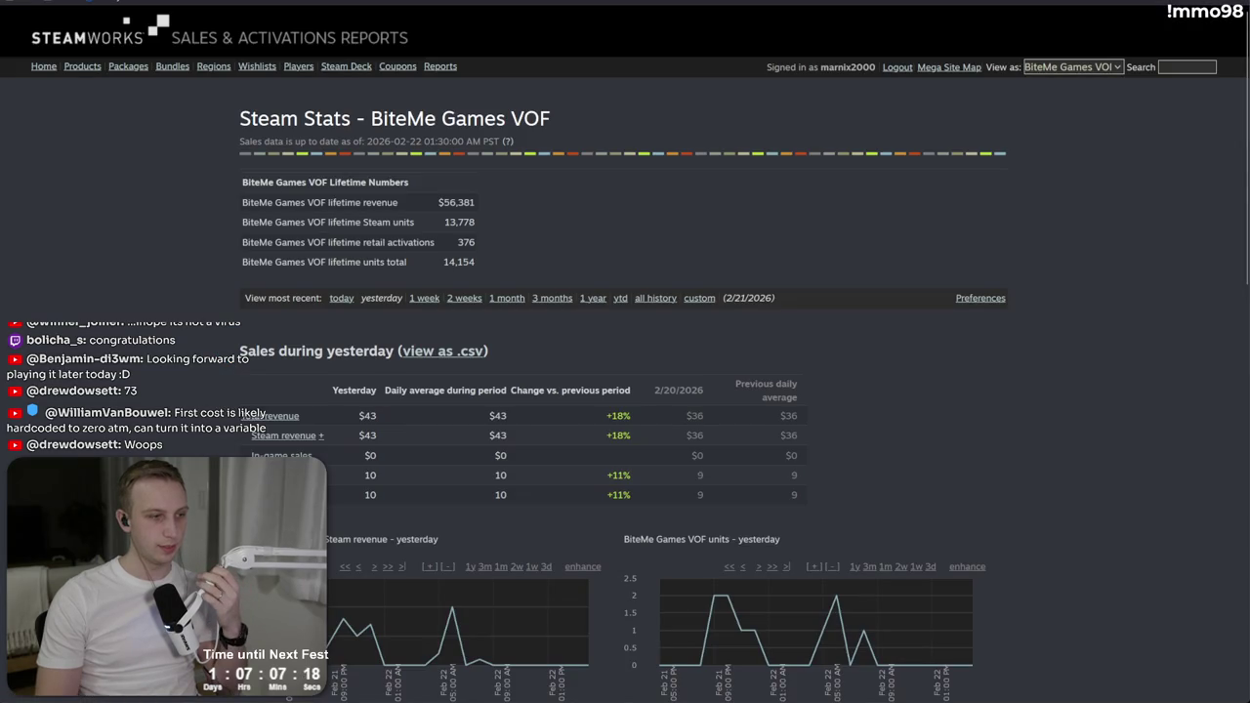
Step: In GitHub Desktop, enter 'Localization stuff' as the commit summary
key("alt+Tab")
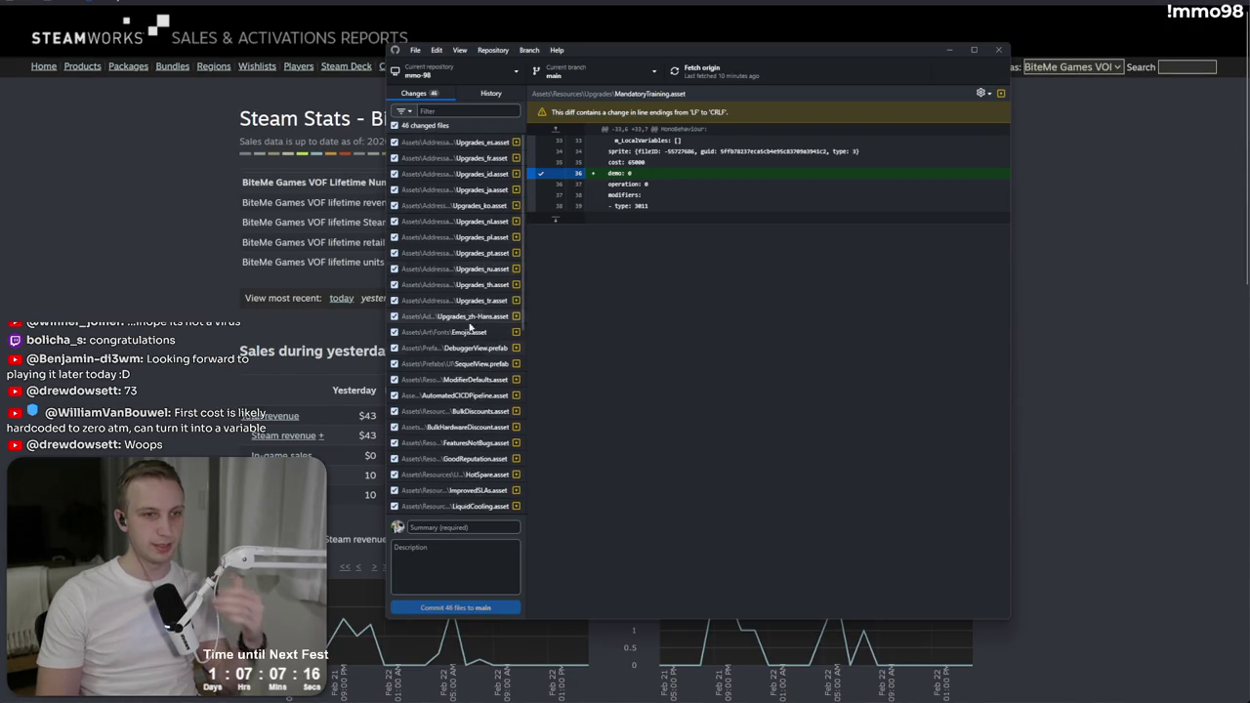
key("alt+Tab")
key("alt+Tab")
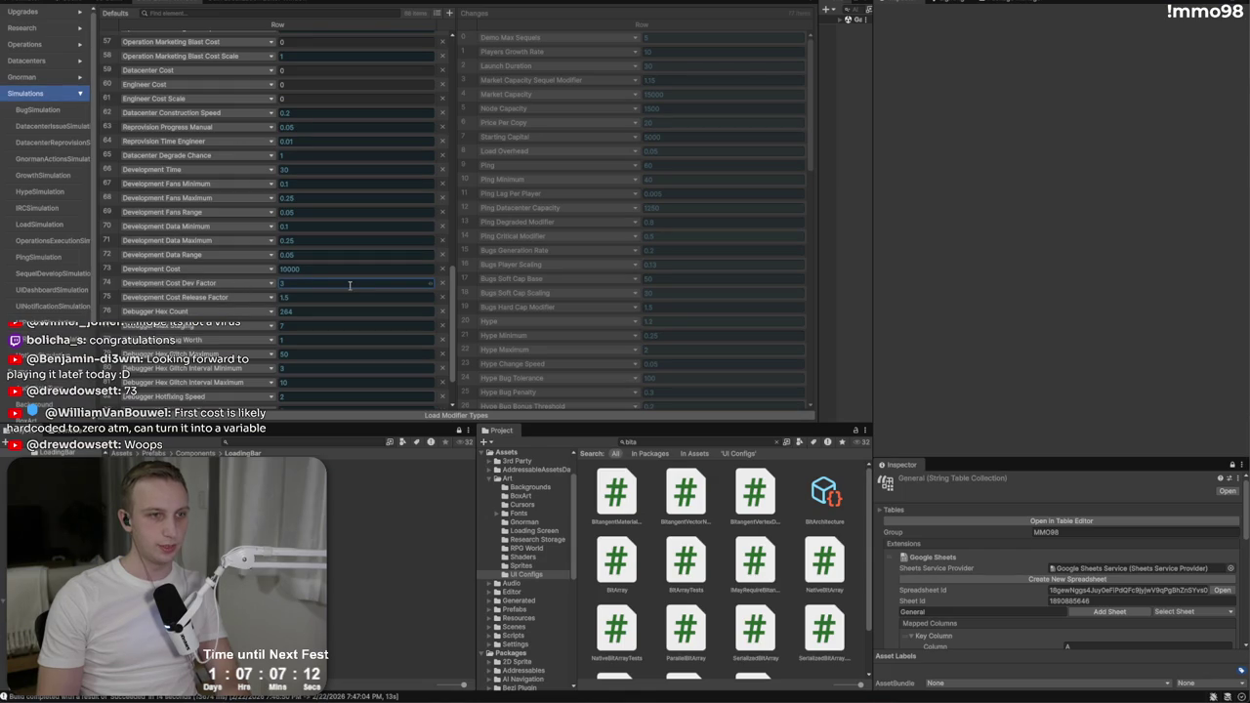
type("2")
key("alt+Tab")
key("alt+Tab")
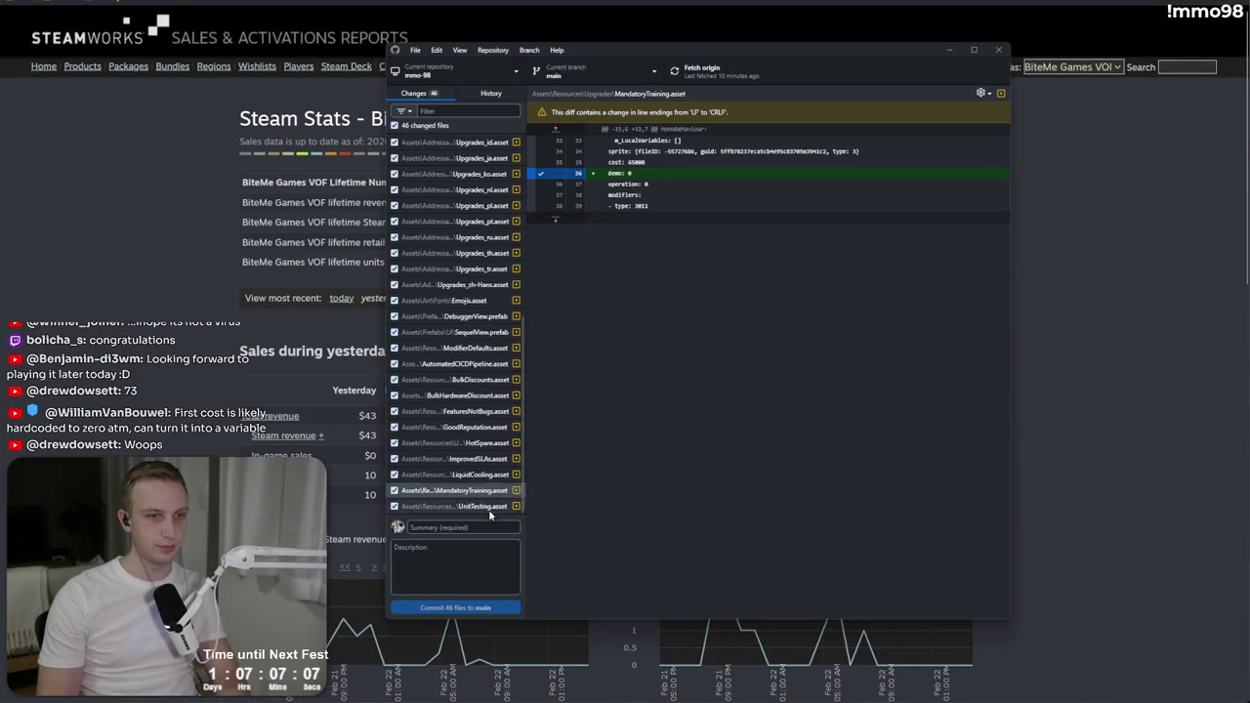
left_click(488, 527)
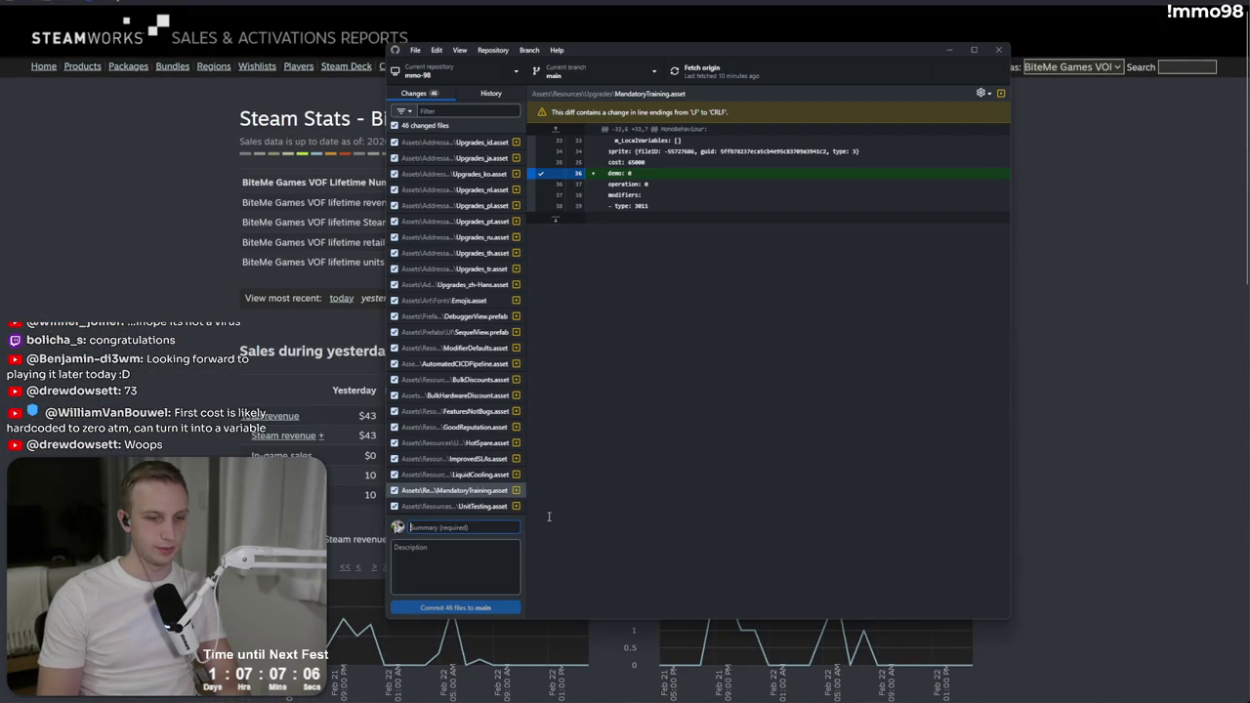
type("Localization stuff")
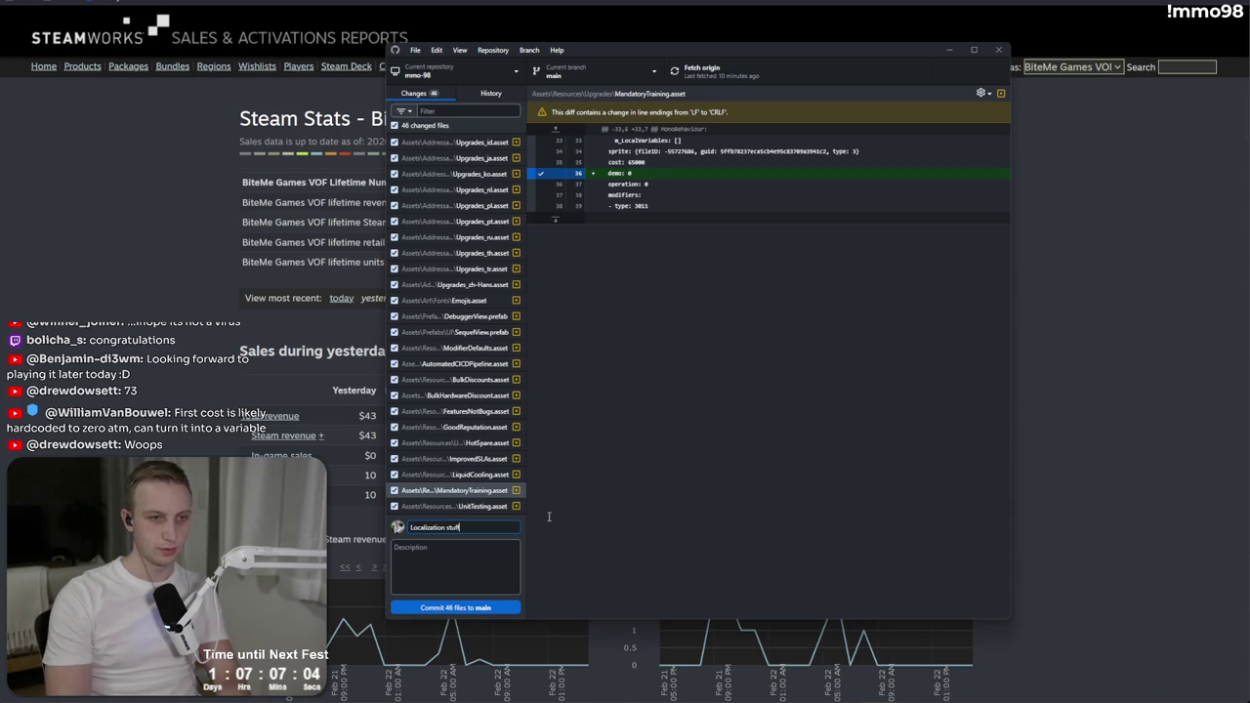
Step: Commit the 46 changed files to main and push them to origin
left_click(420, 608)
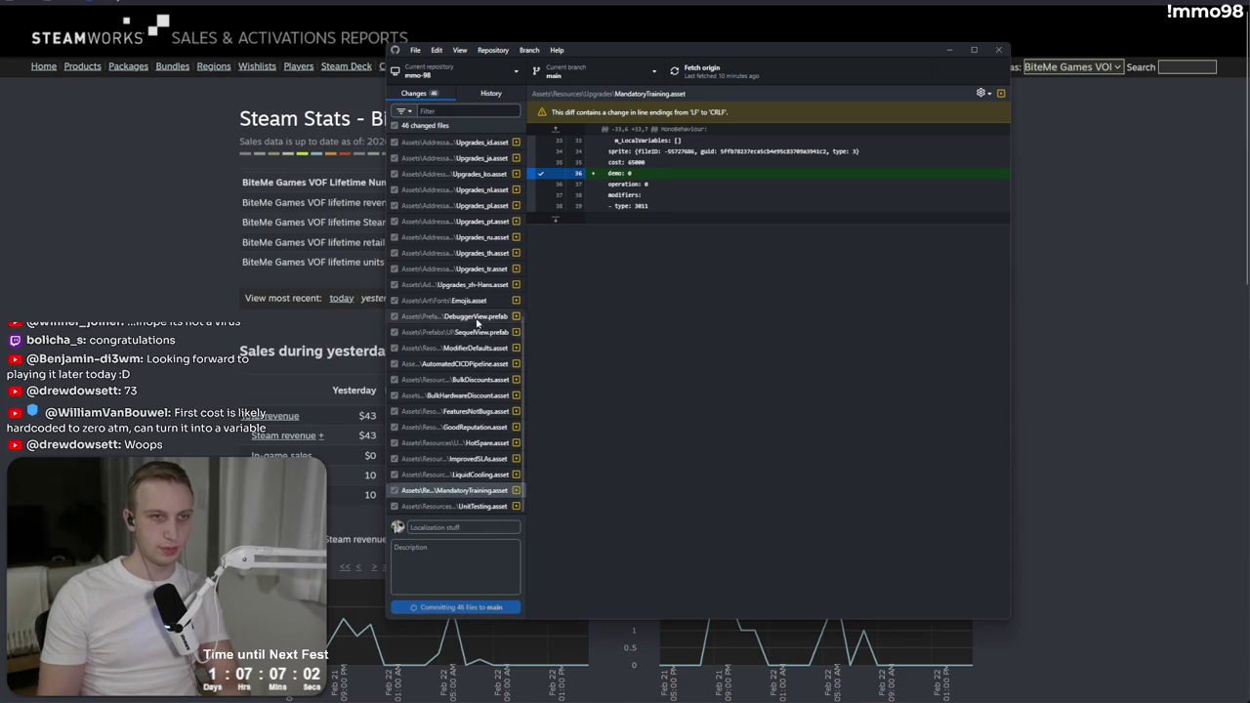
scroll(476, 317, "up", 4)
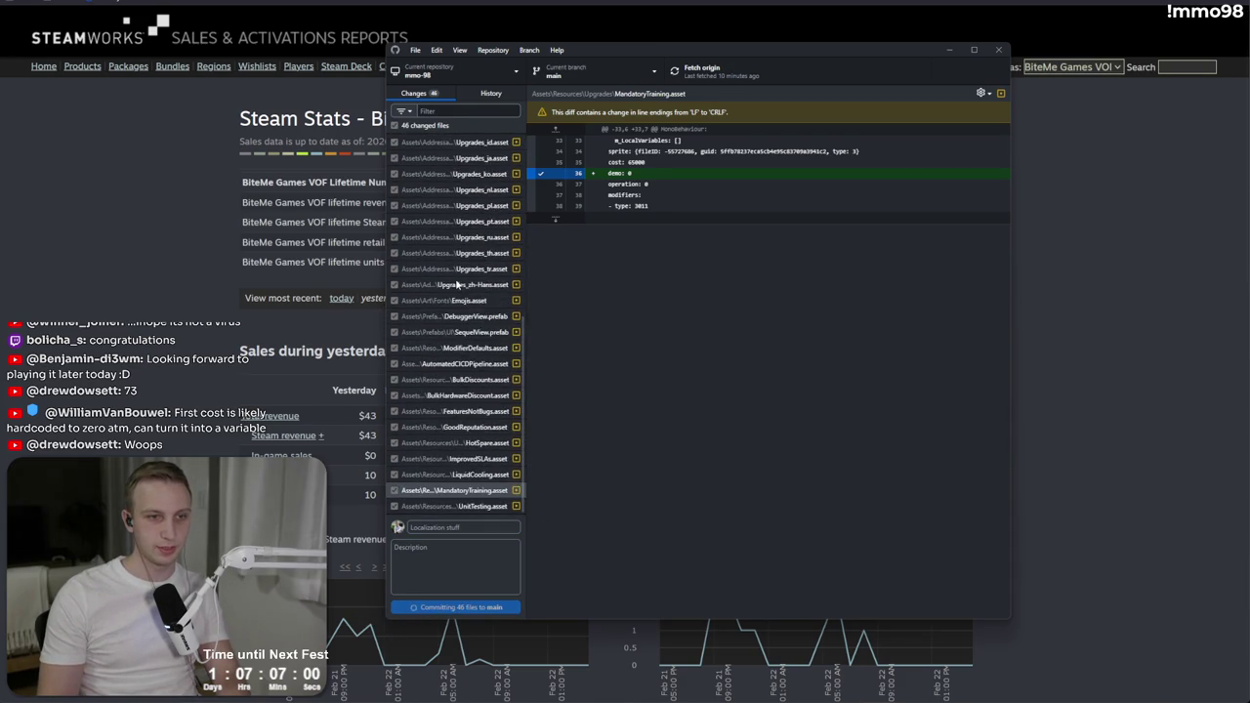
left_click(901, 200)
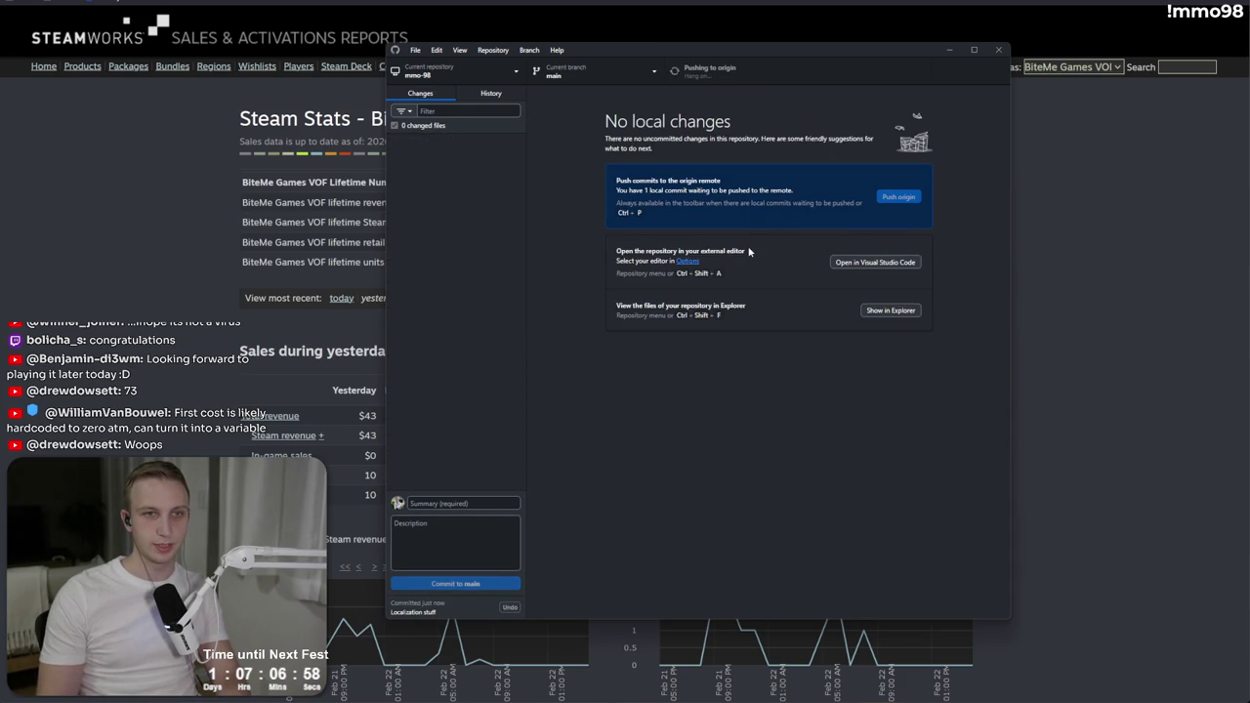
left_click(191, 315)
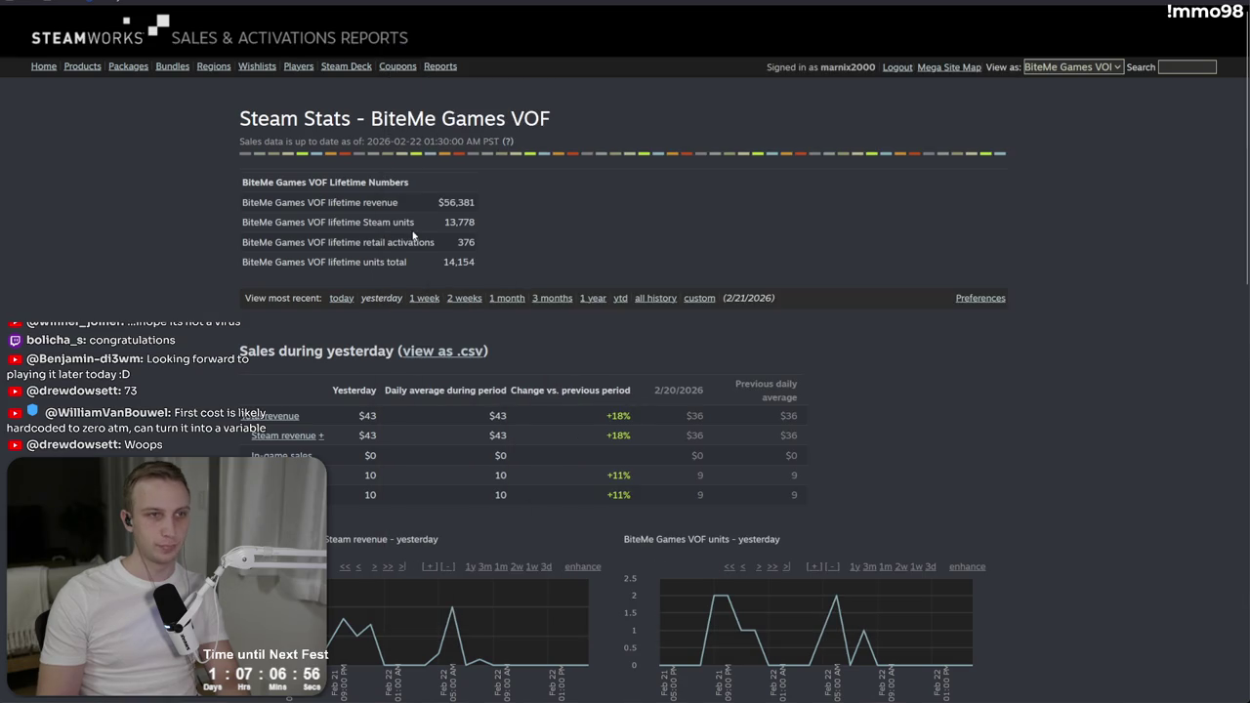
Step: Review the demo's lifetime unique users and median time played figures in Steamworks
scroll(326, 540, "down", 15)
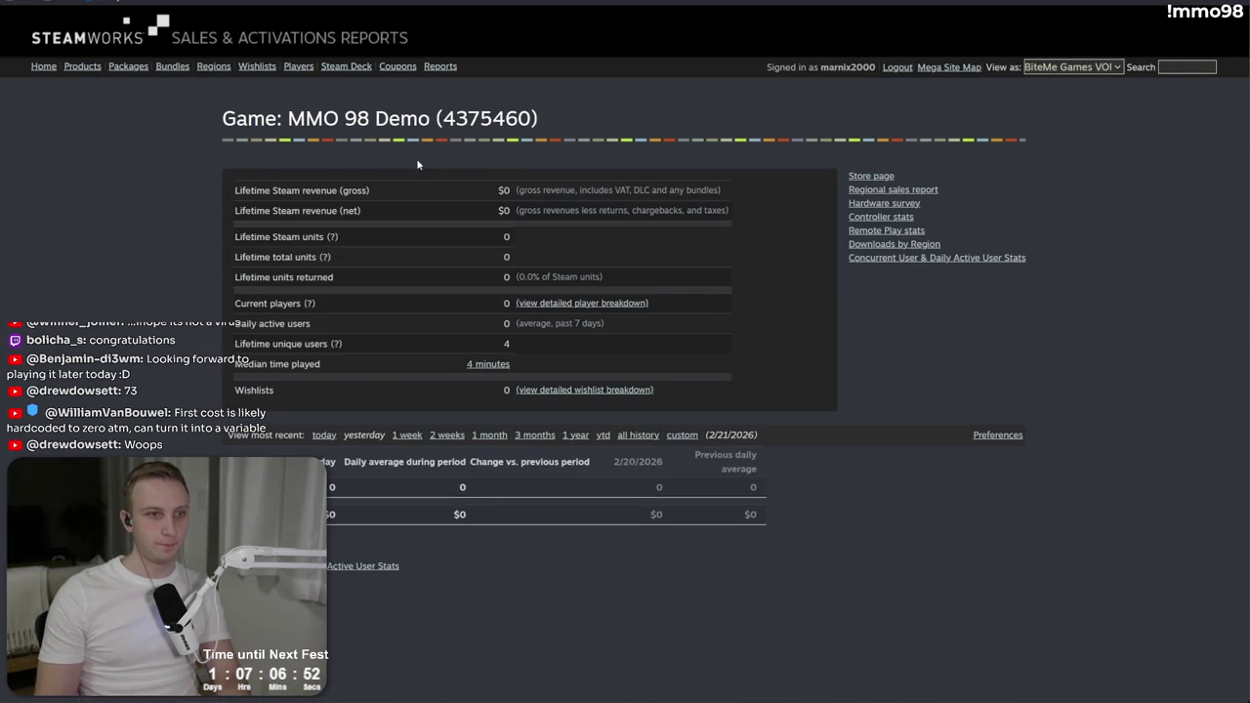
left_click_drag(235, 363, 286, 361)
double_click(252, 344)
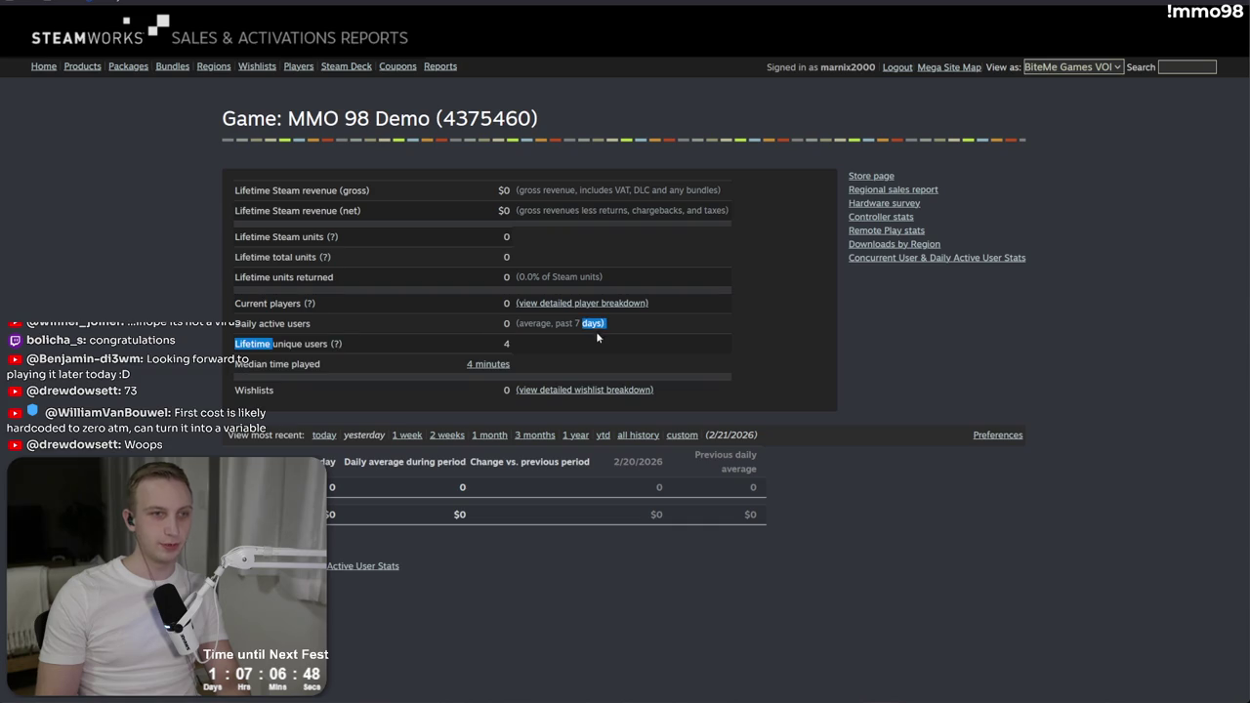
left_click(483, 352)
mouse_move(483, 351)
left_mouse_down()
mouse_move(252, 340)
mouse_move(342, 345)
left_mouse_up()
left_click(252, 340)
left_click(556, 352)
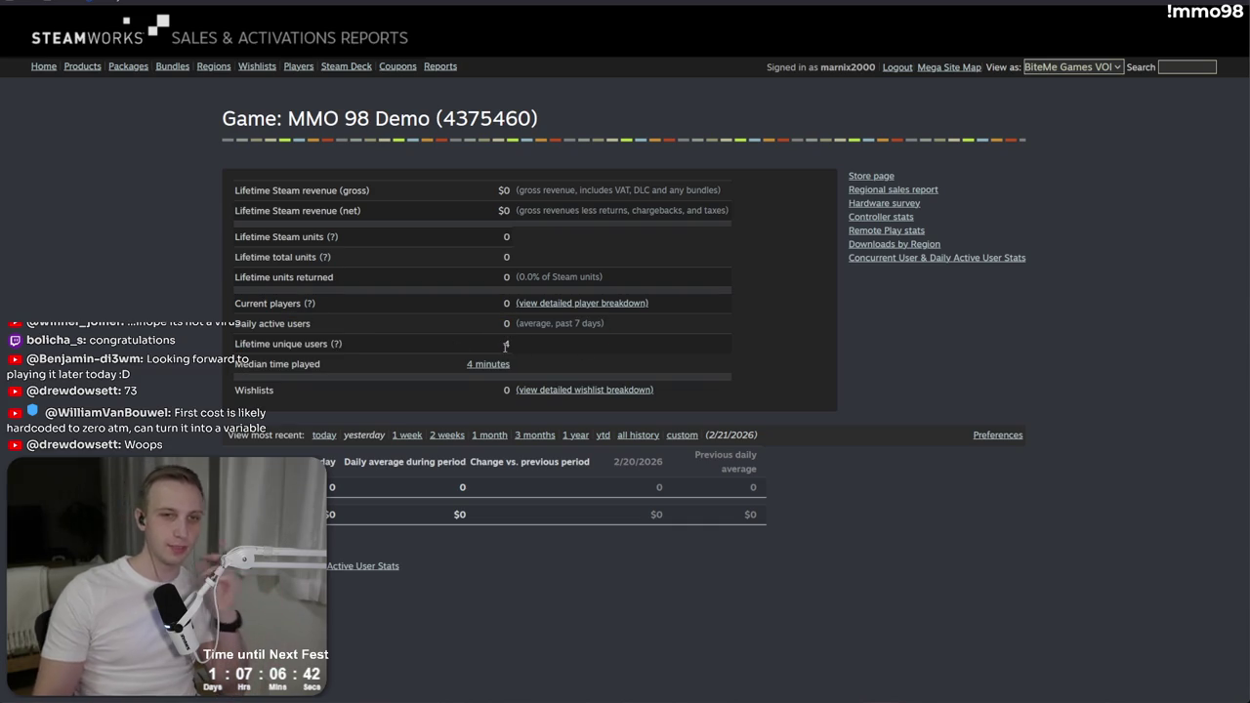
Step: Check the demo's detailed player breakdown, then return to its lifetime figures
left_click(583, 305)
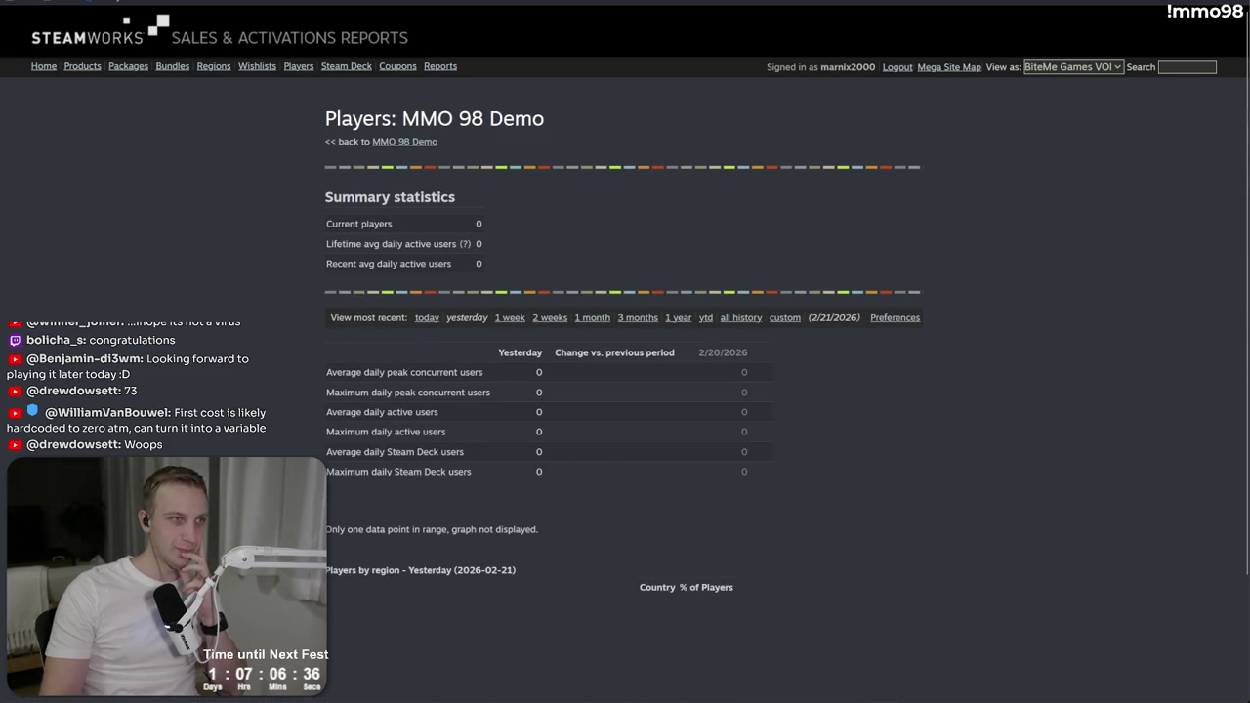
key("alt+Left")
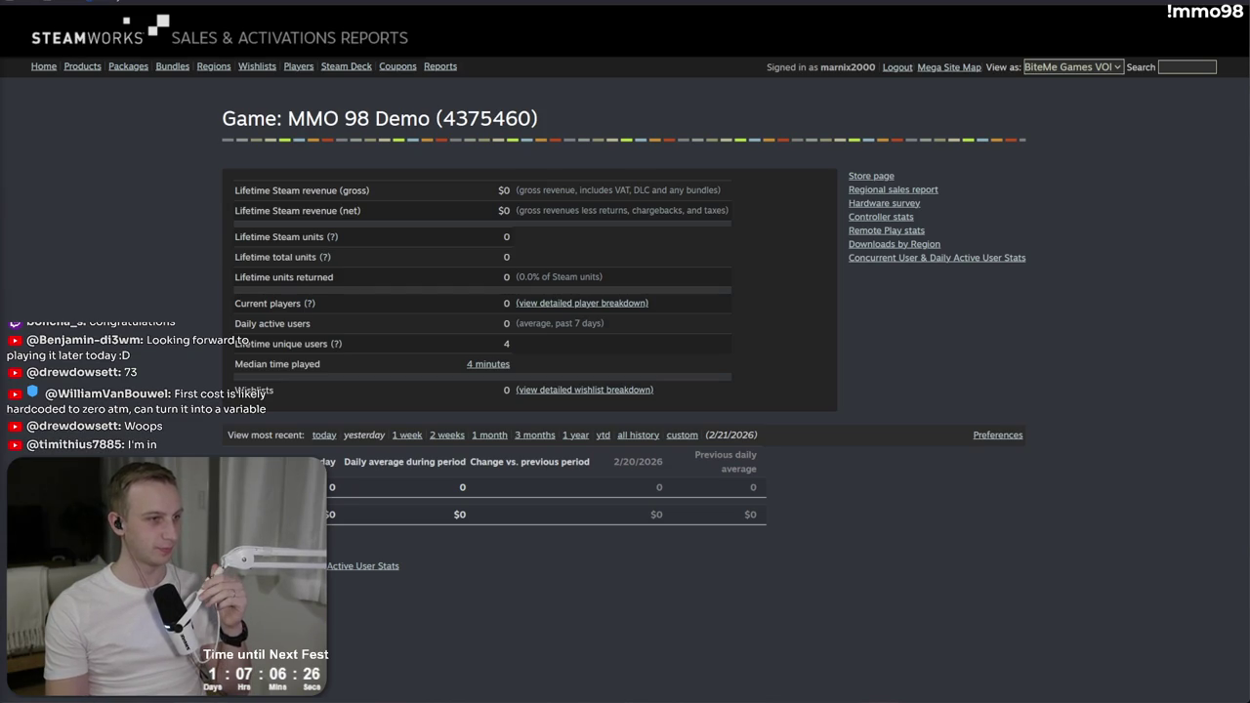
left_click_drag(421, 188, 477, 298)
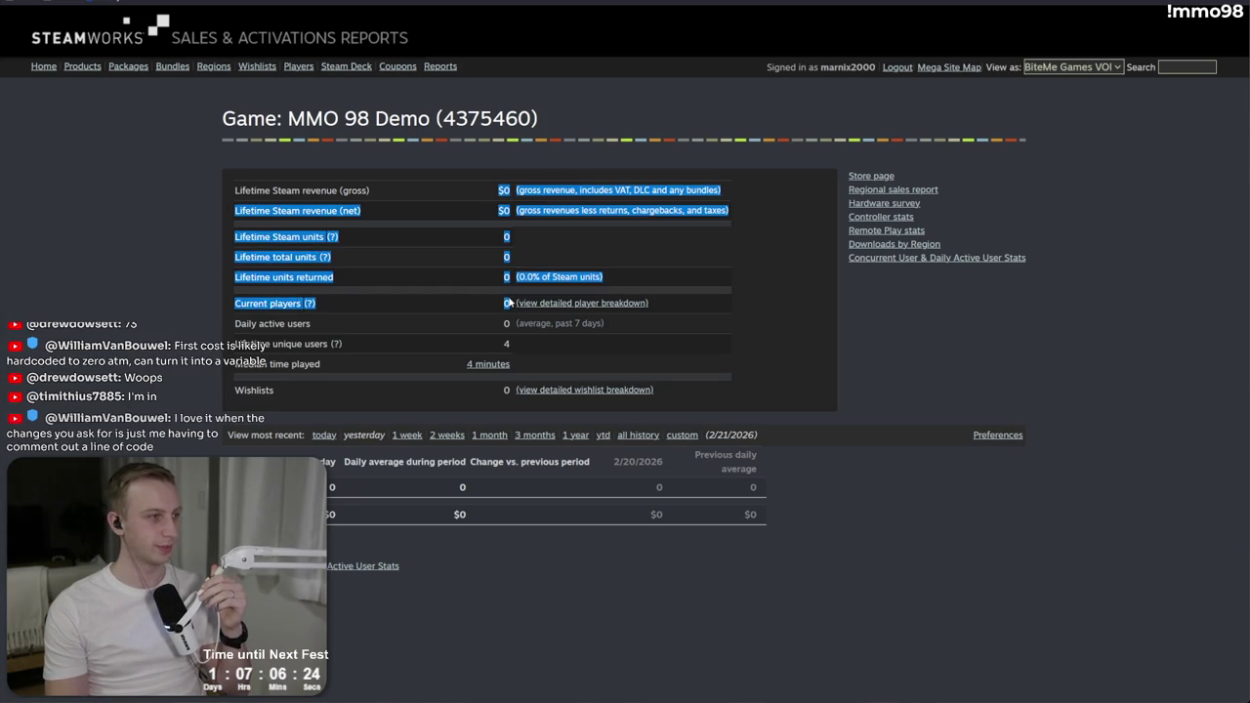
left_click(477, 292)
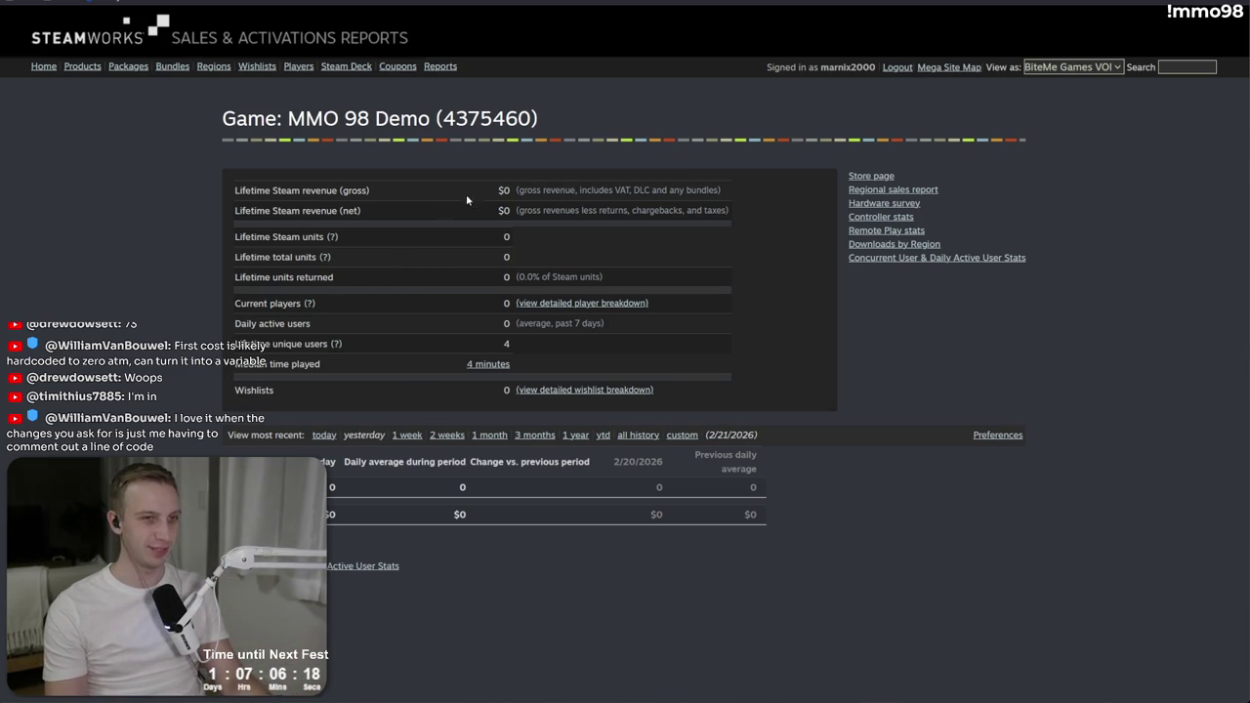
key("alt+Tab")
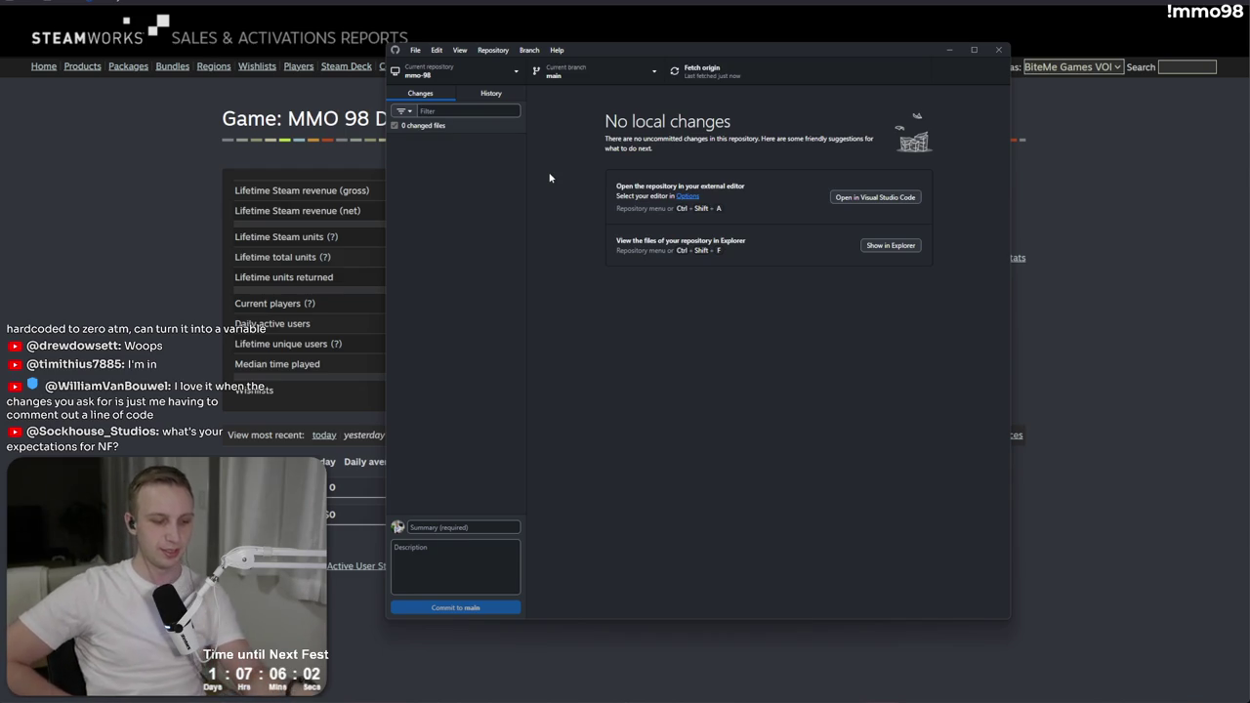
Step: Fetch origin and pull the one new remote commit into mmo-98 main
left_click(696, 74)
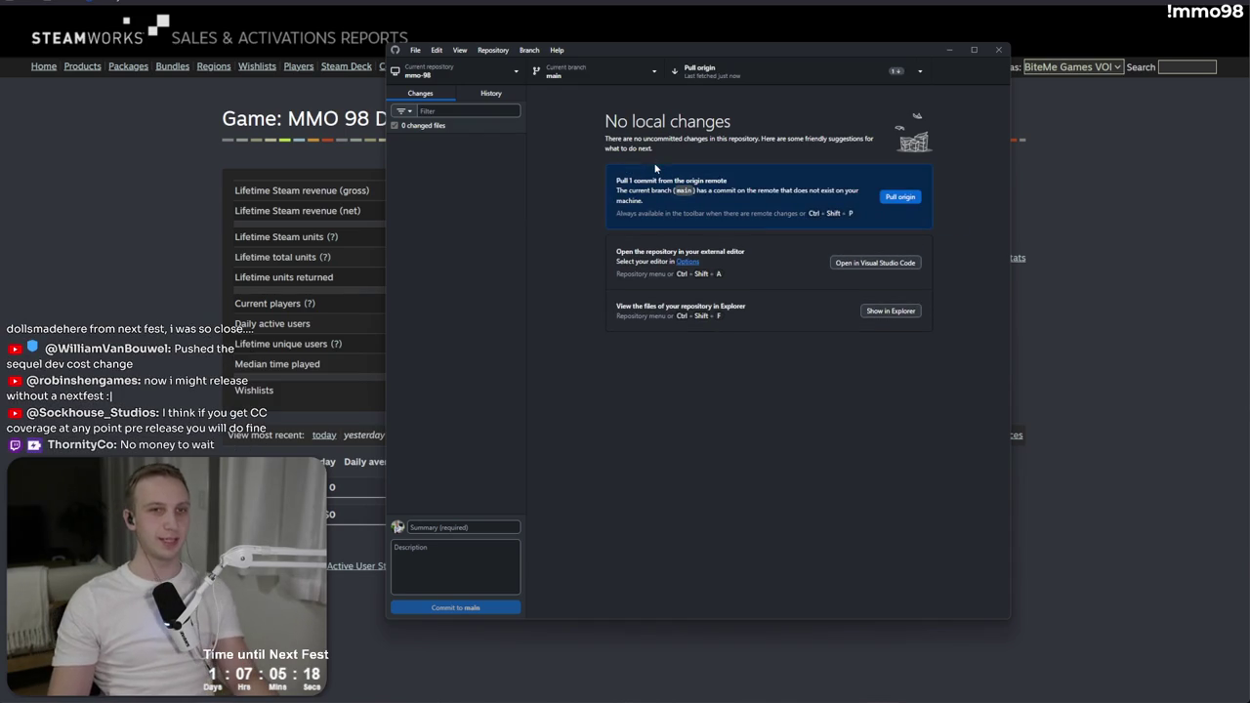
left_click(739, 82)
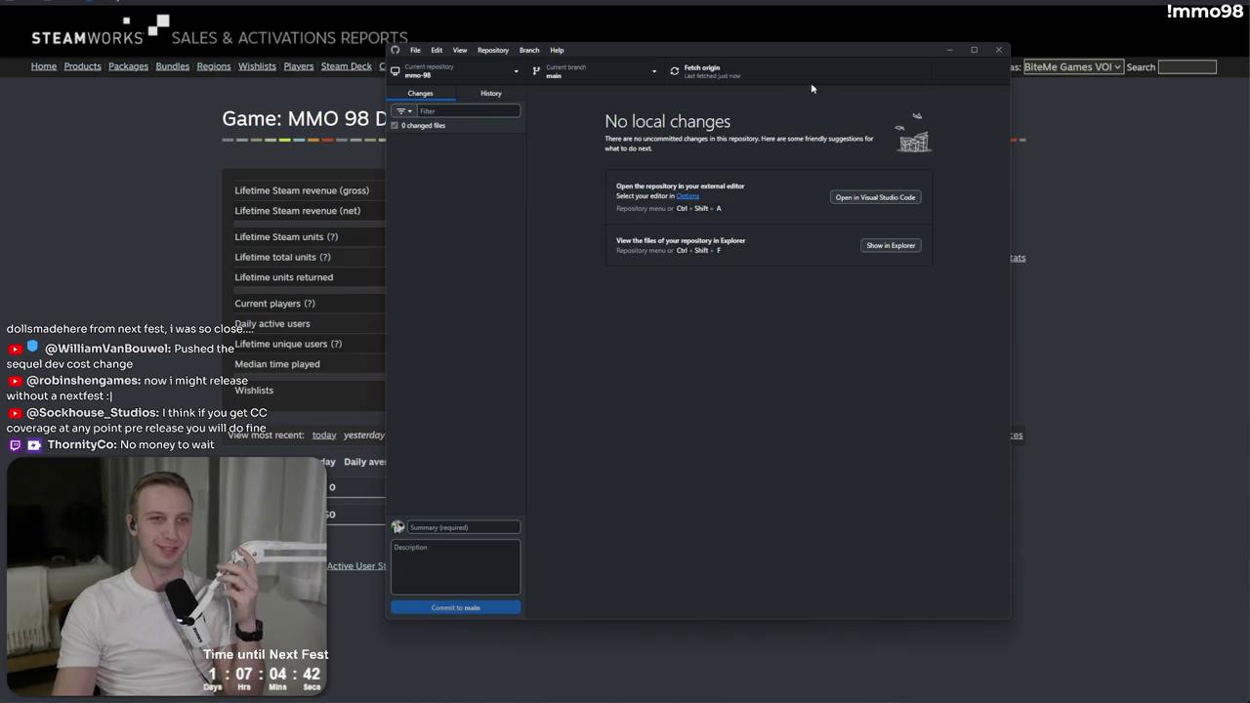
left_click(491, 92)
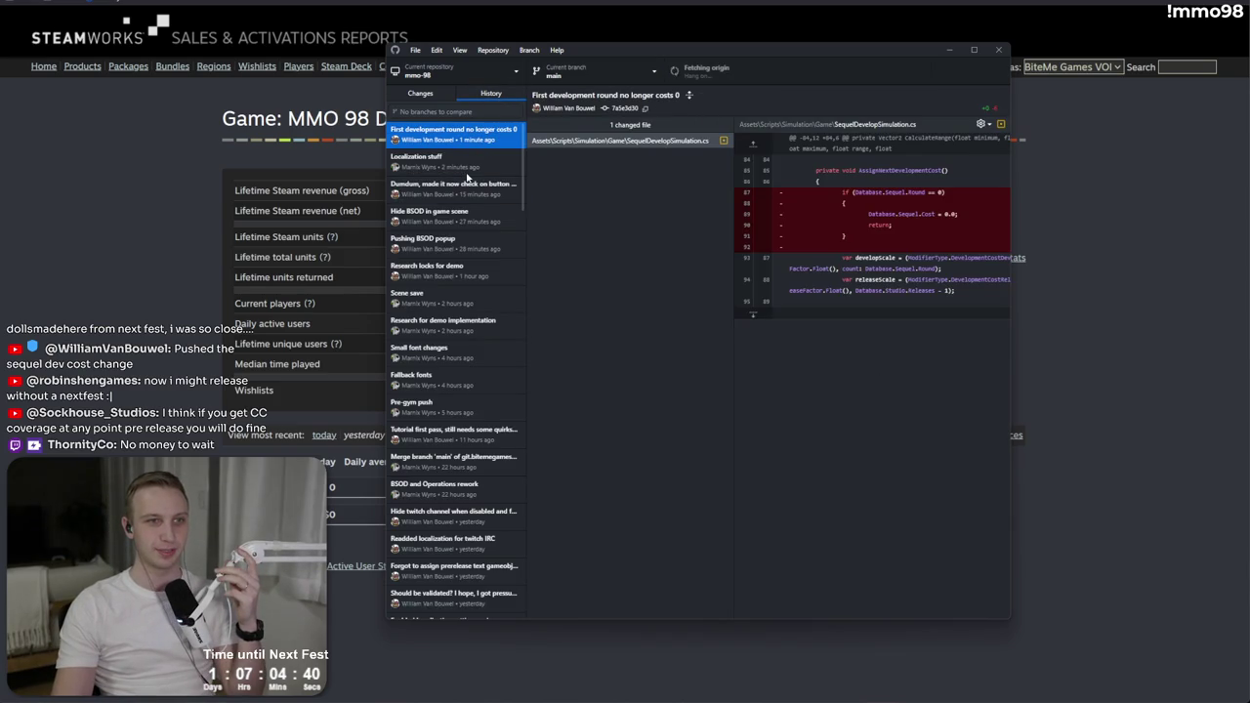
Step: Inspect the deleted zero-cost check, lines 87–92, in the latest commit's diff
mouse_move(811, 193)
left_mouse_down()
mouse_move(957, 246)
mouse_move(810, 196)
mouse_move(888, 244)
left_mouse_up()
left_click(895, 250)
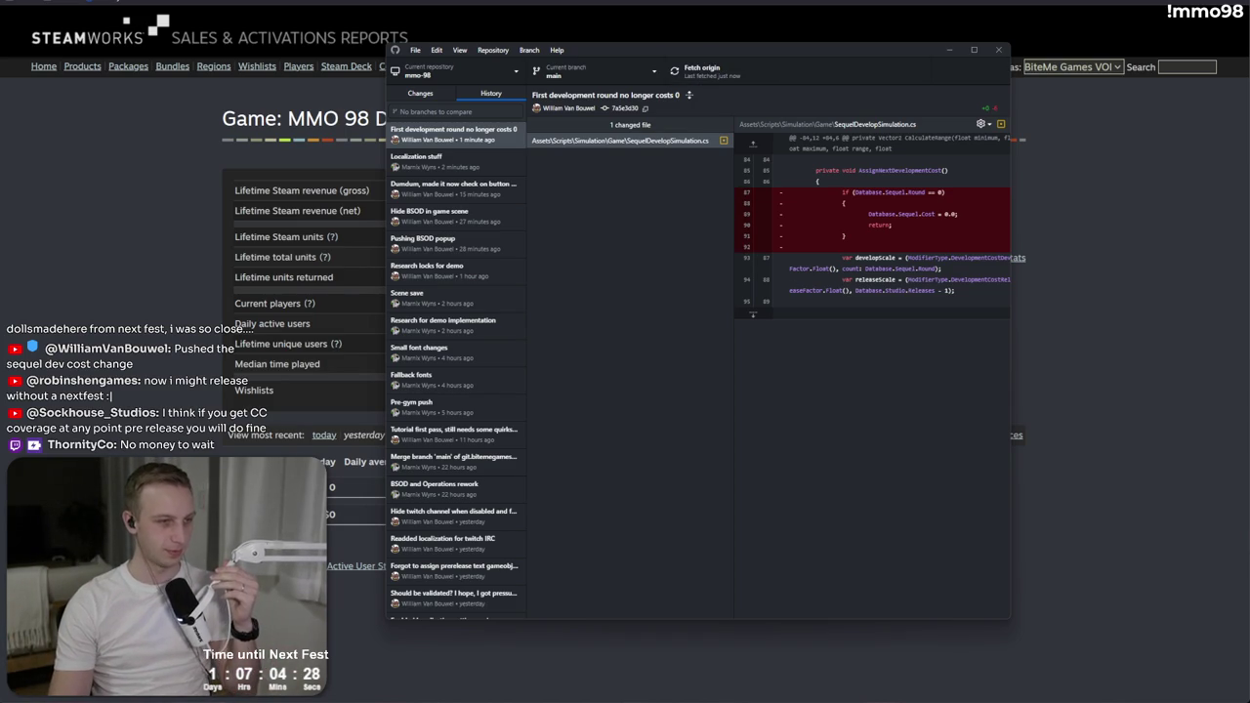
key("alt+Tab")
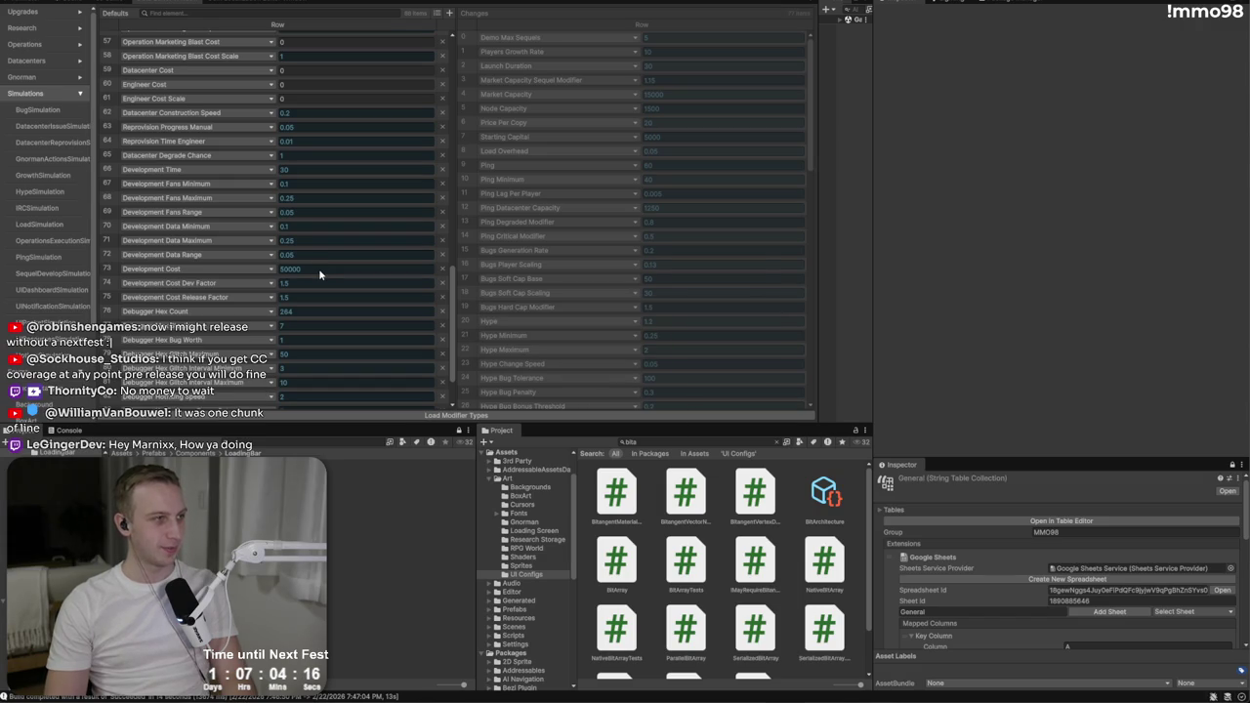
Step: Set Development Cost to 20000 and Development Cost Dev Factor to 2 in Defaults
scroll(286, 265, "up", 8)
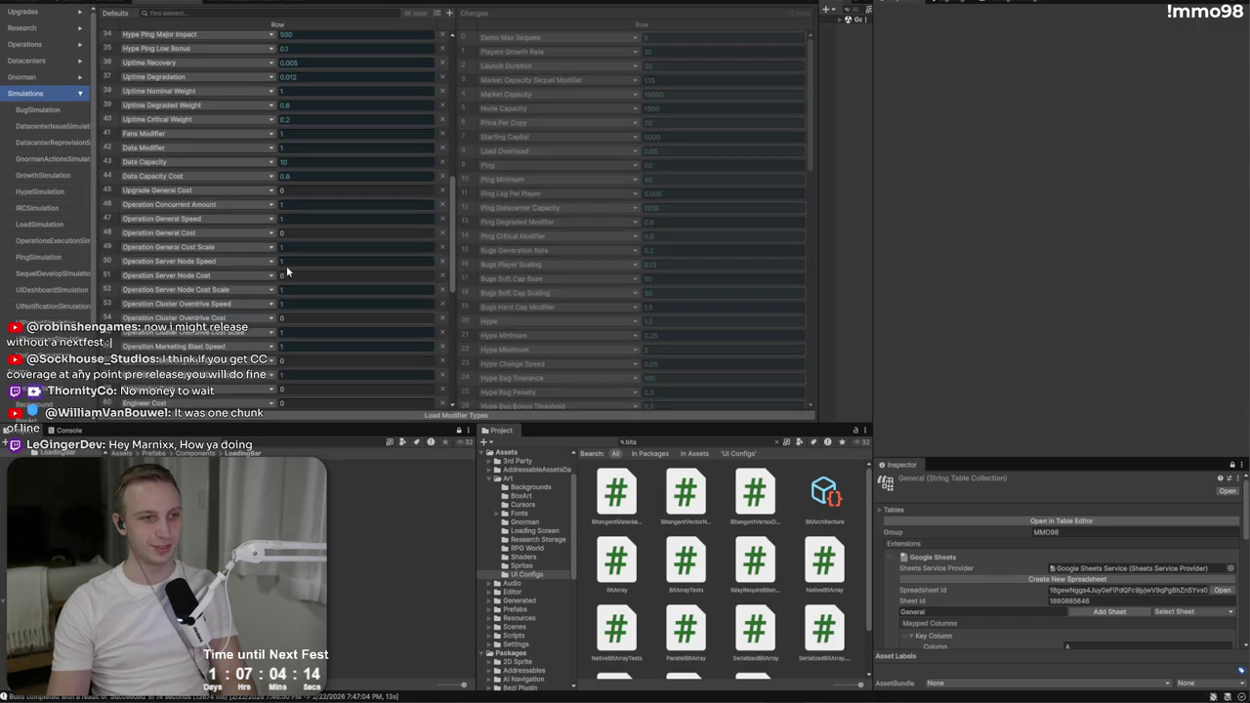
scroll(289, 273, "down", 9)
left_click(331, 205)
type("20000")
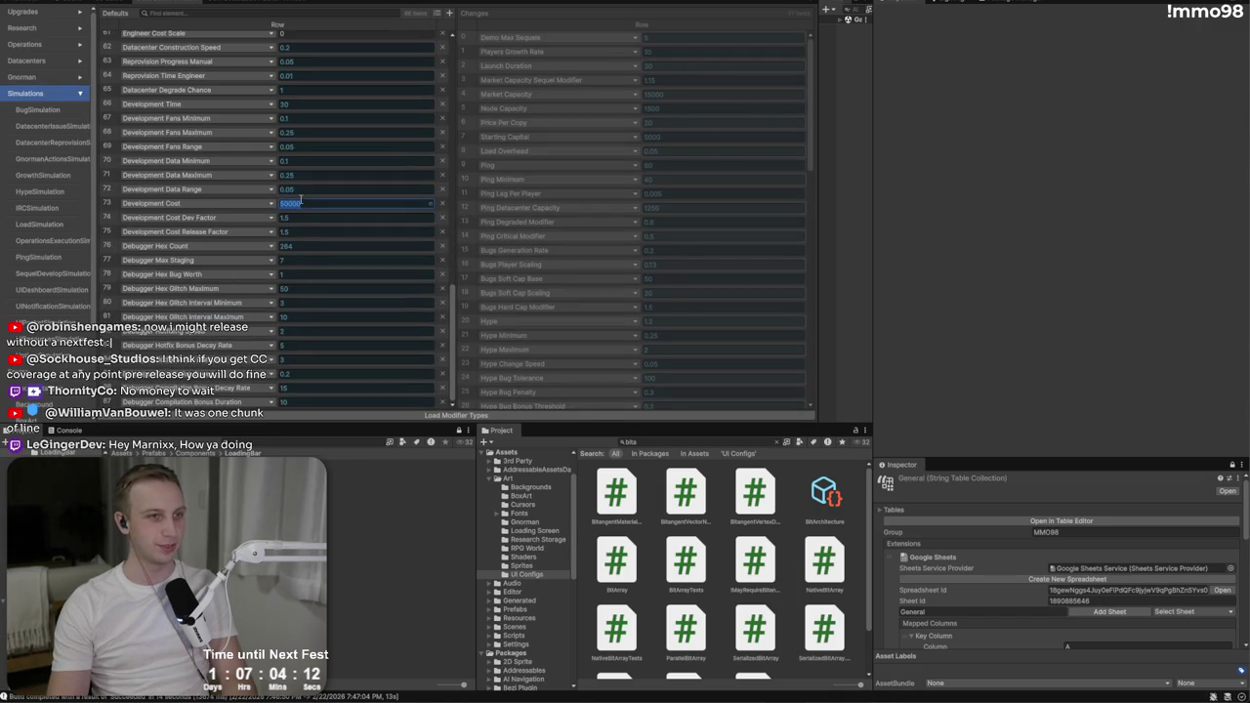
key("Tab")
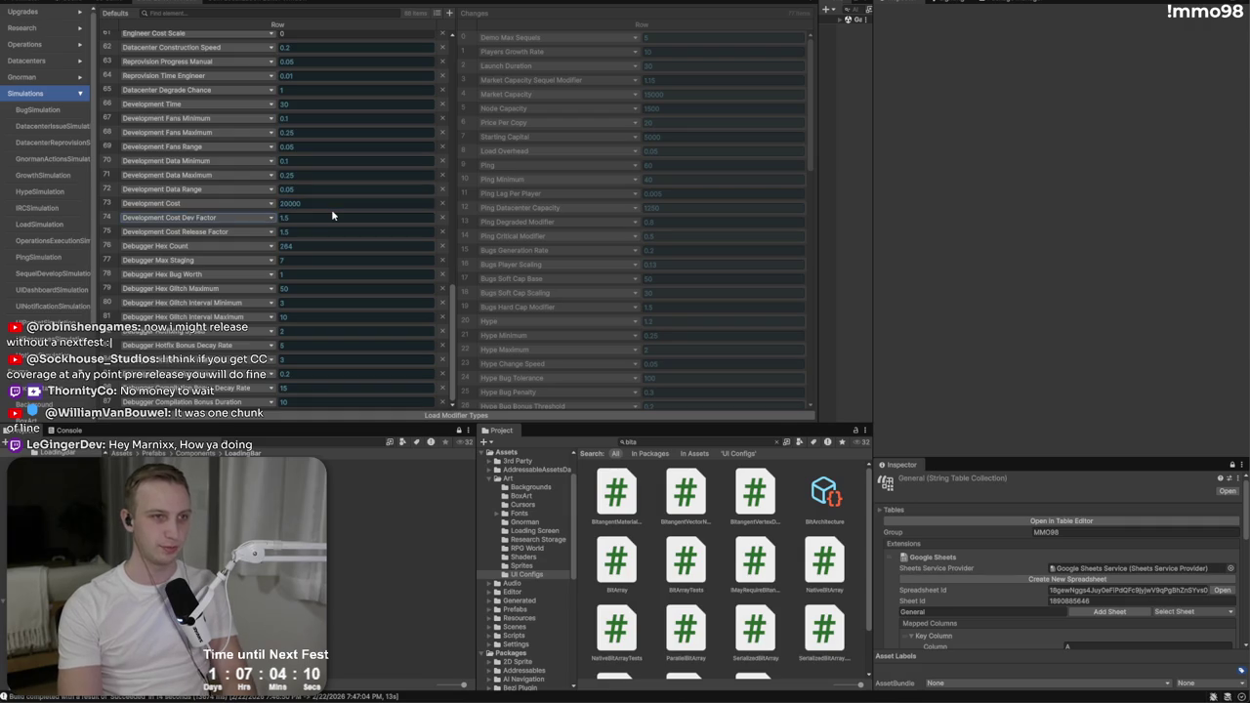
type("2")
key("Tab")
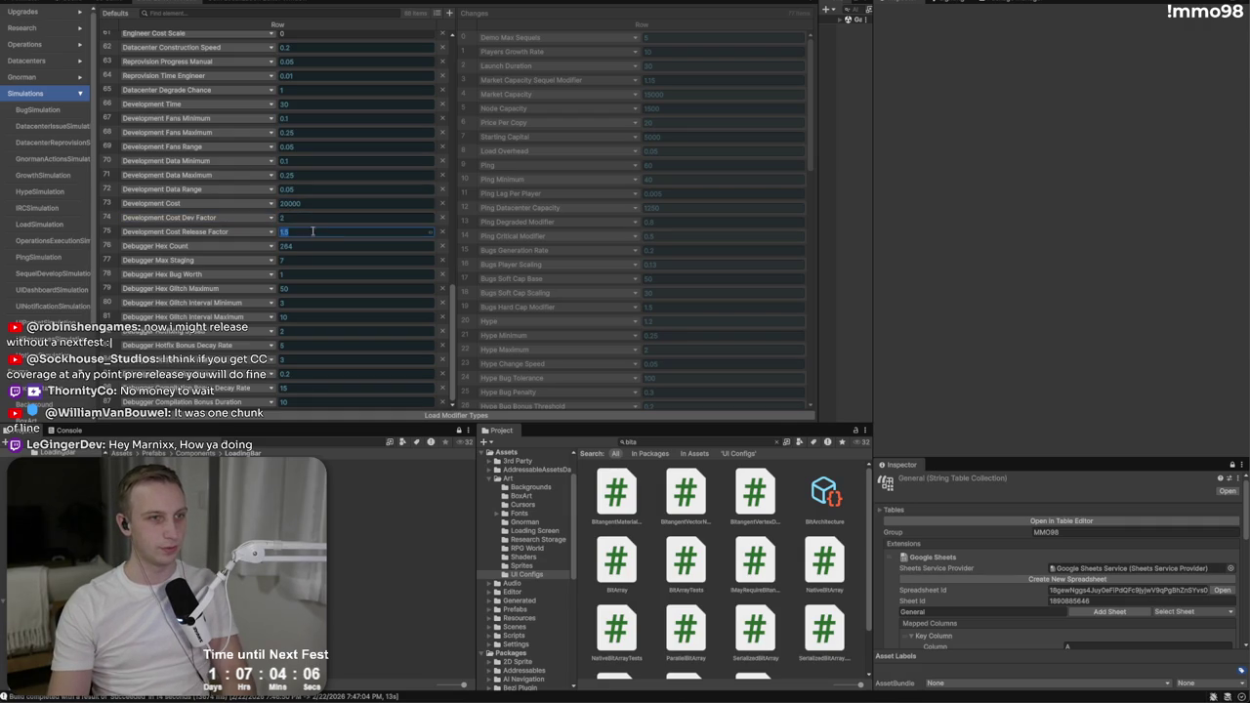
Step: Add a Sell Double Chance entry to Defaults with value 0
left_click(200, 232)
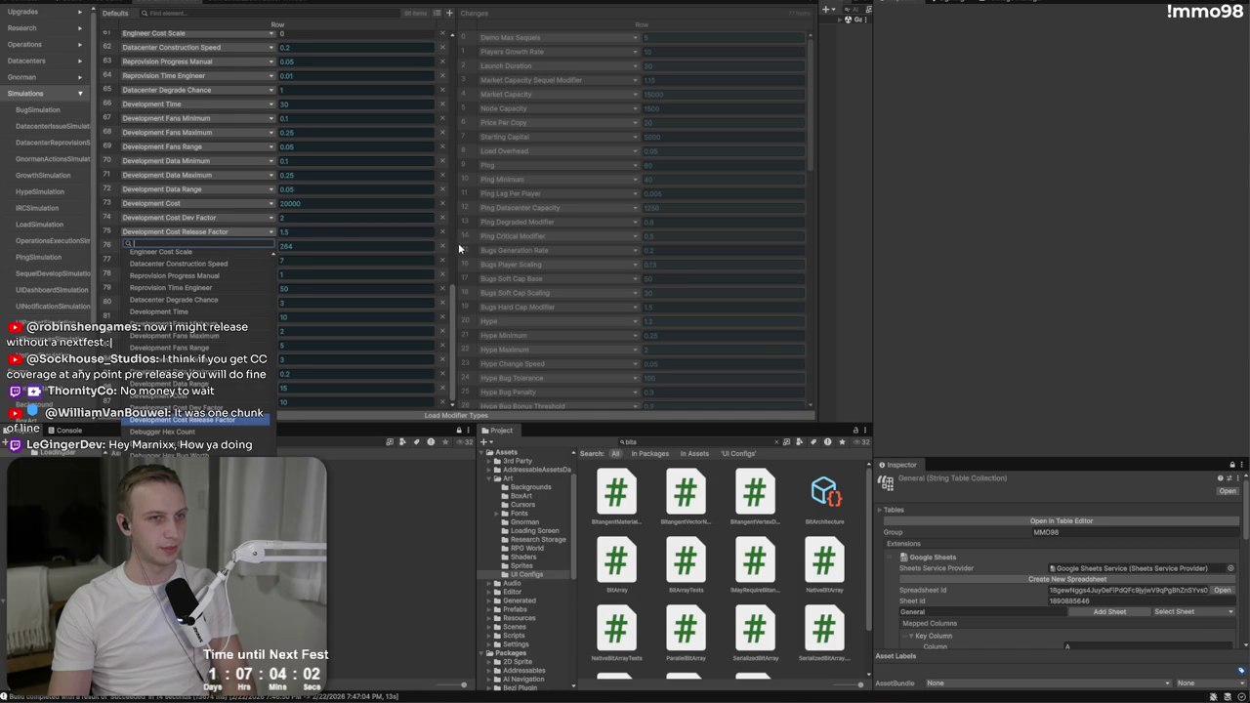
type("sell")
key("Return")
scroll(277, 195, "up", 20)
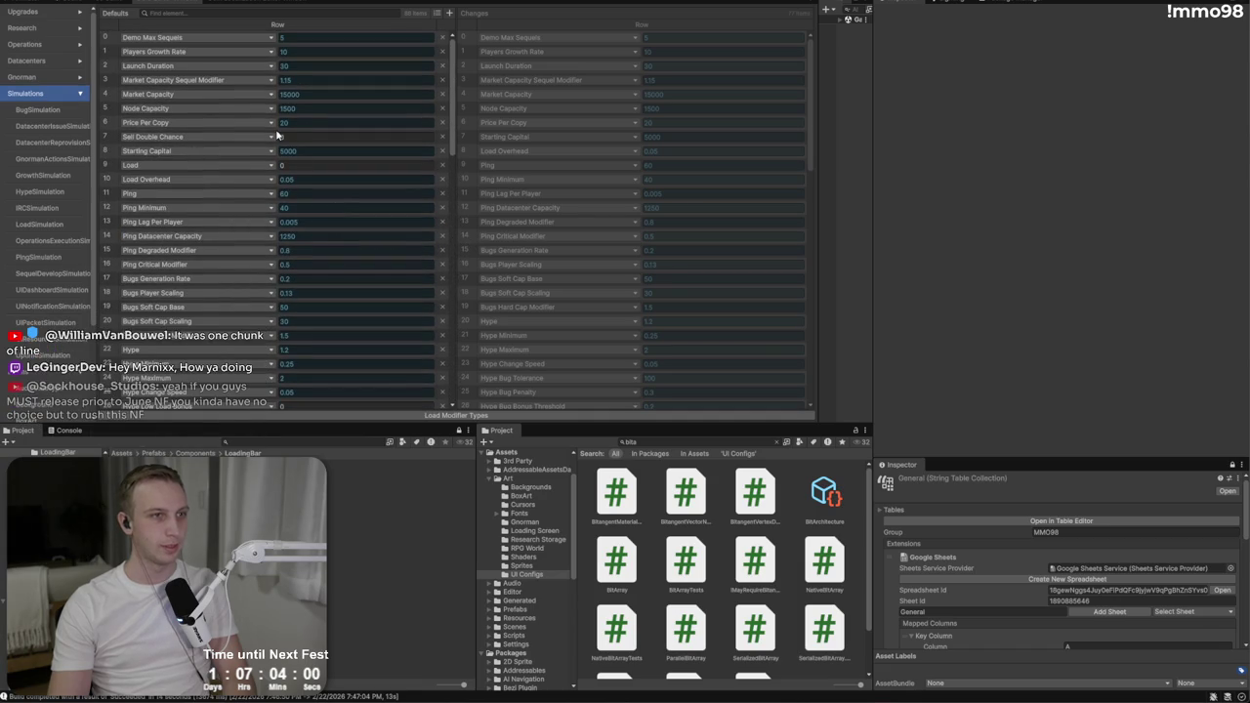
left_click(310, 137)
type("0")
left_click(319, 150)
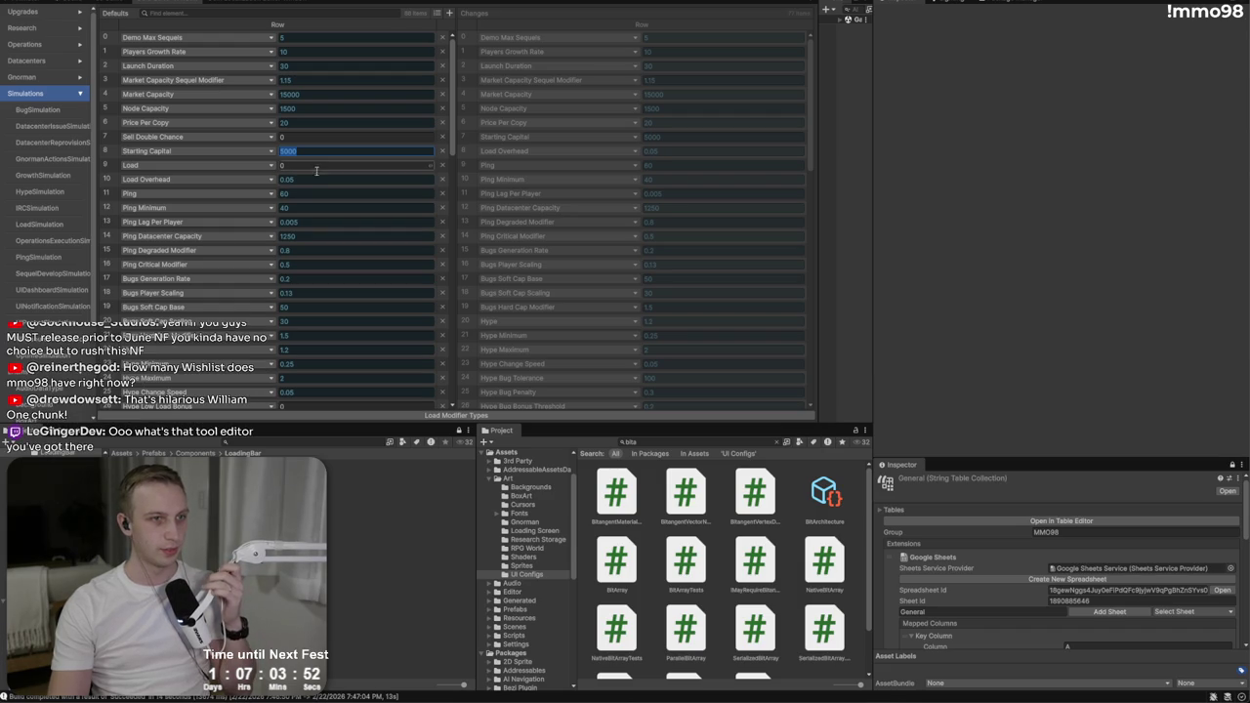
Step: Set Ping Minimum to 15 in the Defaults table
left_click(313, 194)
left_click(311, 207)
type("20")
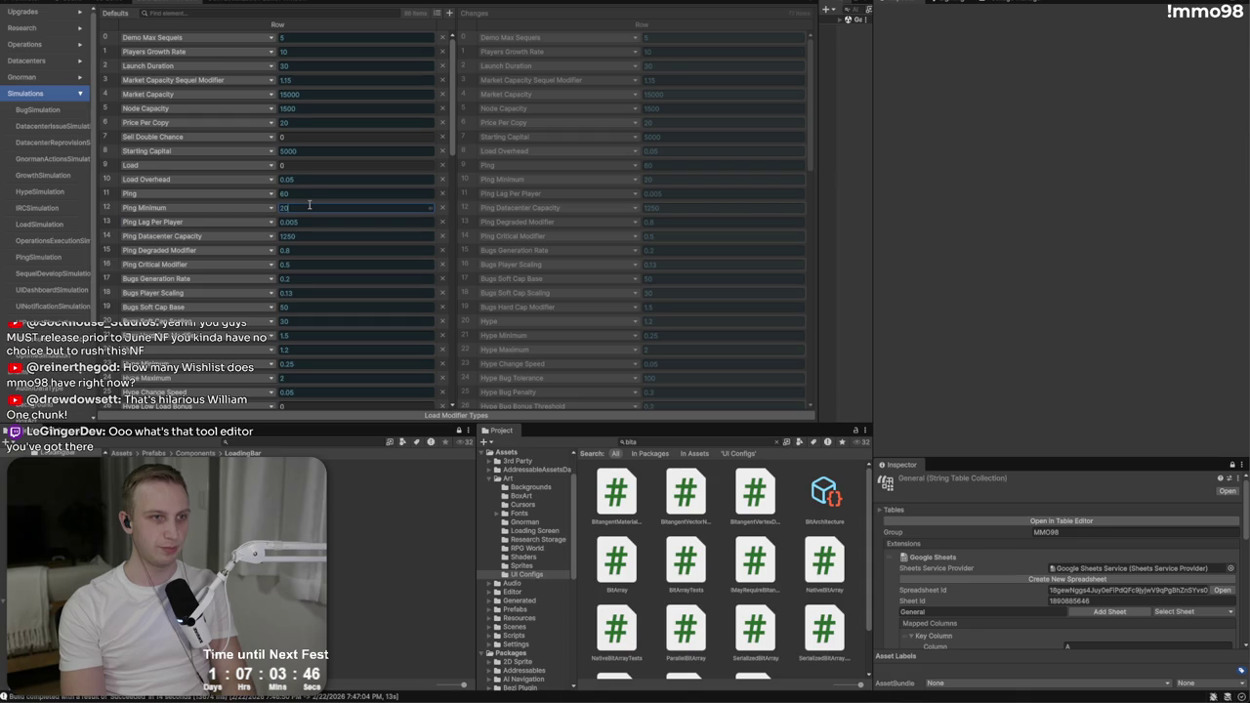
type("15")
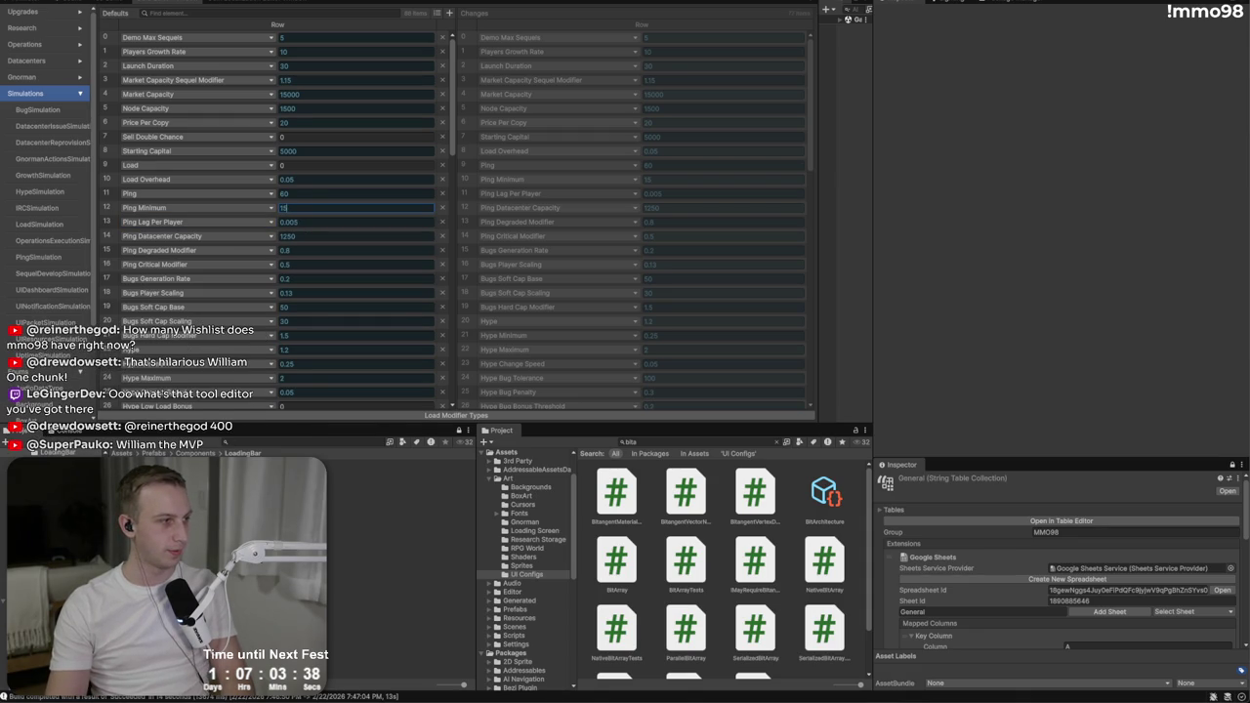
key("Return")
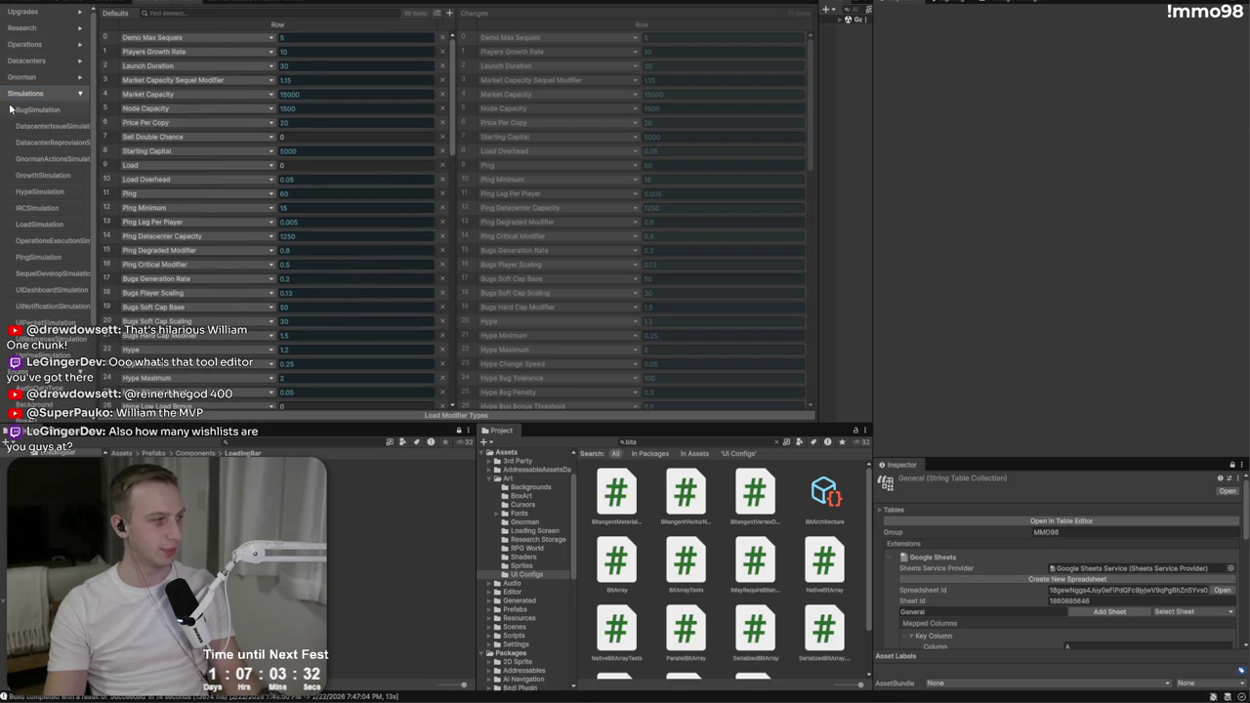
scroll(192, 153, "down", 3)
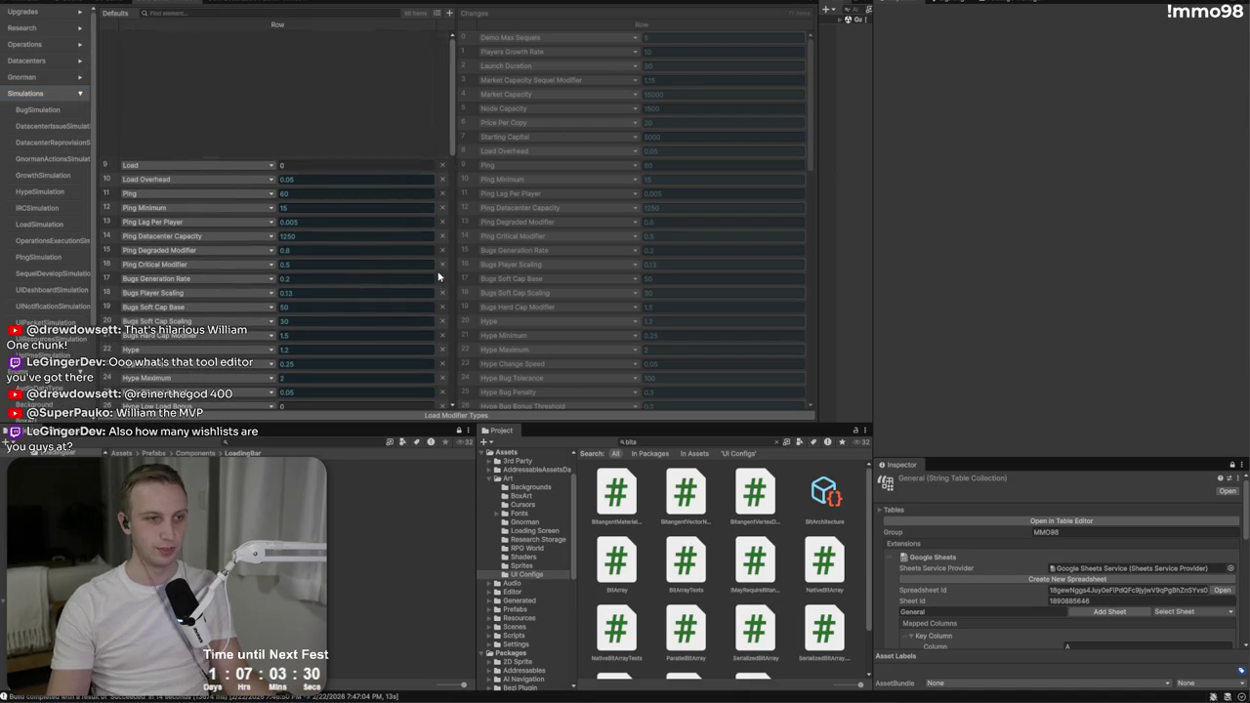
key("alt+Tab")
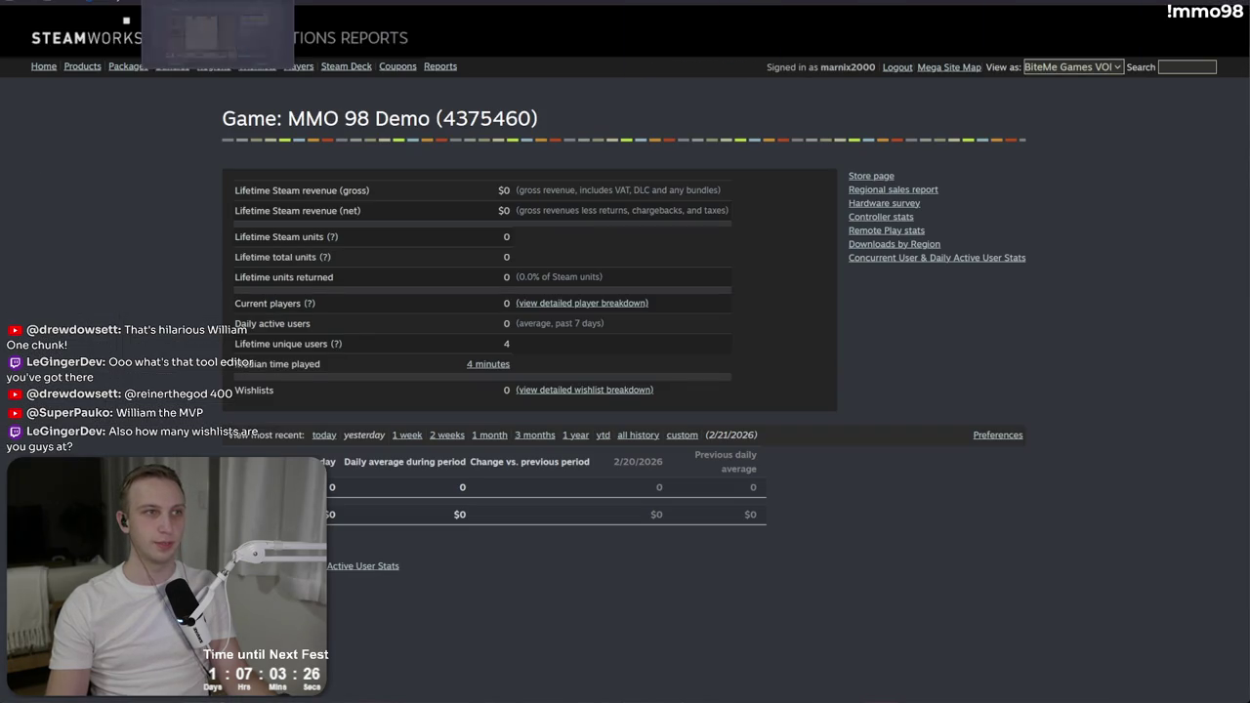
left_click(256, 65)
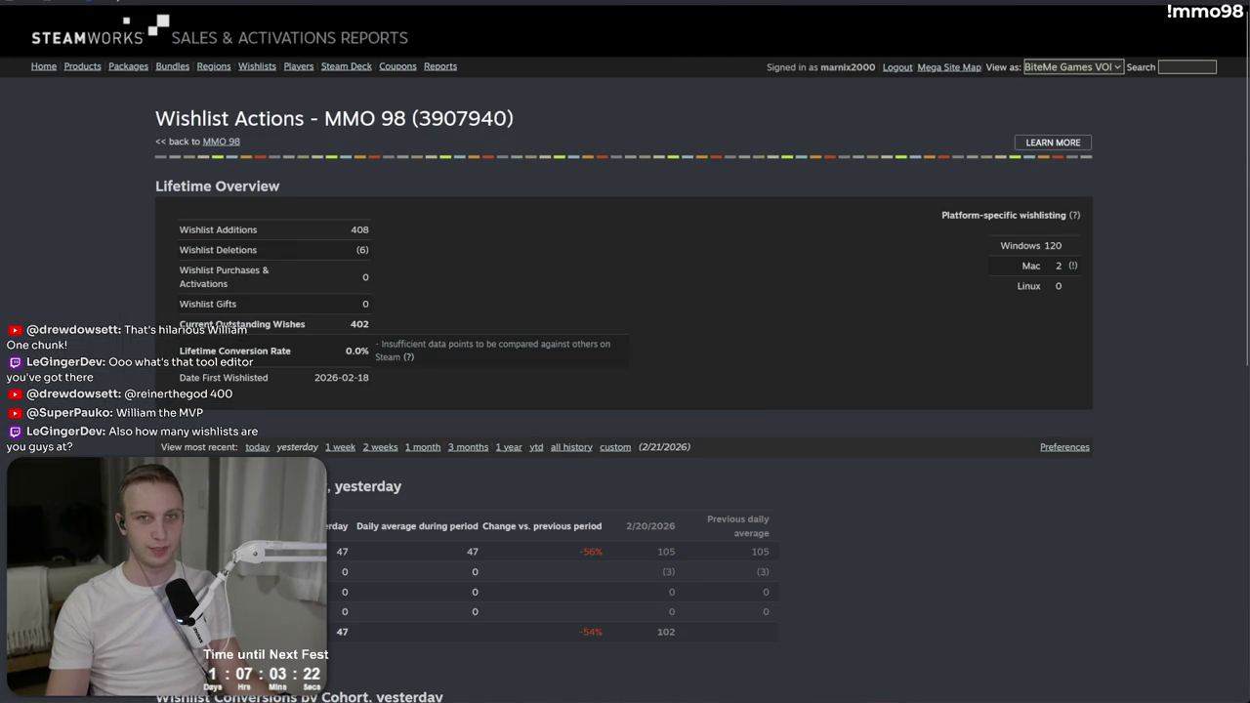
key("alt+Left")
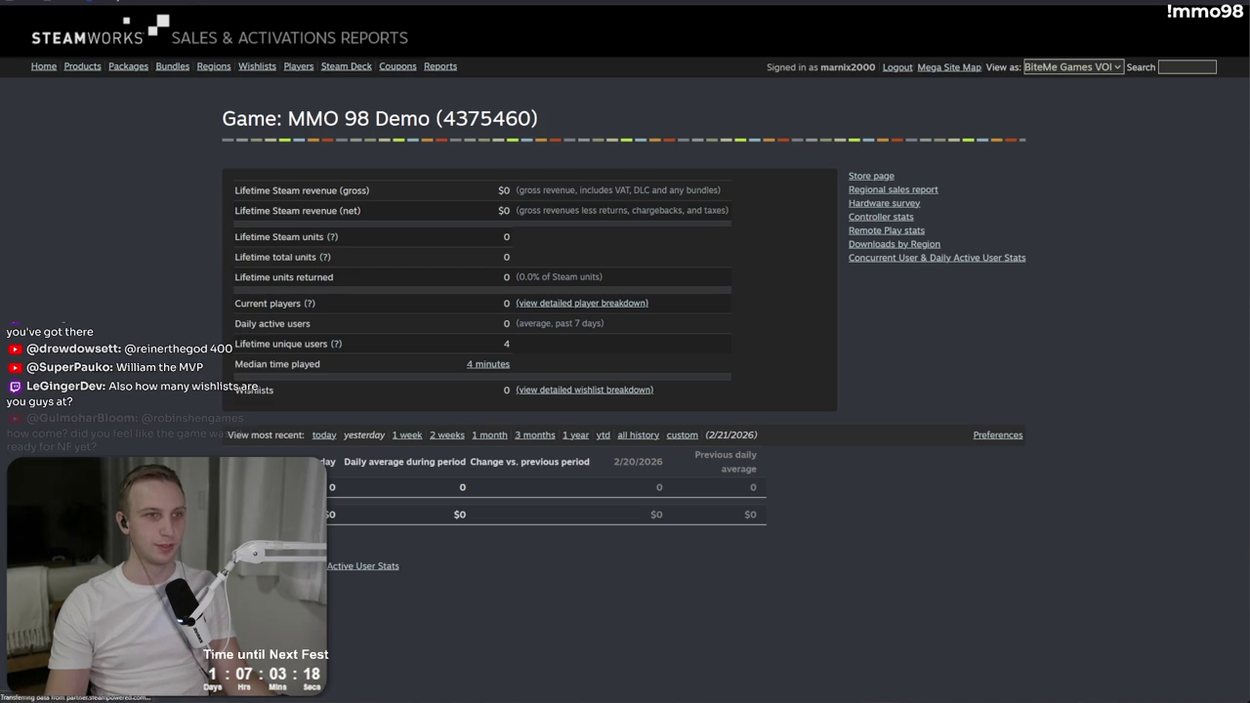
left_click_drag(678, 362, 662, 259)
left_click(662, 259)
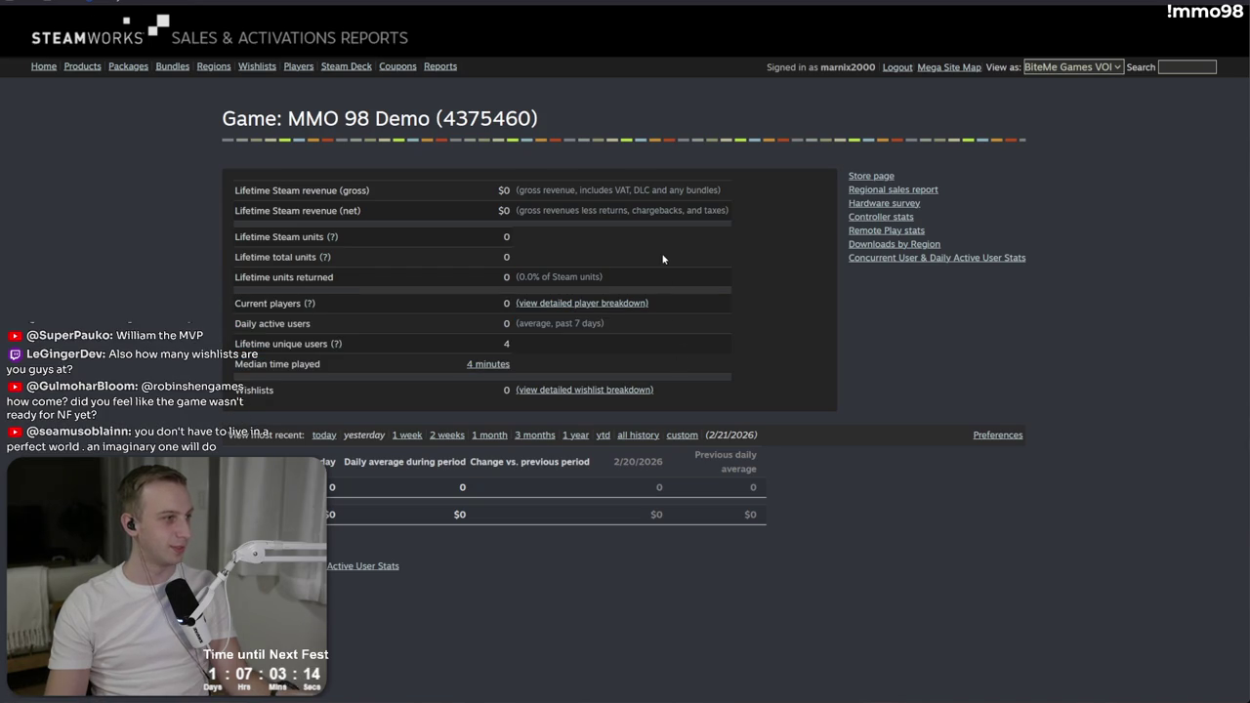
key("alt+Tab")
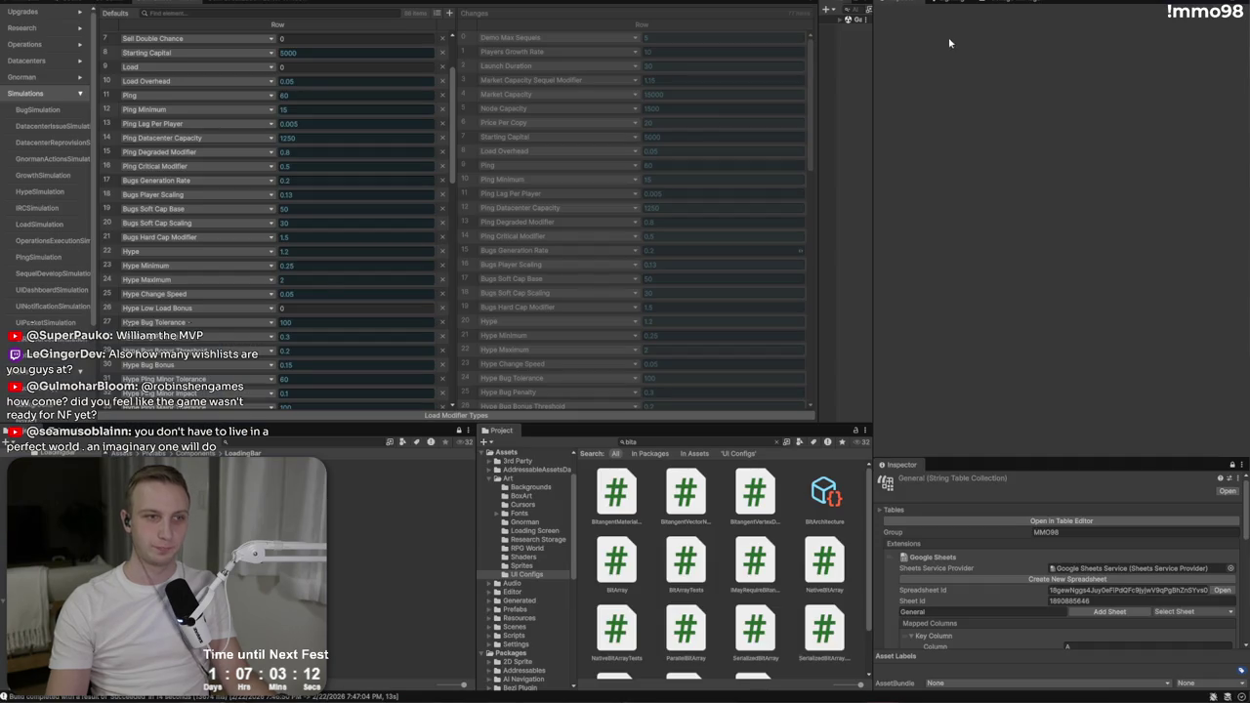
scroll(309, 264, "up", 3)
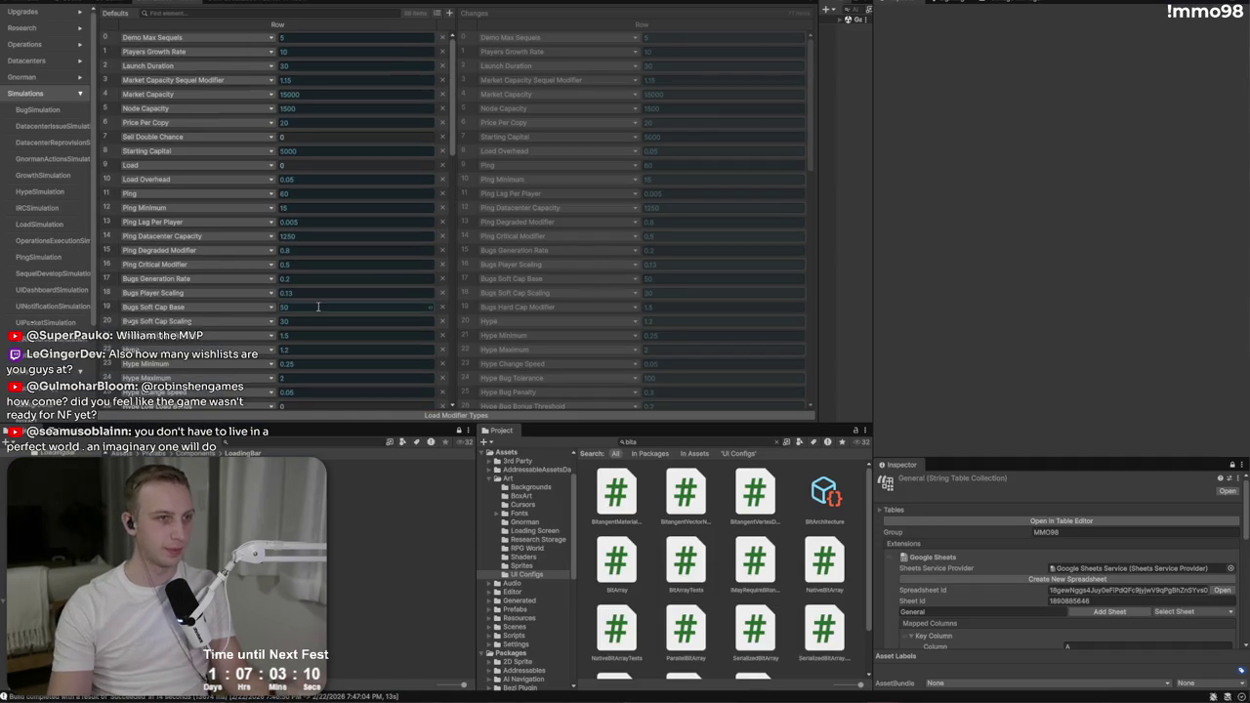
left_click(329, 54)
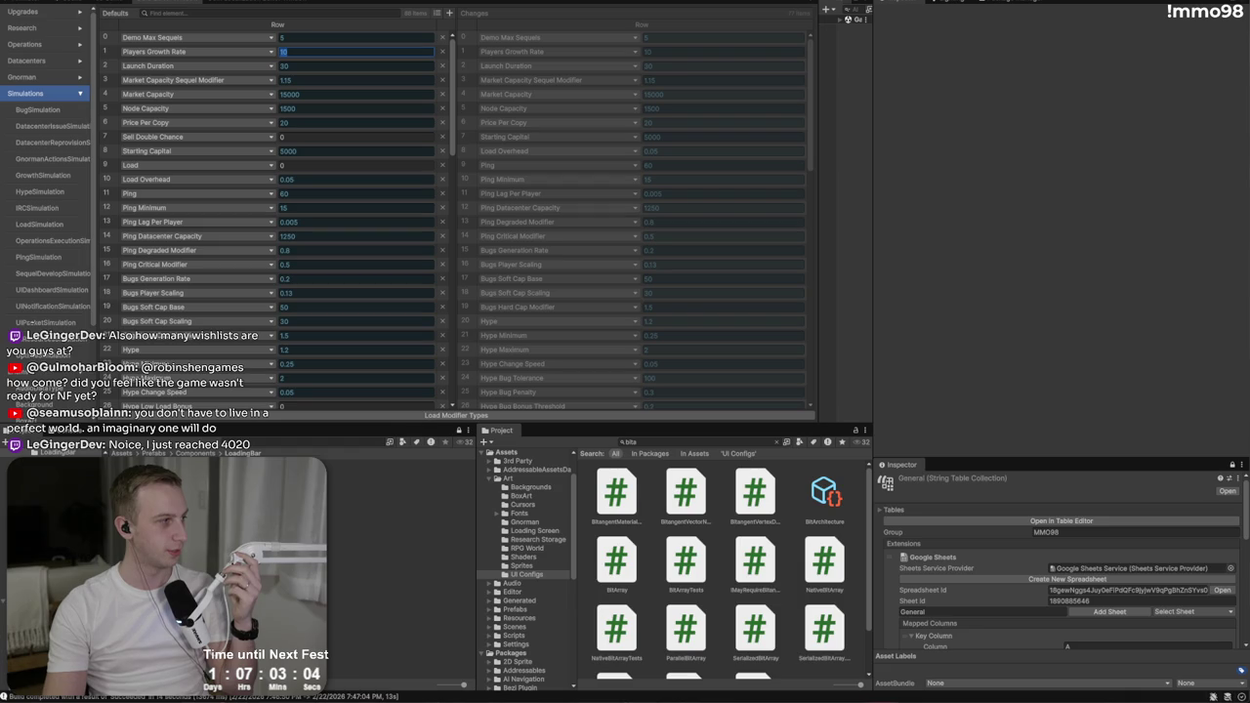
key("Escape")
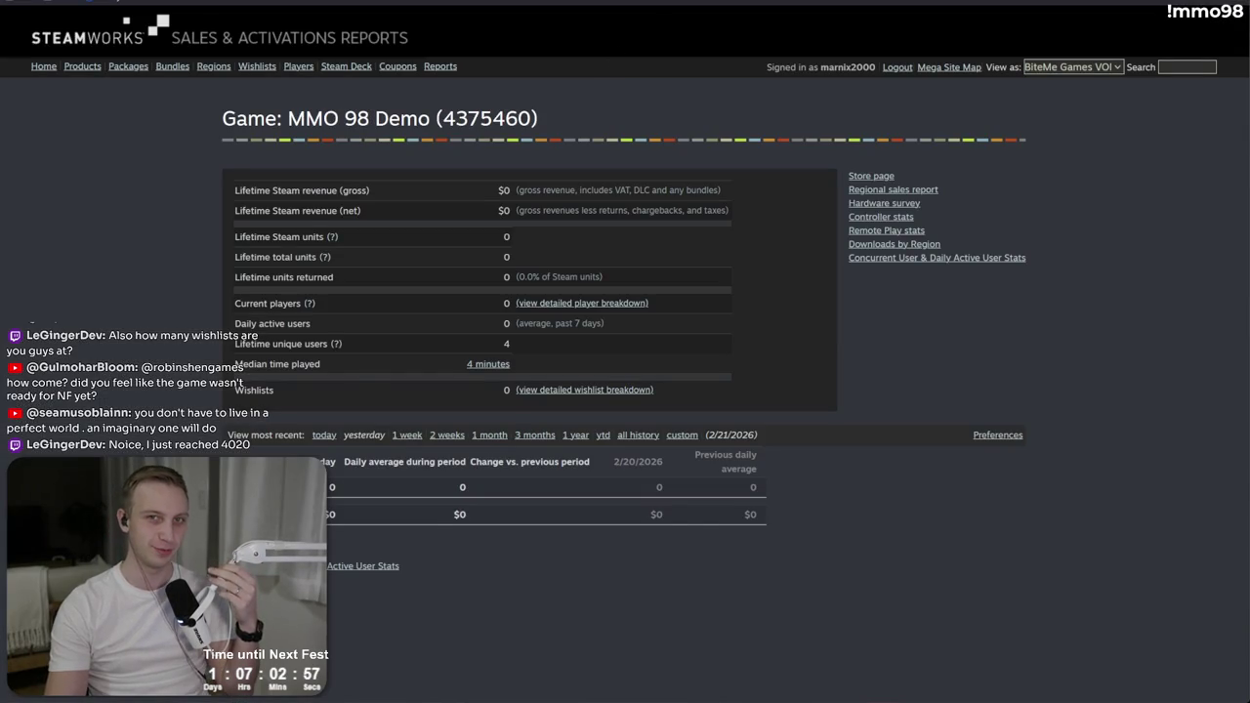
Step: Open Gamalytic in a new tab and view All Hail the Orb's stats and historic data
key("ctrl+t")
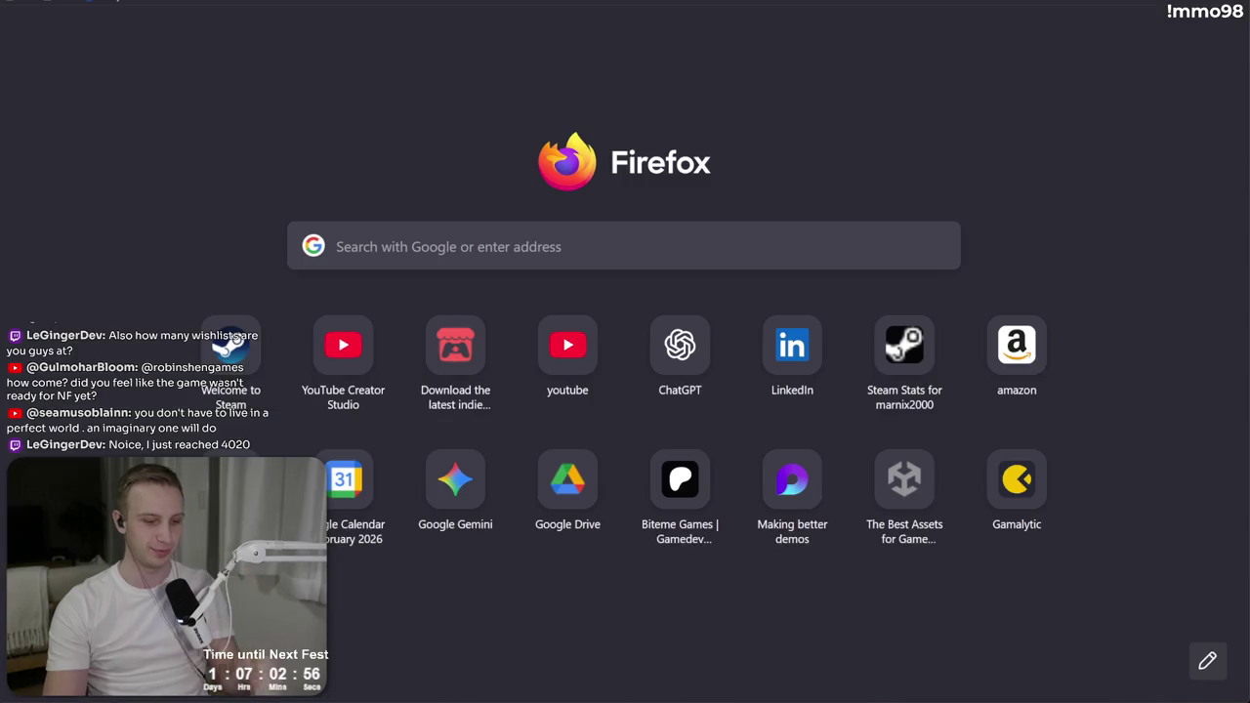
type("gamalytic")
key("Return")
left_click(196, 23)
type("feed the o")
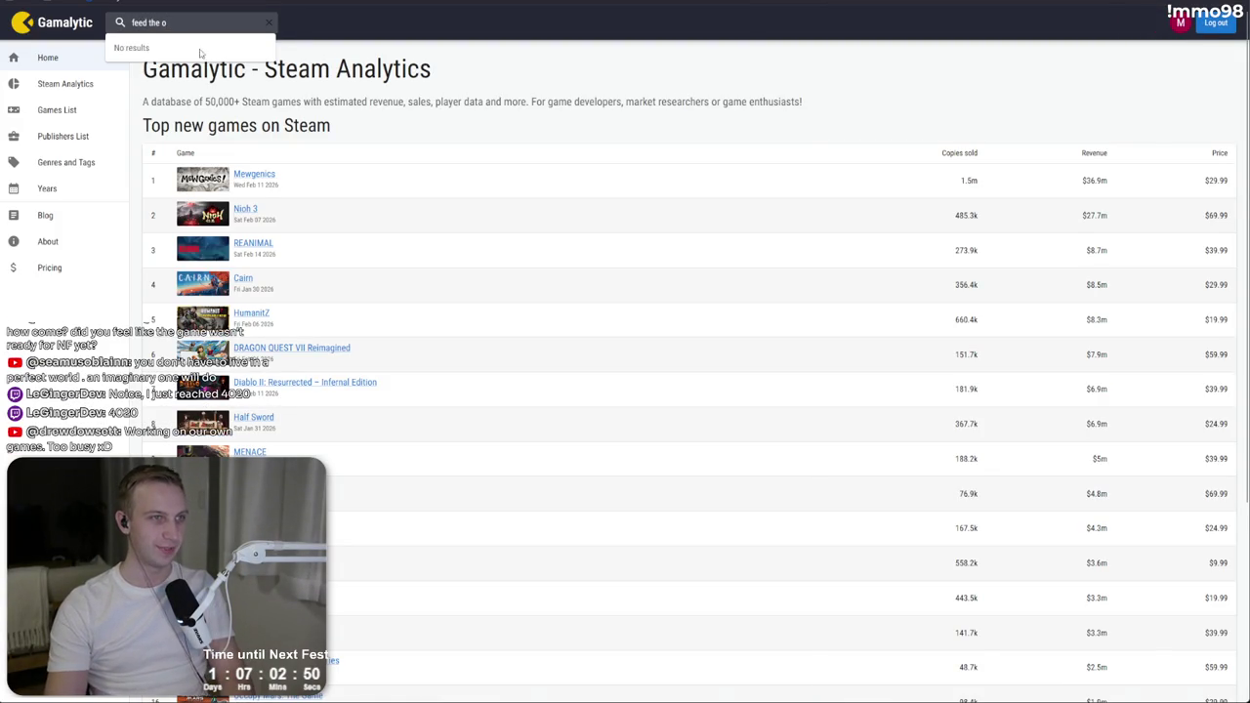
key("BackSpace")
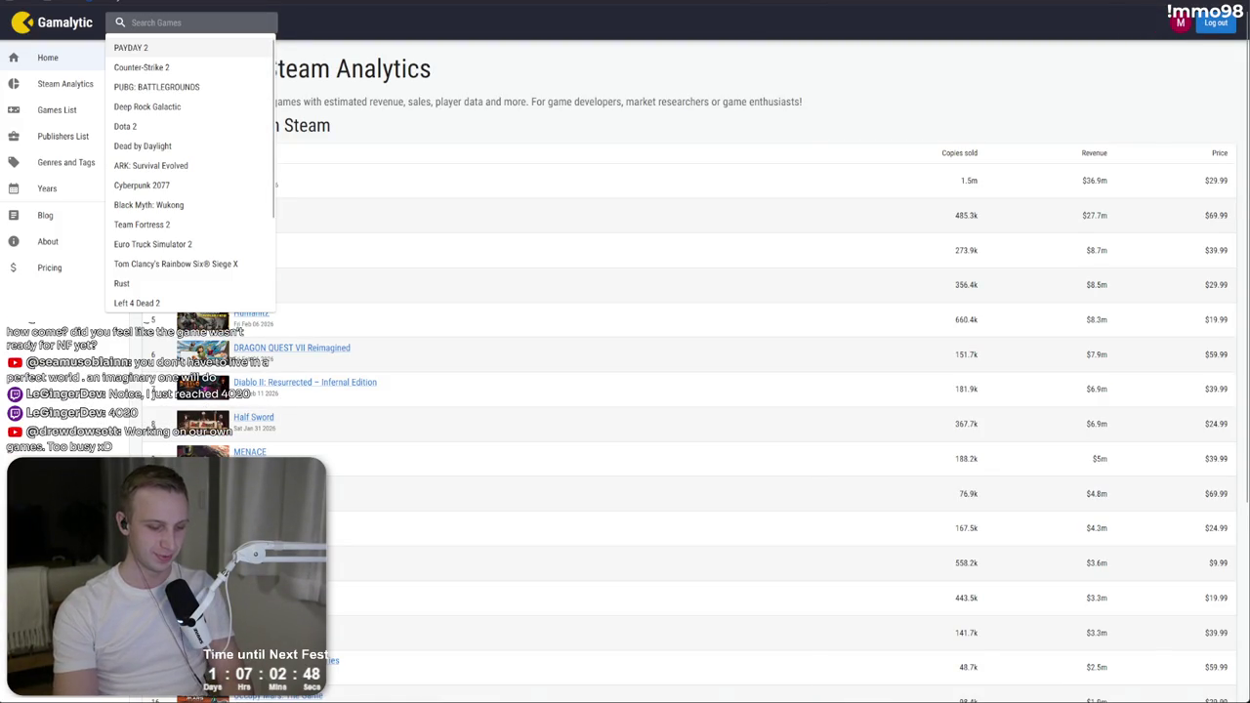
type("all hail")
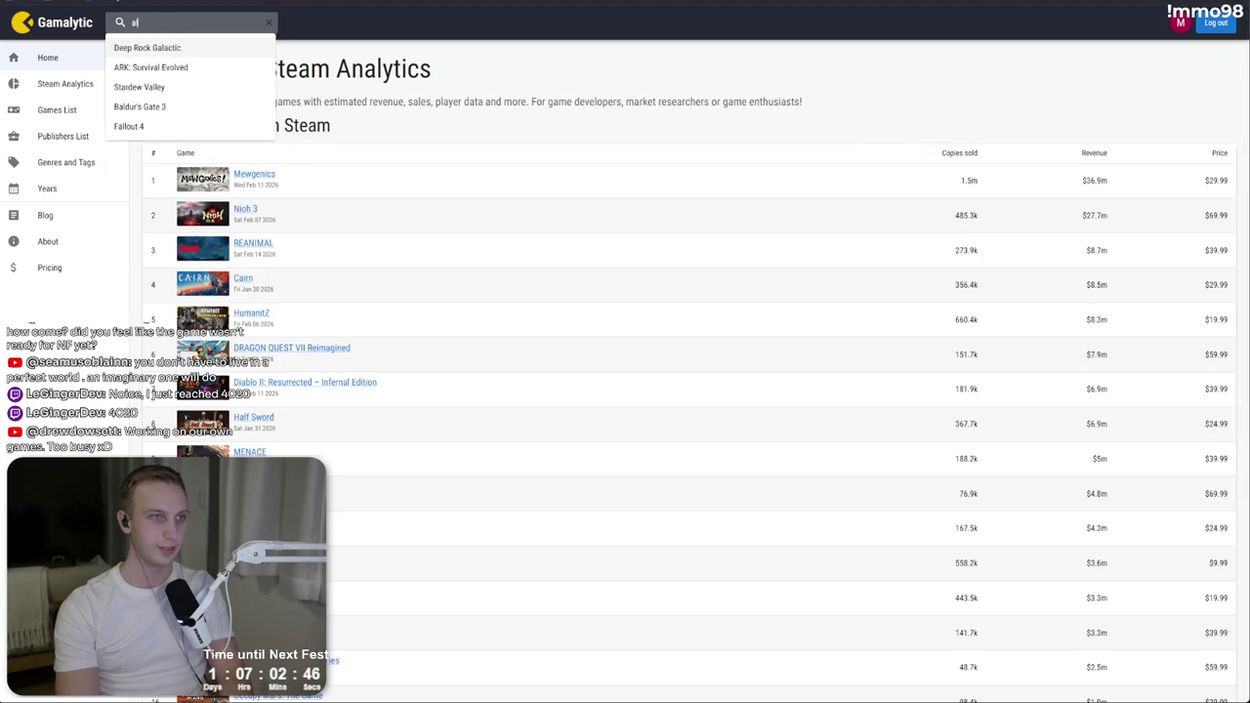
left_click(147, 47)
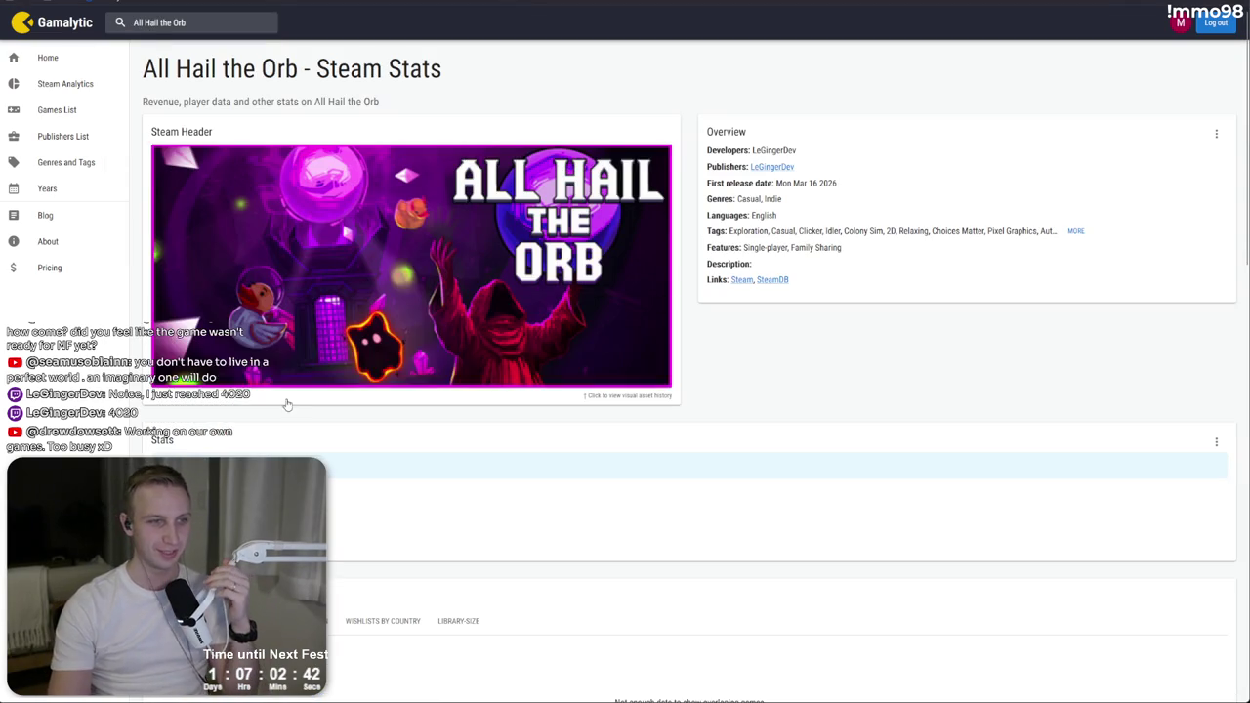
scroll(413, 329, "down", 3)
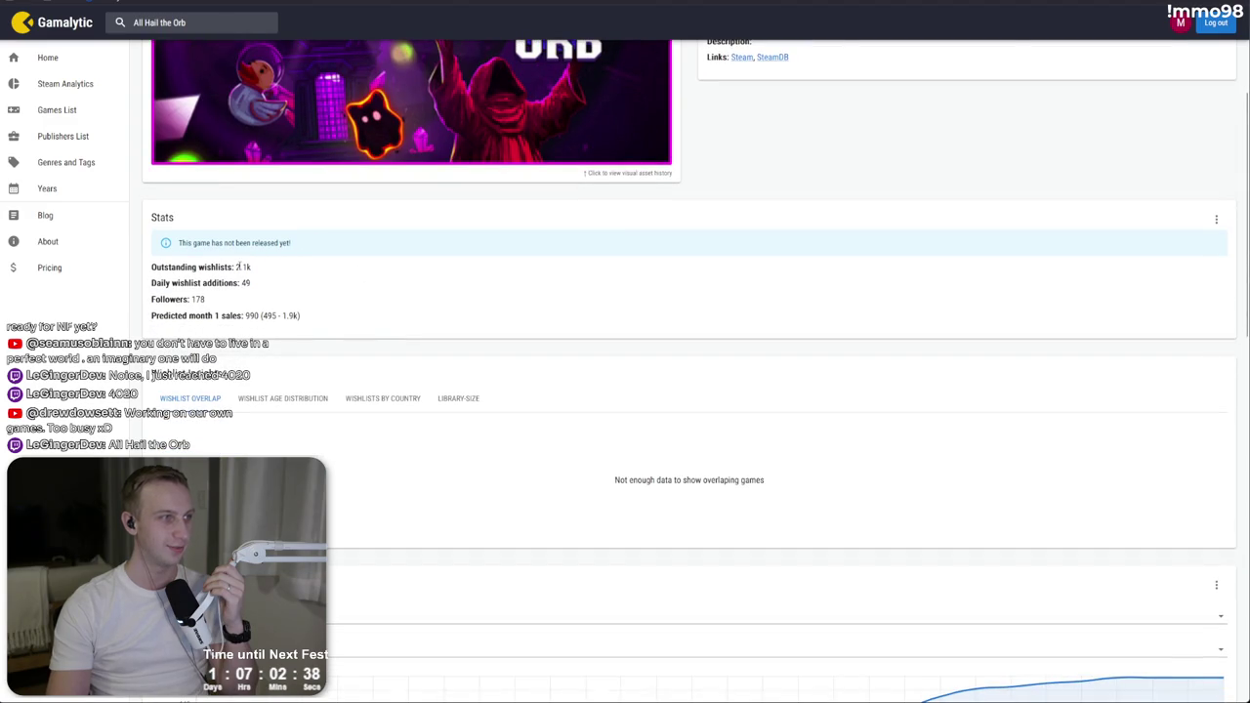
scroll(755, 295, "down", 5)
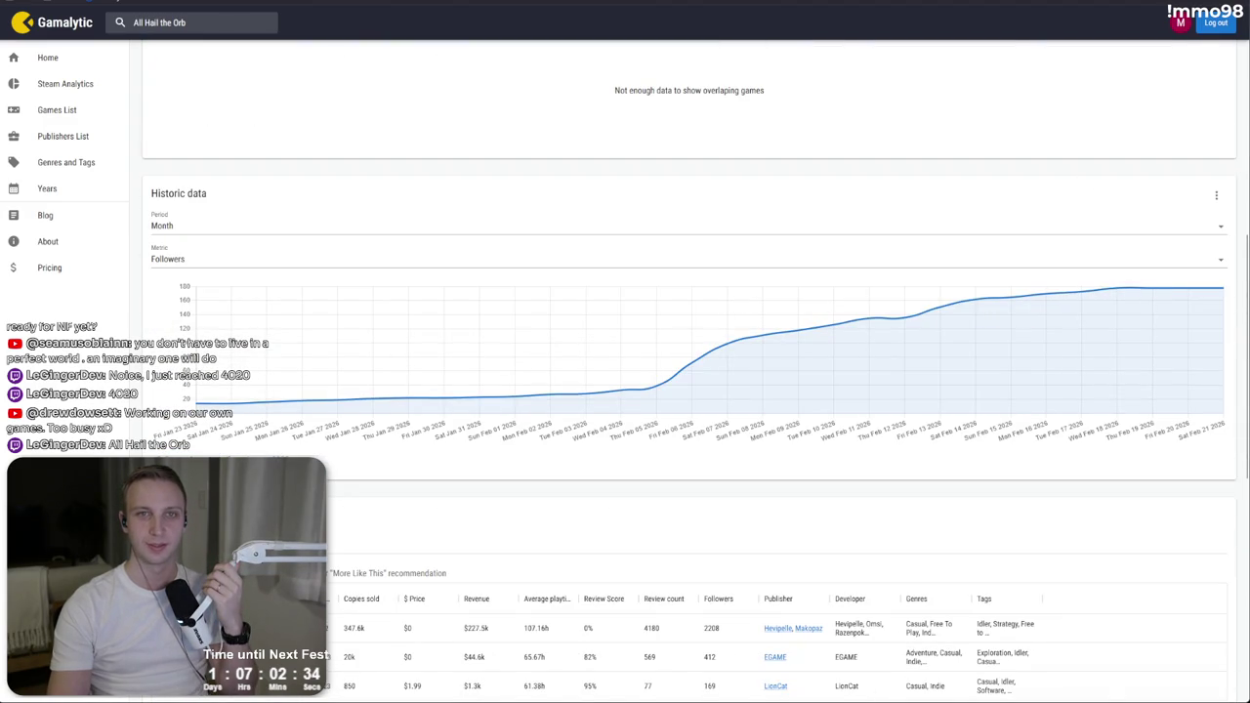
Step: Search Gamalytic for 'mmo 98'
left_click(196, 22)
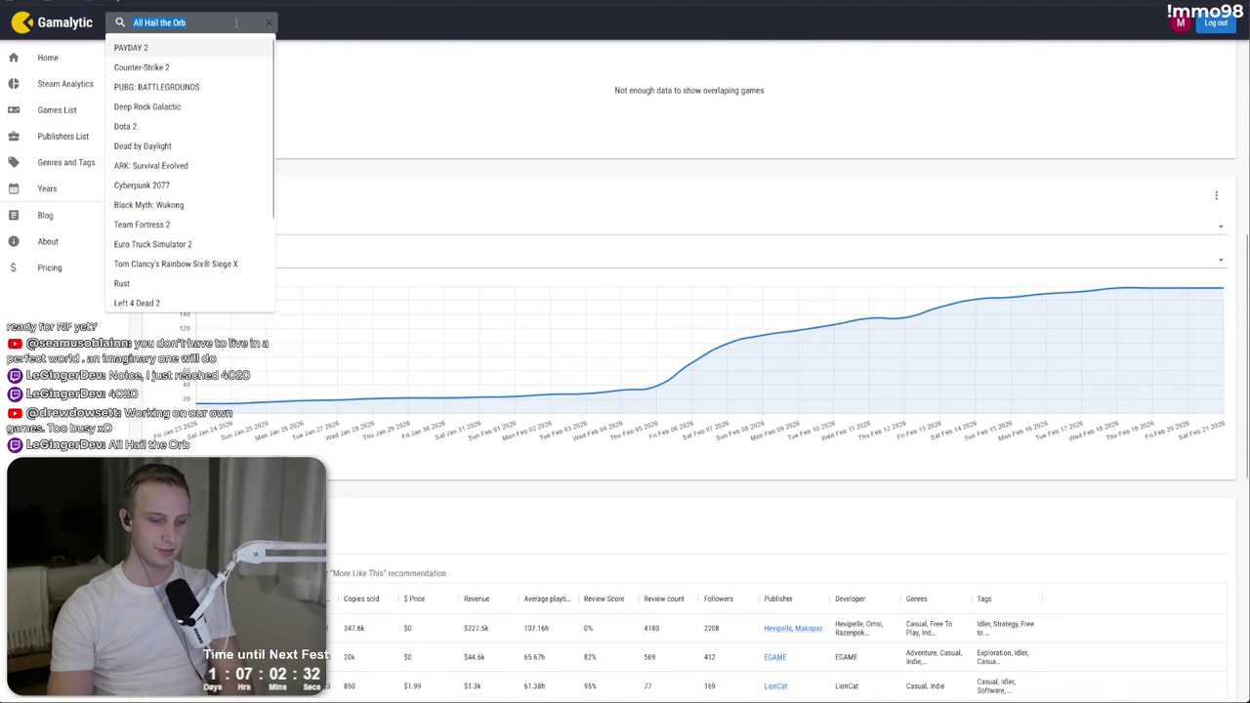
type("mmo 98")
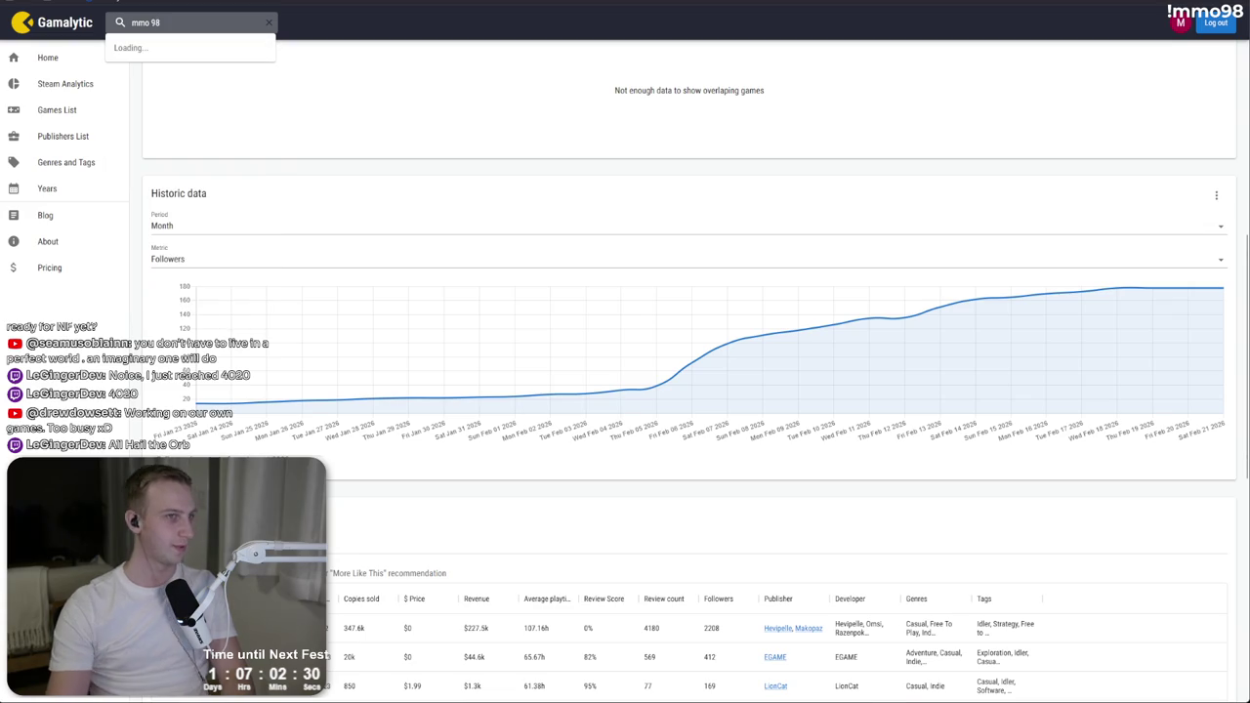
key("Left")
key("Left")
key("BackSpace")
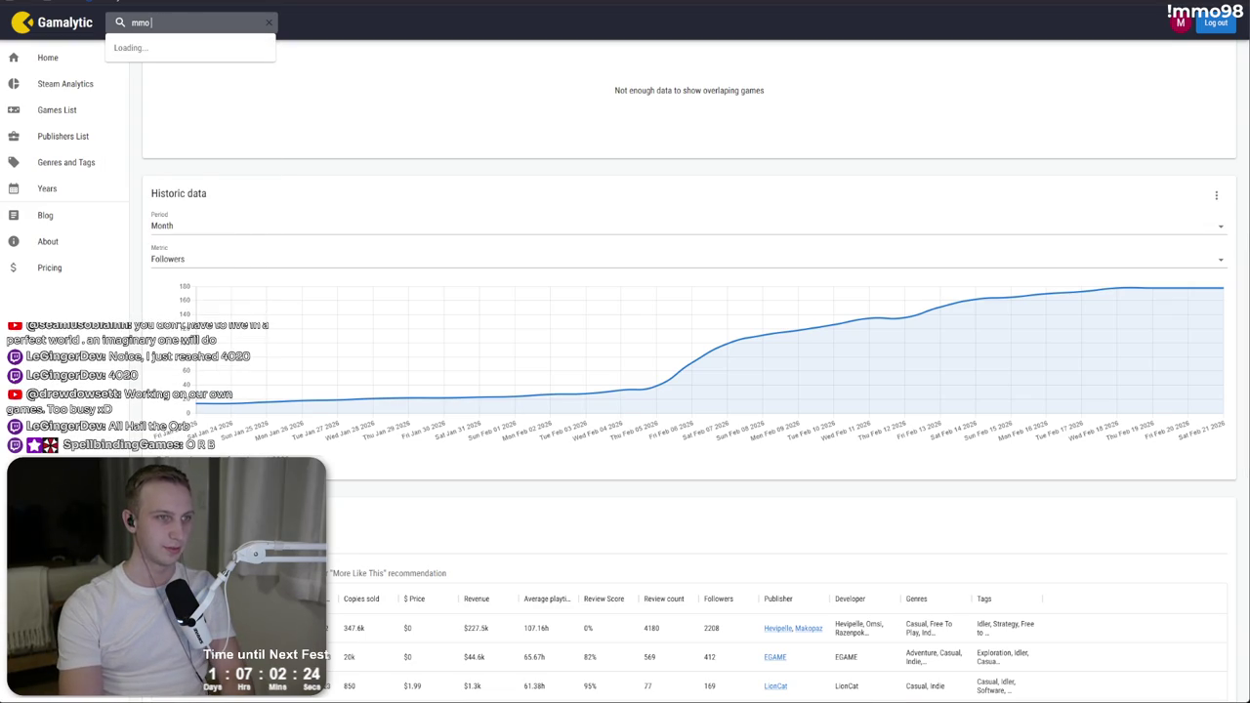
type("9")
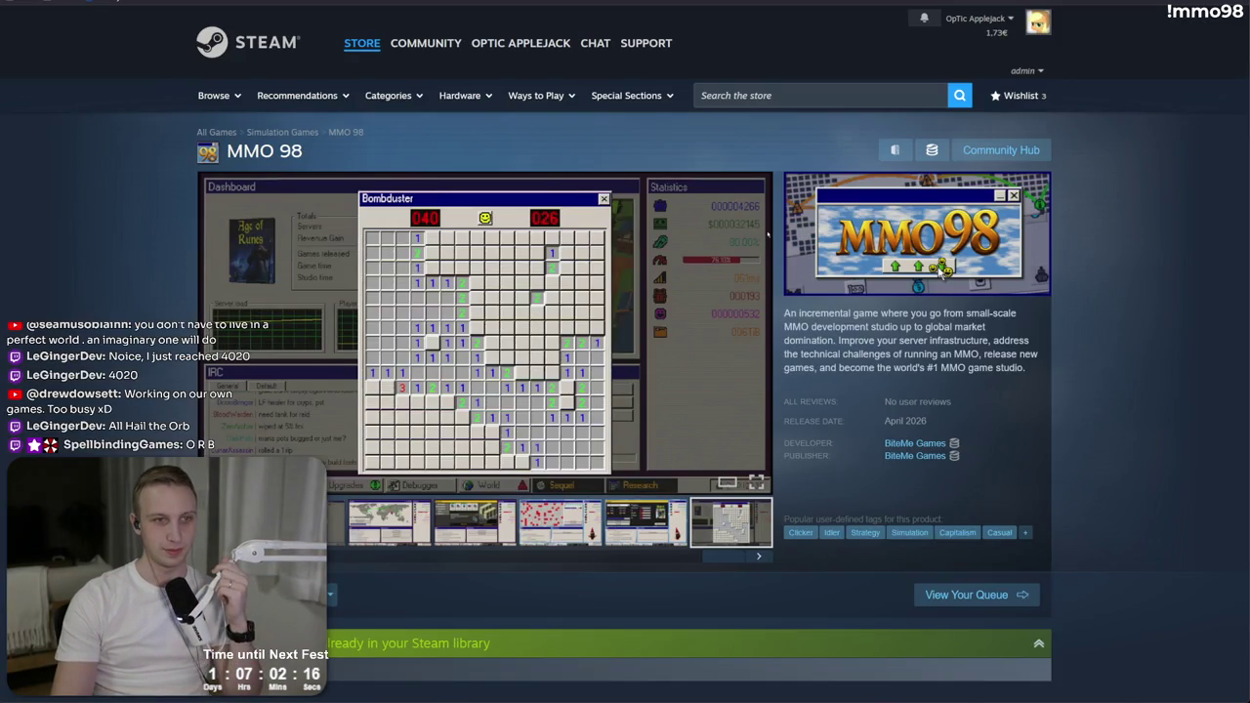
Step: Switch the browser to the Steamworks admin tab, then return to Unity
key("ctrl+Tab")
key("alt+Tab")
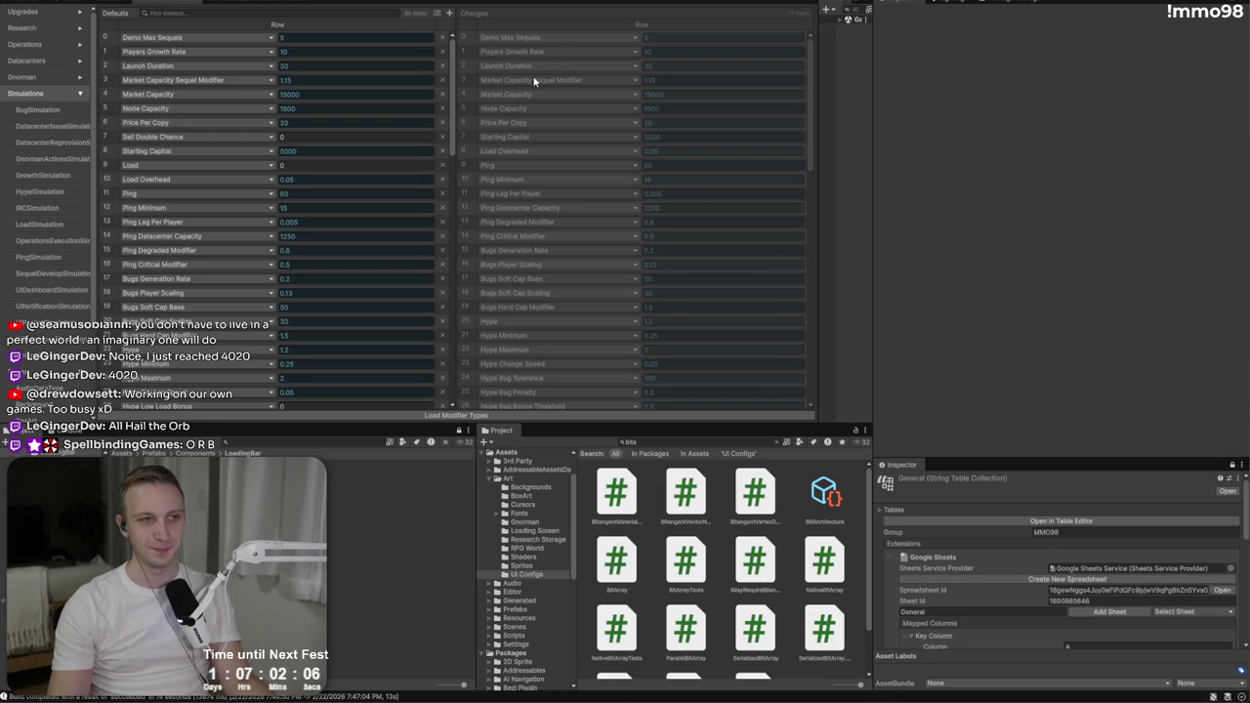
Step: Enter play mode, start a new game, and set the in-game language to English
key("ctrl+p")
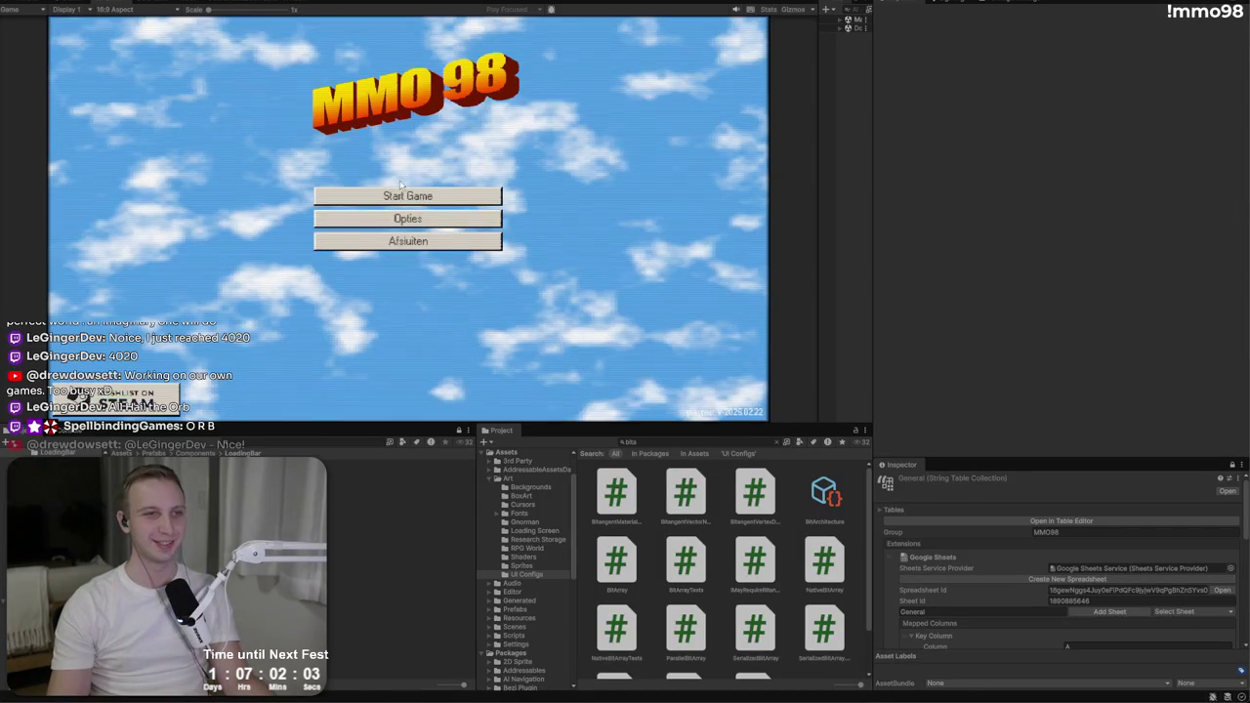
left_click(400, 195)
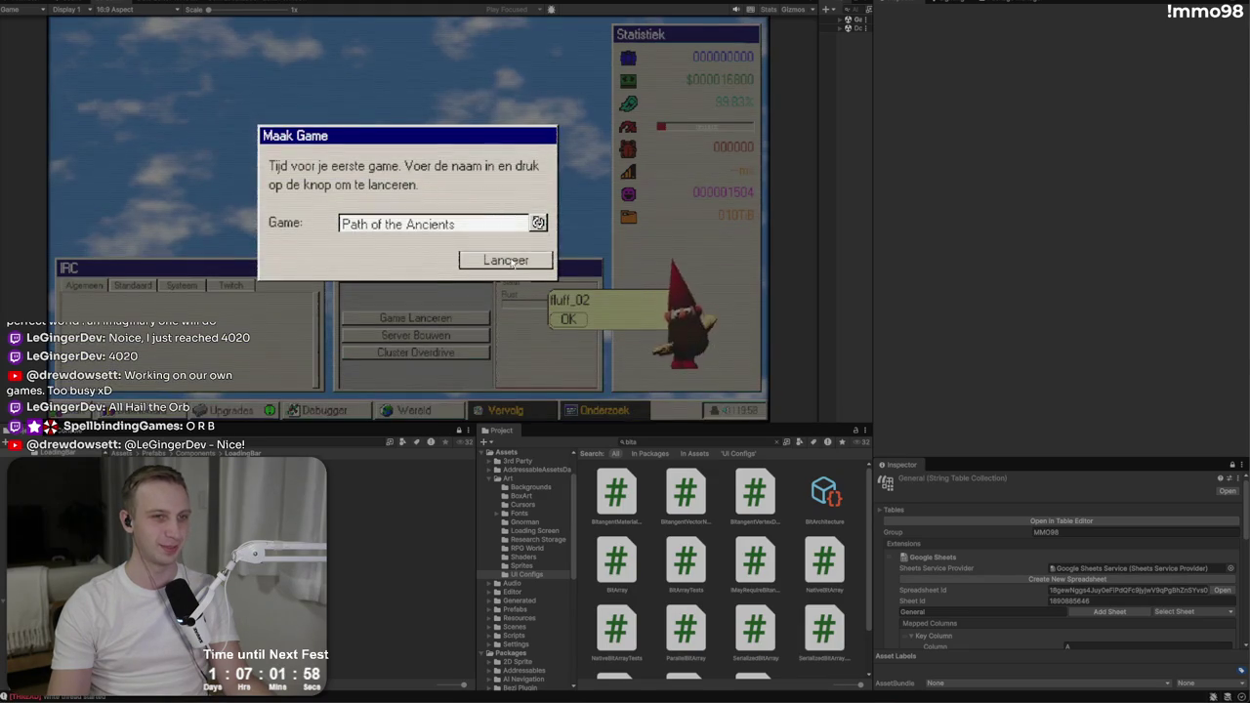
left_click(506, 260)
left_click(66, 411)
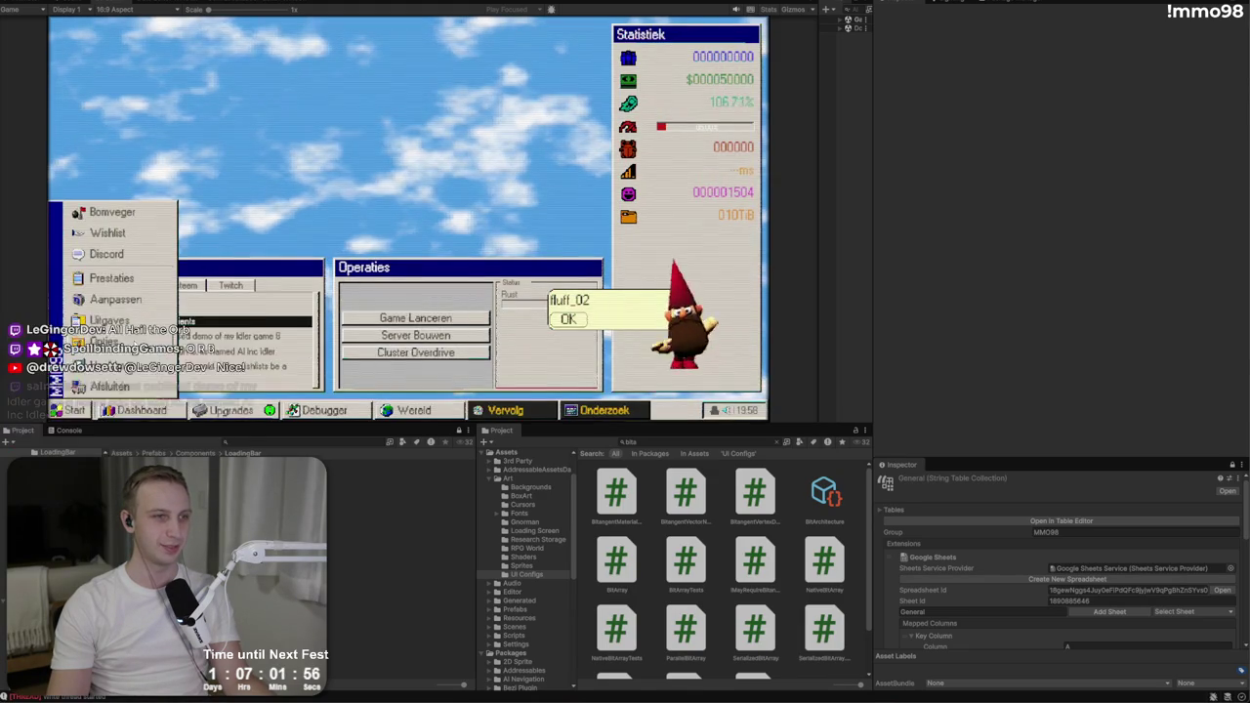
left_click(102, 342)
left_click(540, 176)
left_click(493, 186)
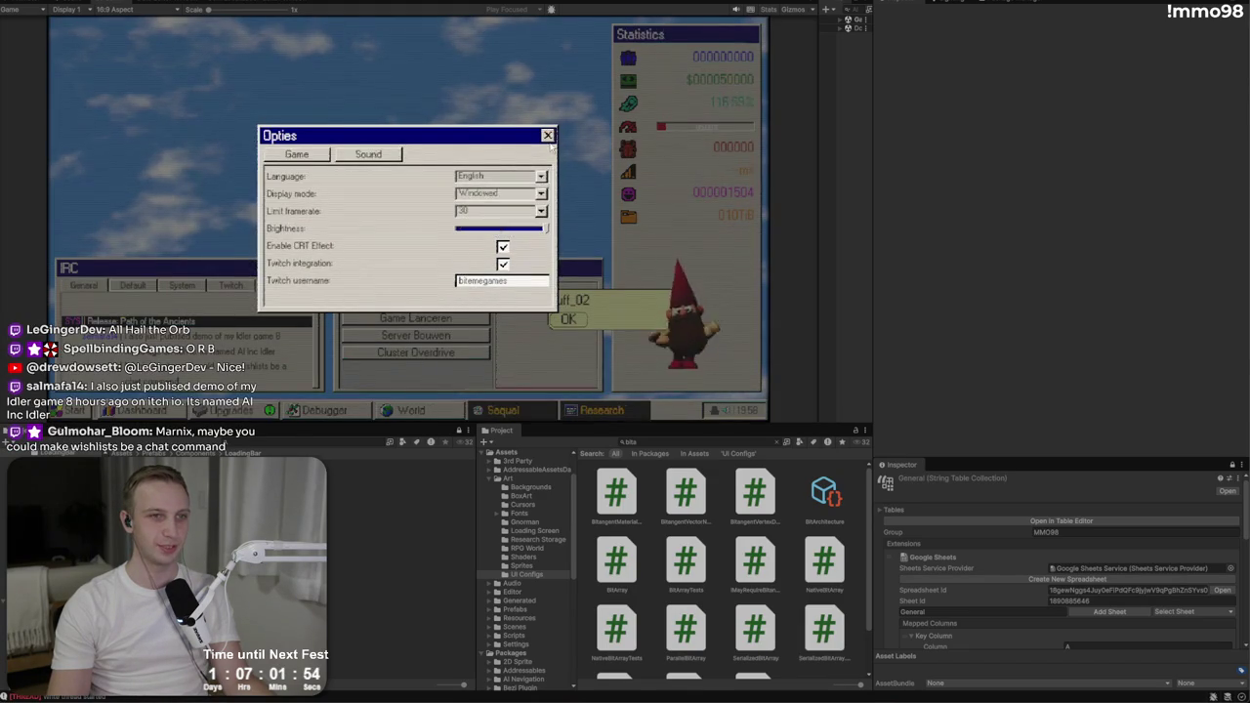
left_click(549, 141)
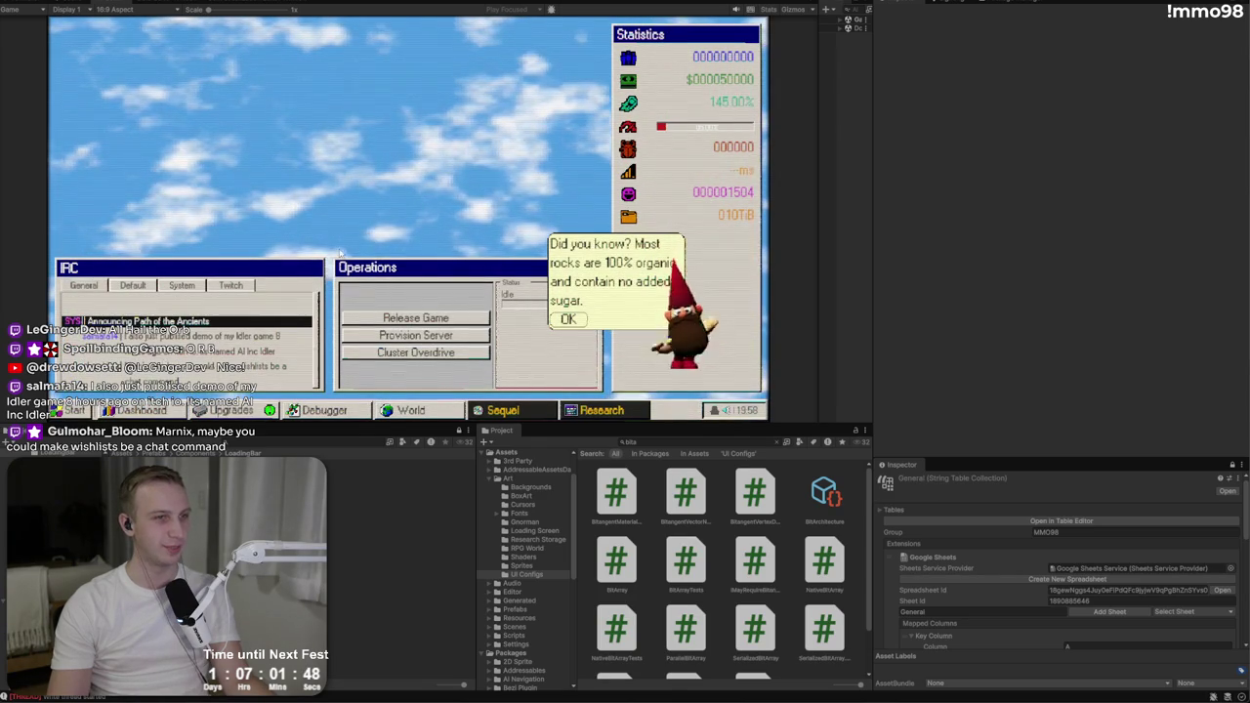
Step: Launch Bombduster from the Start menu, uncover a few cells, and reset the board
left_click(73, 410)
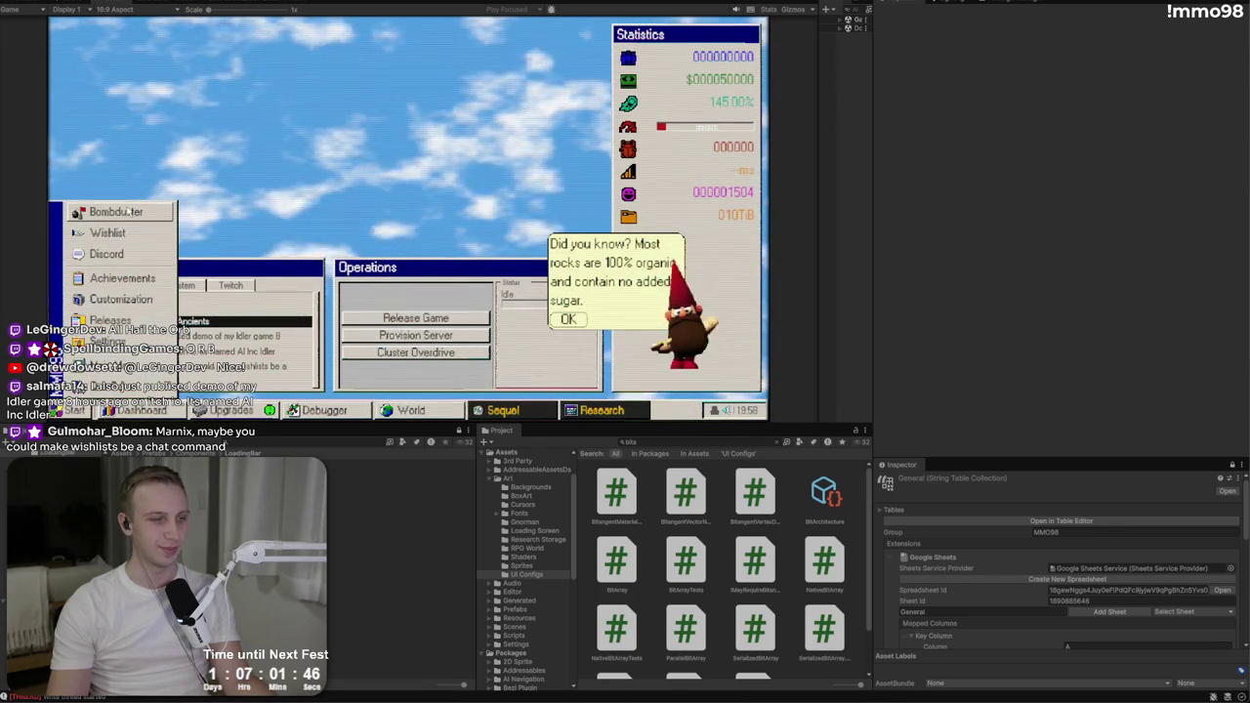
left_click(126, 207)
left_click(412, 192)
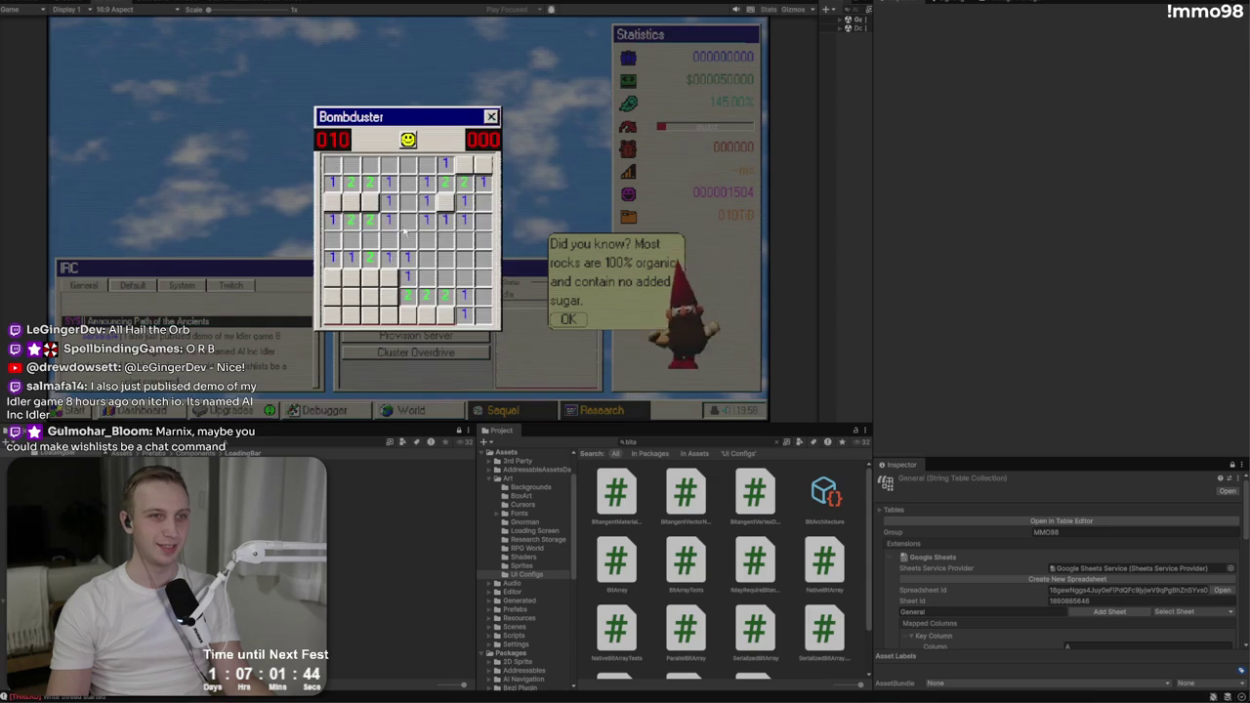
left_click(371, 316)
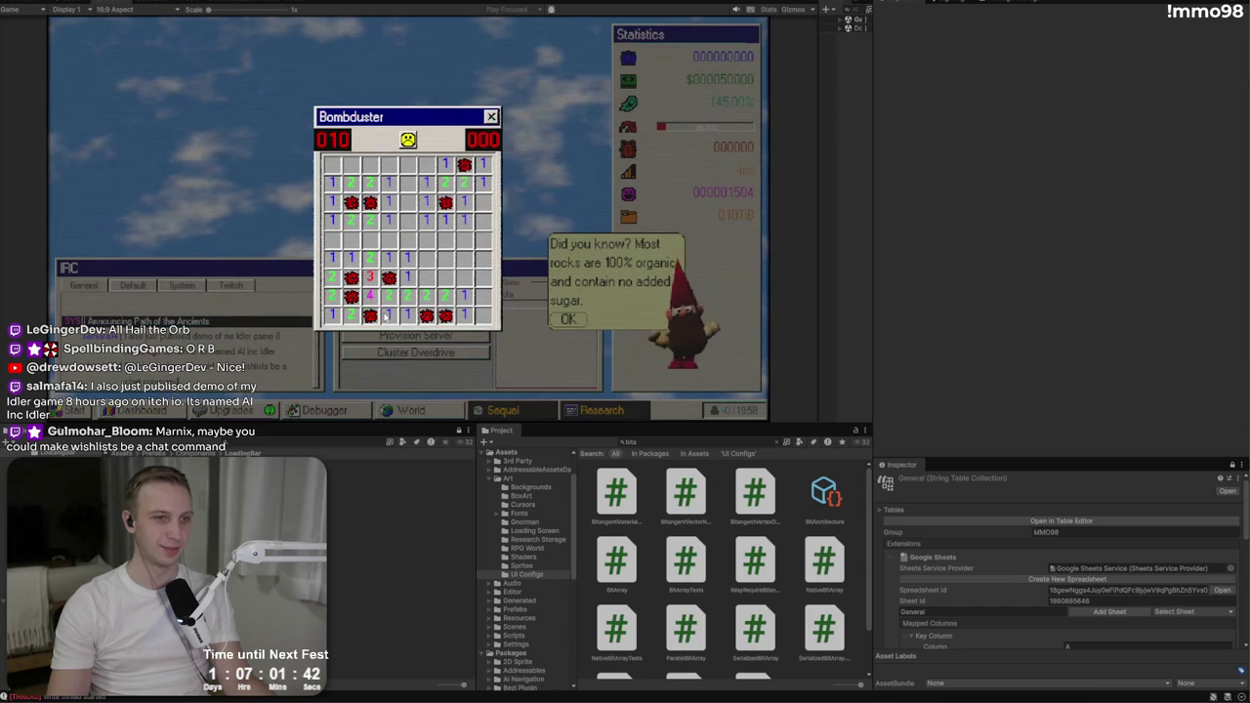
left_click(407, 141)
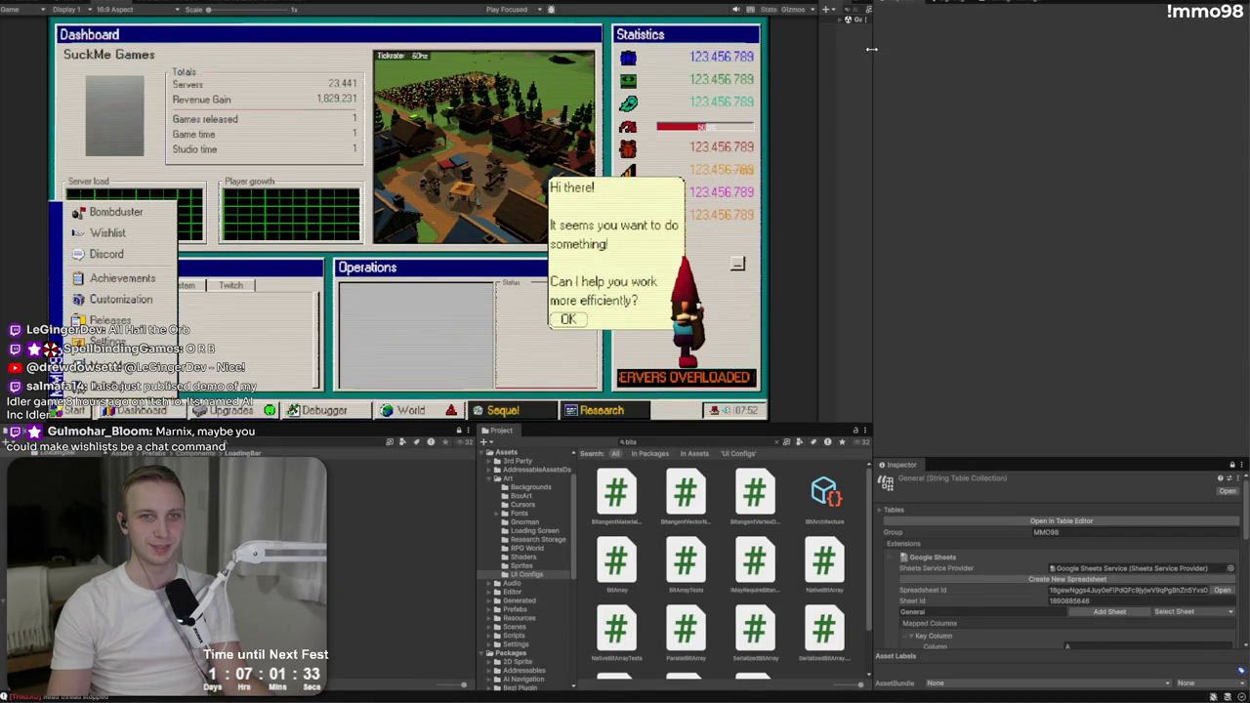
mouse_move(870, 47)
left_mouse_down()
mouse_move(996, 49)
mouse_move(778, 81)
left_mouse_up()
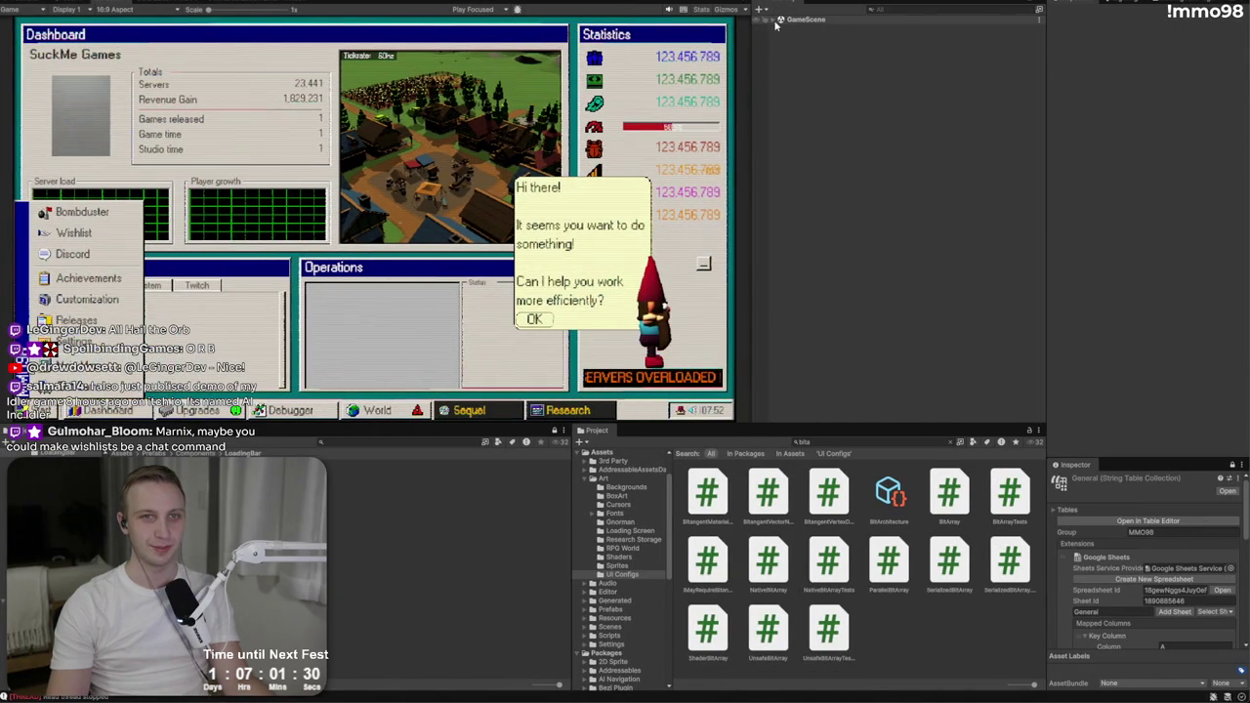
Step: Open the MinesweeperPopup prefab from the GameScene UI popups in the Hierarchy
left_click(772, 19)
left_click(780, 72)
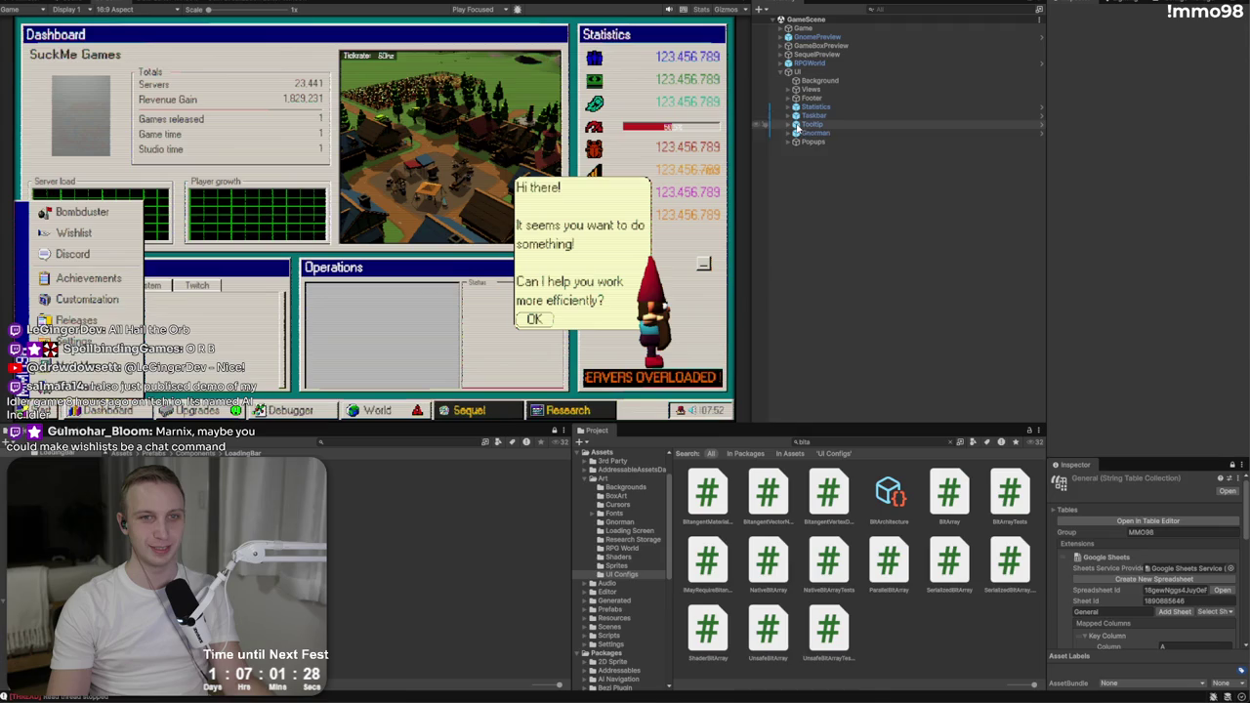
left_click(789, 141)
left_click(872, 193)
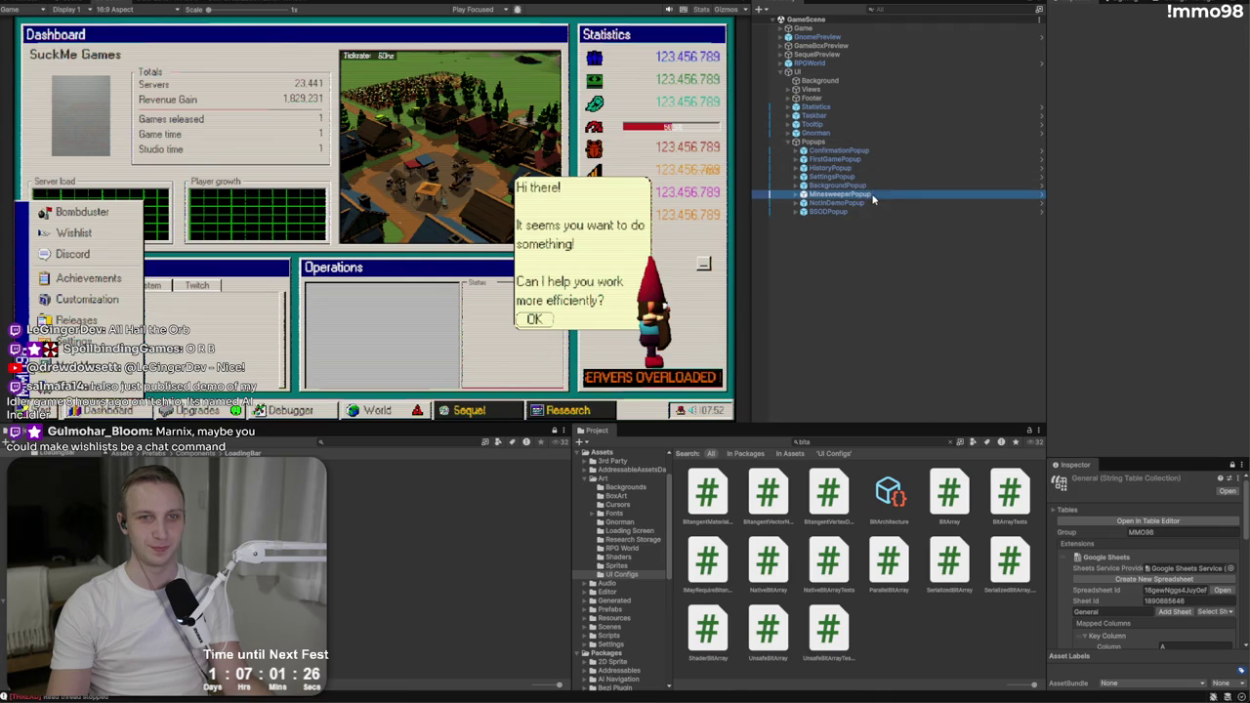
left_click(1217, 58)
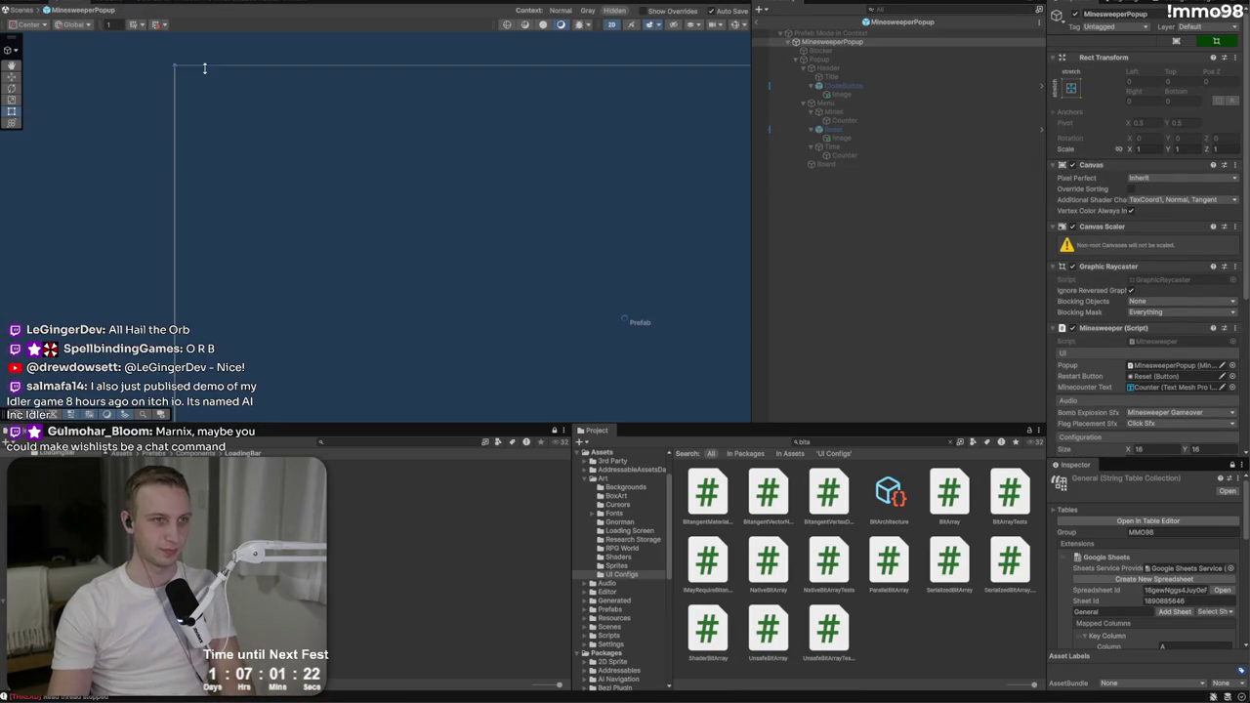
left_click(818, 59)
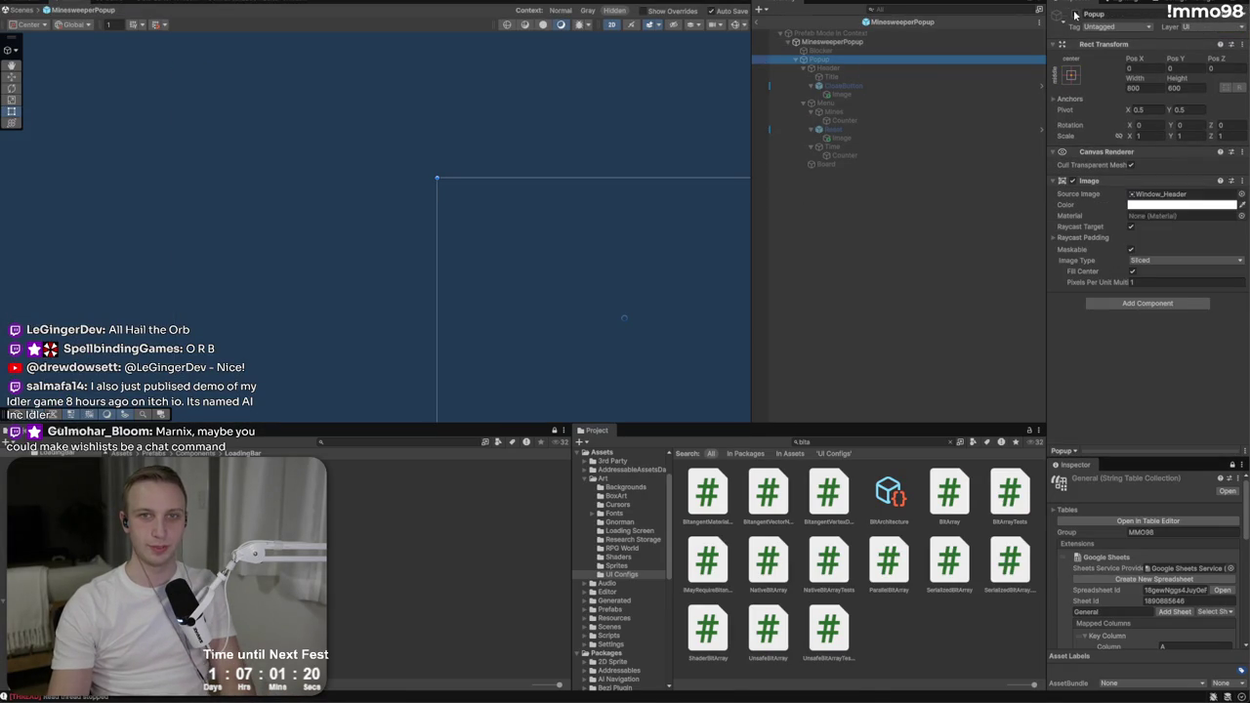
Step: Set the Mines counter's X to -150 and the Time counter's X to 150, then exit Prefab Mode
left_click(515, 211)
left_click_drag(537, 267, 306, 256)
key("w")
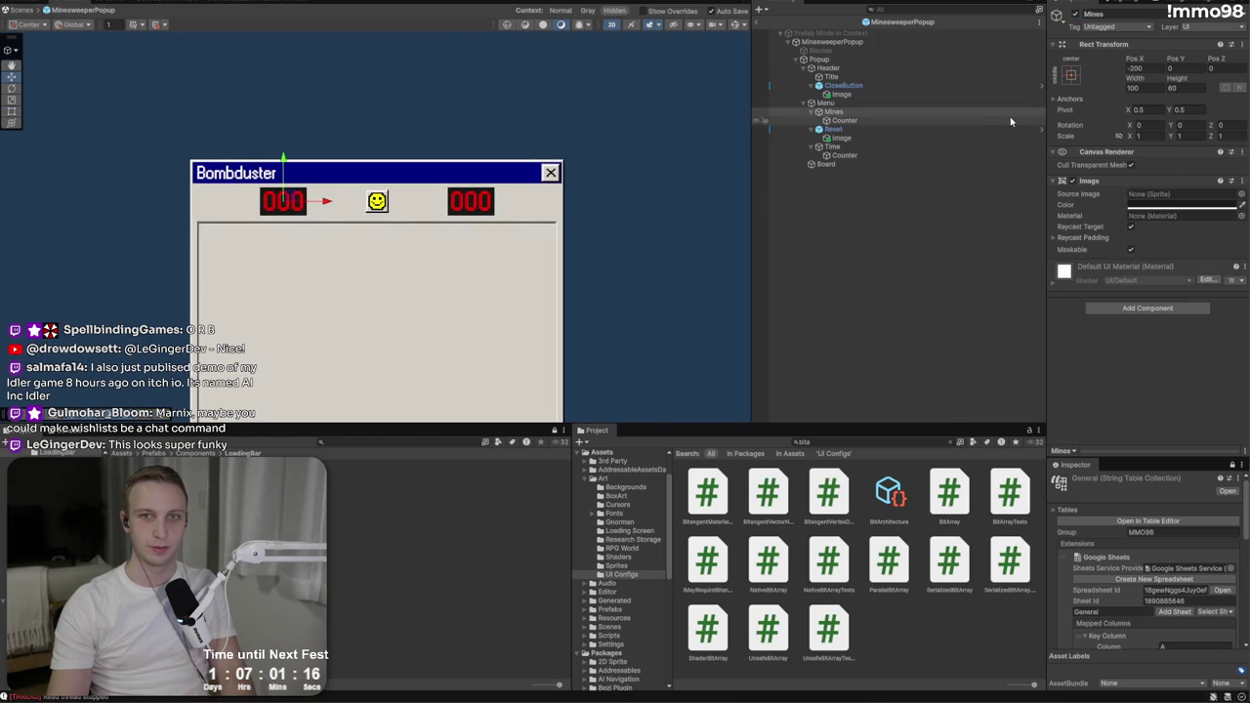
type("-150")
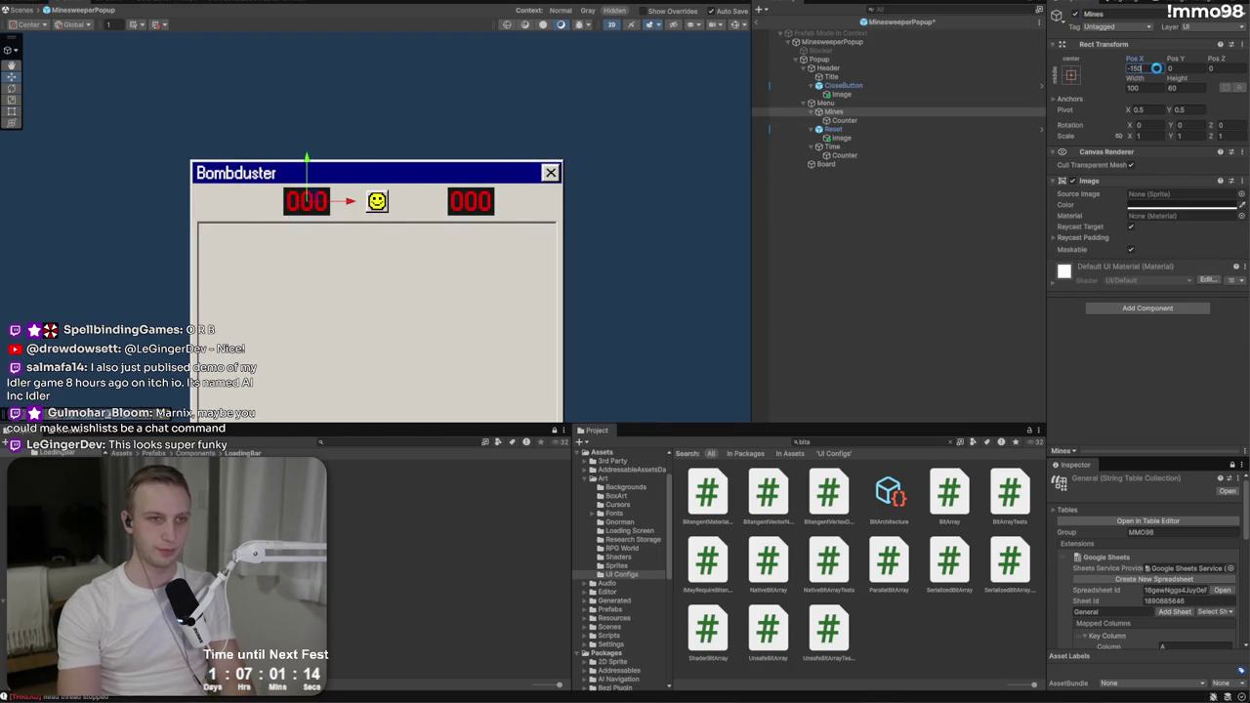
left_click(887, 146)
double_click(1135, 68)
type("150")
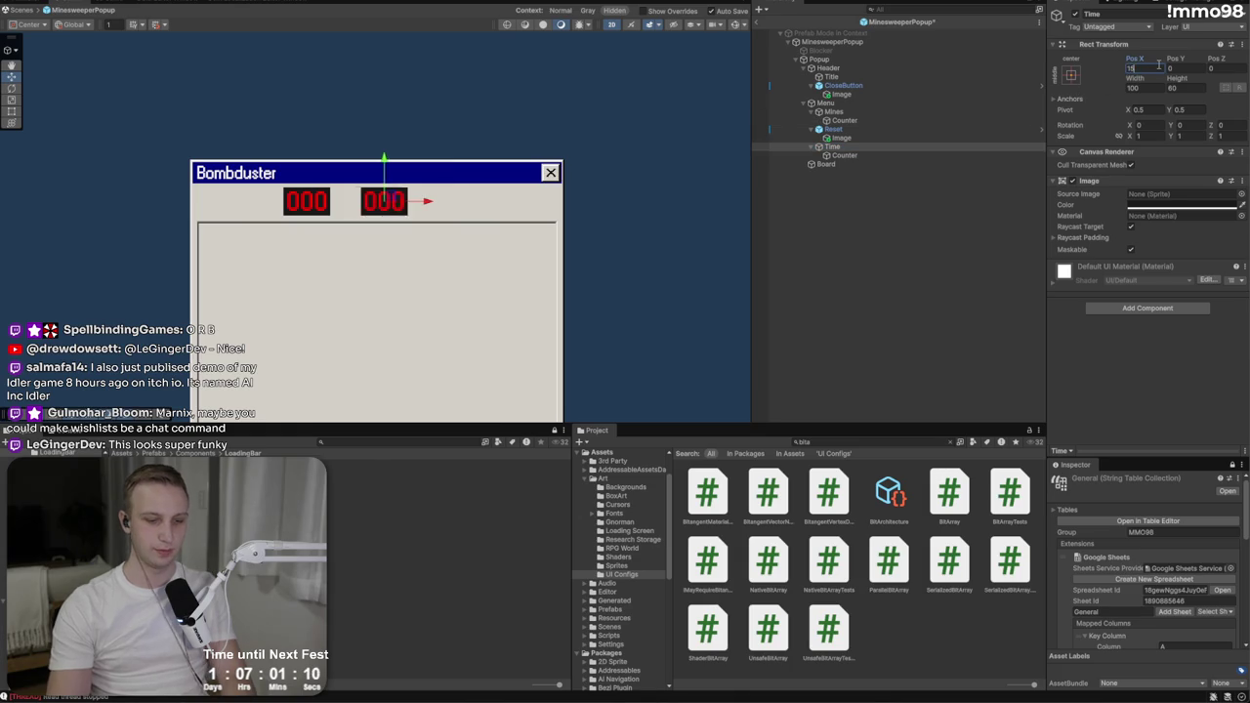
left_click(757, 23)
left_click_drag(315, 292, 482, 168)
scroll(482, 168, "down", 3)
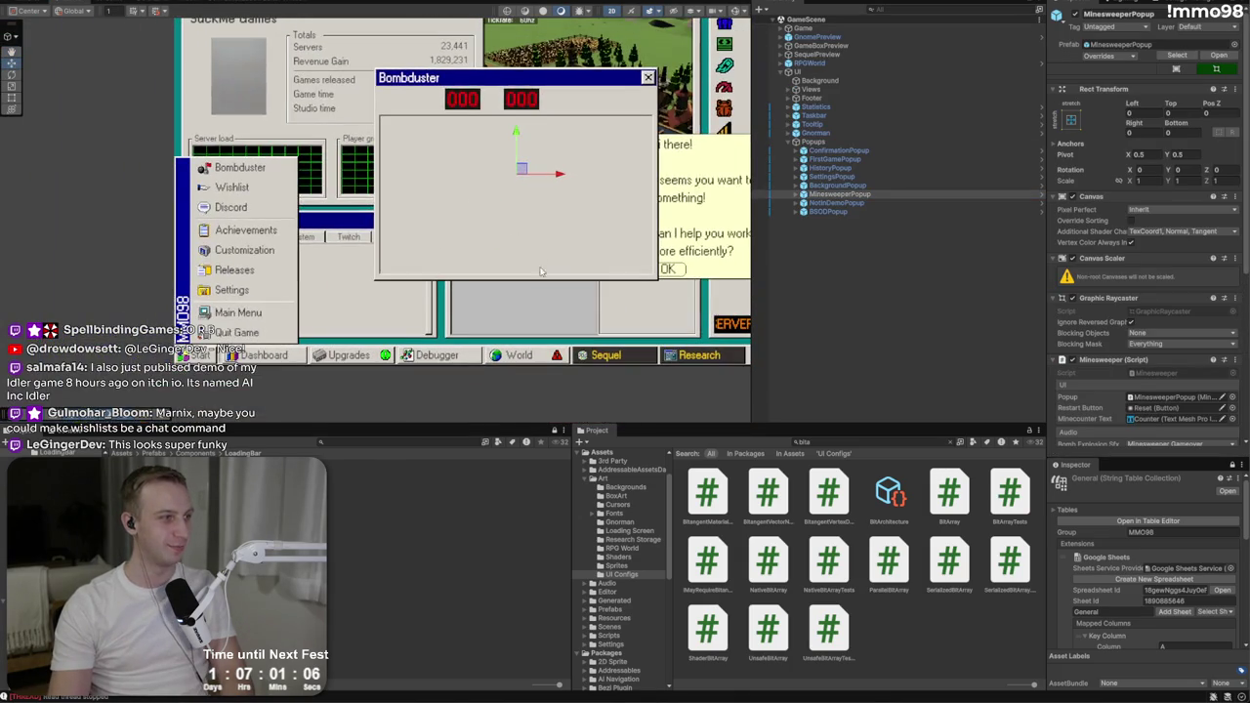
Step: Revert all prefab overrides on the MinesweeperPopup instance
left_click_drag(438, 251, 465, 264)
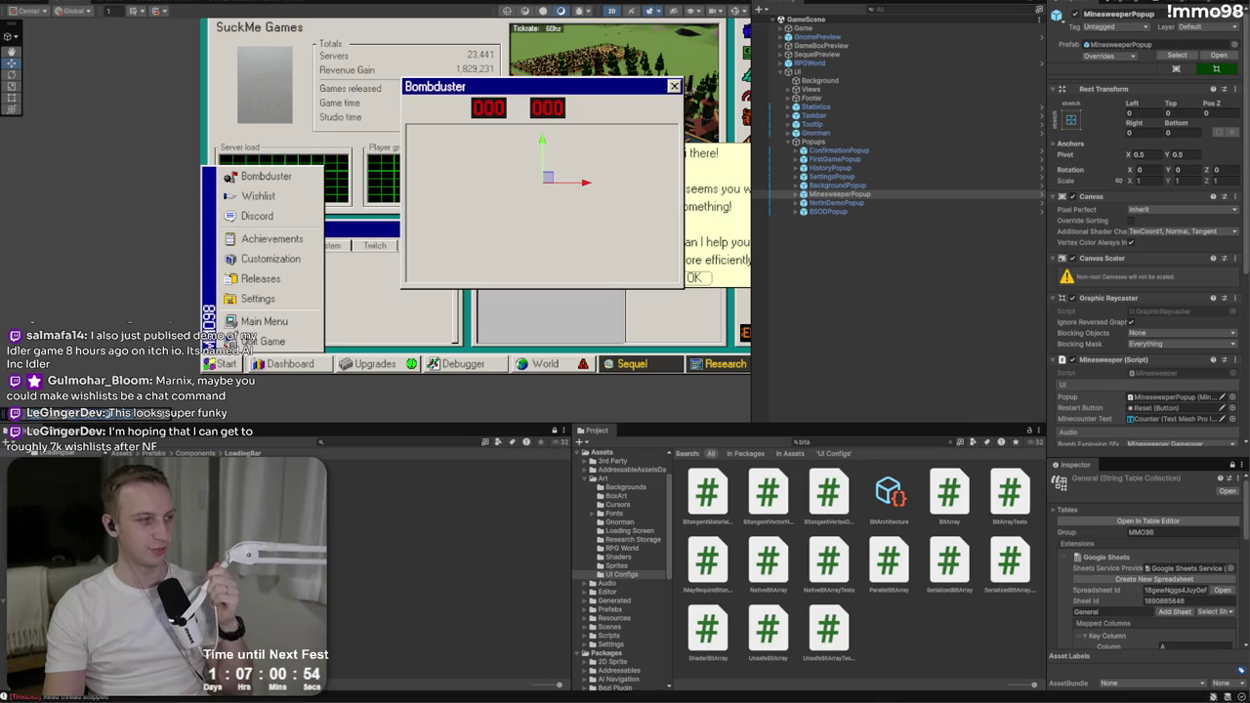
left_click(390, 234)
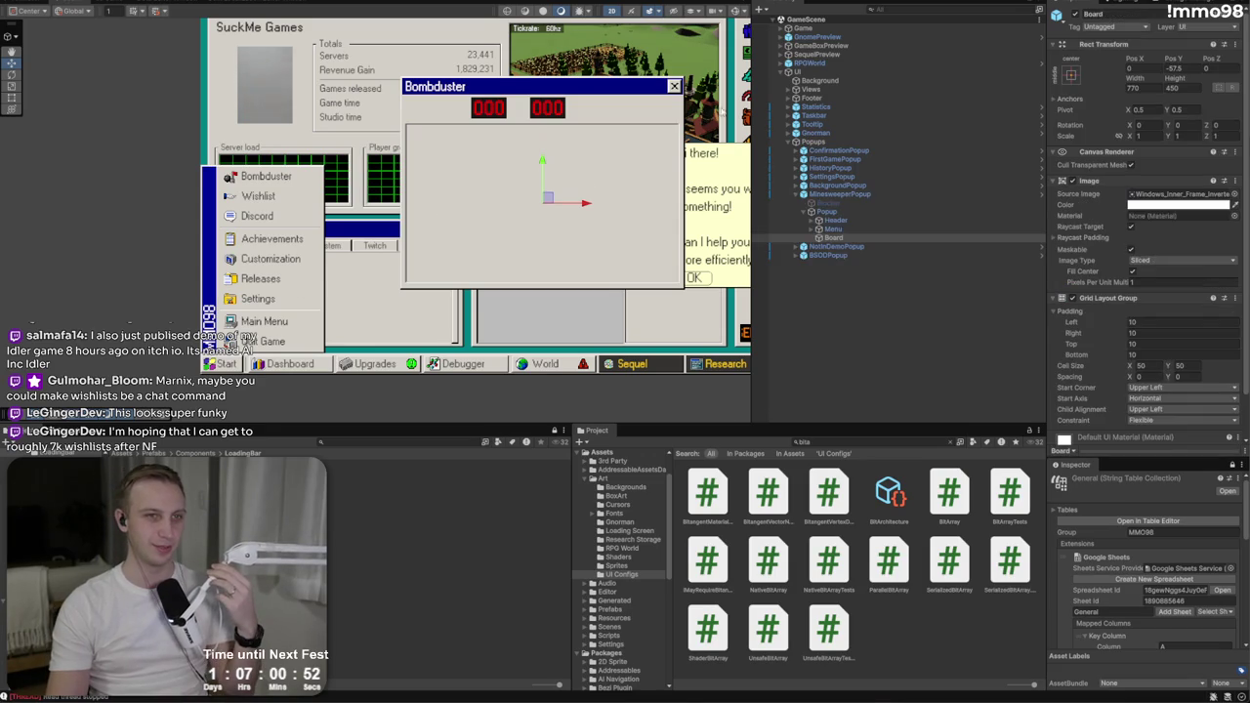
left_click(889, 338)
left_click(845, 194)
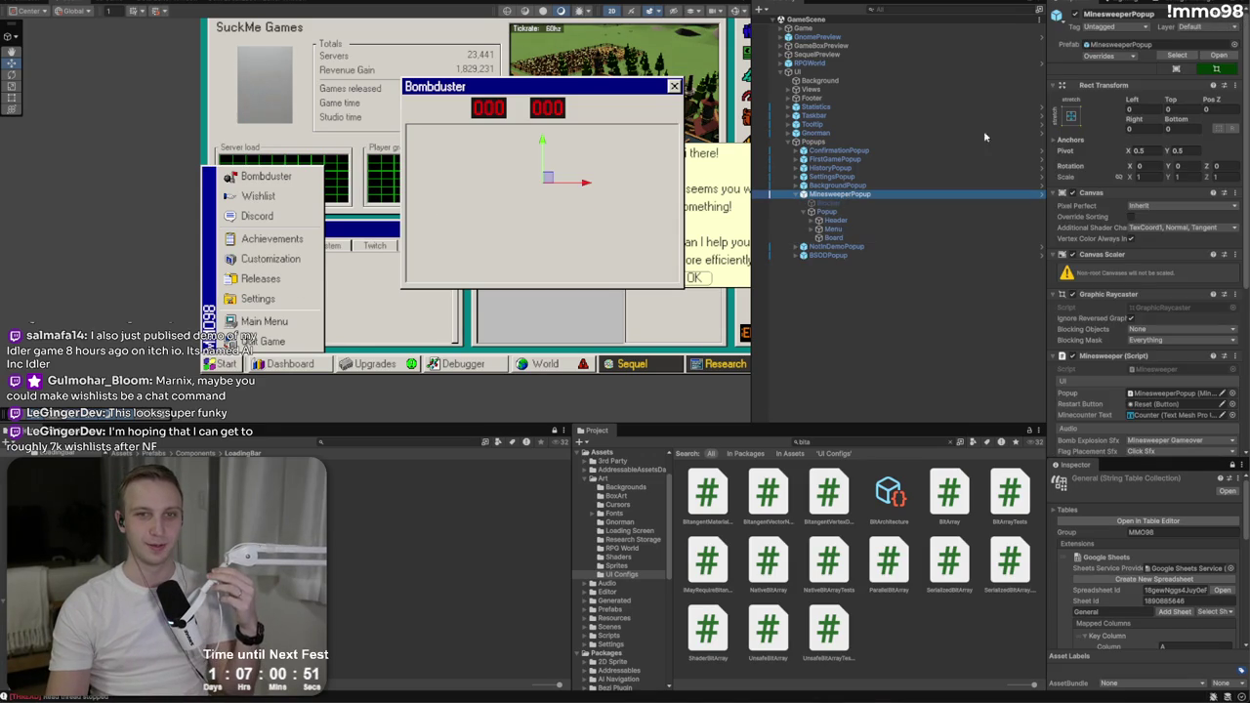
left_click(1100, 55)
left_click(1149, 172)
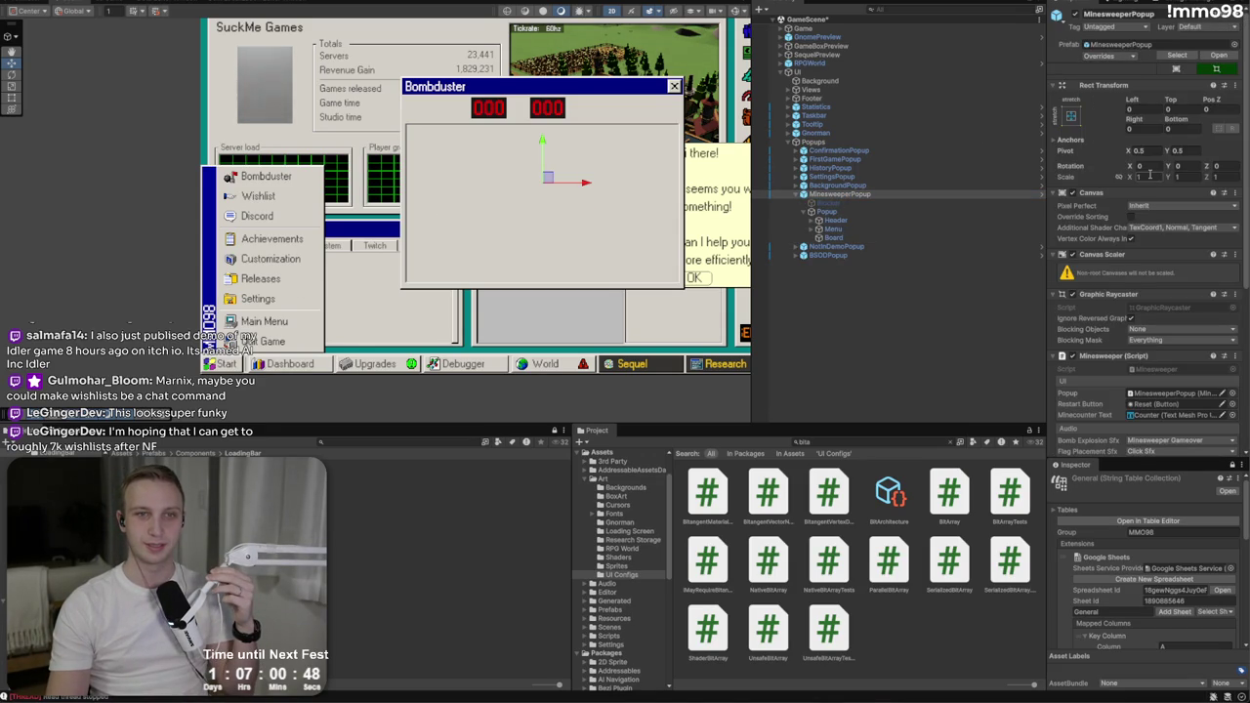
Step: Inspect the Menu > Time counter, then open the MinesweeperPopup prefab in Prefab Mode
scroll(1169, 330, "down", 3)
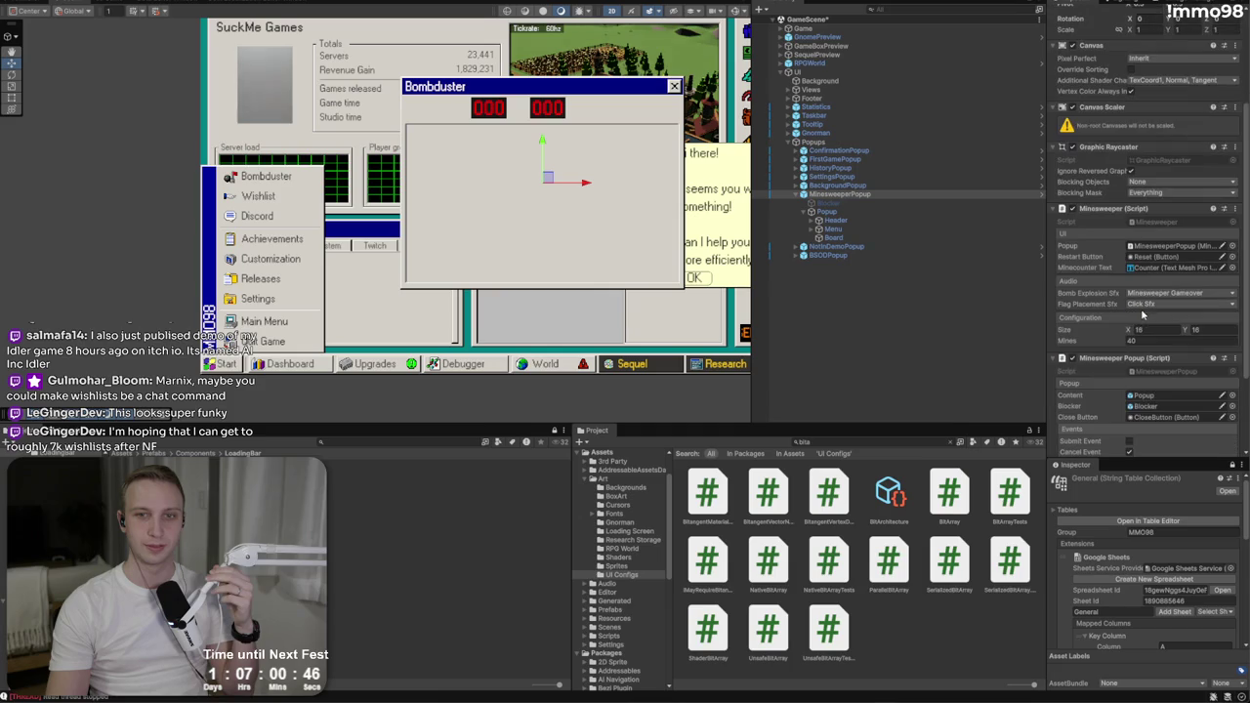
left_click(819, 228)
left_click(850, 255)
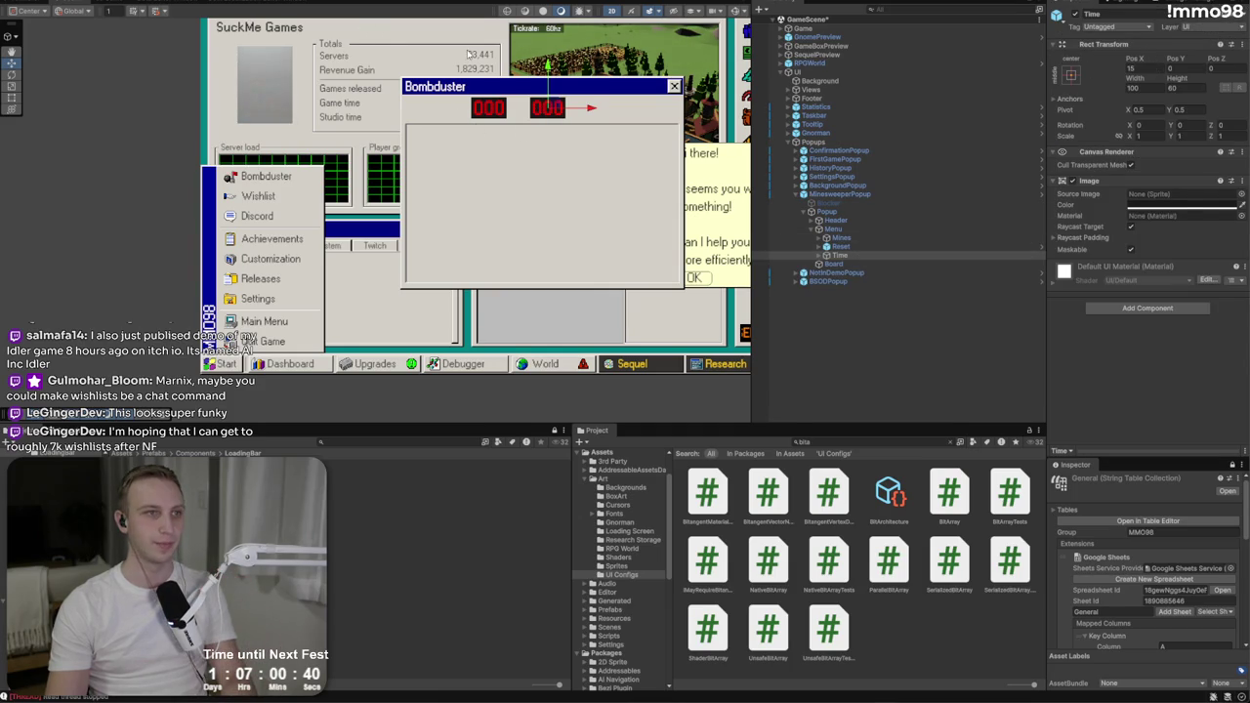
left_click(828, 194)
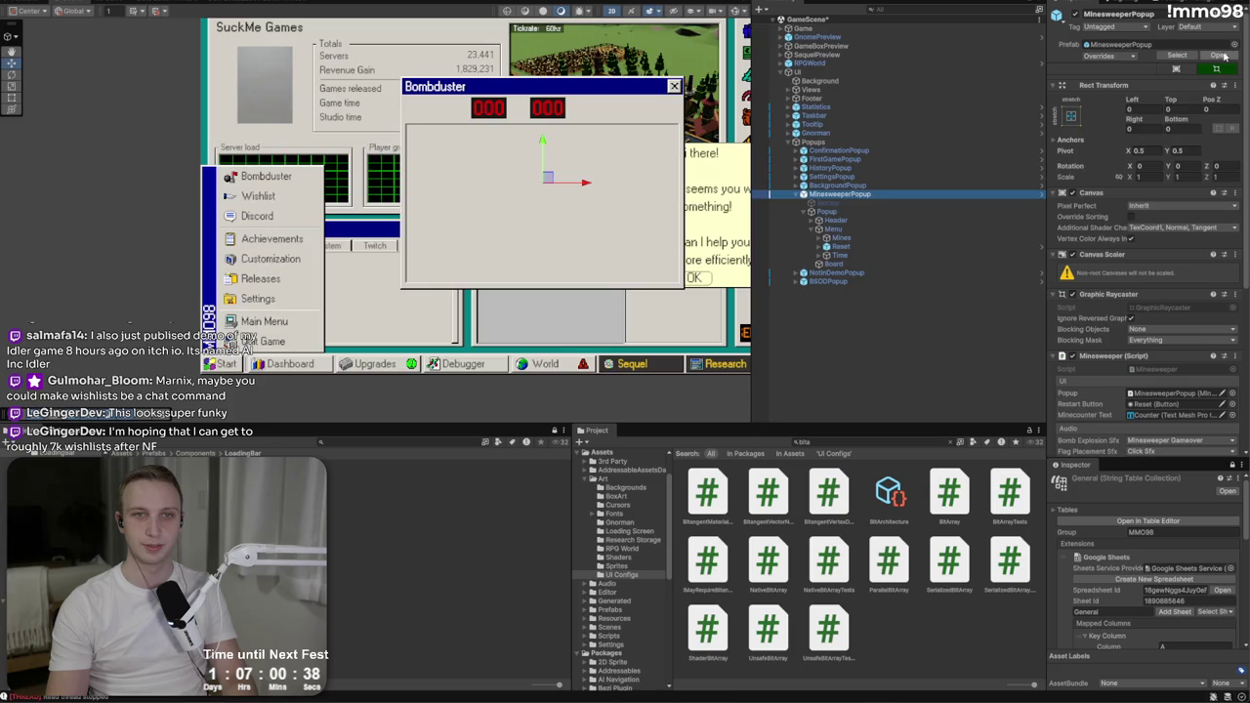
left_click(1220, 56)
left_click(860, 164)
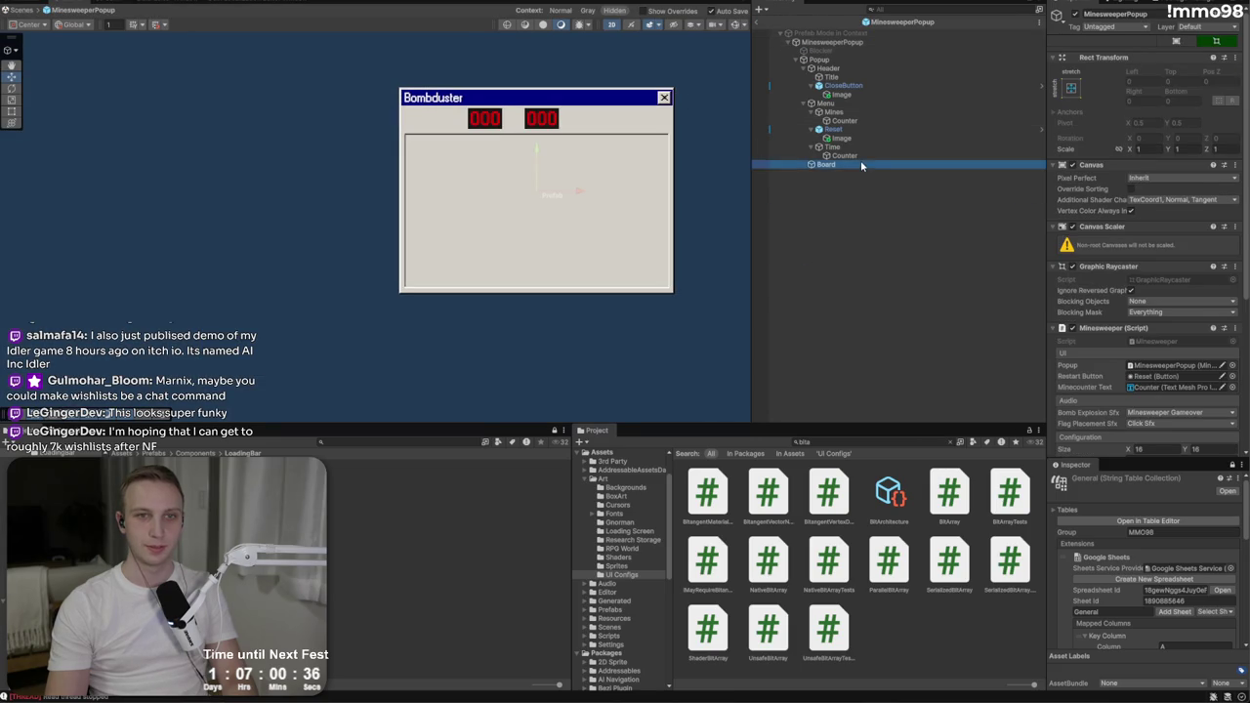
Step: Move the Bombduster Time counter to X position 150, right of the smiley
left_click(831, 147)
left_click(1152, 69)
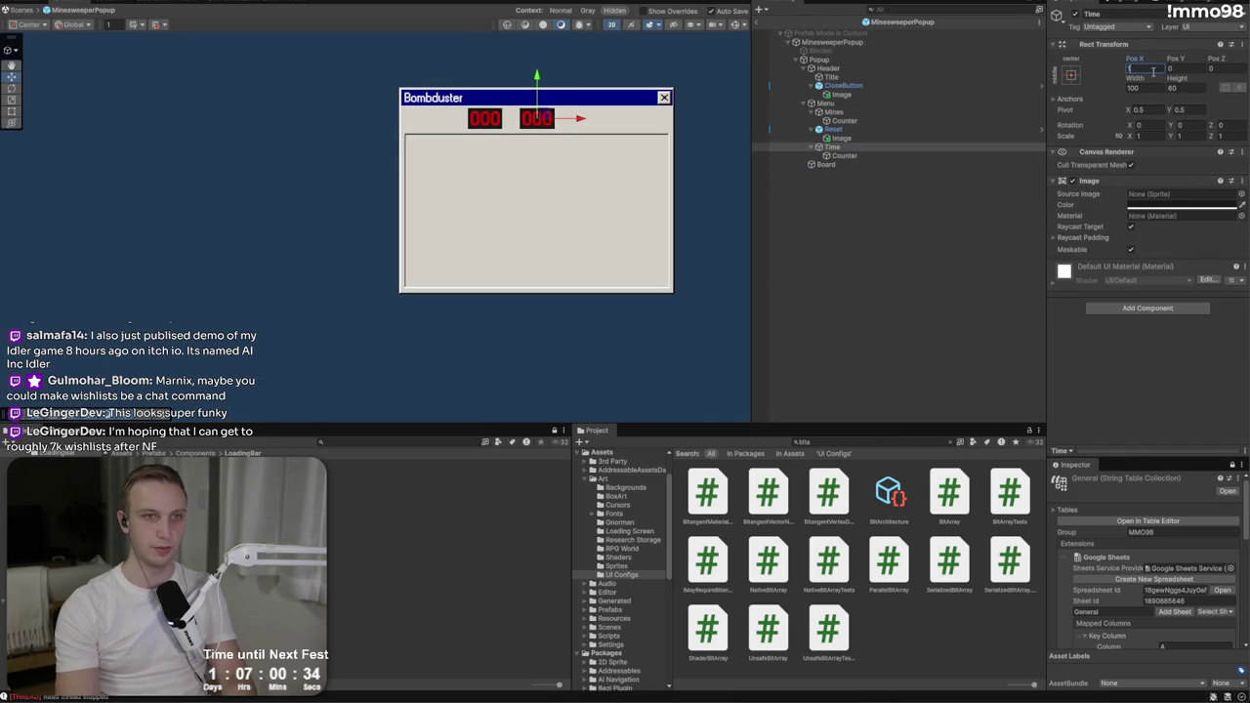
type("150")
key("Return")
Step: Set the MinesweeperPopup board to 9×9 with 10 mines
left_click(883, 50)
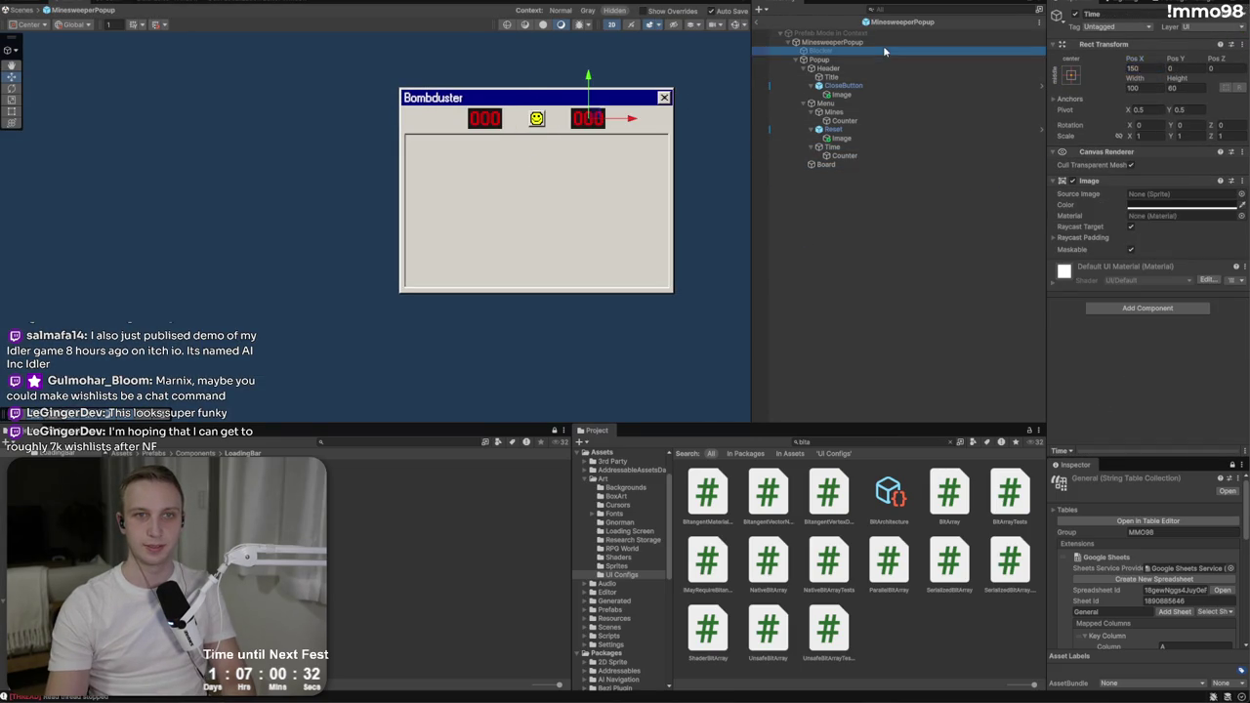
left_click(883, 43)
scroll(1143, 402, "down", 3)
left_click(1150, 332)
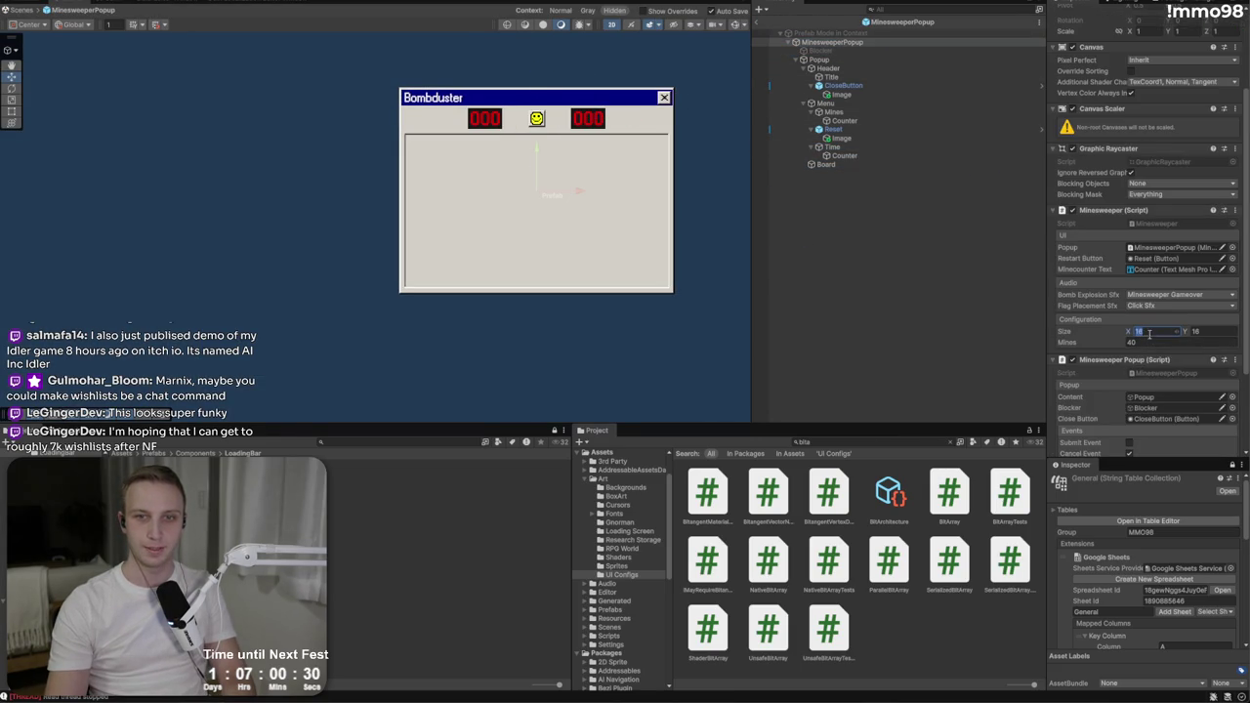
type("9")
key("Tab")
type("10")
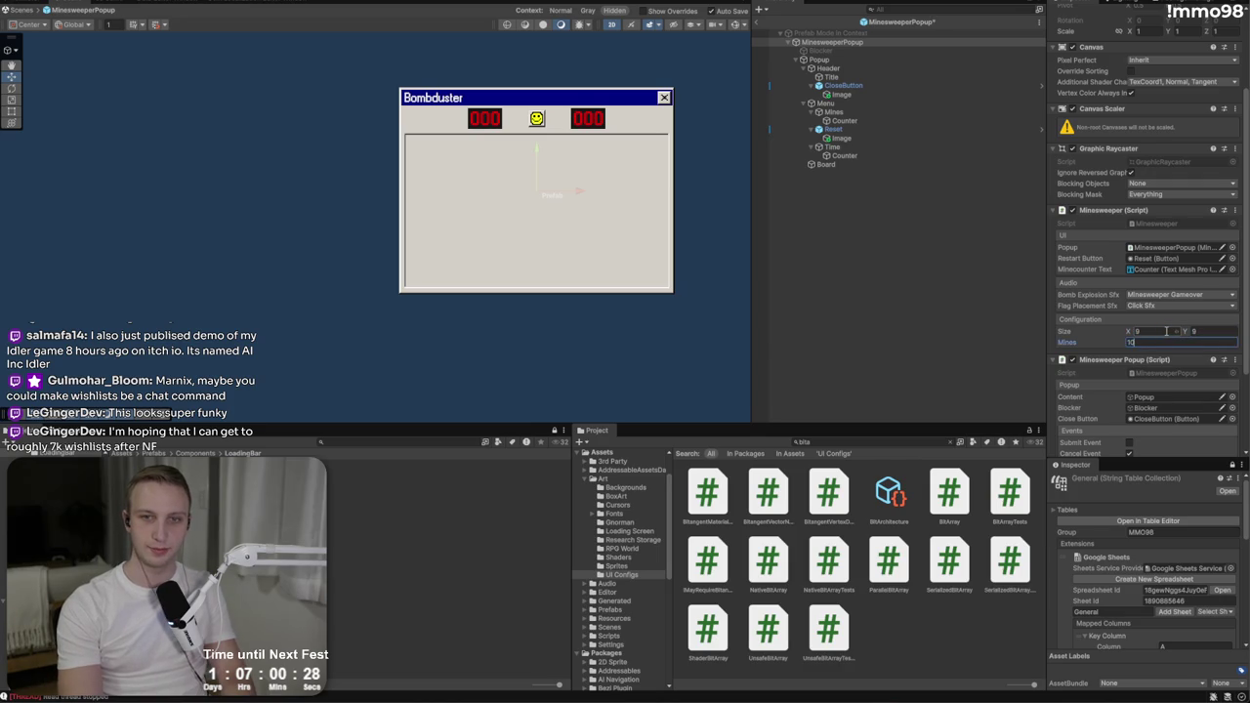
Step: Reopen the MinesweeperPopup prefab and deactivate its Popup object
left_click(818, 34)
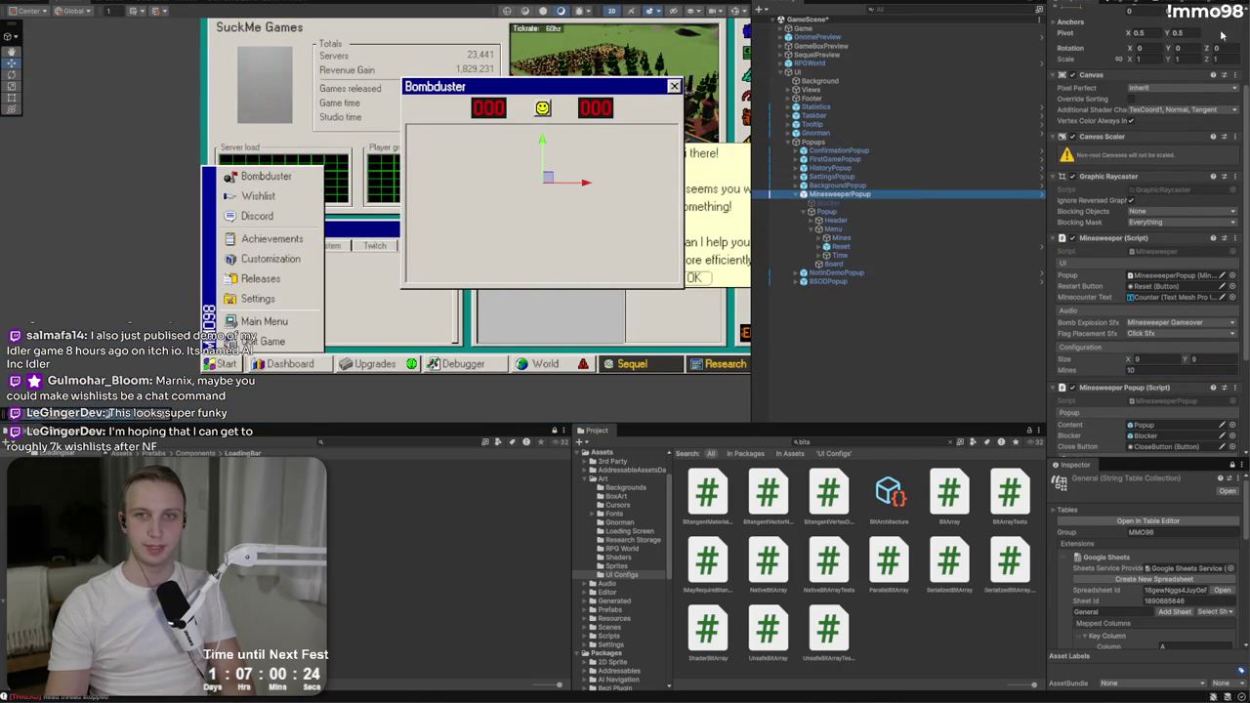
double_click(878, 193)
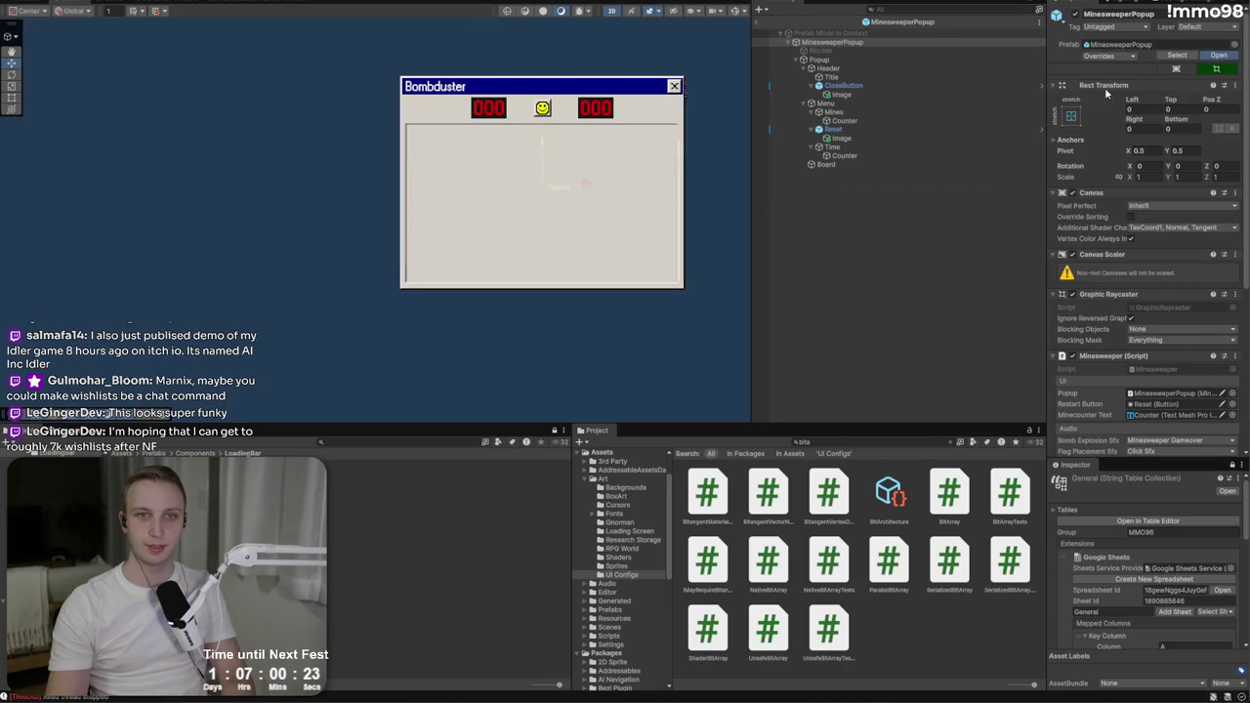
left_click(857, 60)
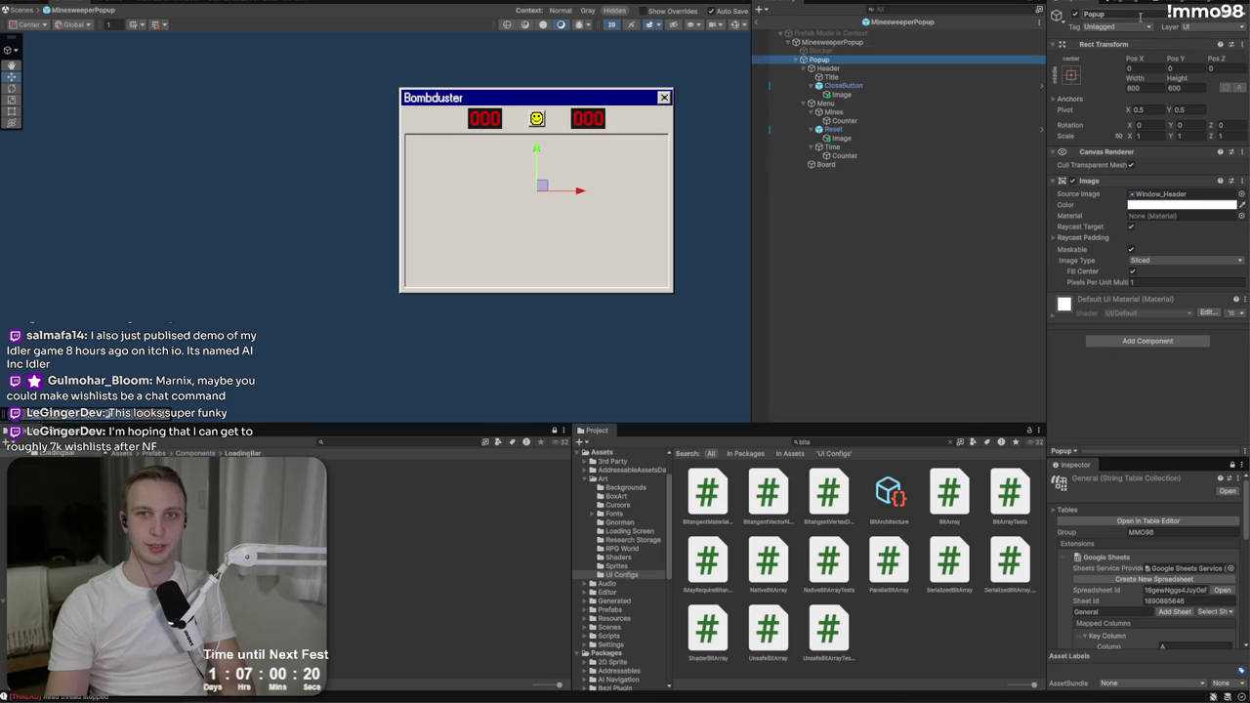
left_click(1073, 14)
left_click(926, 214)
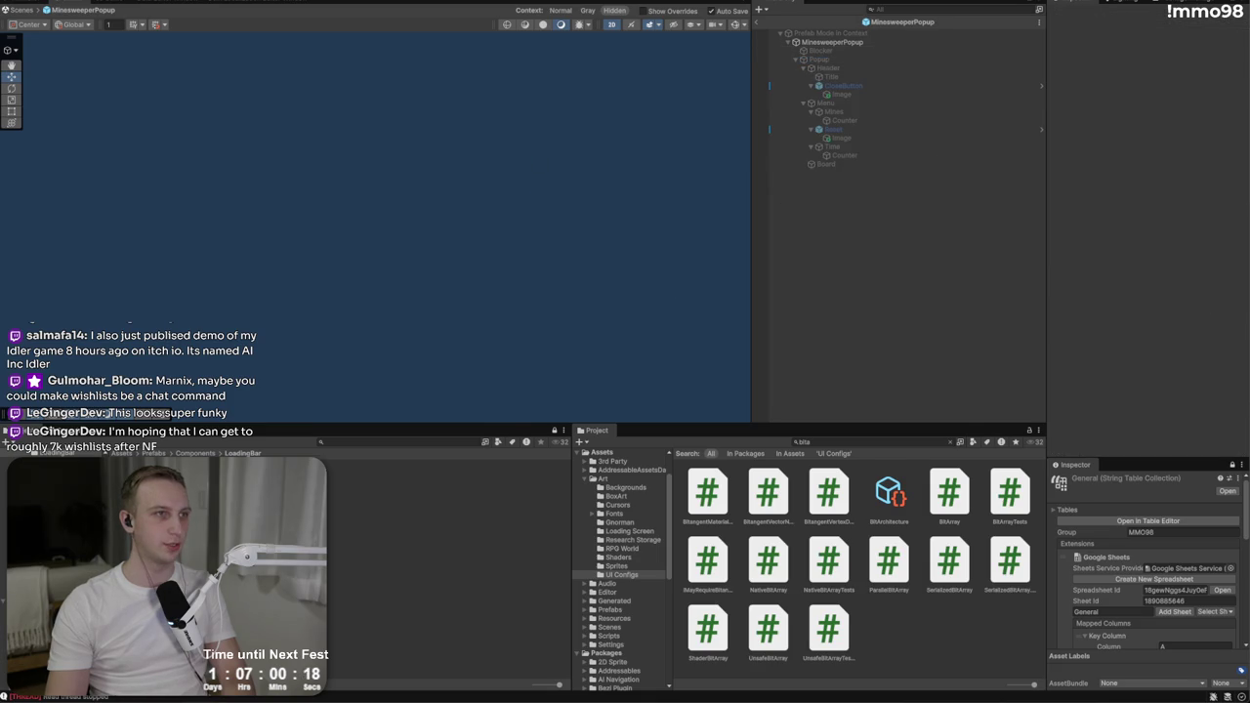
key("alt+f")
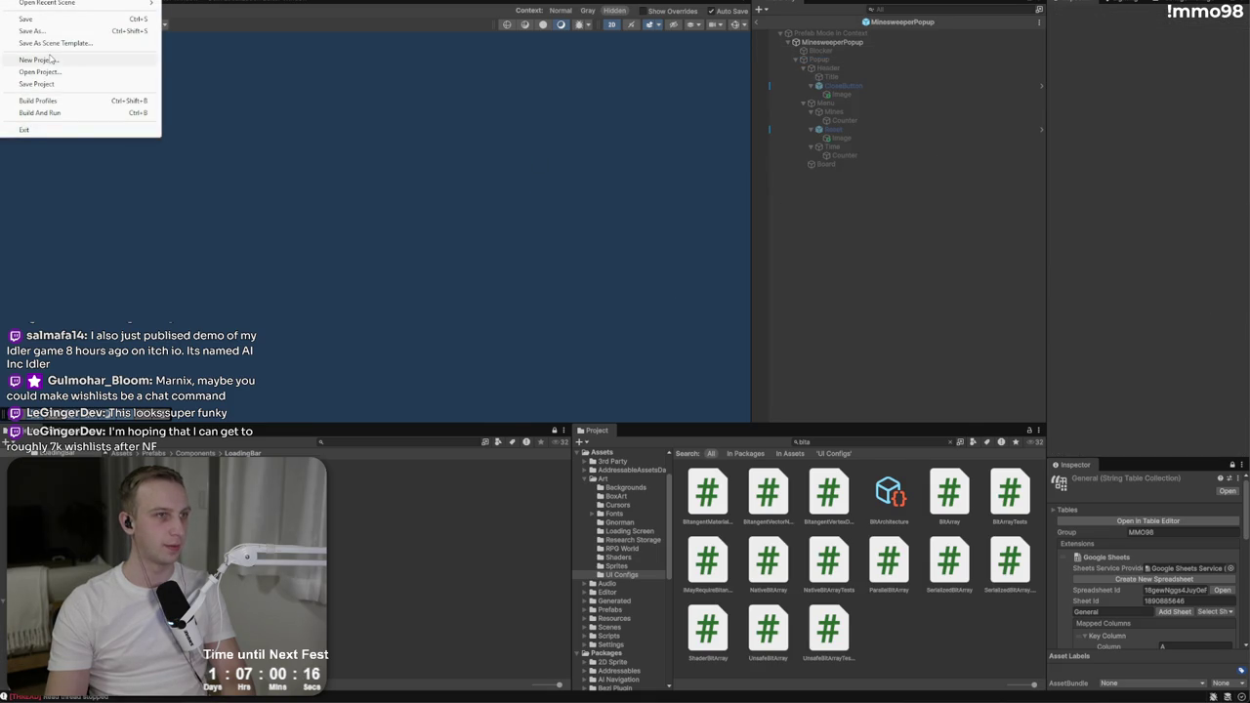
left_click(57, 100)
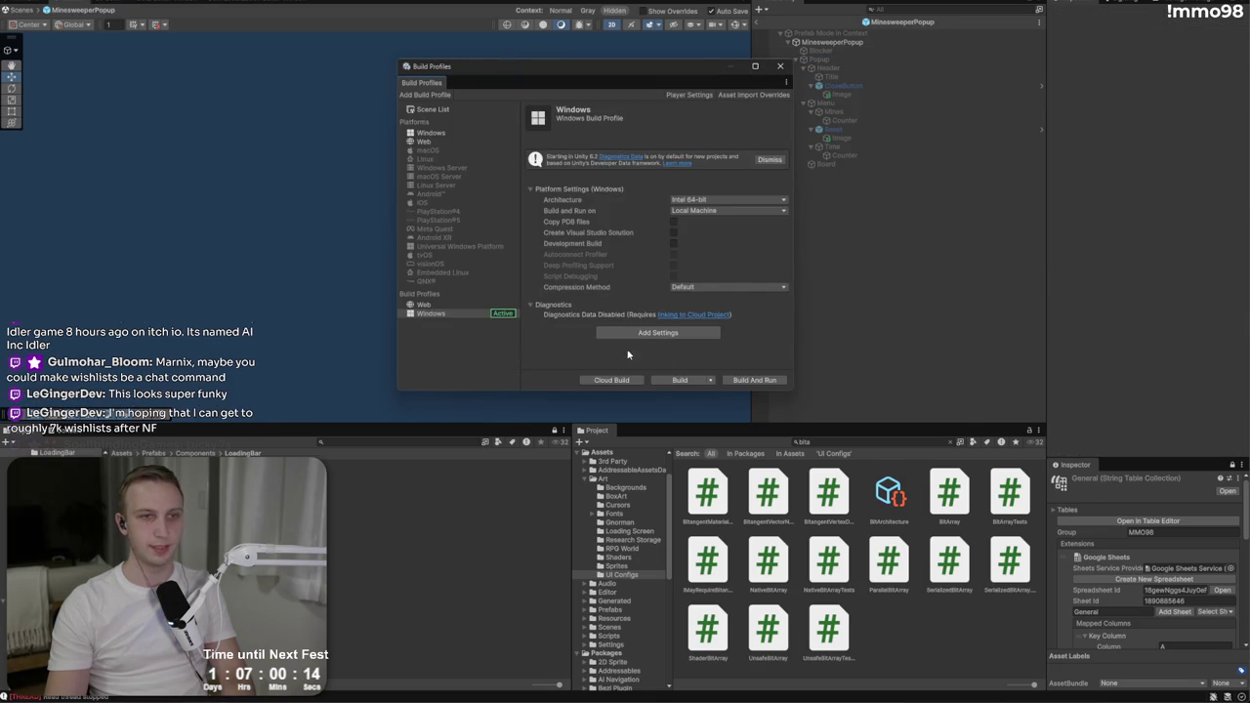
left_click(752, 380)
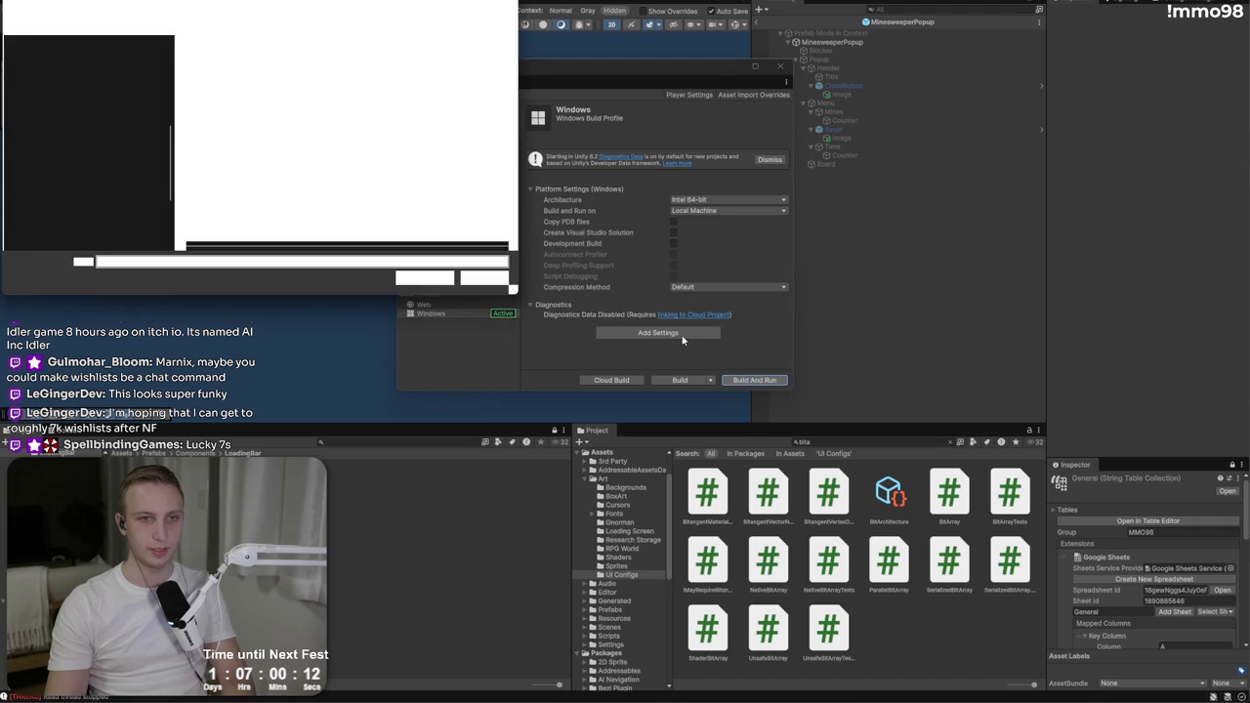
left_click(493, 279)
left_click(670, 379)
key("Escape")
left_click(787, 72)
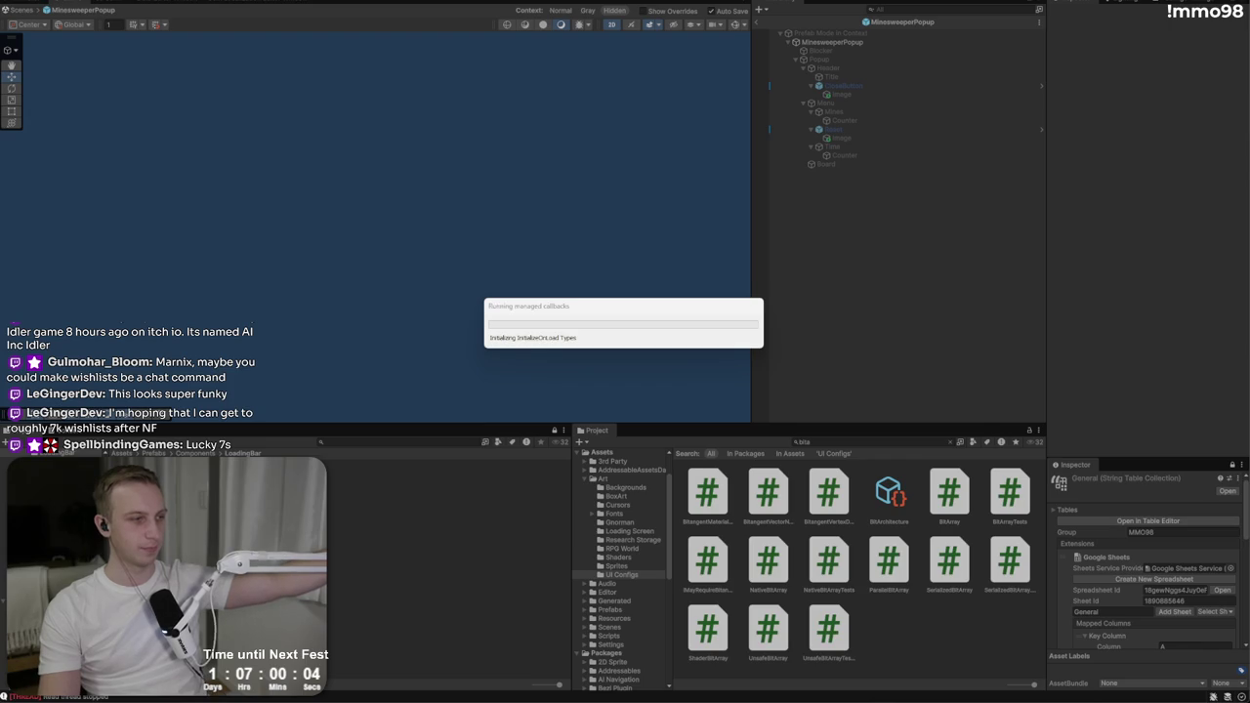
key("alt+Tab")
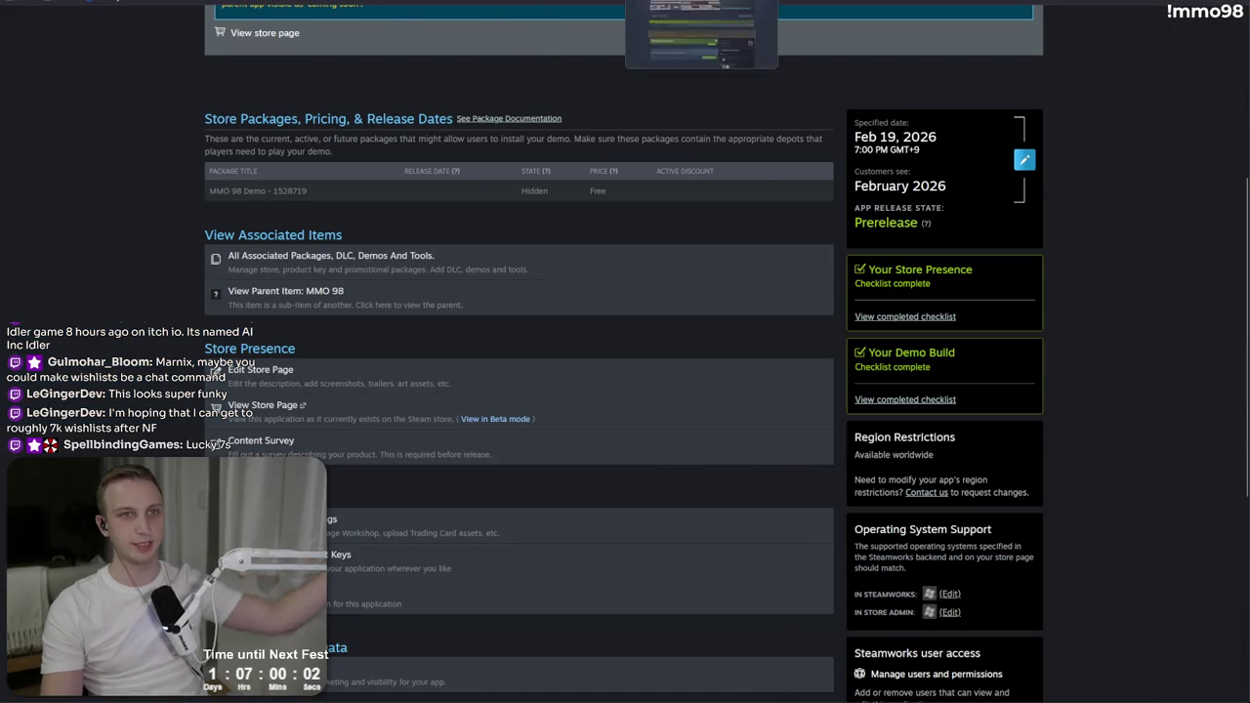
Step: Open the MMO 98 Demo detailed player breakdown in Steamworks, showing 0 current players
key("ctrl+Tab")
key("ctrl+Tab")
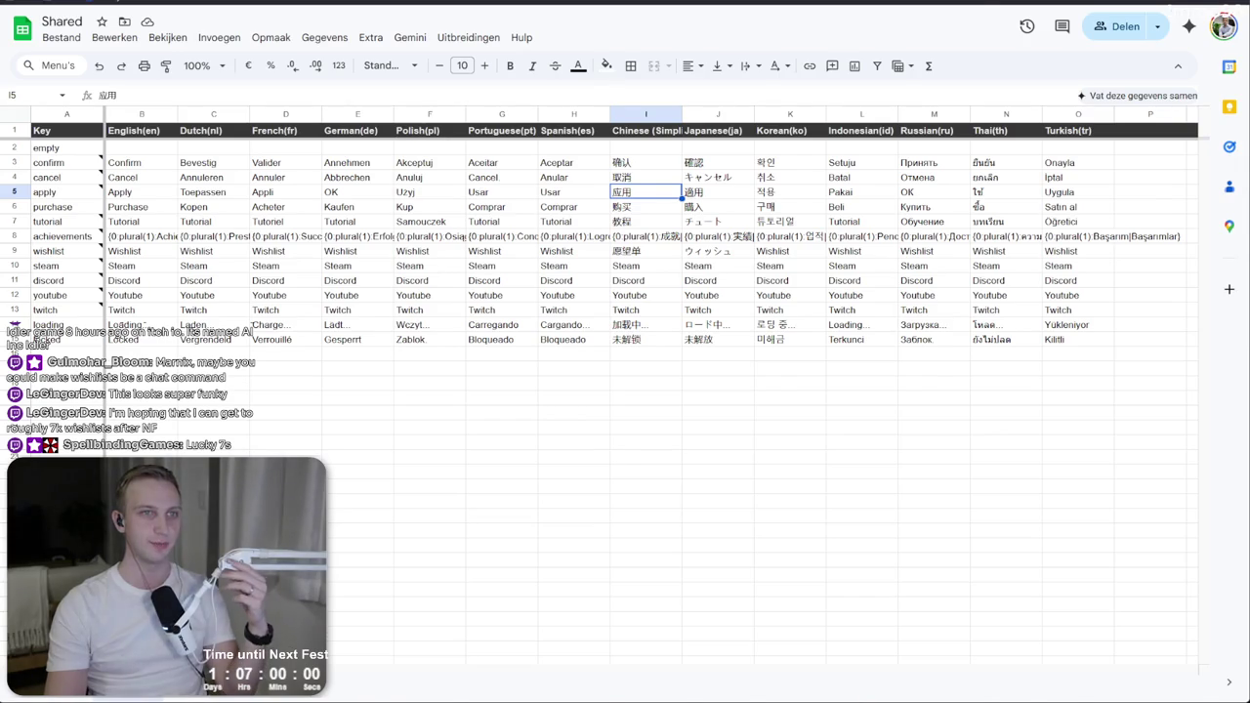
key("ctrl+Tab")
key("ctrl+Tab")
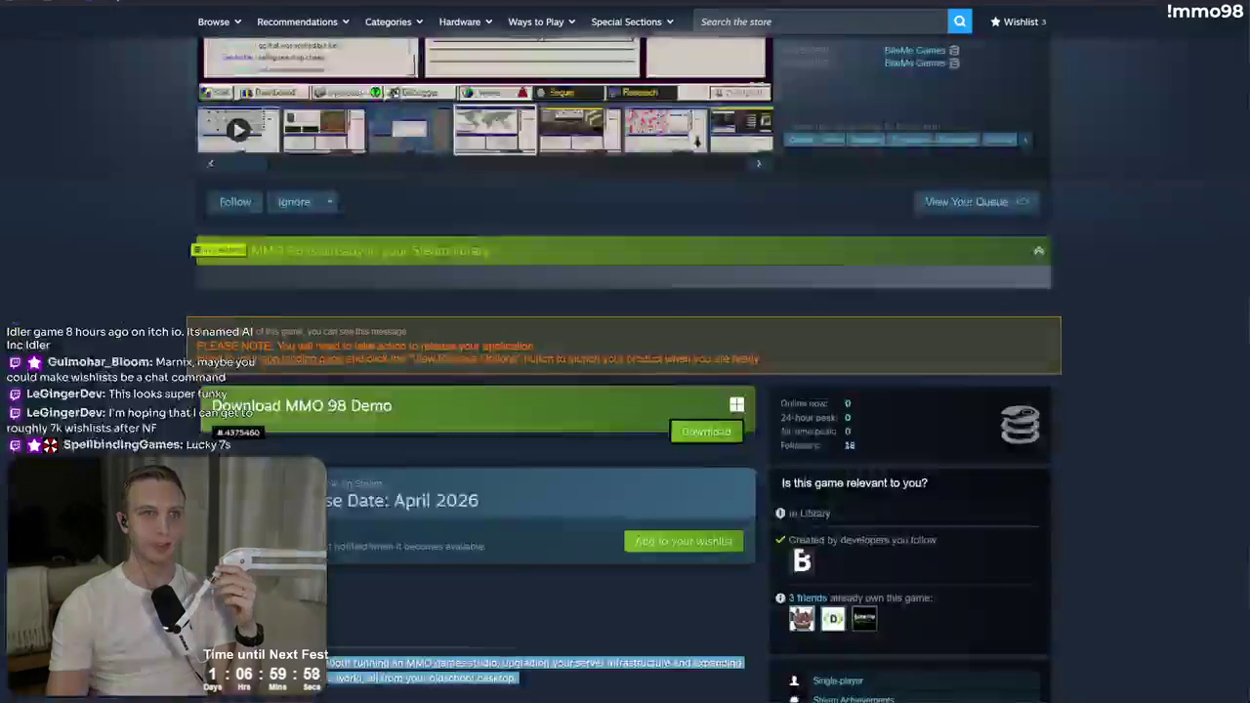
key("ctrl+Tab")
key("ctrl+Tab")
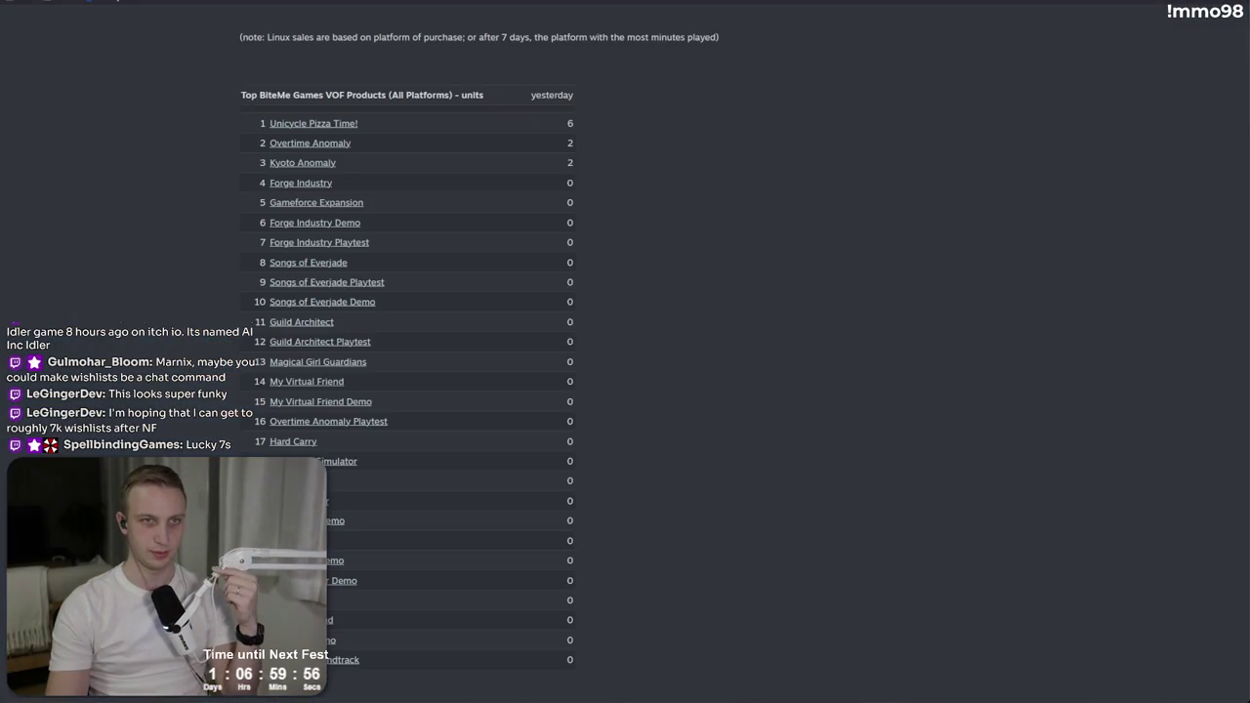
key("ctrl+Tab")
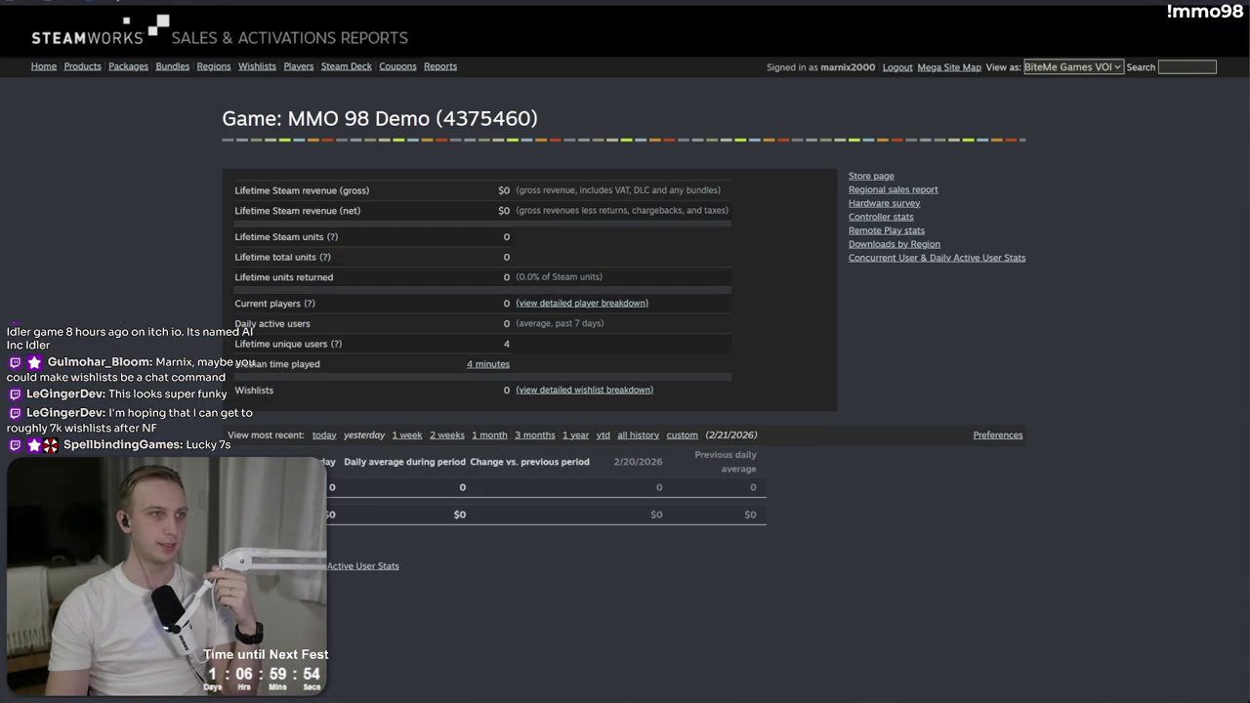
left_click(625, 304)
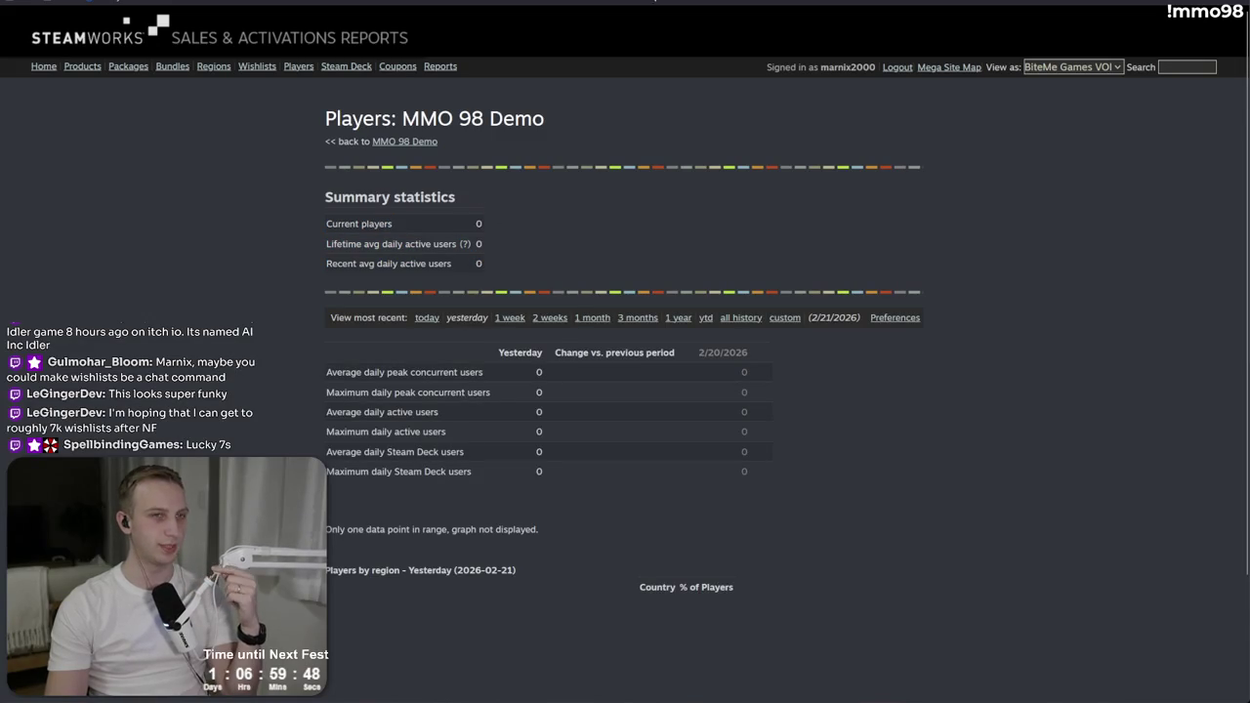
key("ctrl+t")
Step: Search SteamDB for 'mmo98' and view the MMO 98 Demo player charts showing 7 players
type("steam")
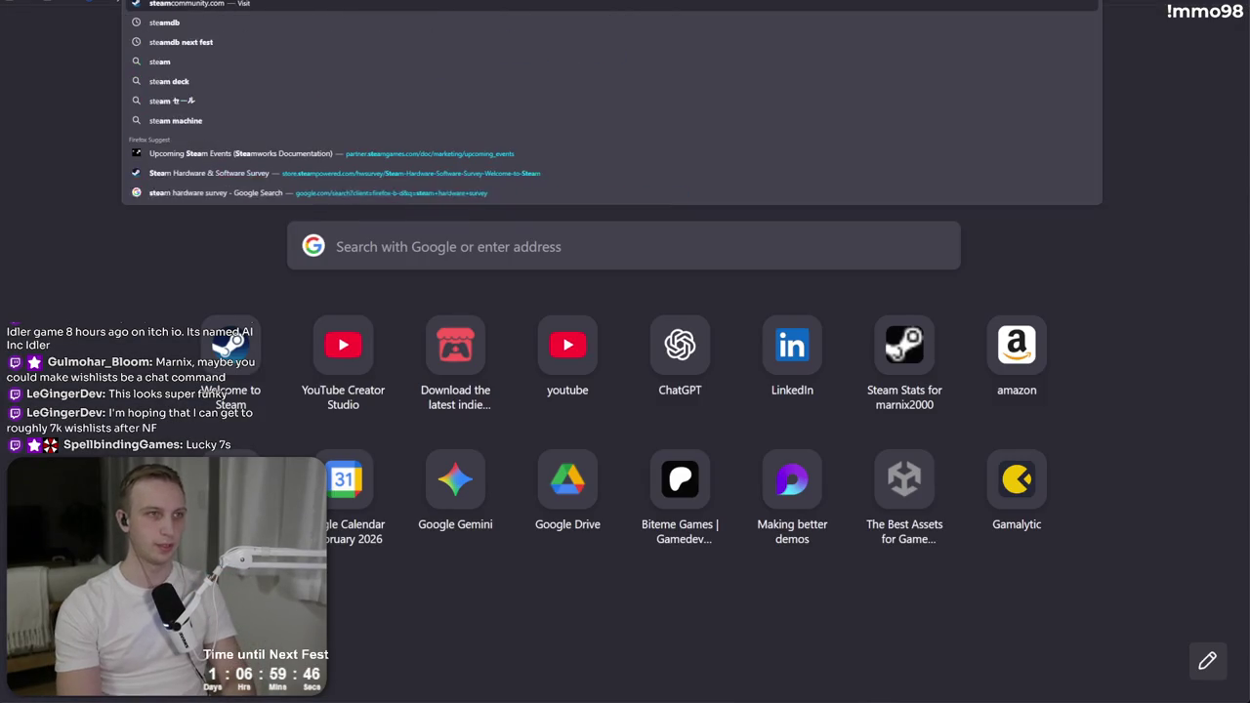
key("Return")
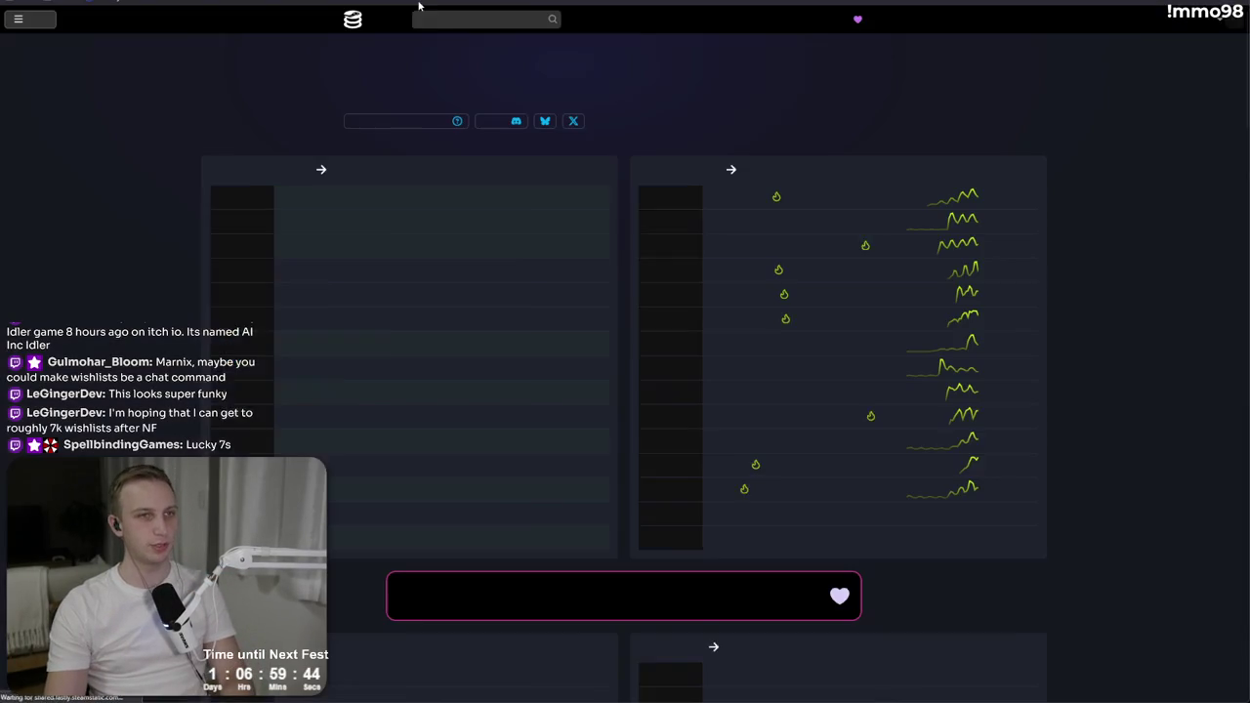
left_click(443, 19)
mouse_move(787, 104)
type("mmo")
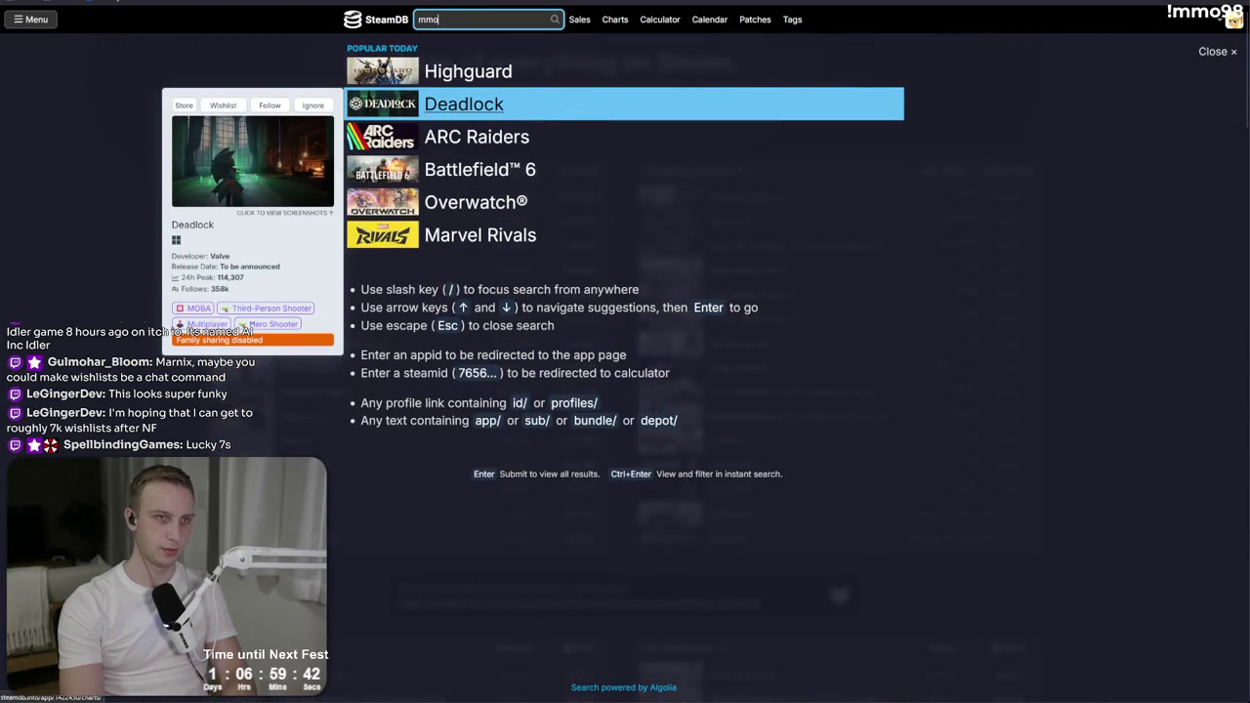
type("98")
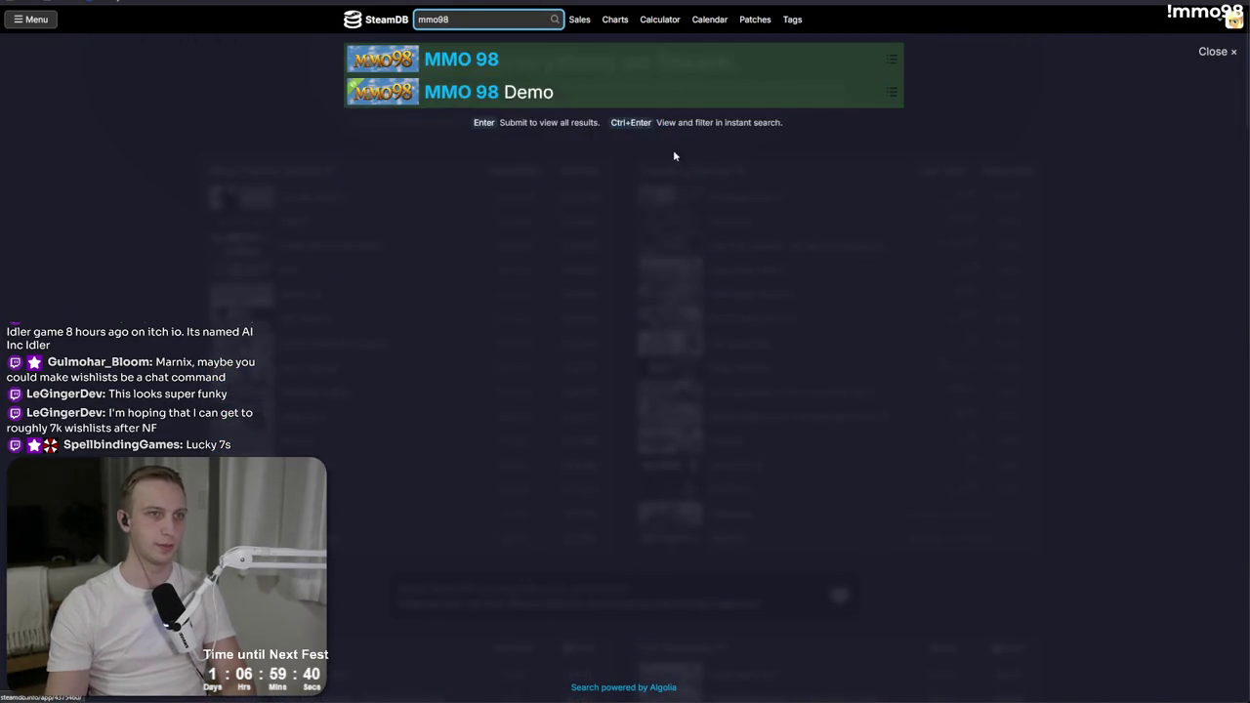
left_click(598, 90)
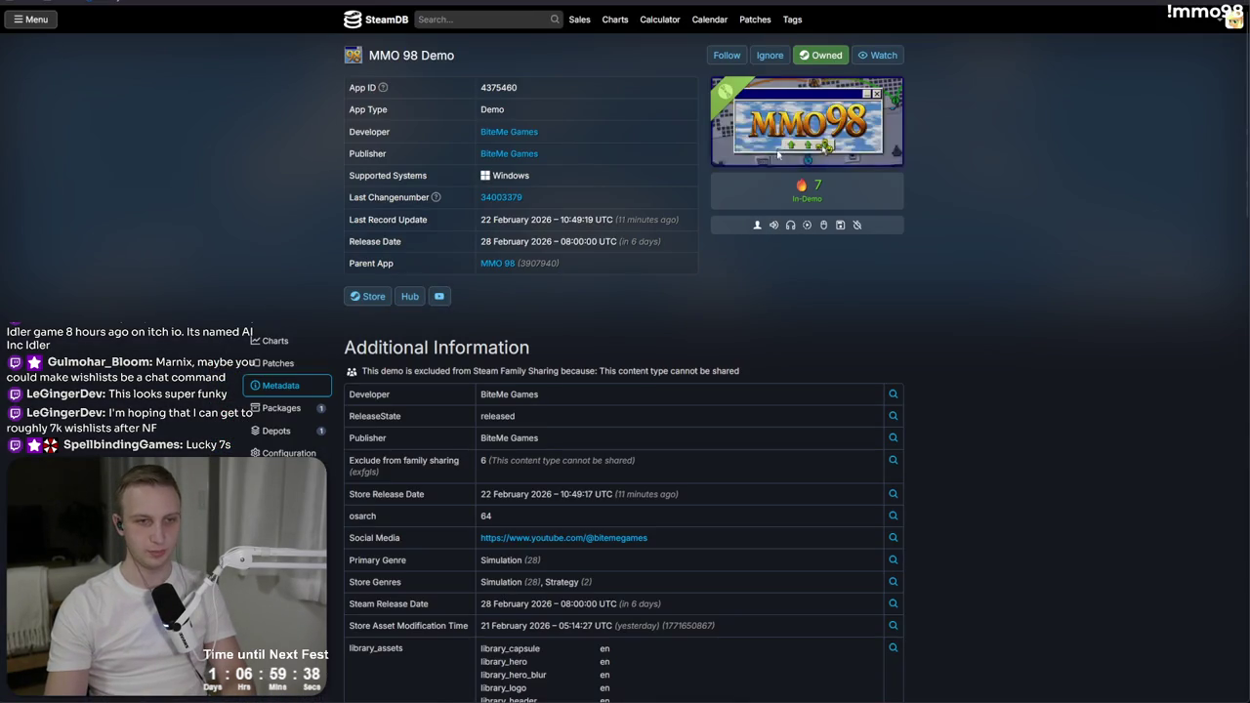
left_click(801, 195)
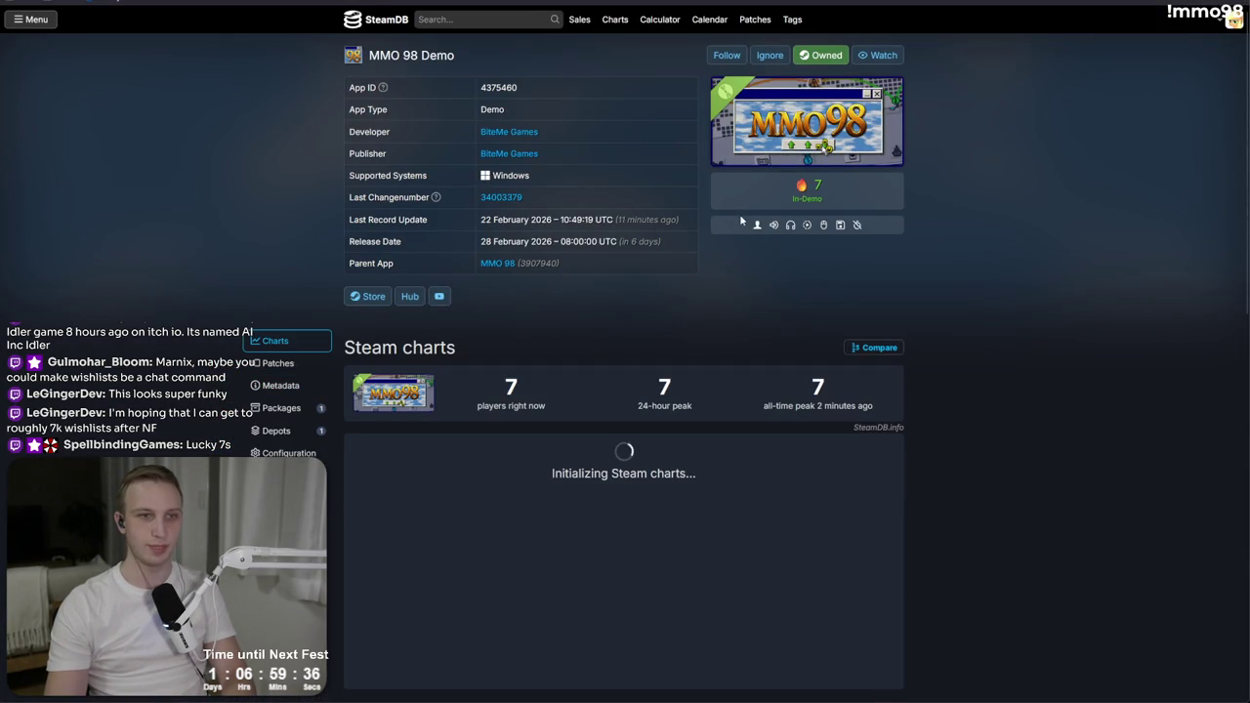
scroll(683, 217, "down", 2)
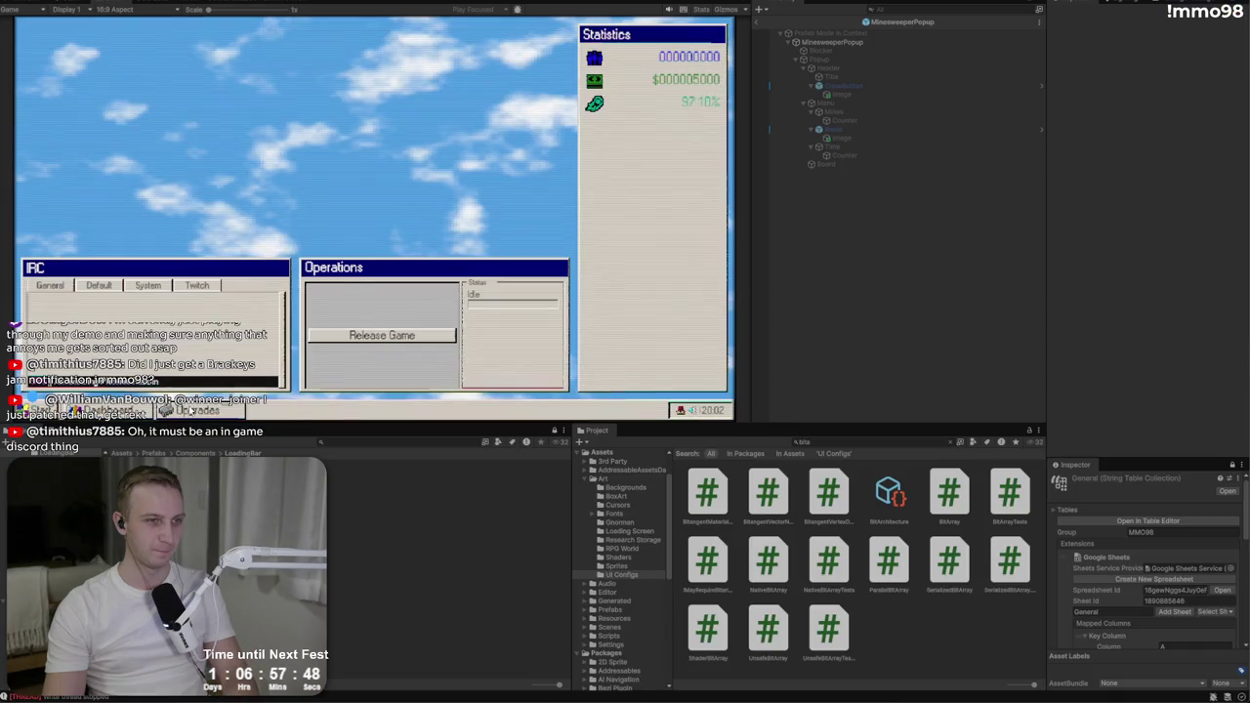
Step: Quit to the title screen, delete the SequelTest studio, and create a new studio
left_click(24, 410)
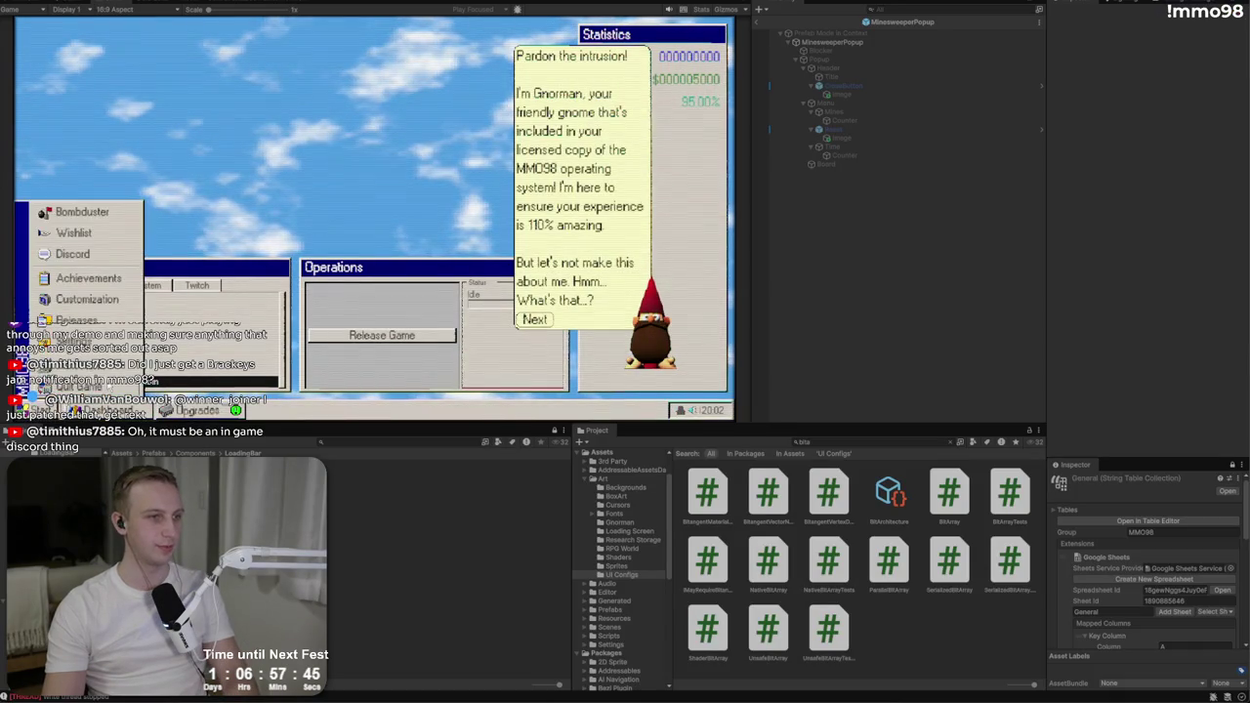
left_click(98, 385)
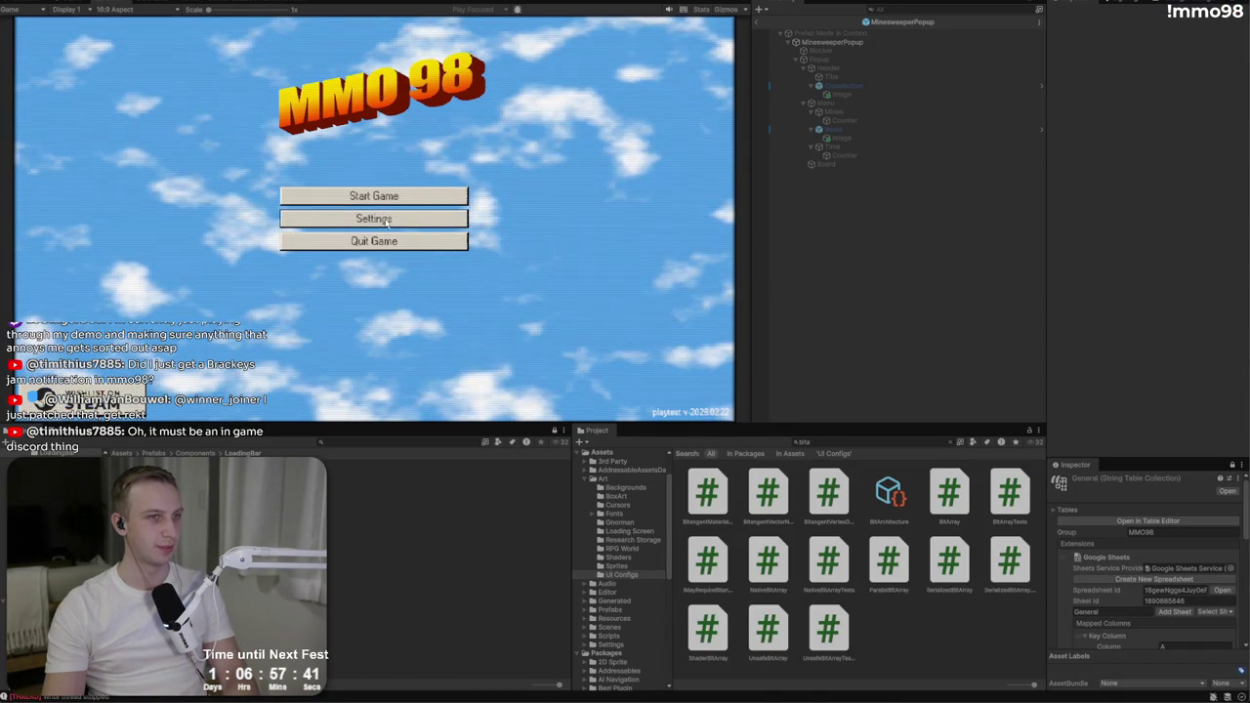
left_click(374, 196)
left_click(503, 213)
left_click(496, 275)
left_click(447, 202)
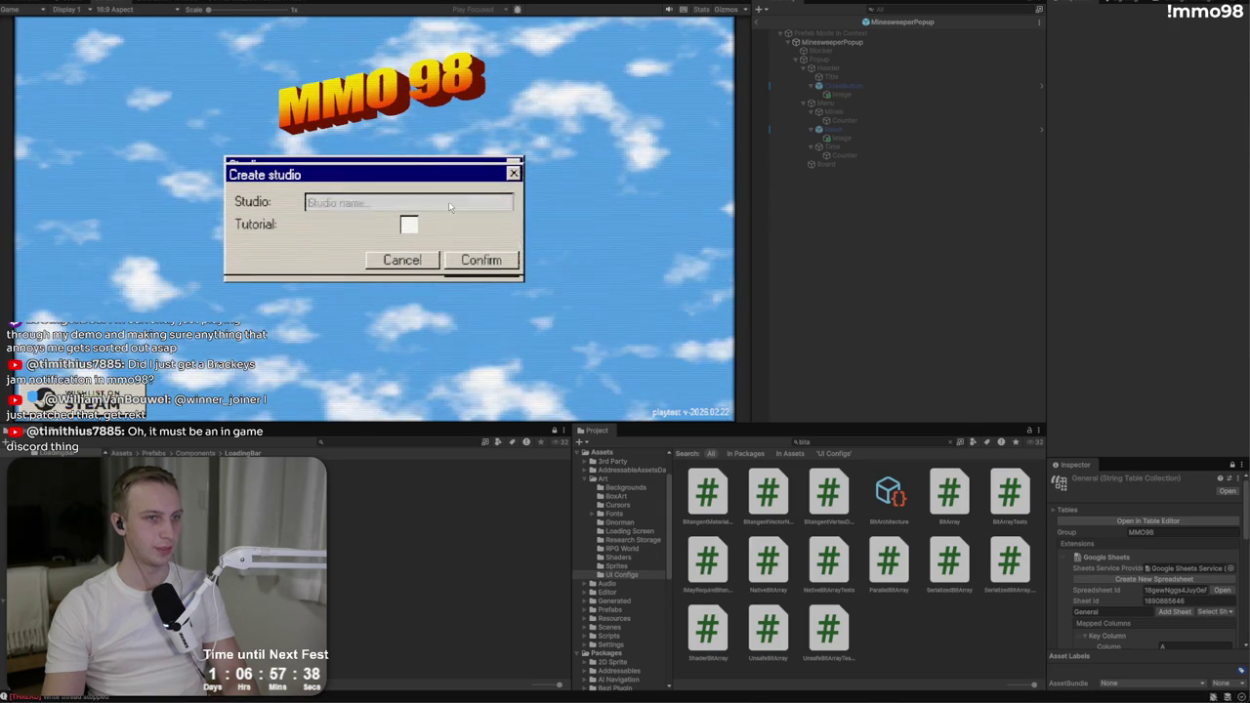
left_click(478, 260)
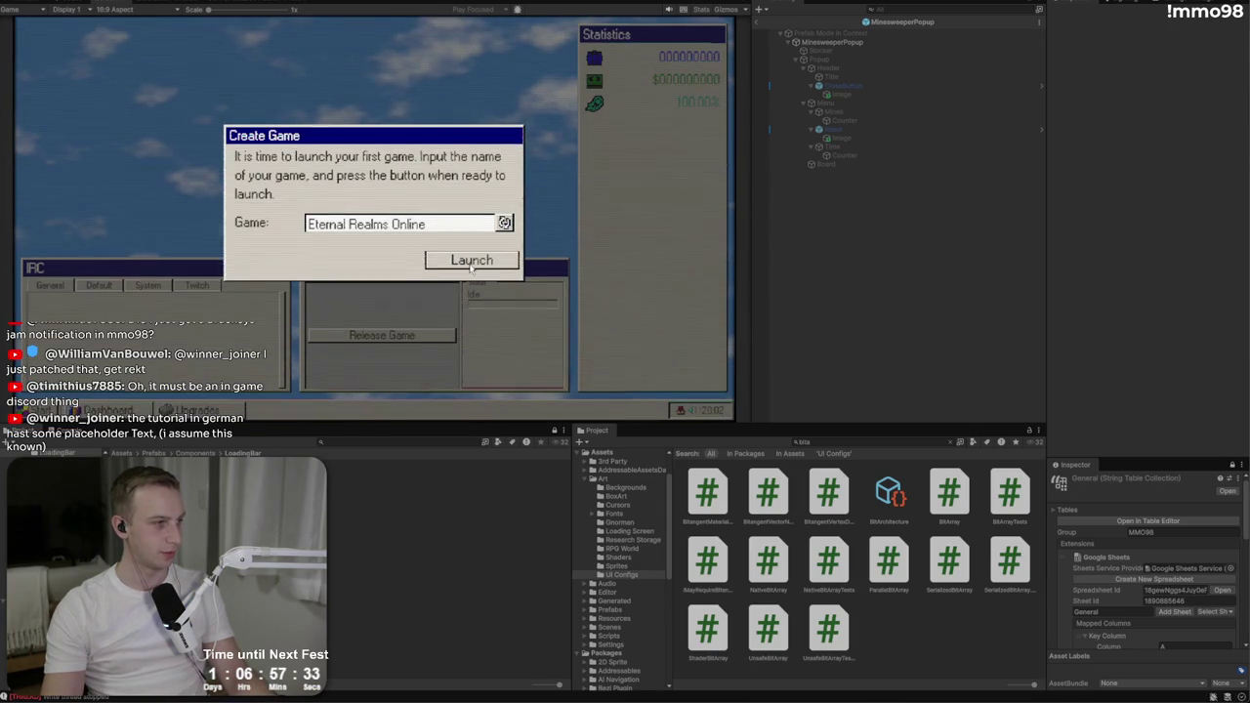
Step: Launch Eternal Realms Online, buy the first upgrade, release it, and return to GameScene
left_click(462, 262)
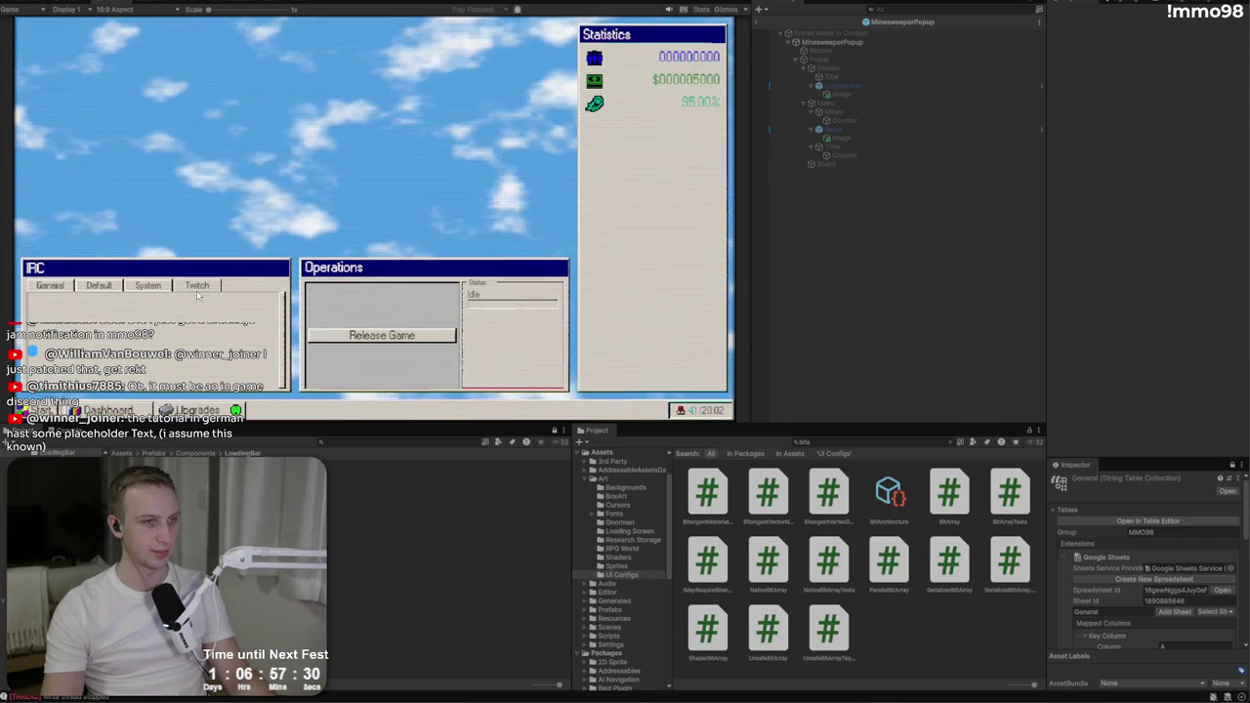
left_click(201, 410)
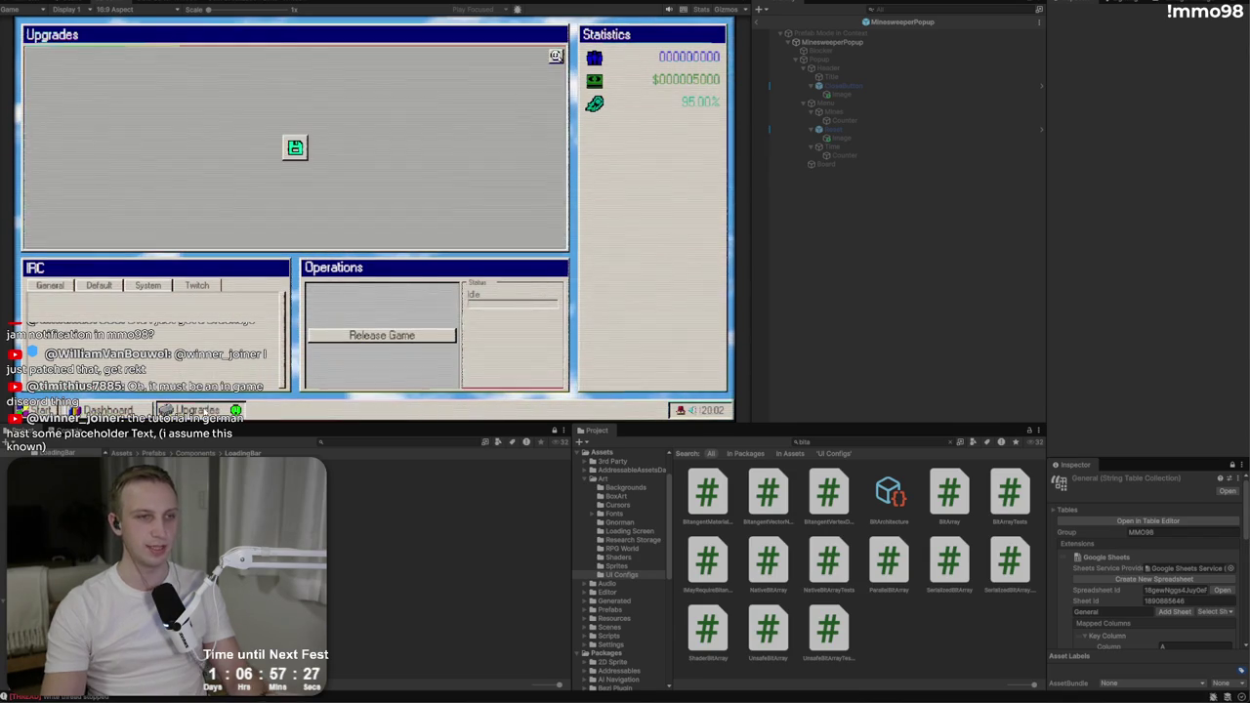
left_click(295, 151)
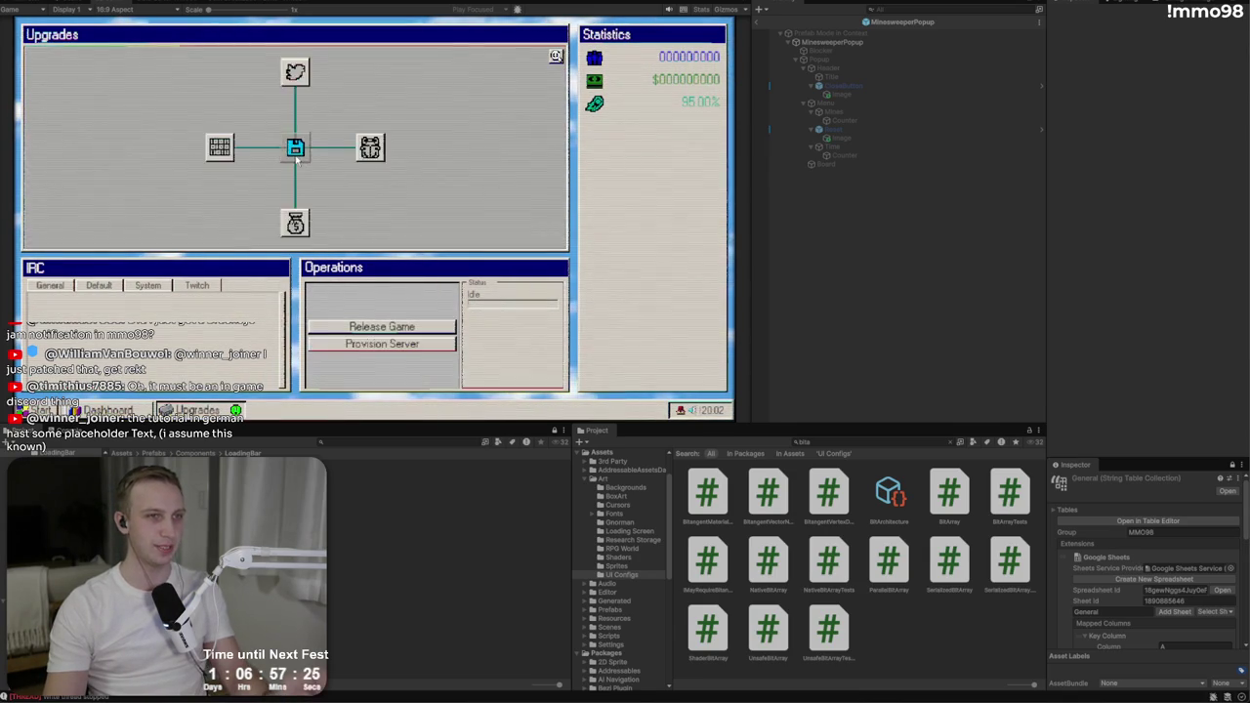
left_click(39, 410)
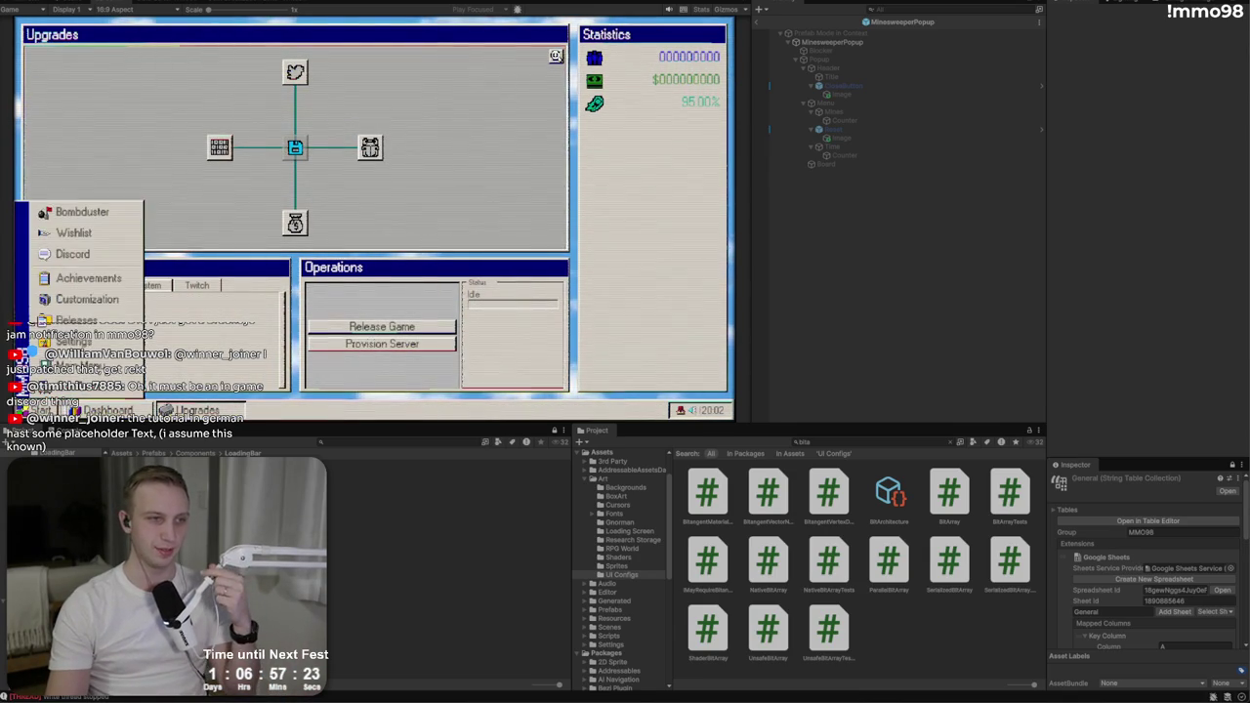
left_click(39, 411)
left_click(39, 410)
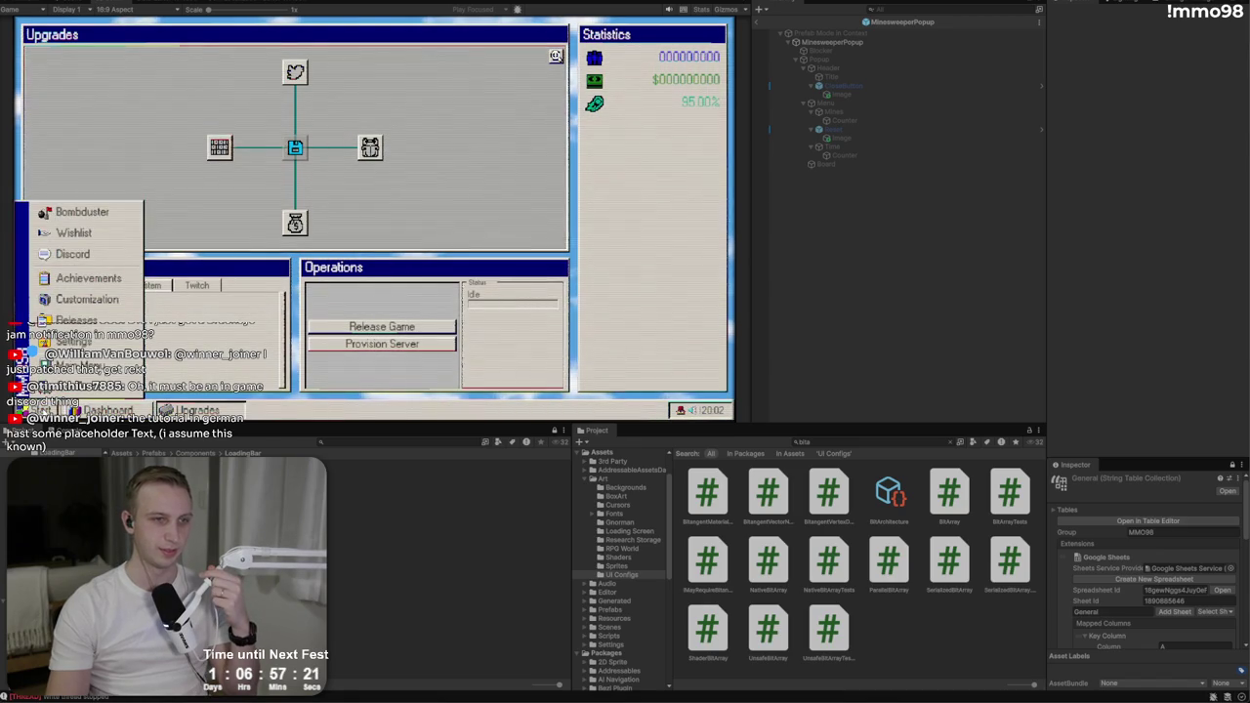
left_click(39, 410)
left_click(39, 410)
left_click(39, 410)
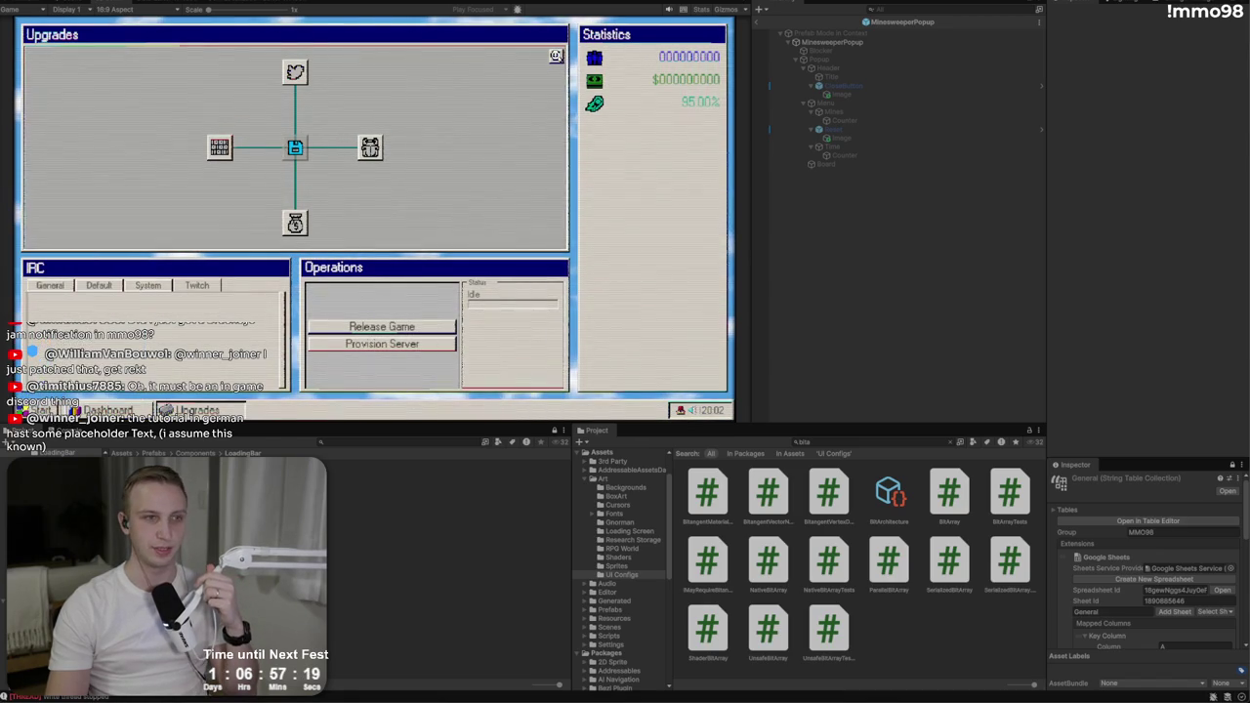
left_click(376, 326)
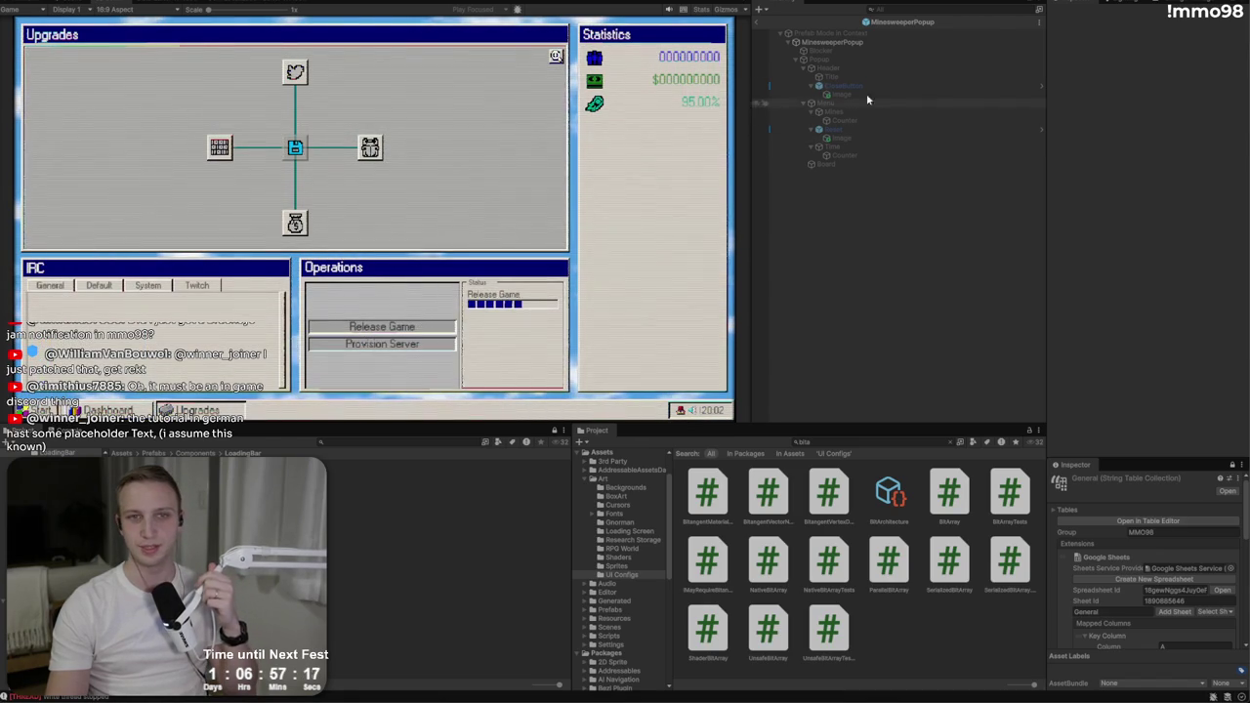
left_click(757, 22)
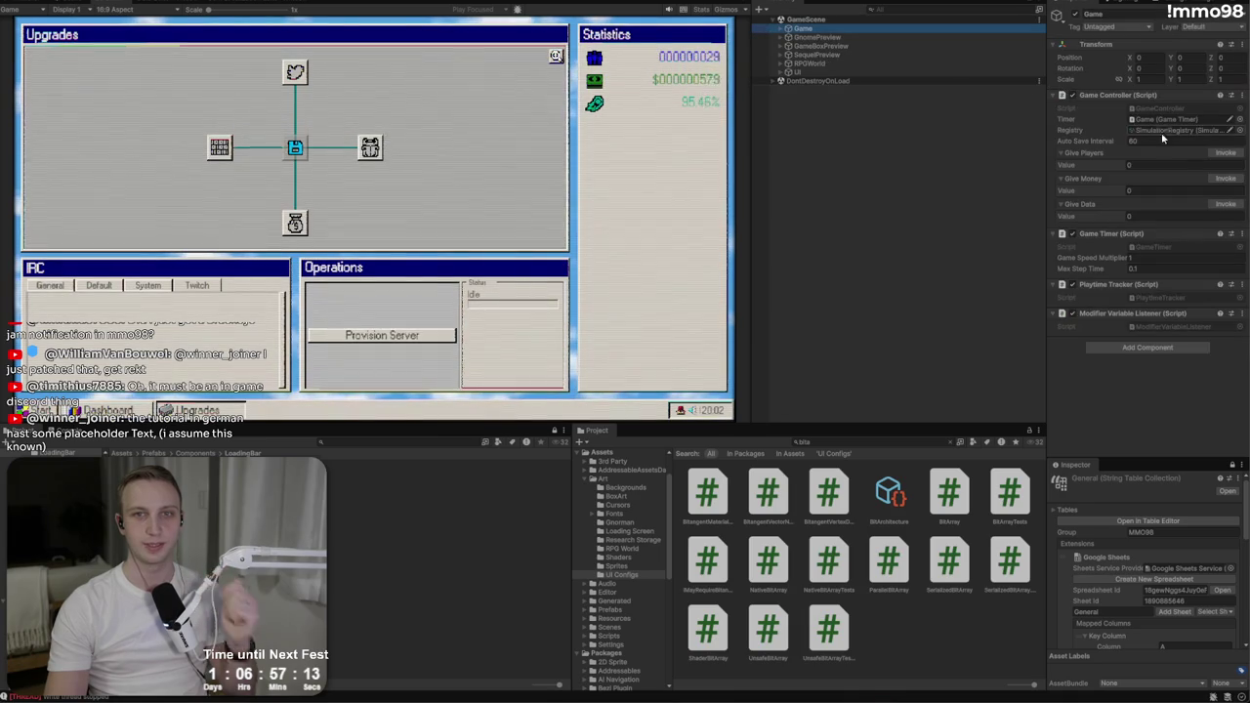
Step: Set Give Money to 50000 and buy the money-bag, board, bug, Double Density RAM and Marketing Blast upgrades
type("50000")
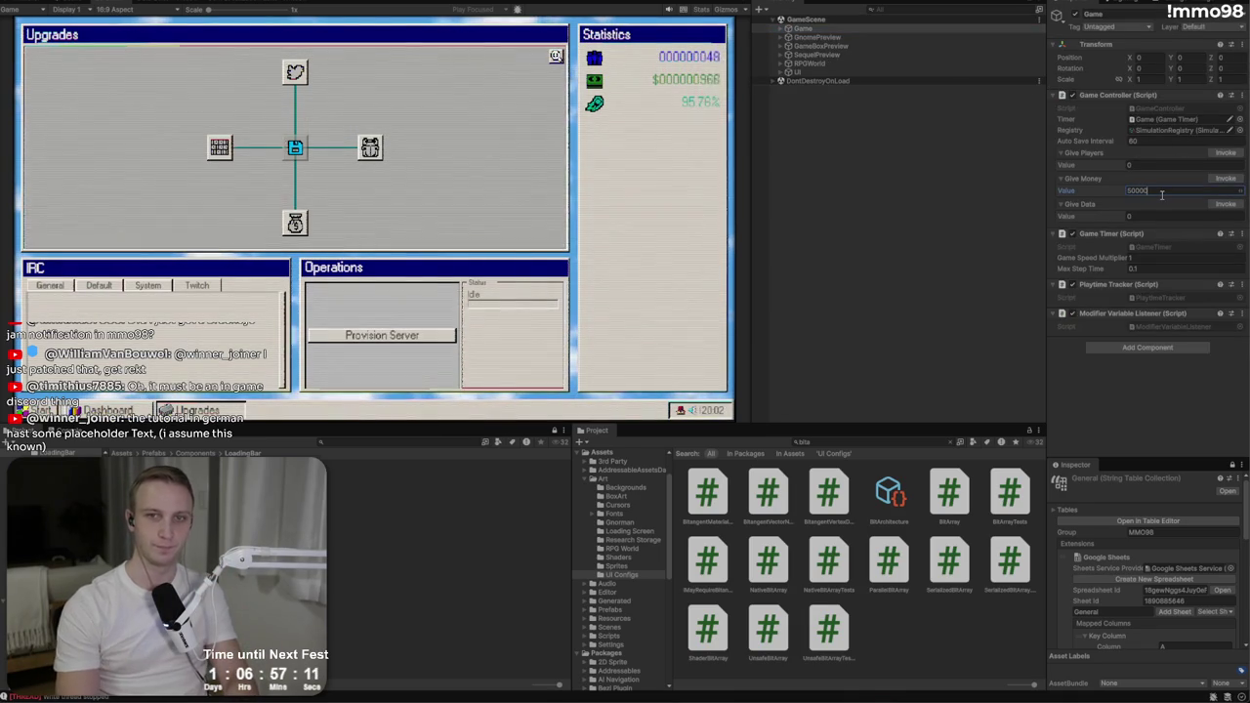
left_click(295, 224)
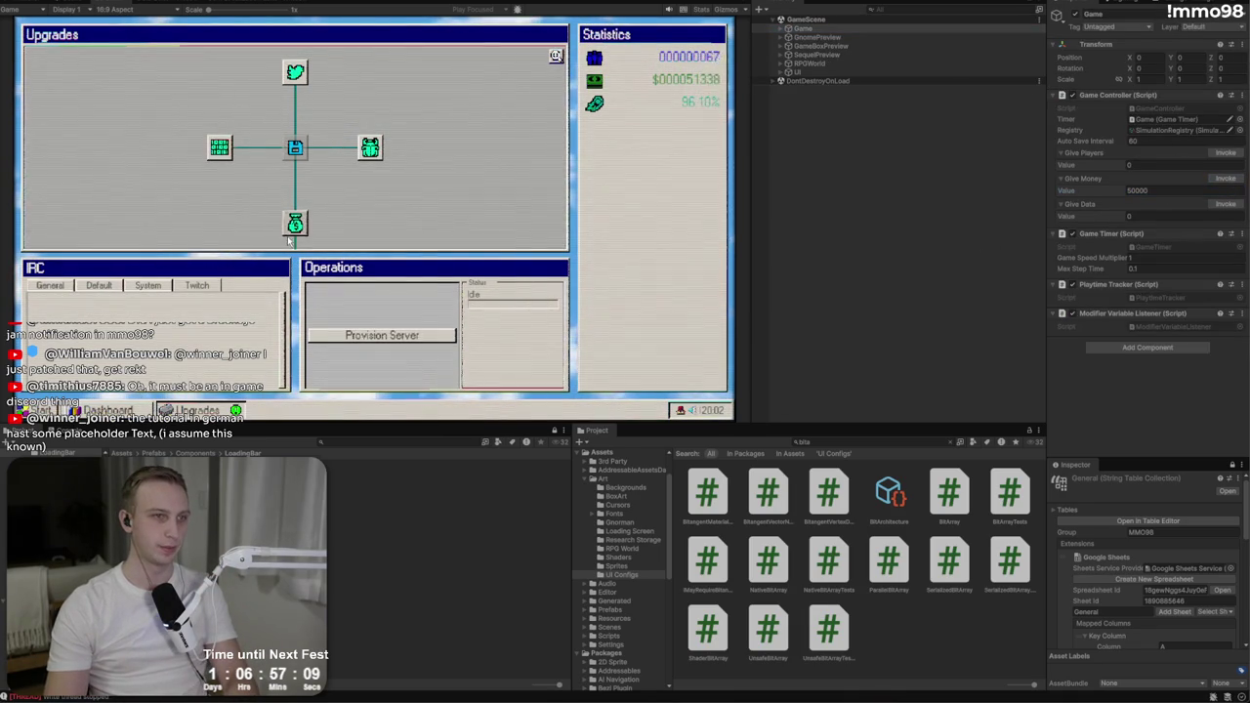
left_click(241, 82)
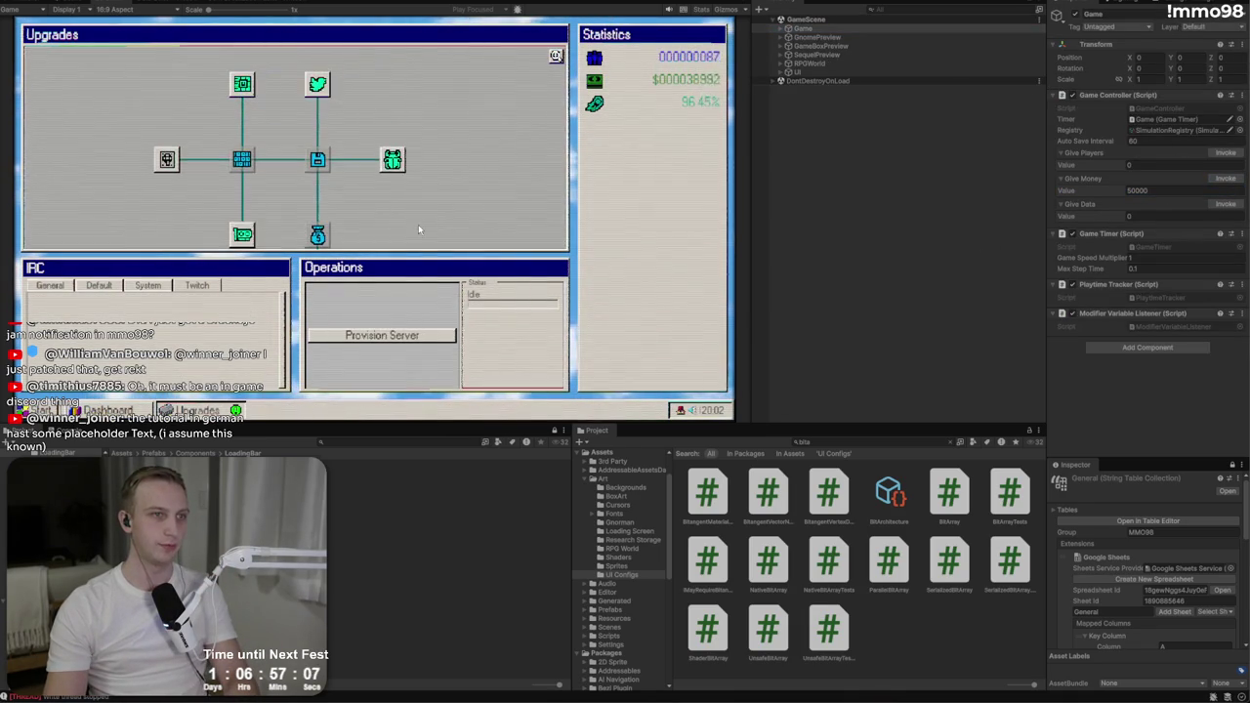
left_click(294, 153)
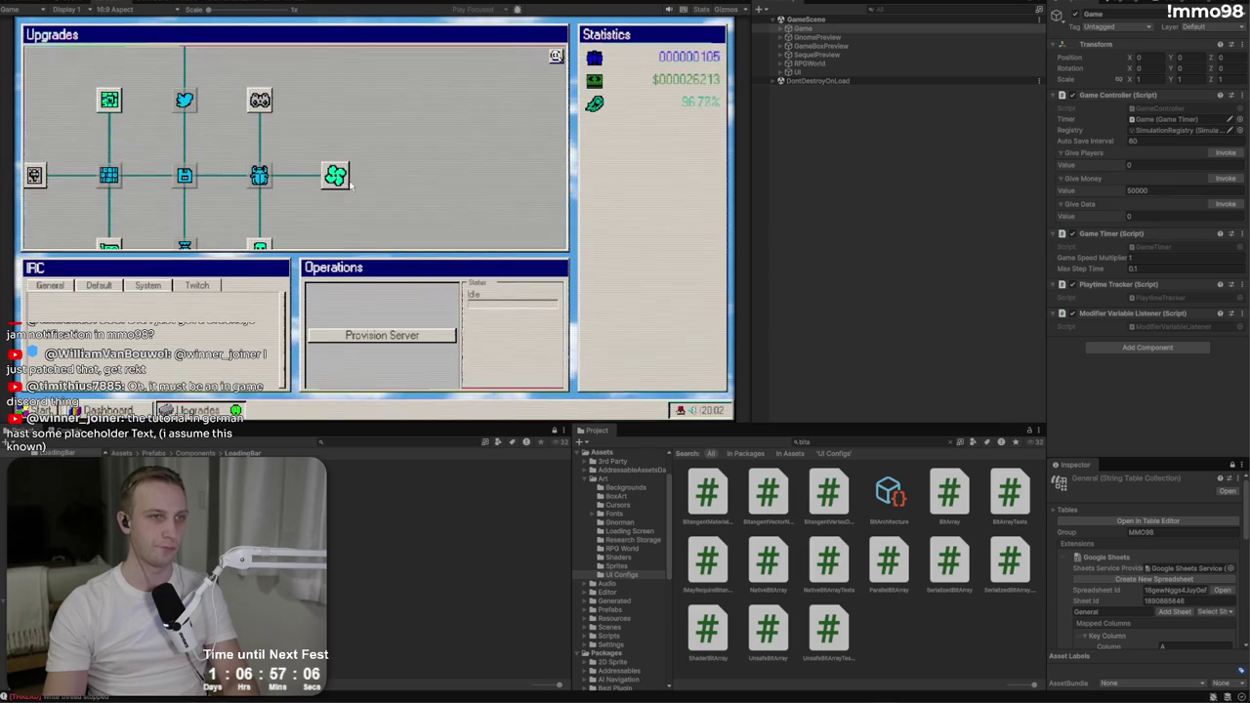
left_click(337, 184)
left_click(335, 98)
left_click(217, 122)
Step: Start a Marketing Blast and view the game's Dashboard
left_click(371, 343)
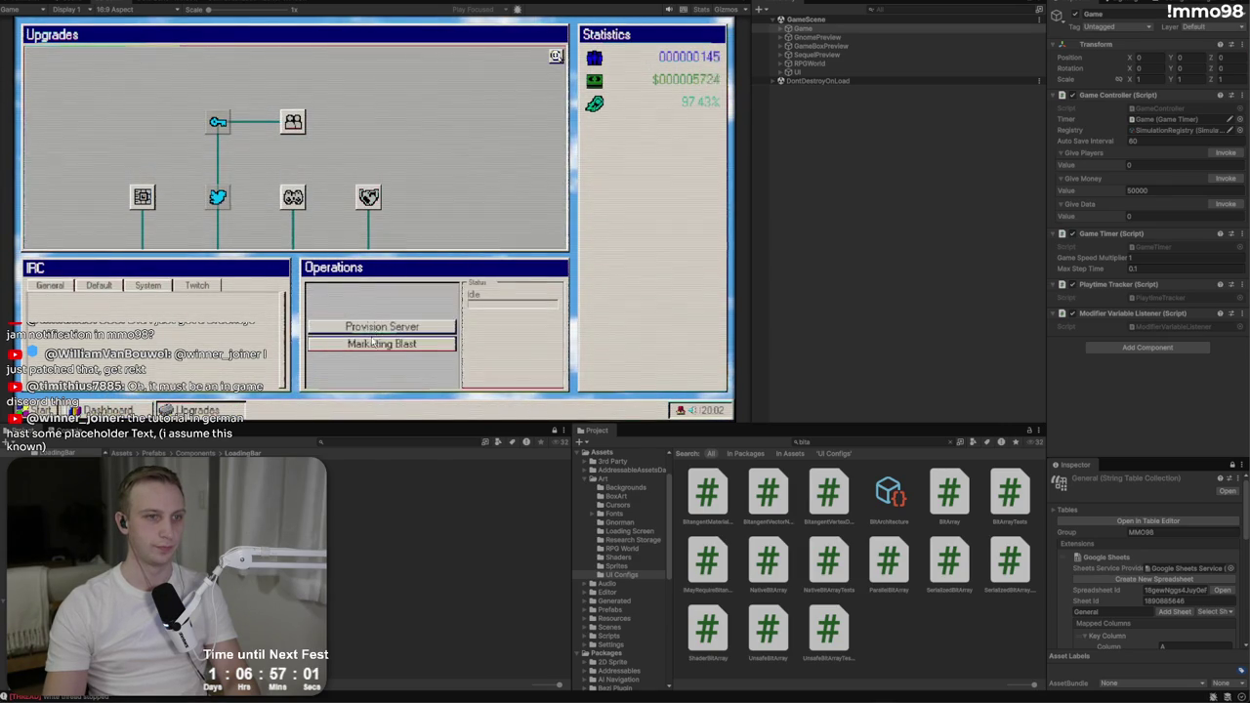
left_click(545, 325)
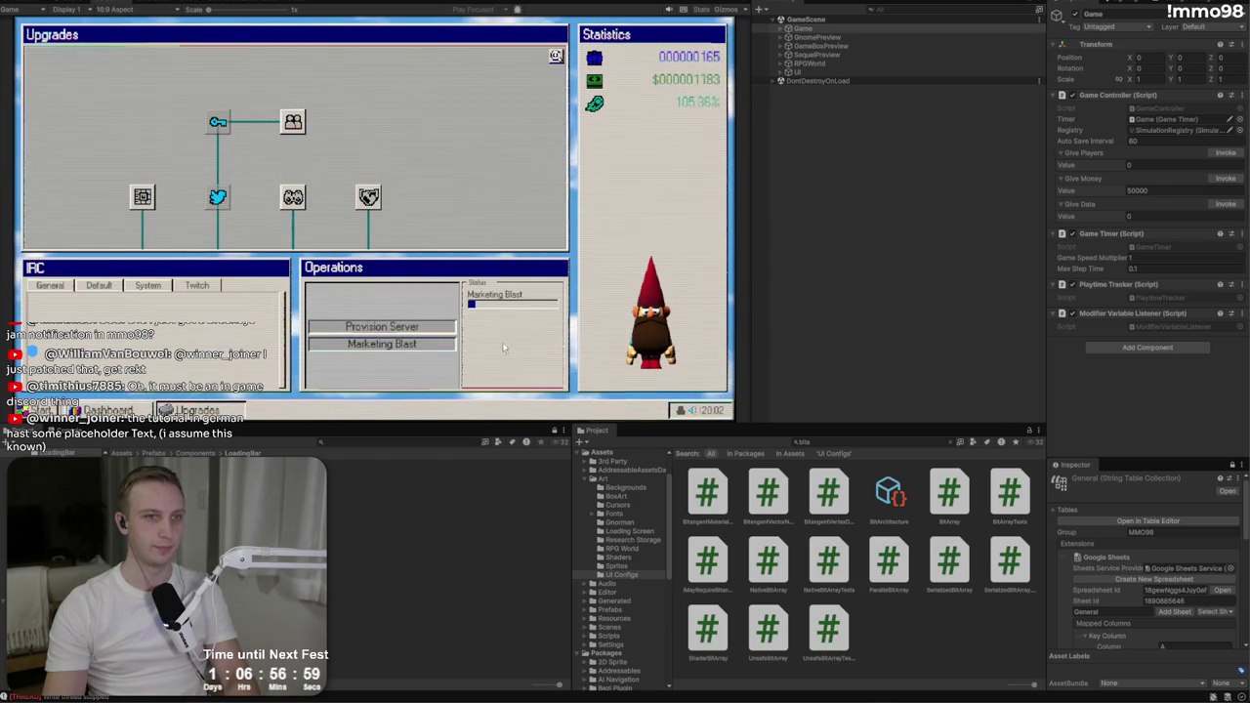
left_click(105, 410)
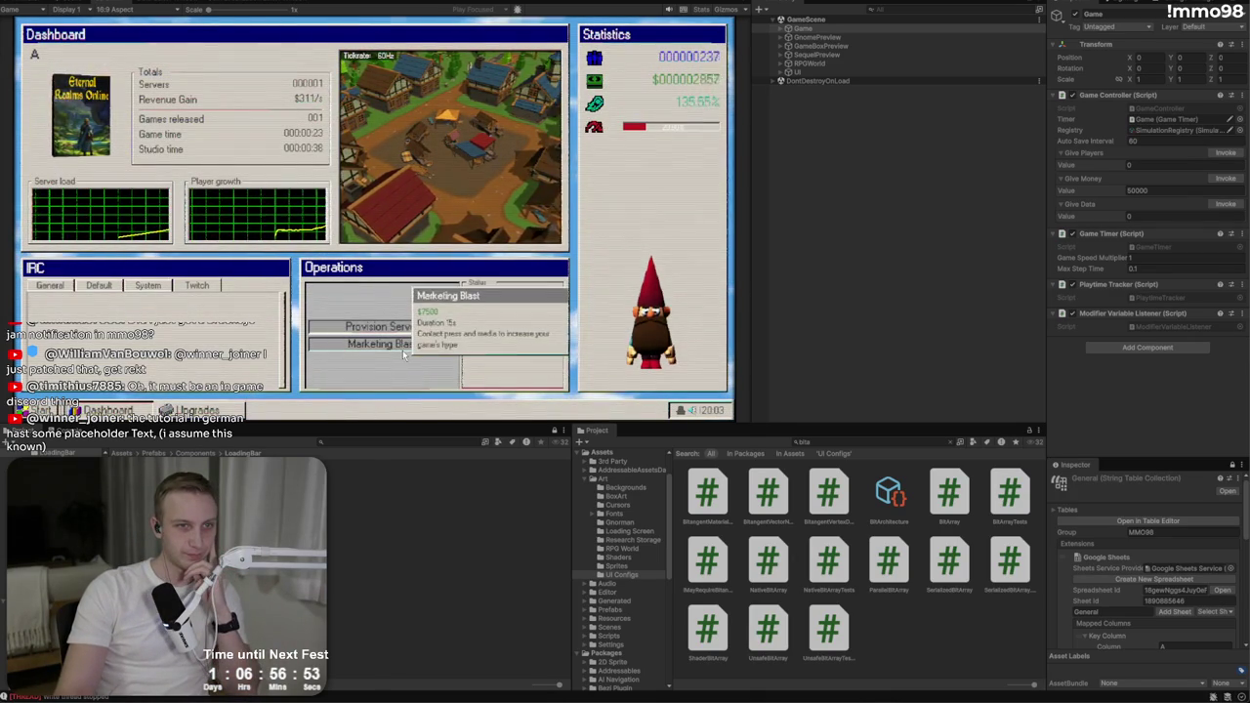
Step: Provision two more servers so the game runs three
left_click(401, 350)
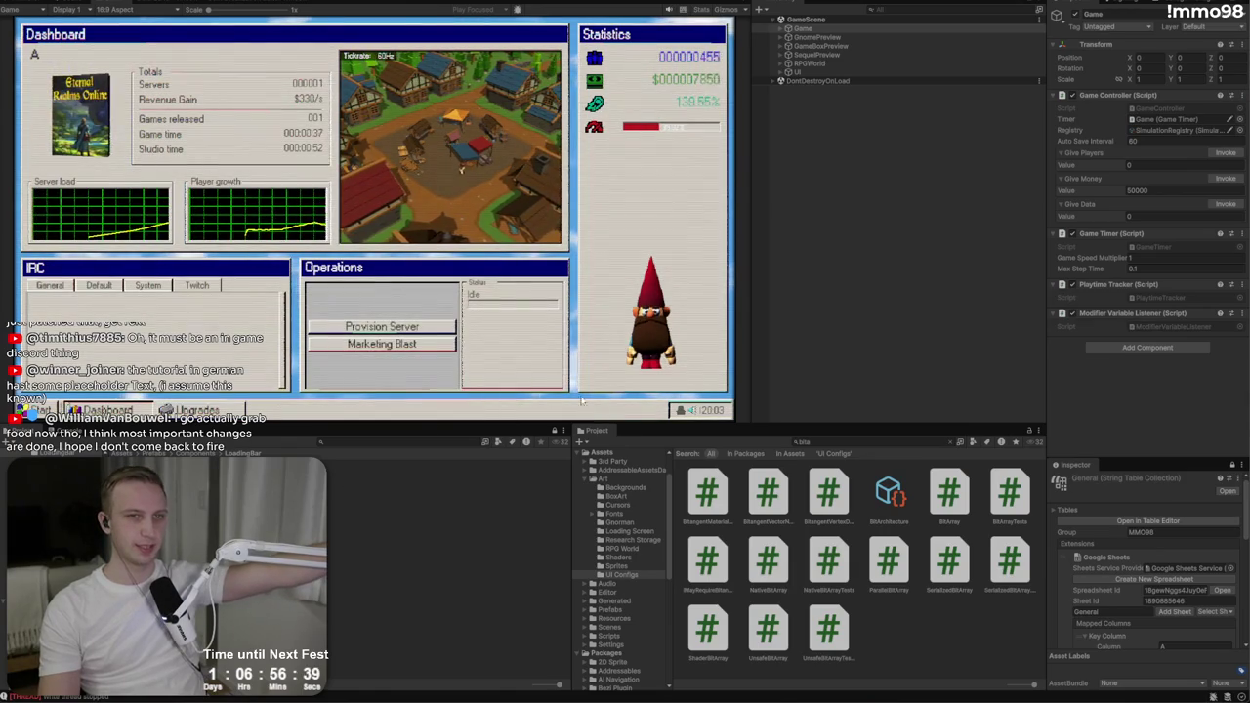
left_click(430, 327)
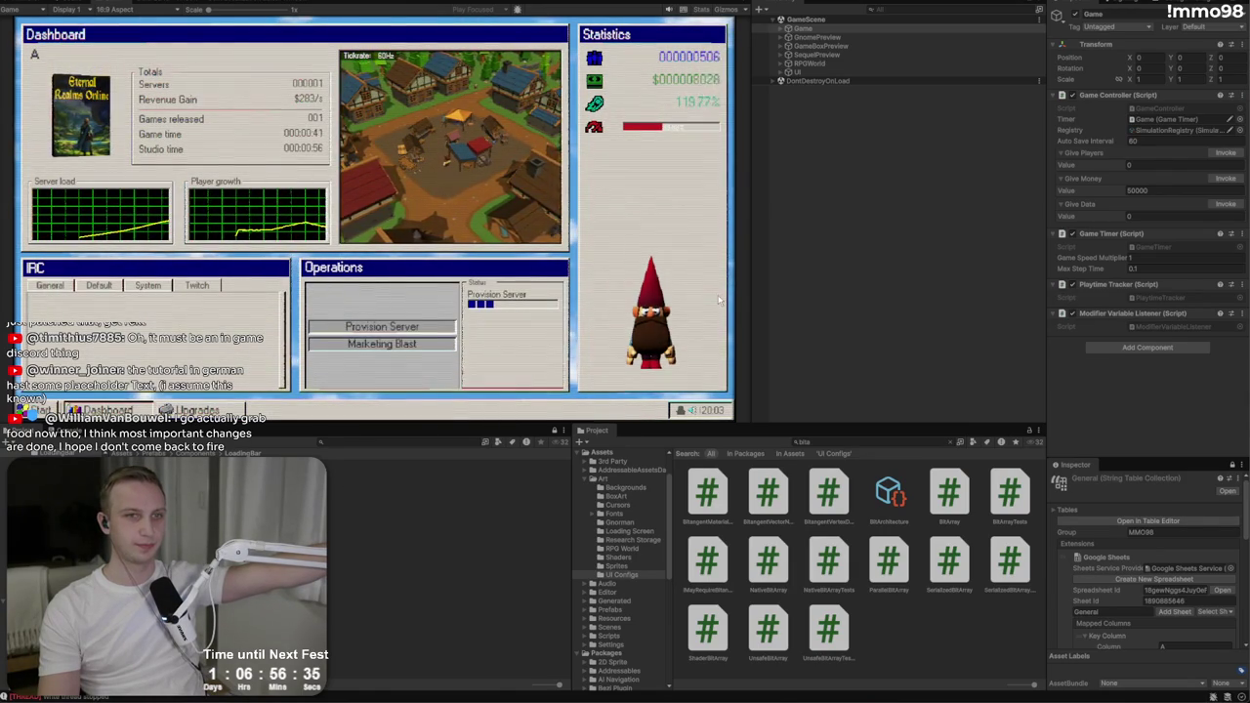
left_click(360, 327)
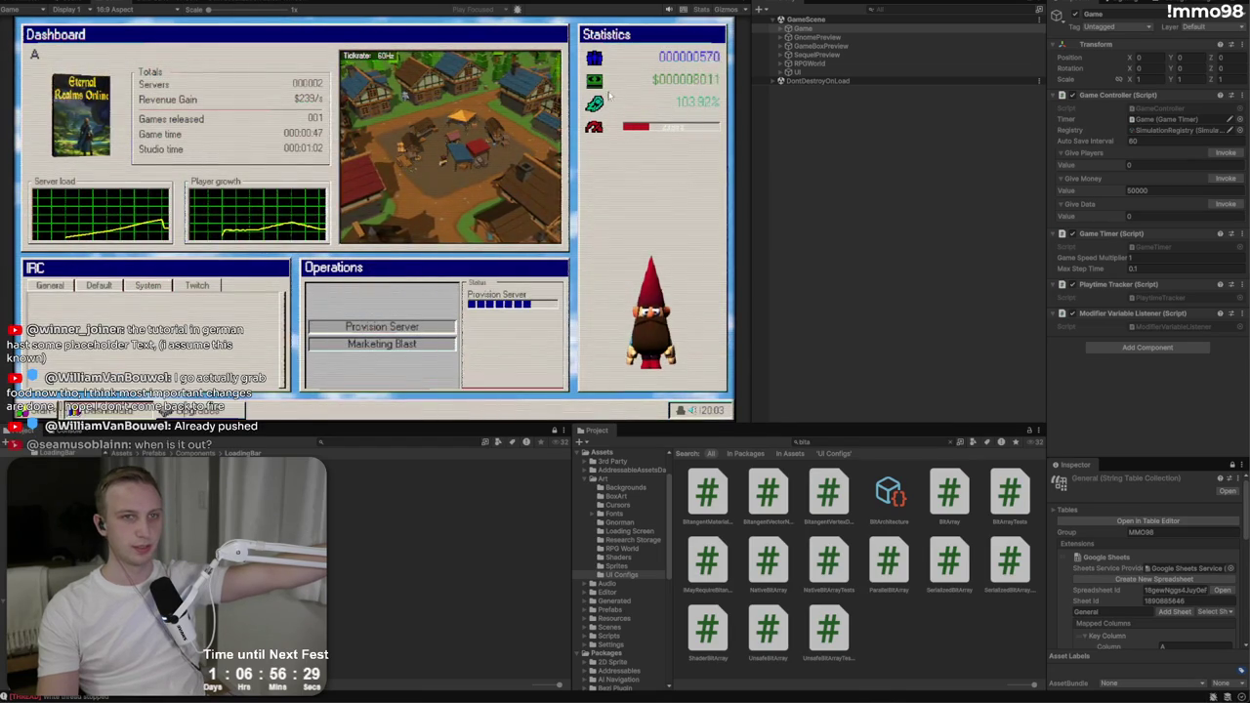
Step: Start another Marketing Blast and pan across the expanded upgrade tree
mouse_move(595, 83)
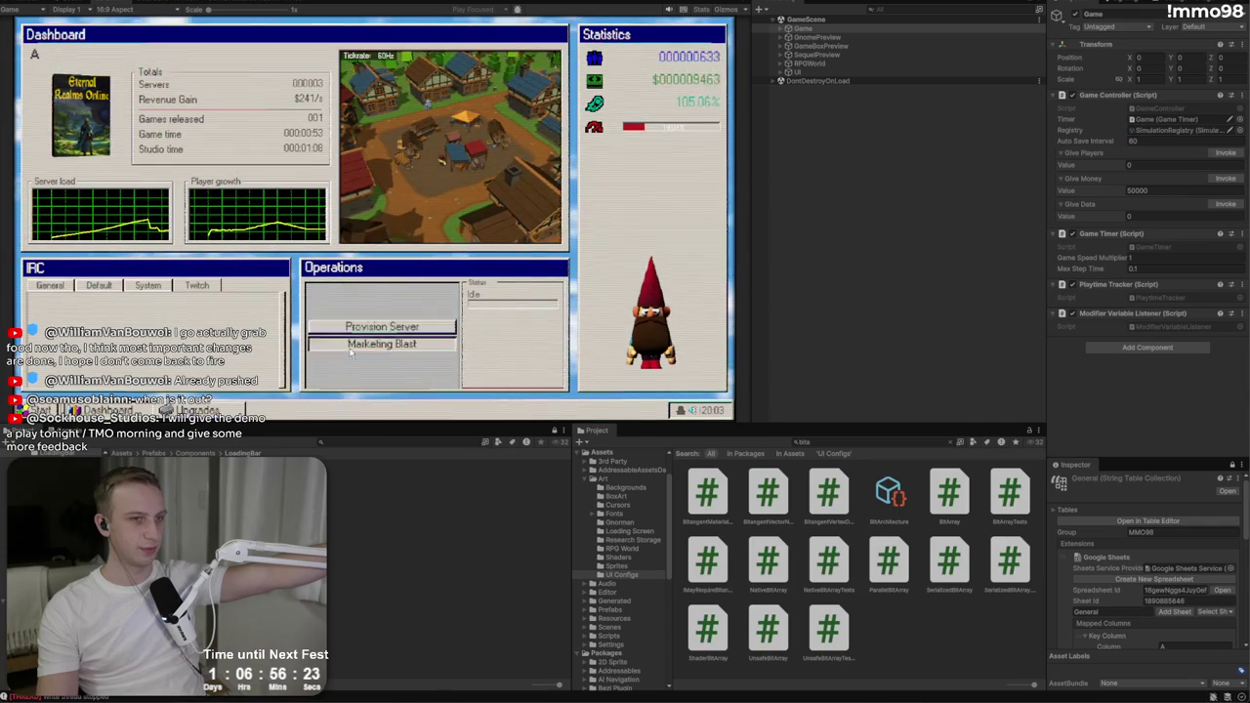
left_click(381, 344)
left_click(196, 410)
mouse_move(380, 102)
left_mouse_down()
mouse_move(537, 8)
mouse_move(486, 2)
mouse_move(436, 29)
left_mouse_up()
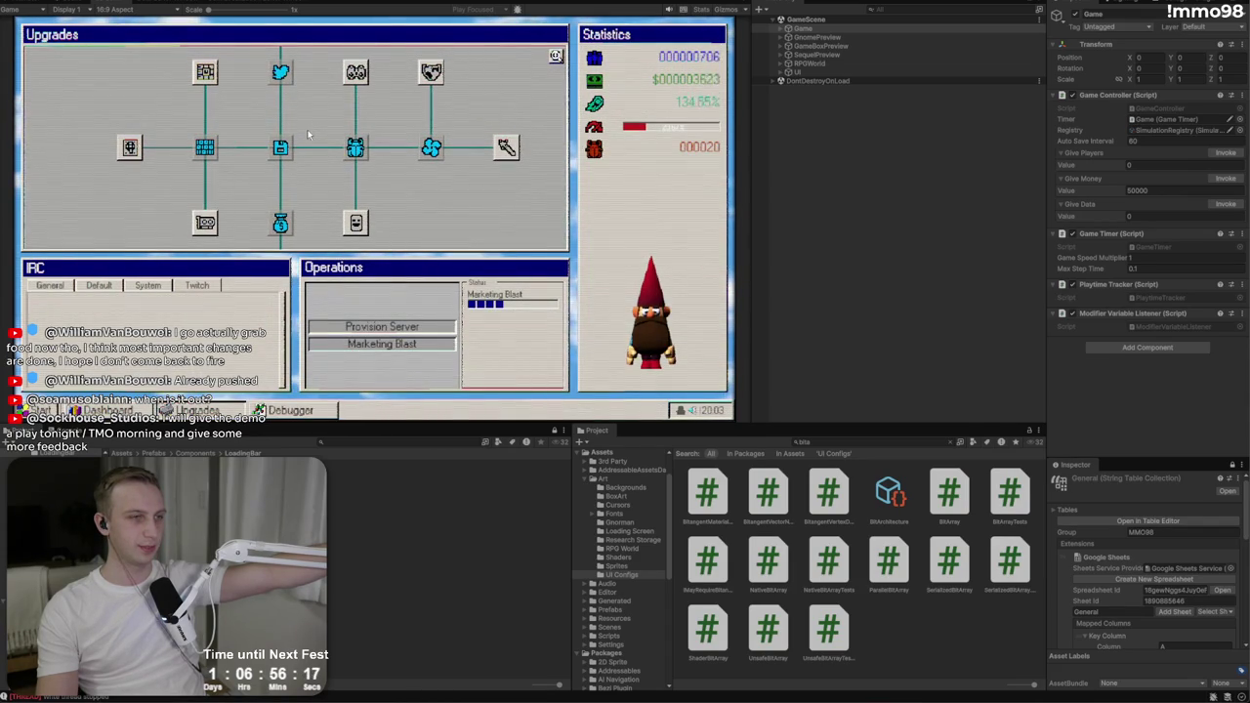
Step: Open the game's Debugger, stage hex bytes, and run Compile Patch
left_click(278, 411)
left_click(186, 139)
left_click(203, 173)
left_click(306, 55)
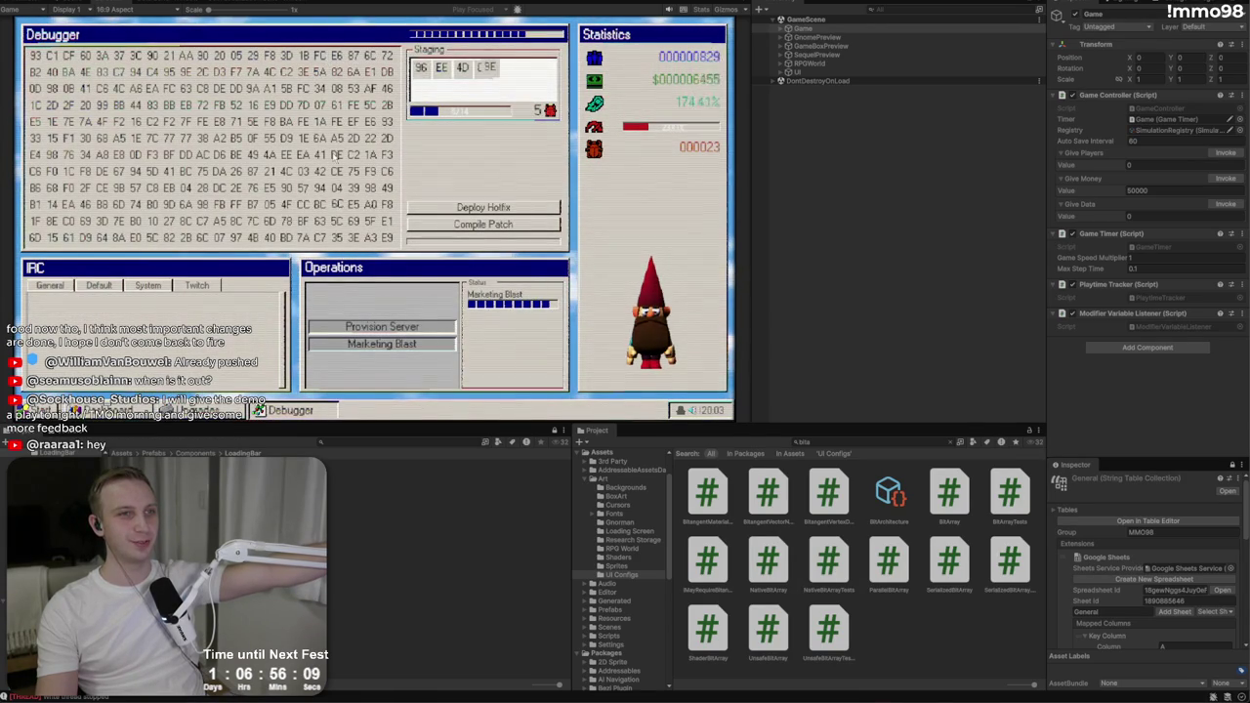
left_click(303, 188)
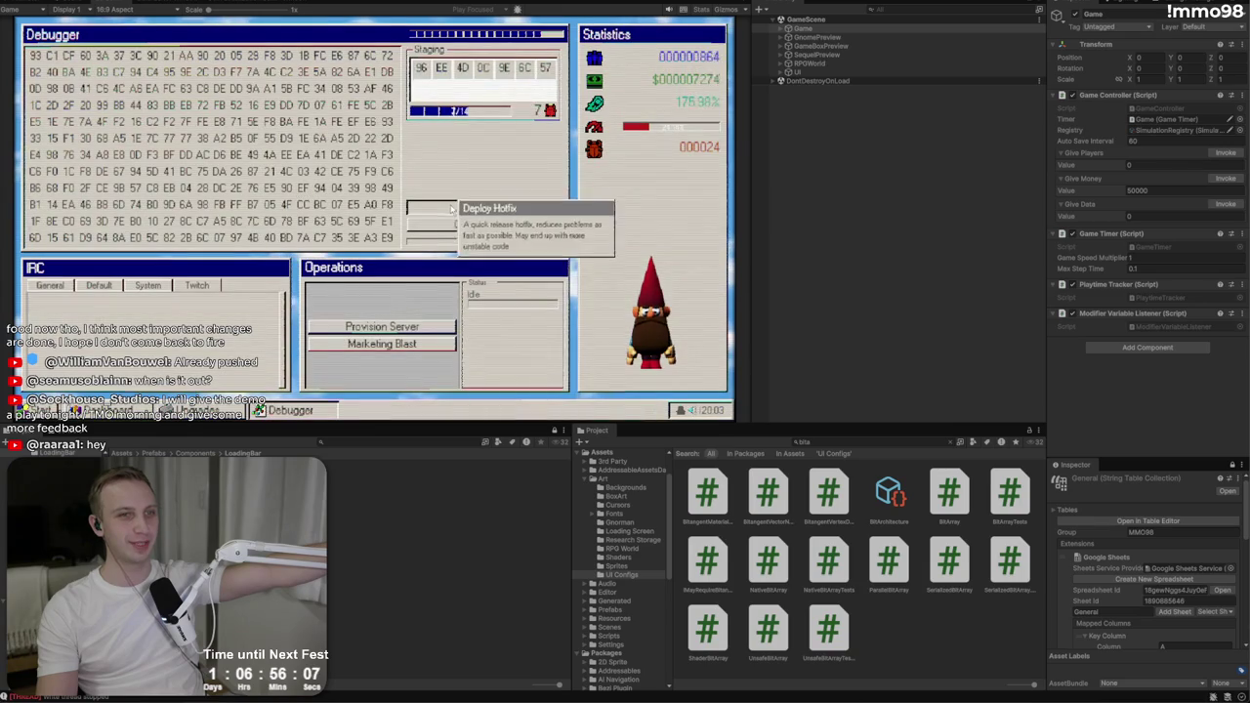
left_click(508, 227)
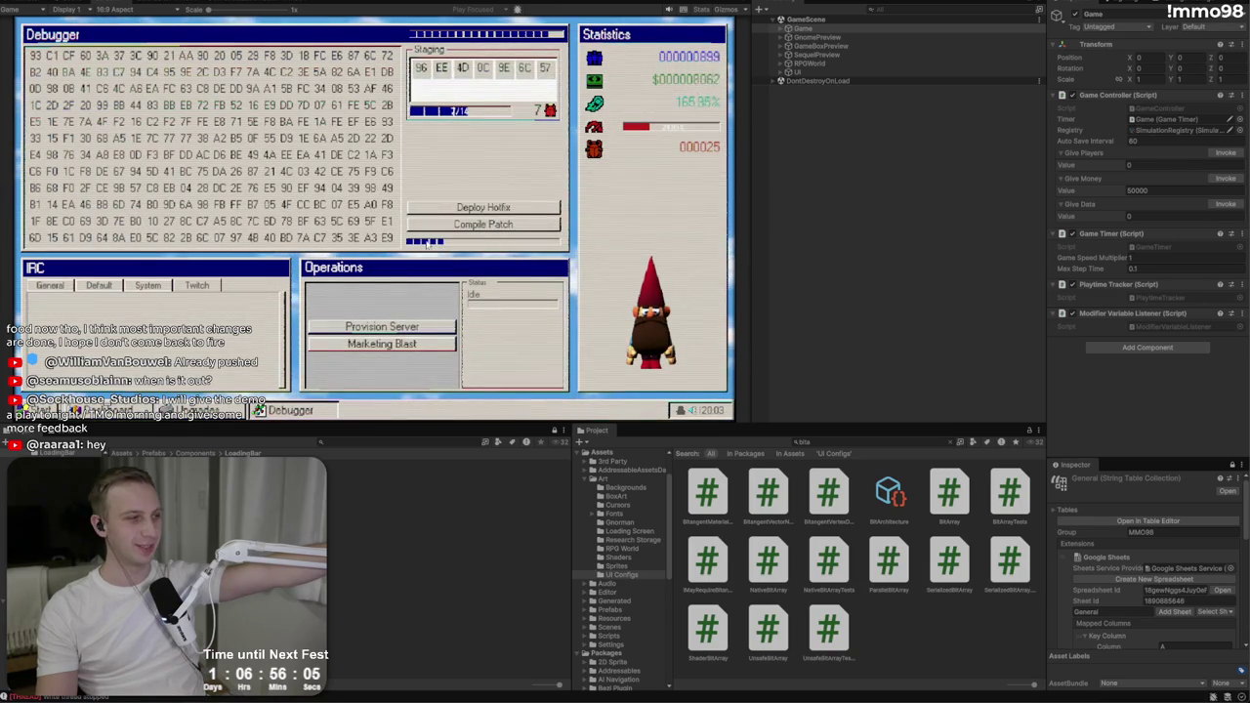
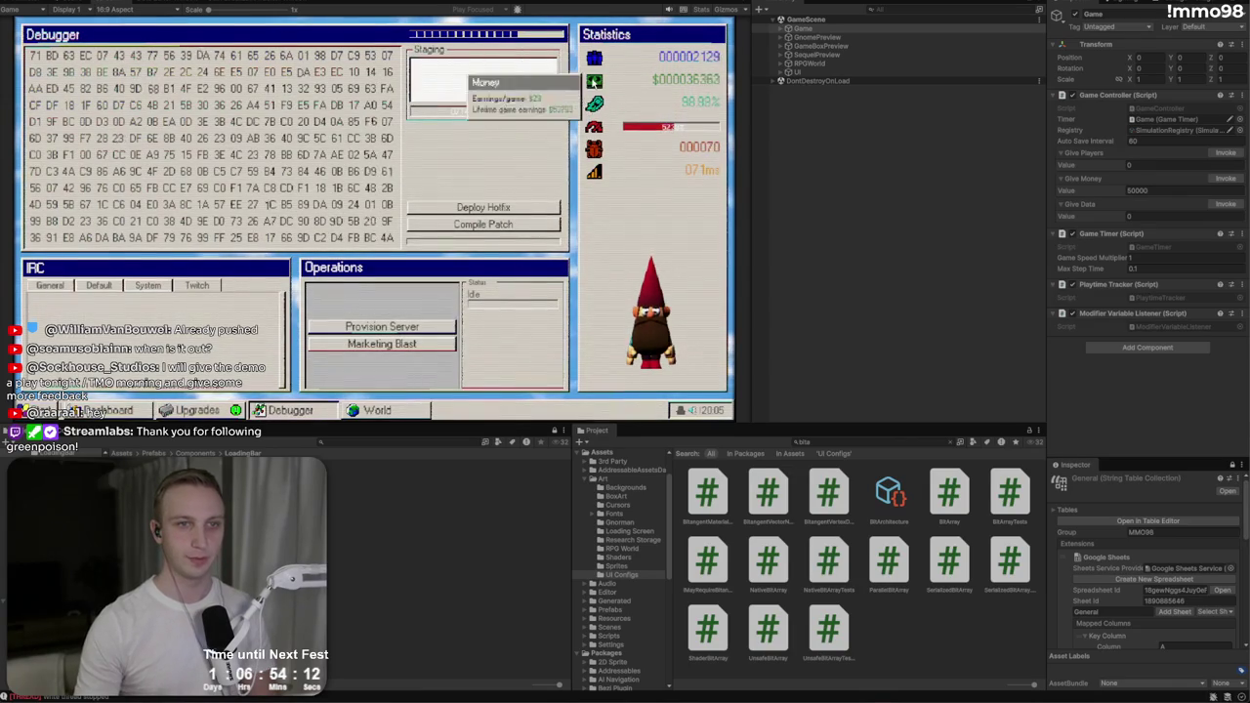
Step: Select US East on the world map and provision a server from the Upgrades tree
left_click(377, 410)
left_click(172, 116)
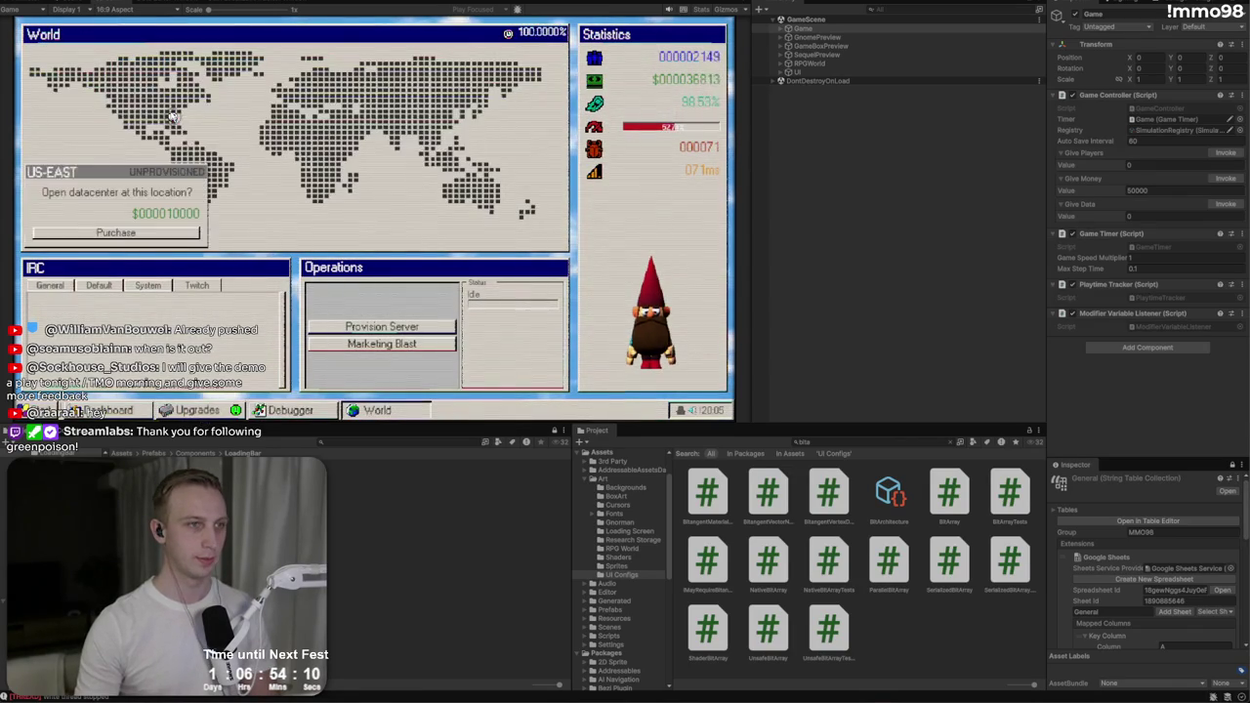
left_click(196, 410)
mouse_move(551, 188)
left_mouse_down()
mouse_move(530, 188)
mouse_move(530, 164)
left_mouse_up()
left_click(381, 326)
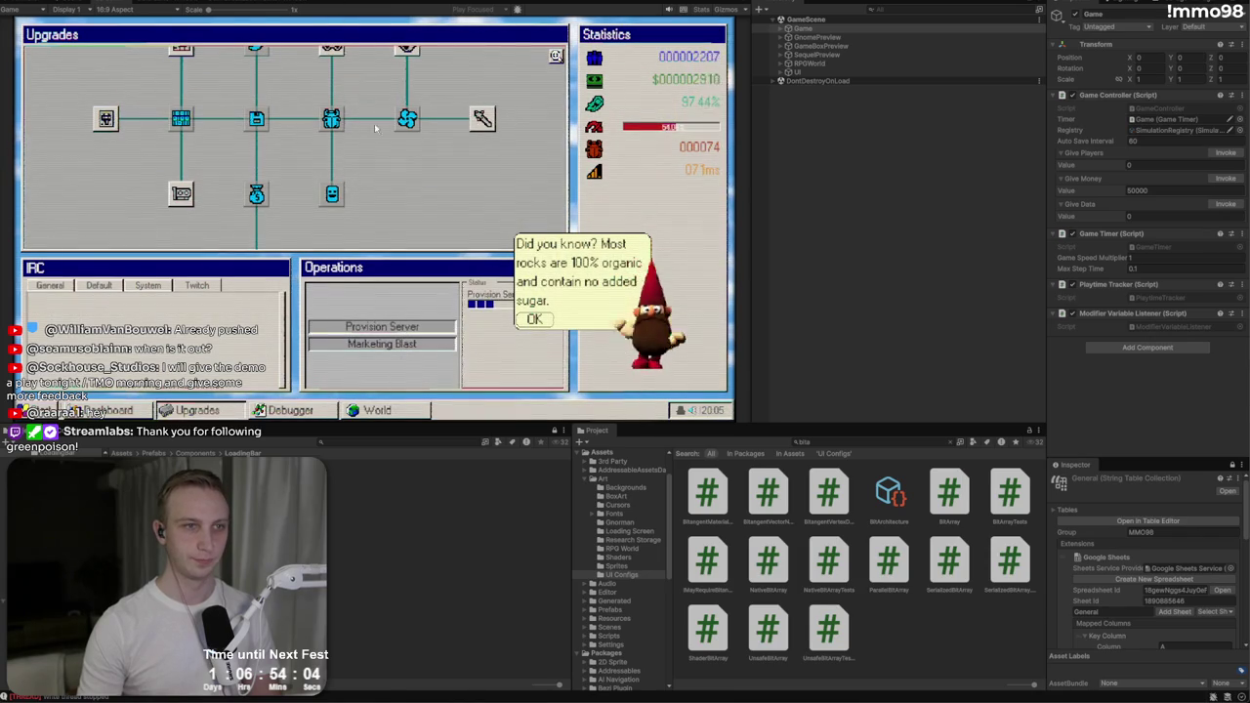
Step: Dismiss the gnome's tip and provision another server in the Upgrades tree
left_click_drag(361, 82, 400, 203)
left_click(534, 320)
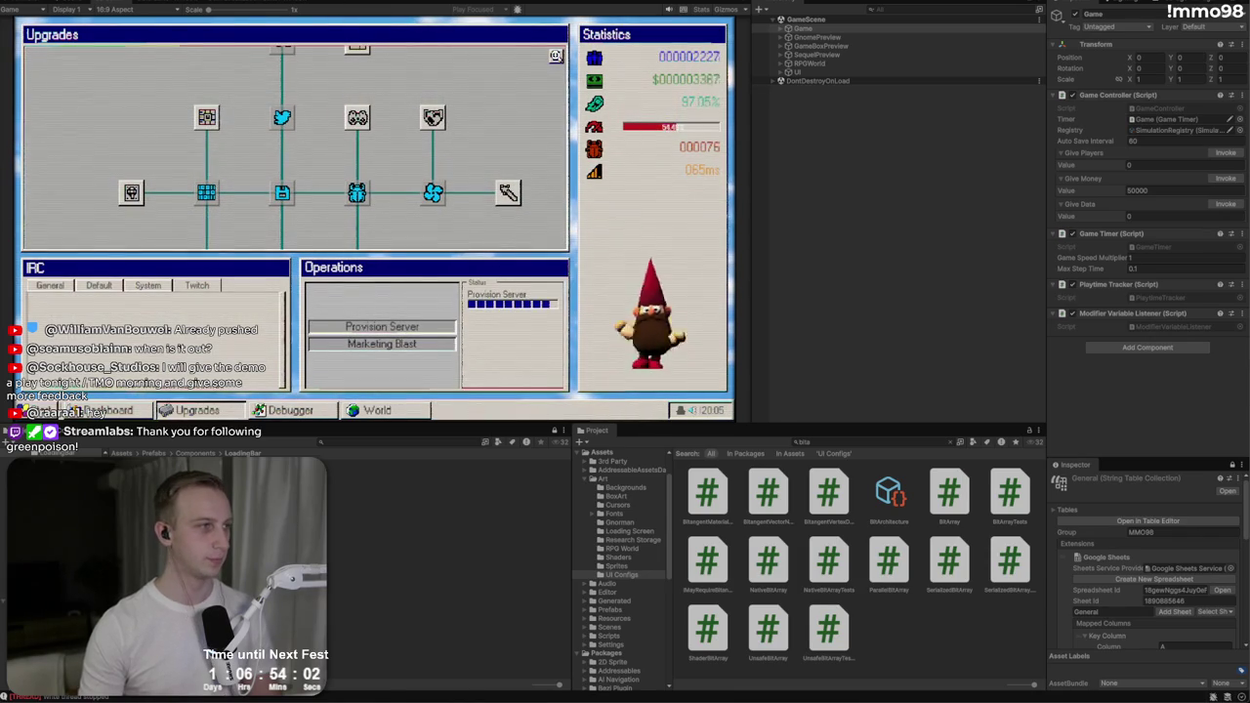
left_click_drag(298, 172, 290, 225)
left_click(381, 328)
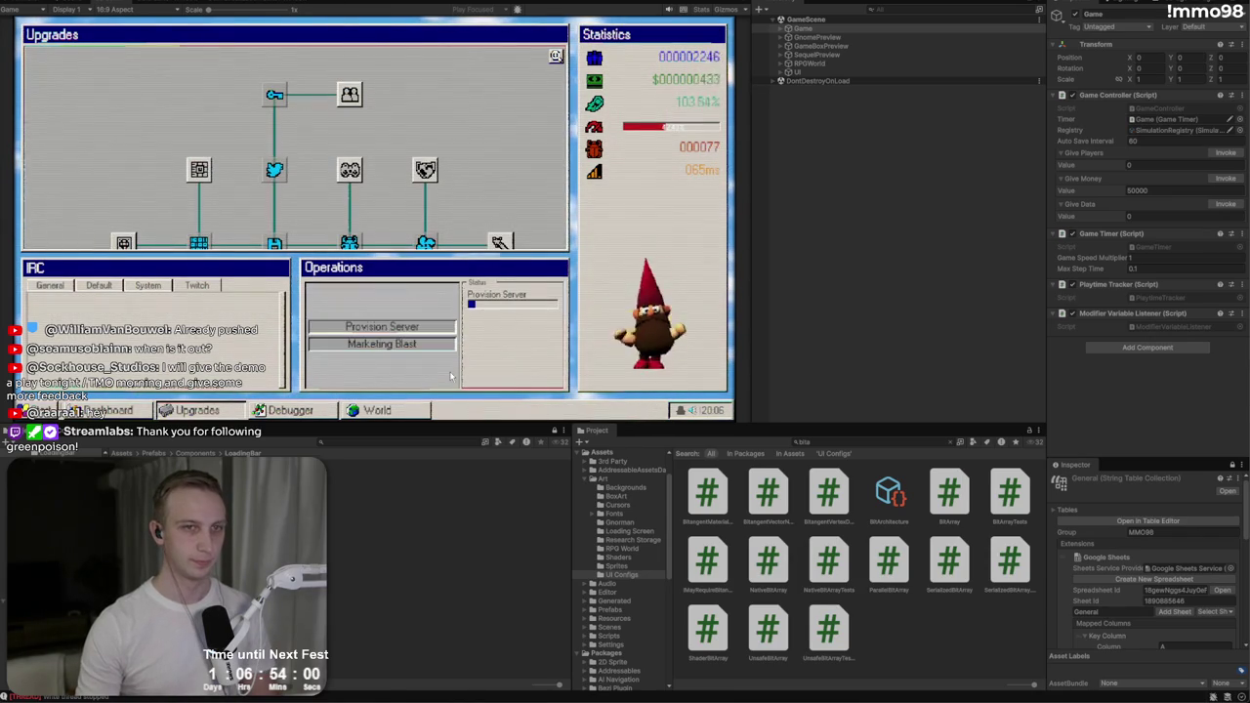
mouse_move(673, 79)
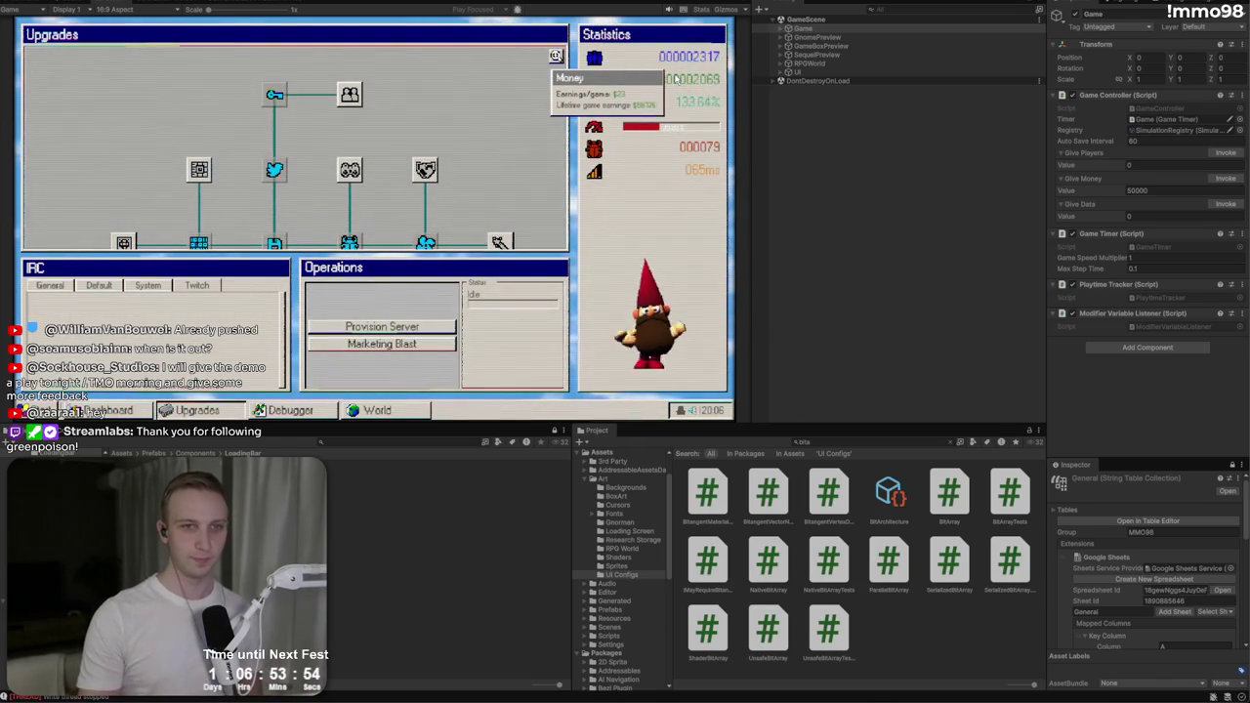
Step: Reprovision the US East servers, then stage hex byte 87 in the Debugger
left_click(371, 410)
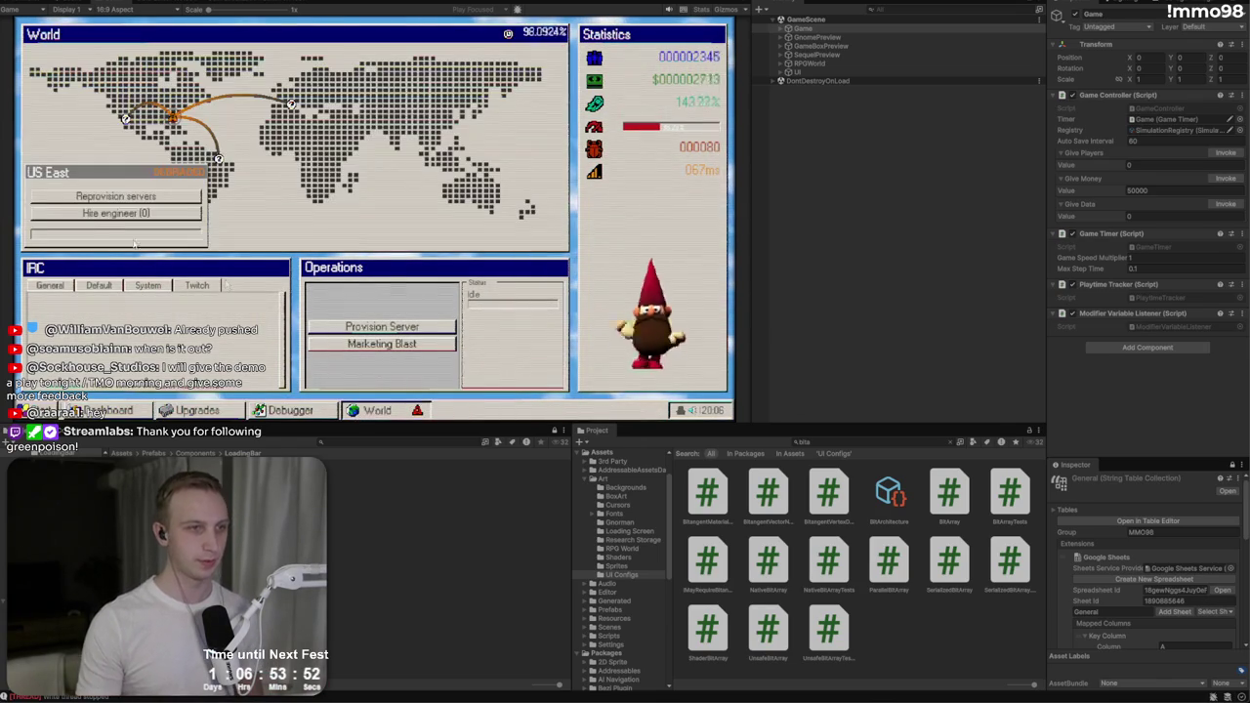
left_click(107, 195)
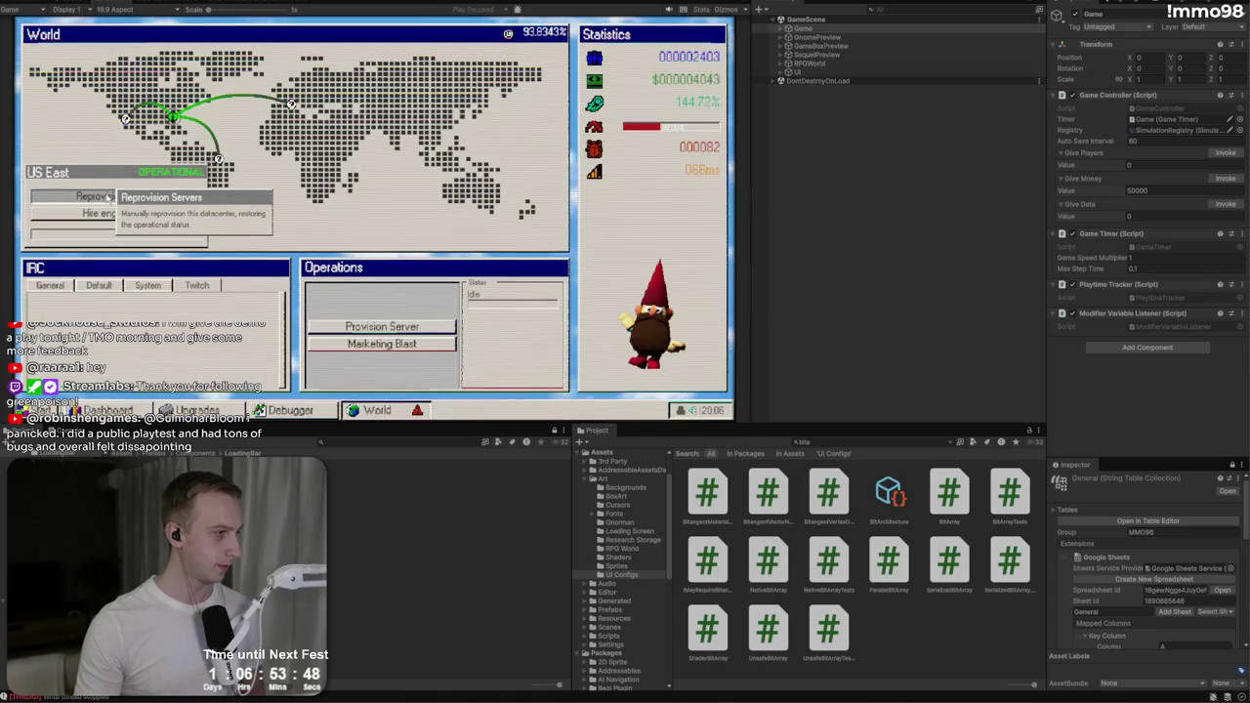
left_click(290, 410)
left_click(203, 56)
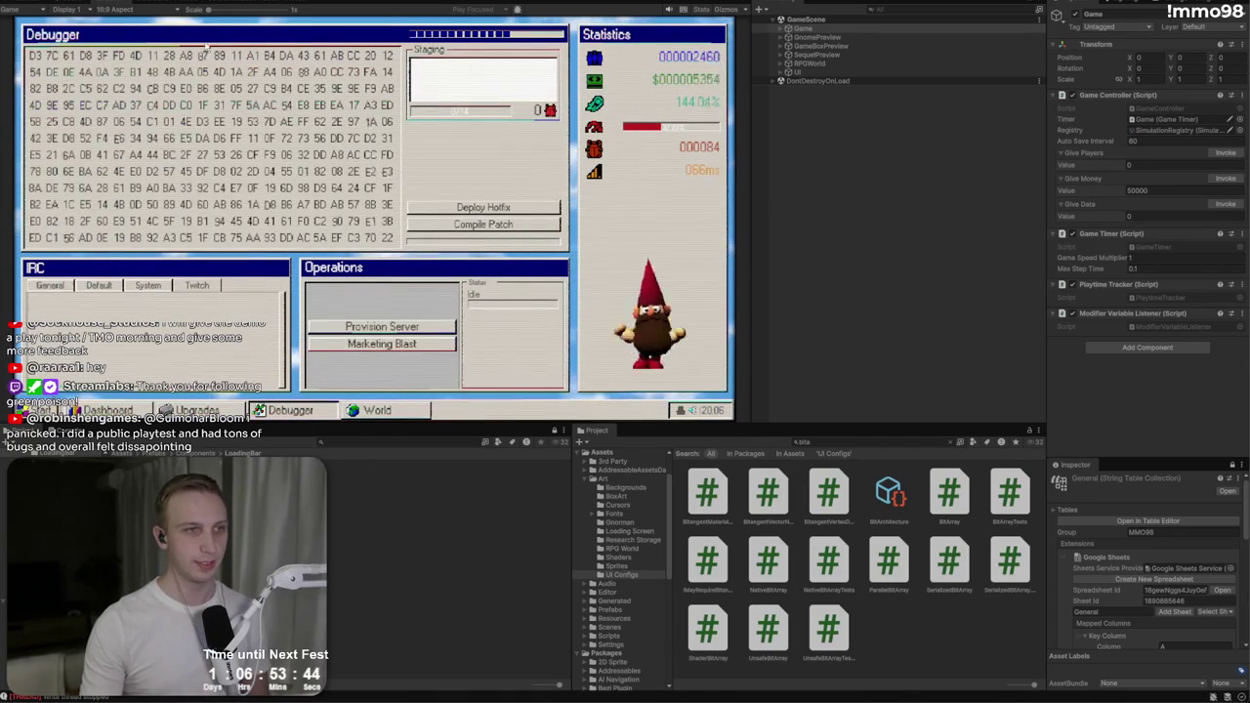
Step: Stage a set of Debugger hex bytes, including D8, and deploy them as a hotfix
left_click(152, 104)
left_click(119, 138)
left_click(69, 155)
left_click(170, 158)
left_click(219, 221)
left_click(69, 239)
left_click(220, 223)
left_click(268, 205)
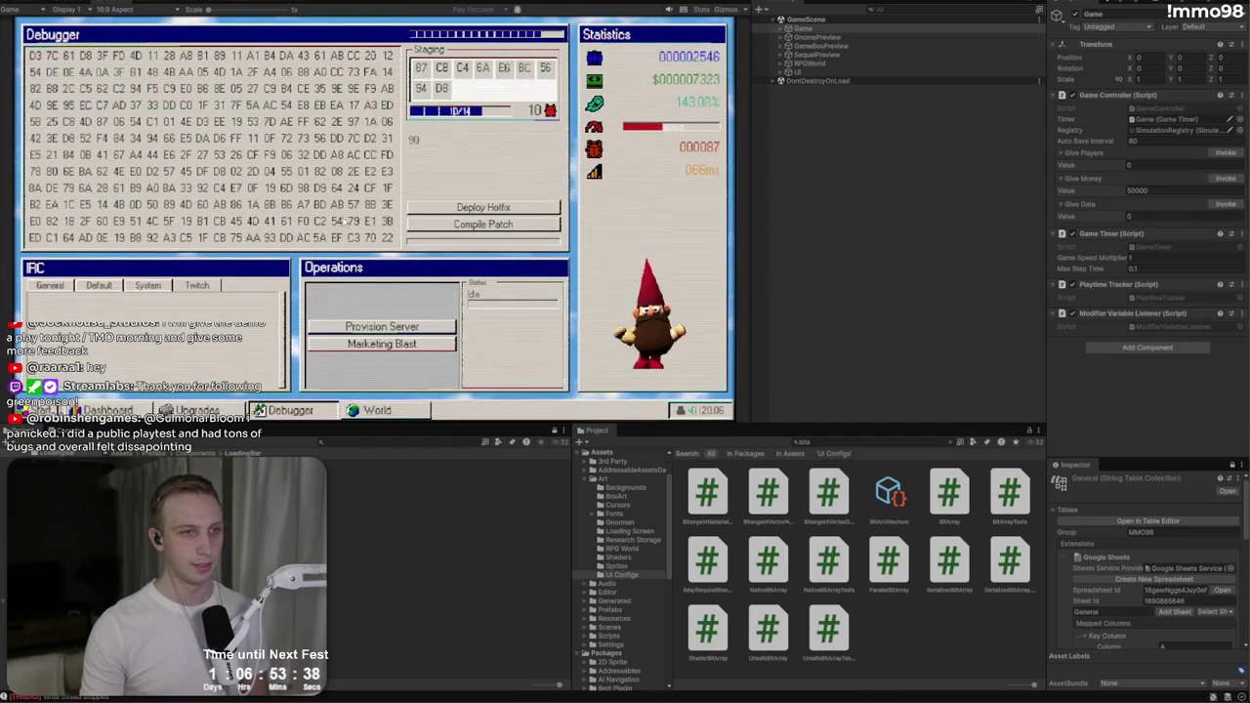
left_click(387, 170)
left_click(386, 204)
left_click(385, 221)
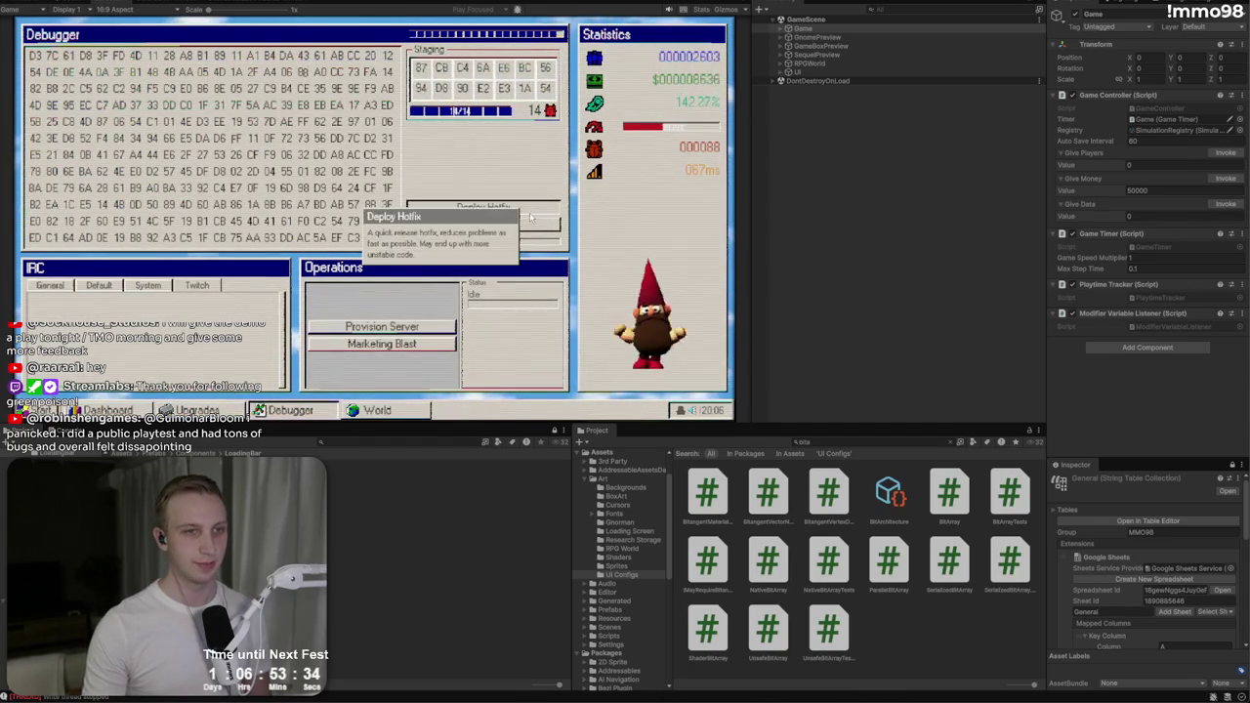
left_click(531, 215)
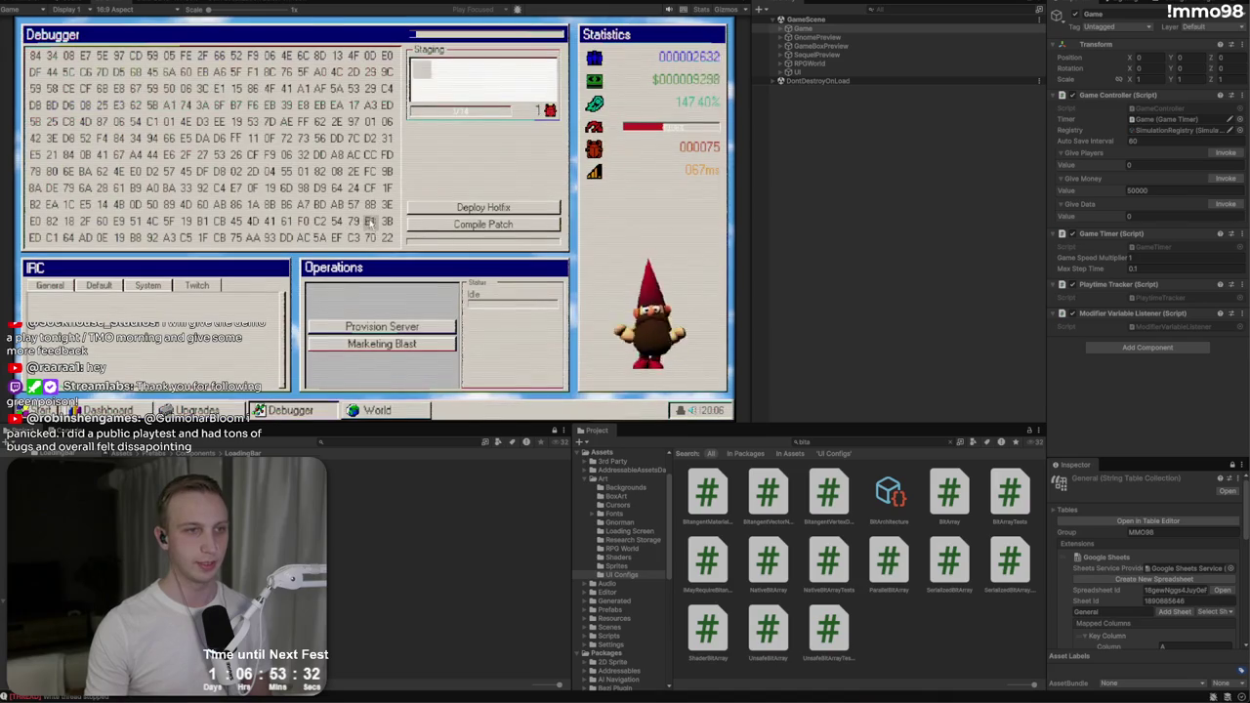
Step: Stage hex bytes including 77 and compile them into a patch
left_click(237, 121)
left_click(237, 140)
left_click(510, 223)
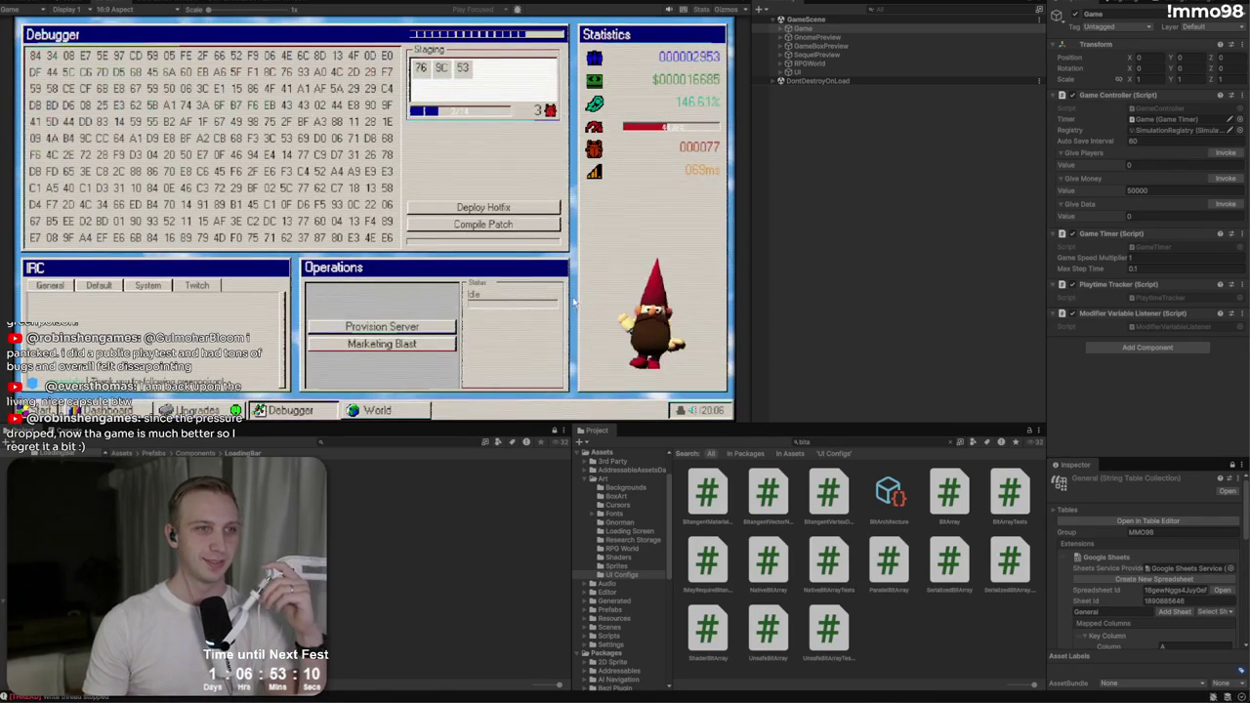
left_click(499, 230)
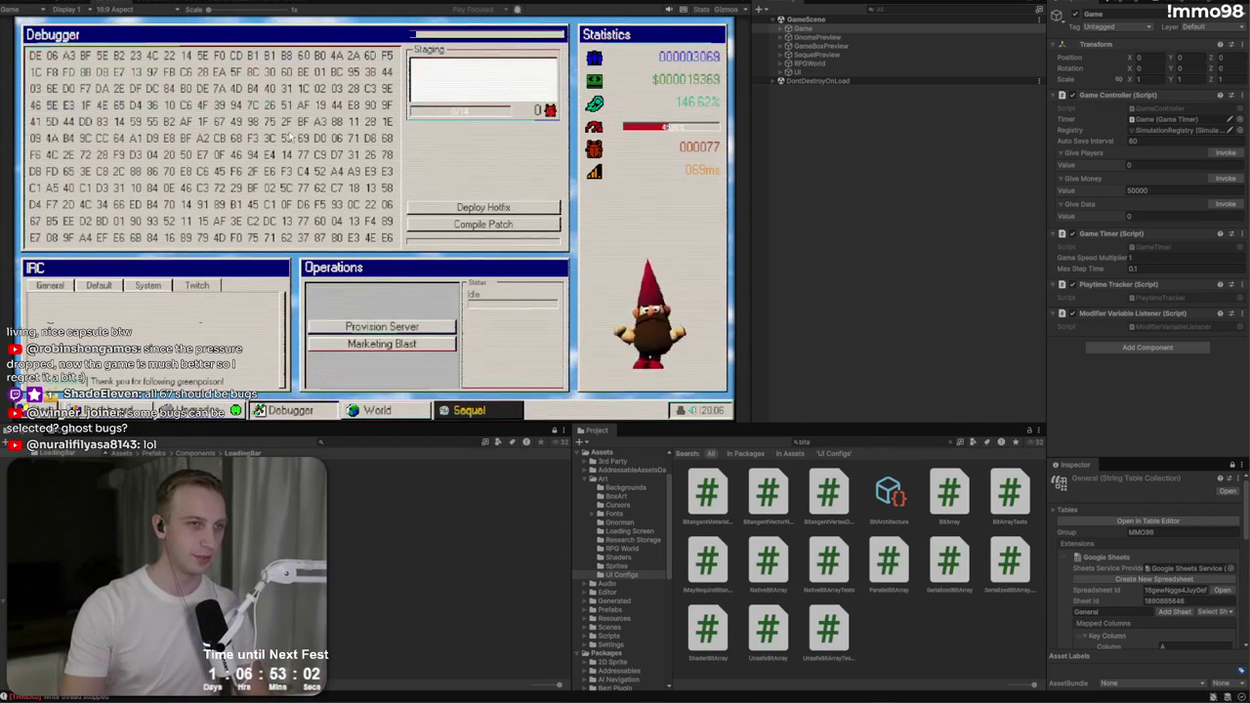
Step: Stage hex bytes 60 and ED, compile another patch, then bring up the Sequel window
left_click(303, 60)
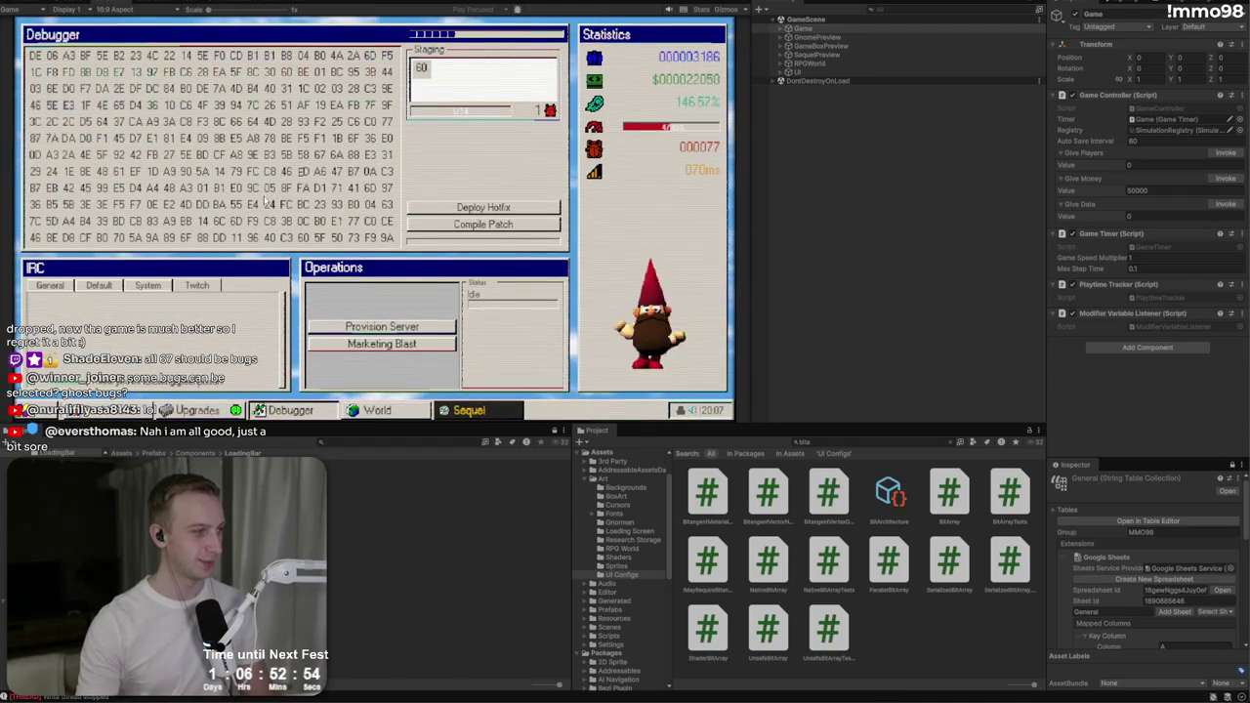
left_click(304, 172)
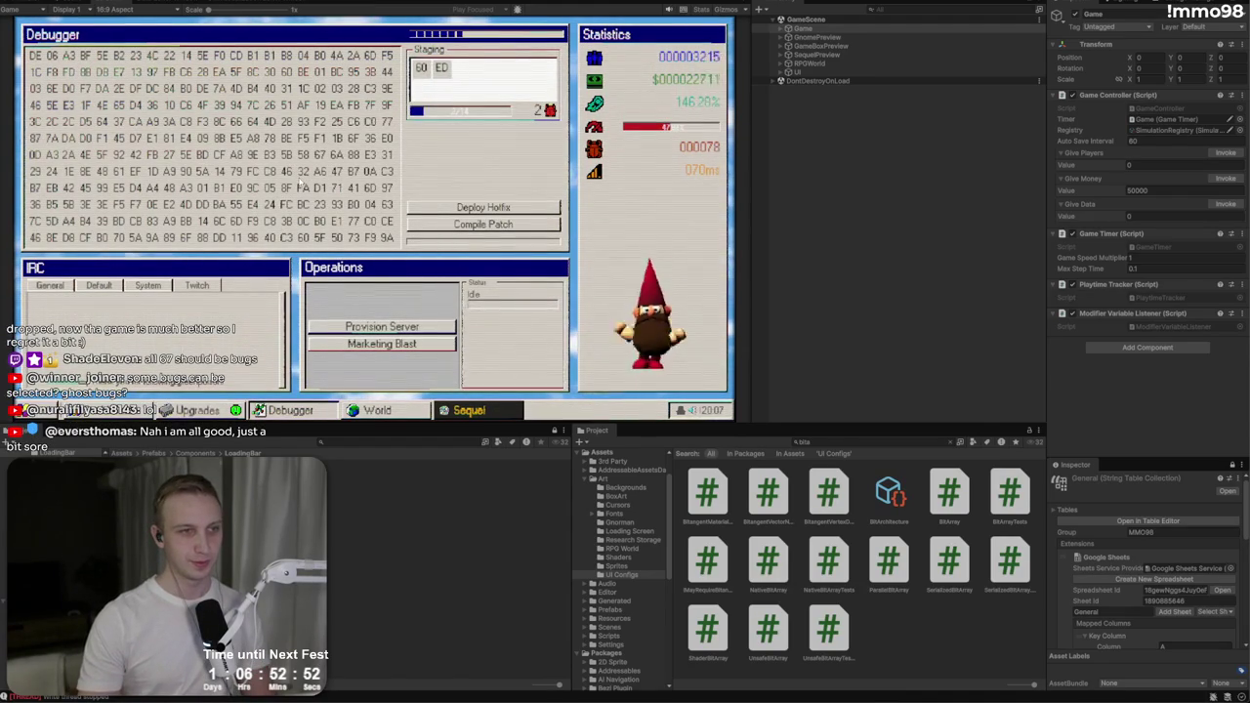
left_click(469, 224)
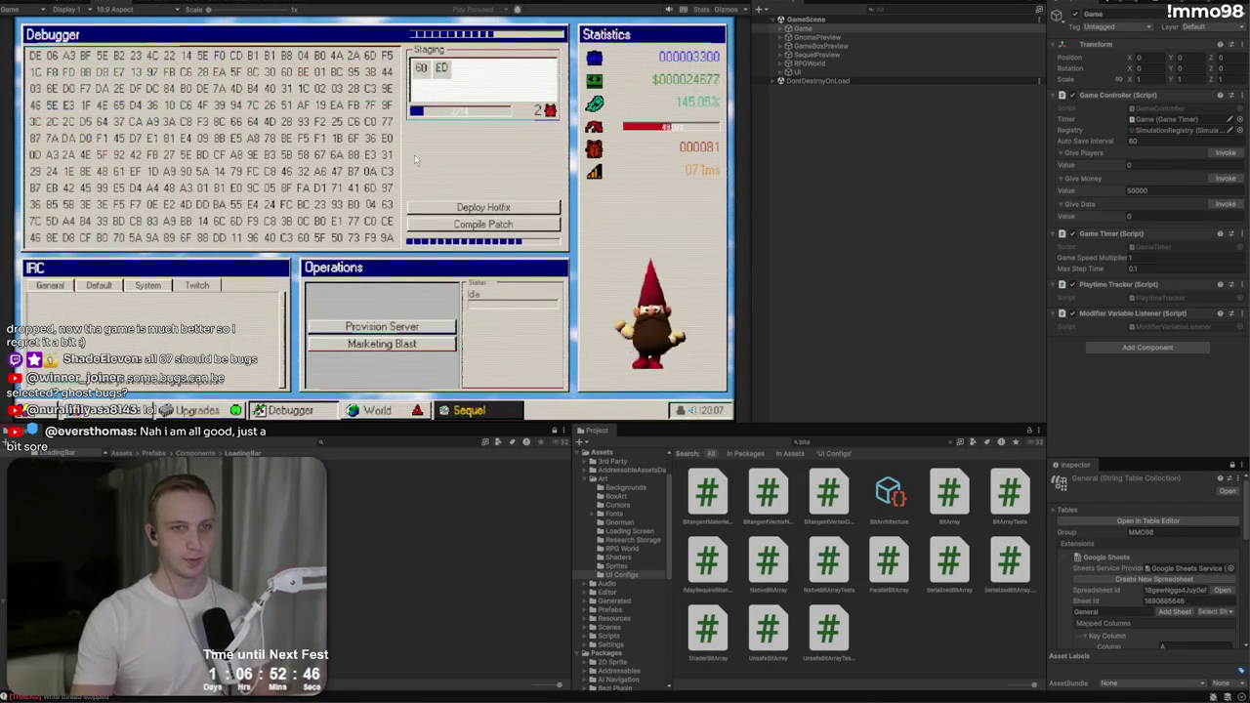
left_click(469, 410)
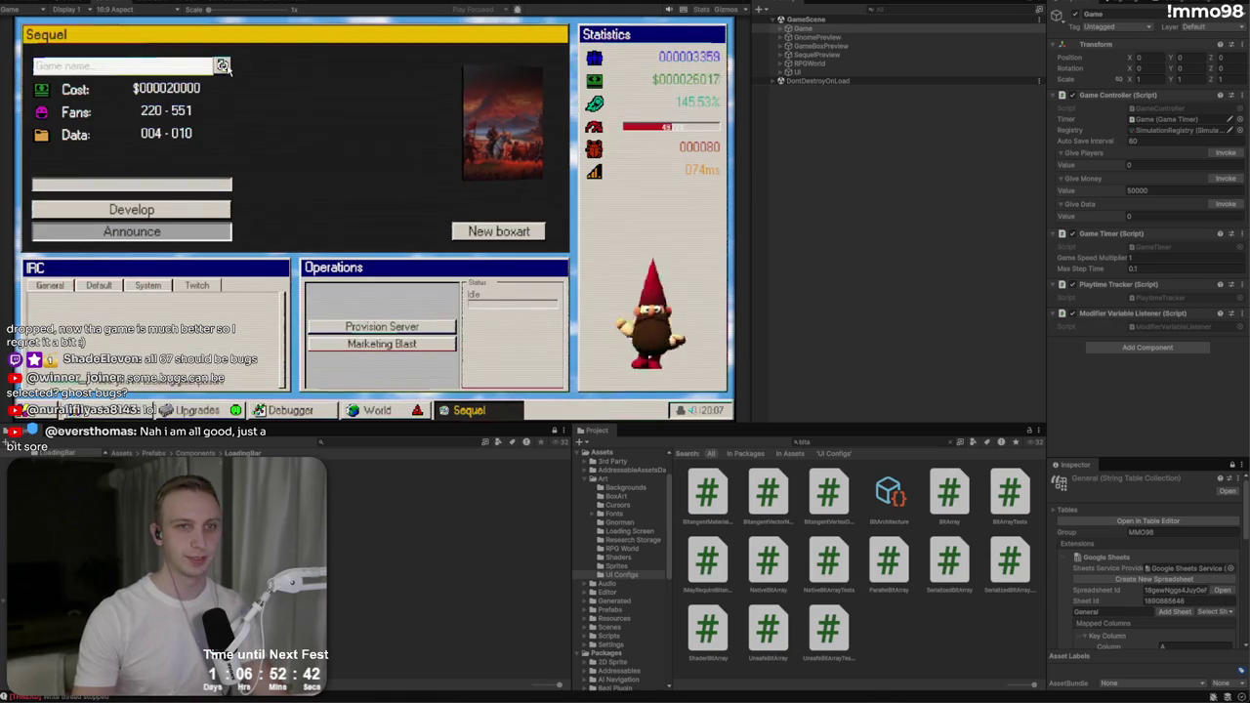
Step: Run a sequel development round, raising its cost to $000060000, then show the Scene view
left_click(242, 186)
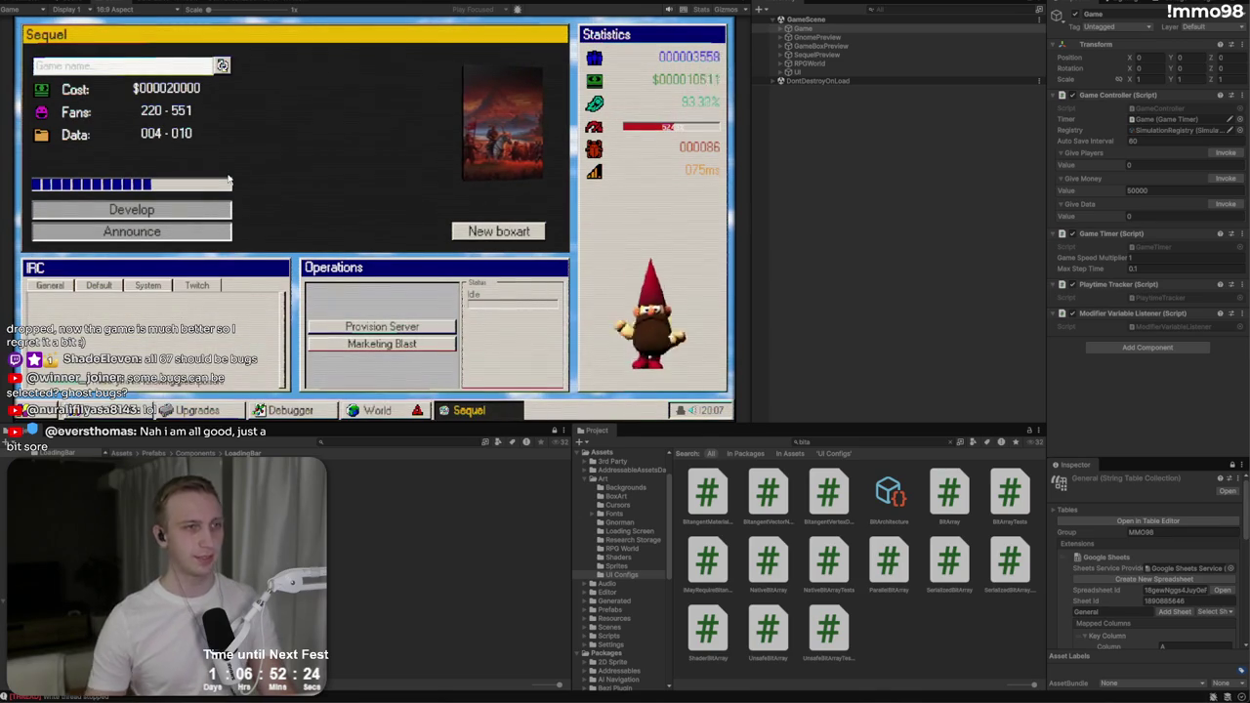
mouse_move(599, 82)
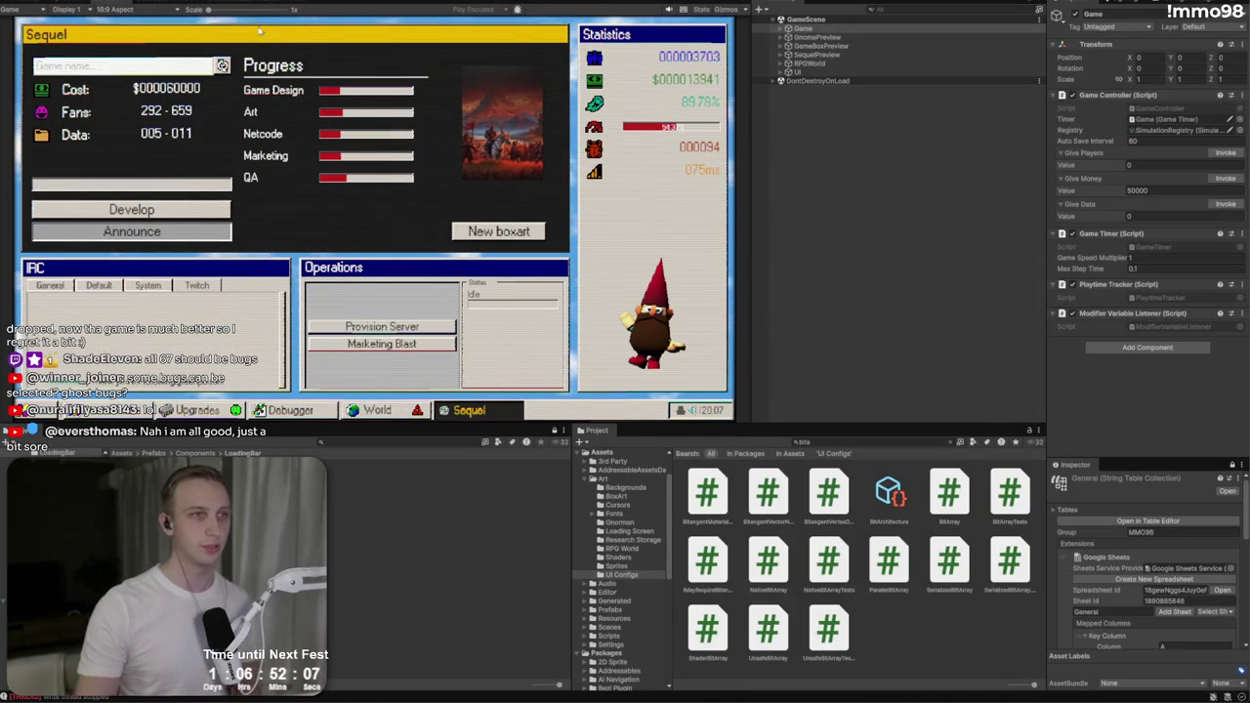
left_click(150, 5)
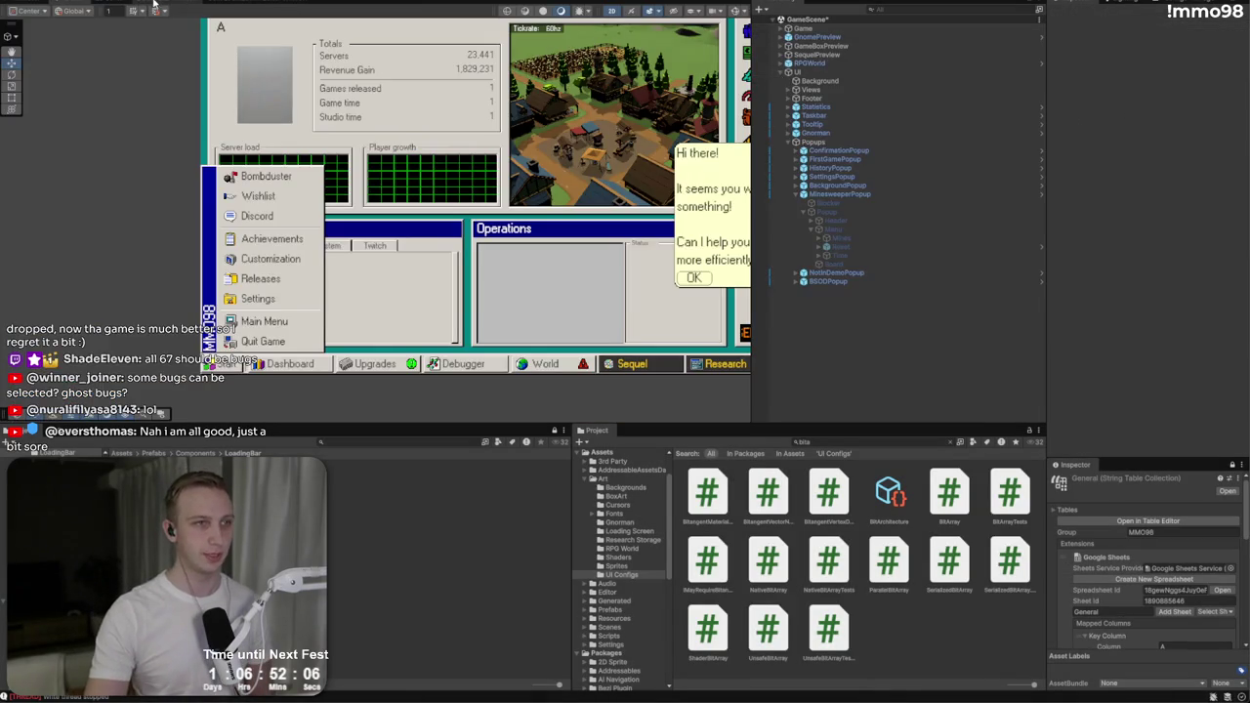
Step: Change the Development Cost default on row 73 of the modifier table from 20000 to 10000
left_click(215, 4)
scroll(266, 244, "down", 10)
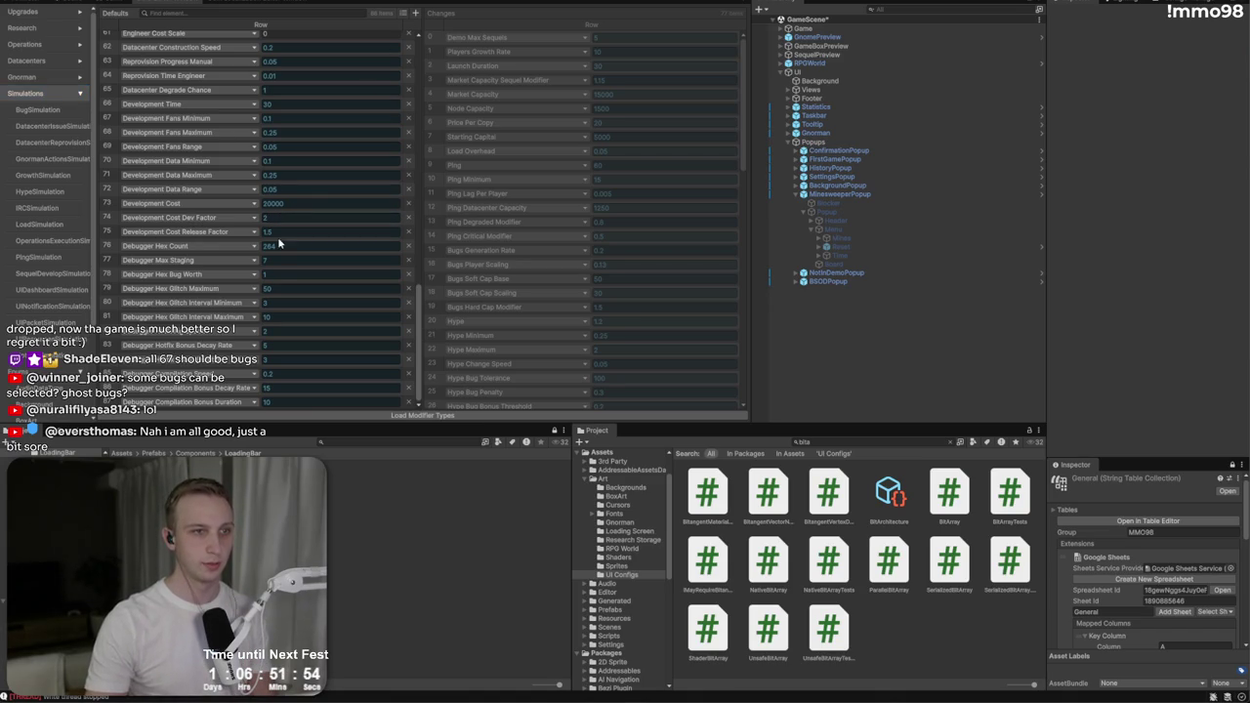
left_click(308, 202)
type("1")
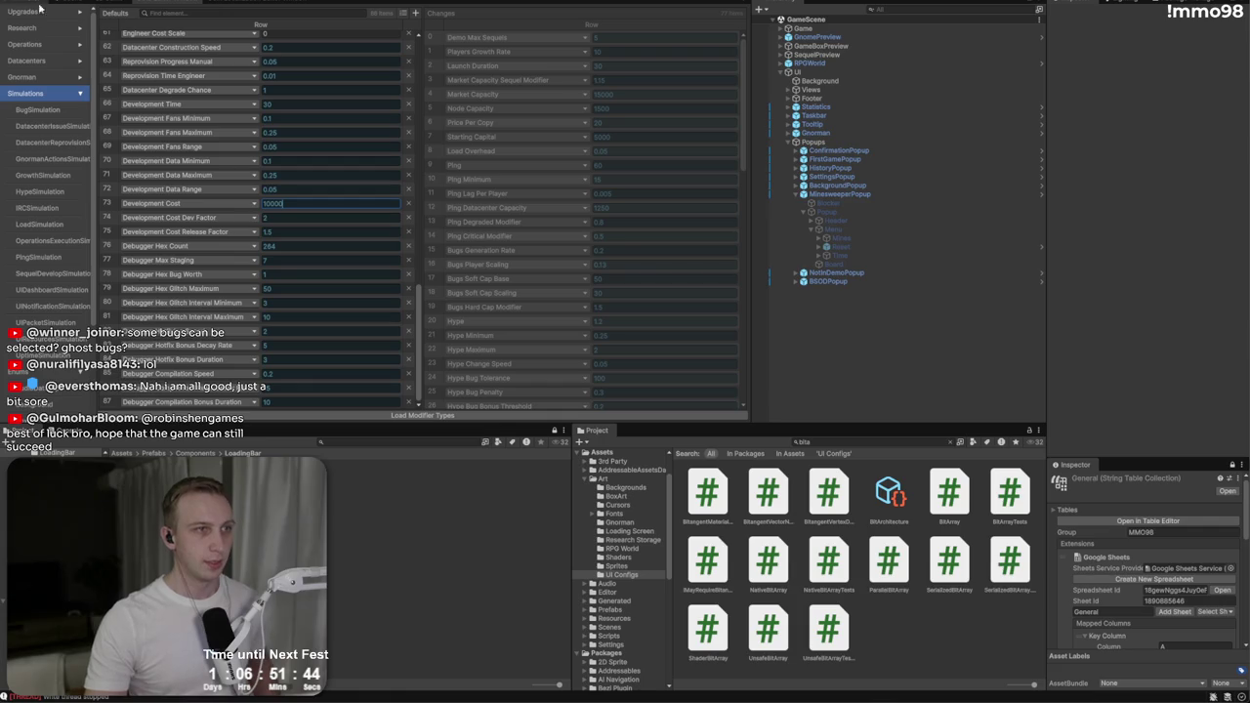
key("alt+Tab")
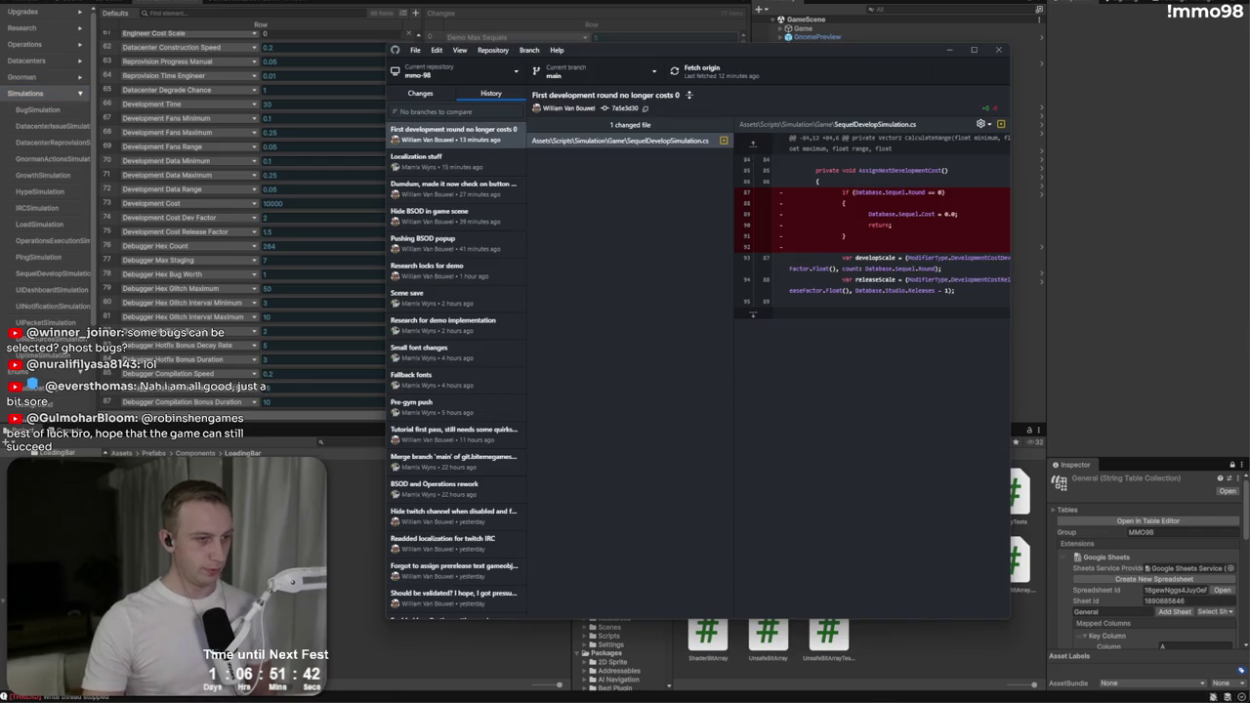
Step: Fetch origin in GitHub Desktop and review the GameScene.unity diff among the five changes
left_click(695, 74)
left_click(423, 98)
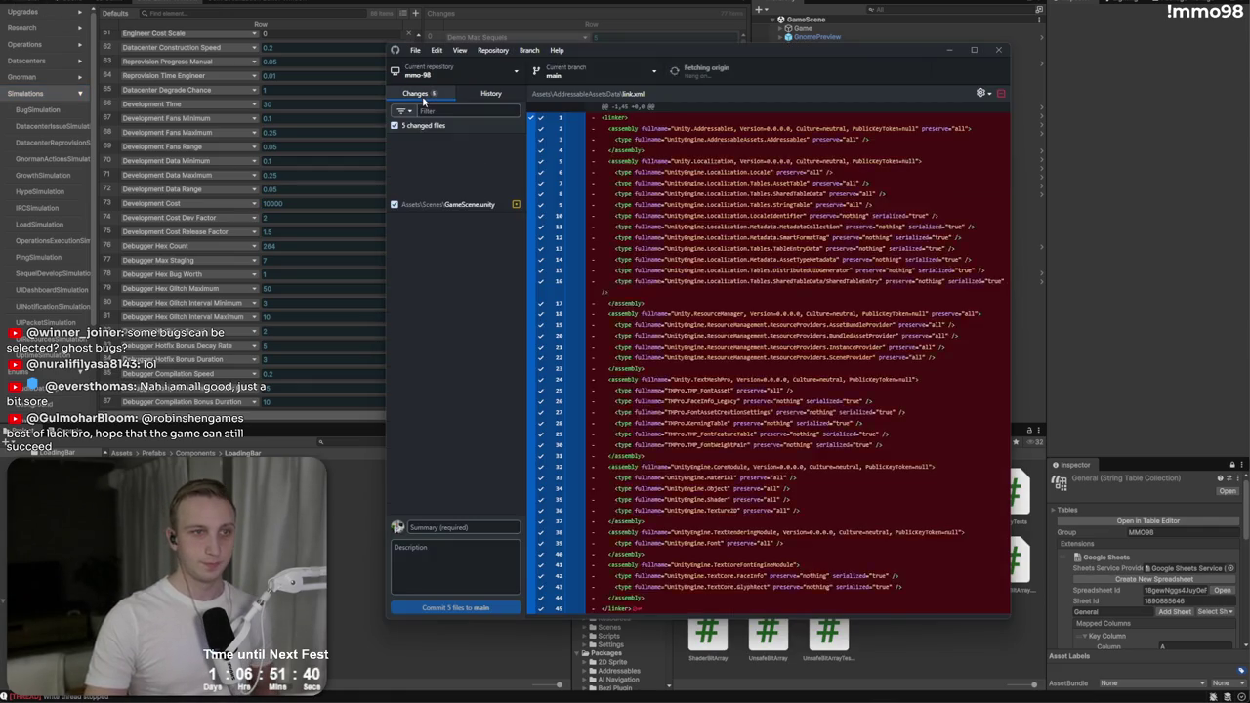
left_click(435, 203)
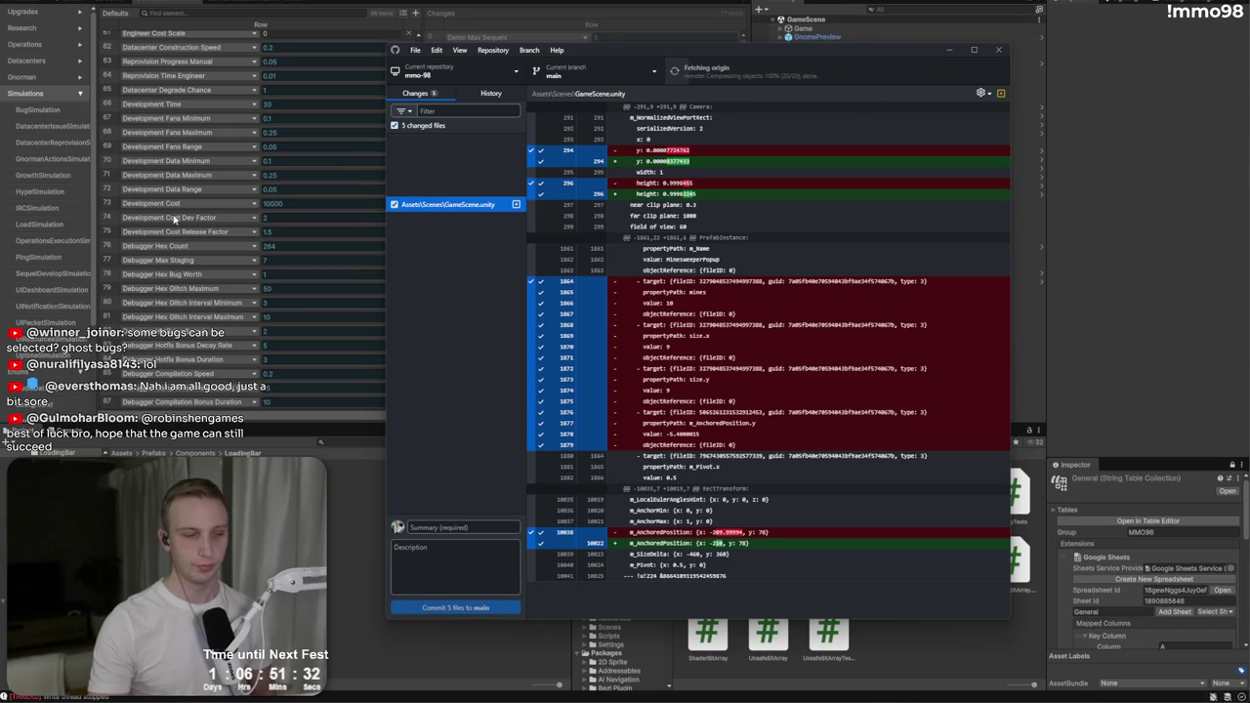
key("super+d")
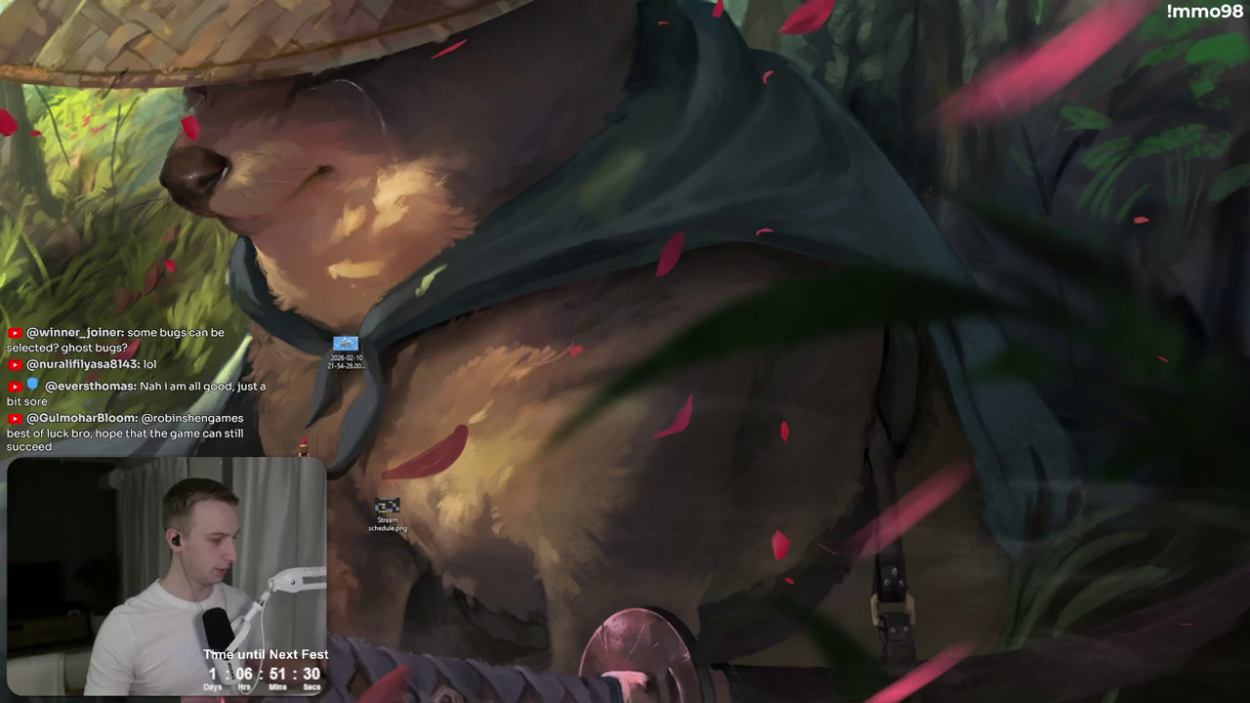
key("super+d")
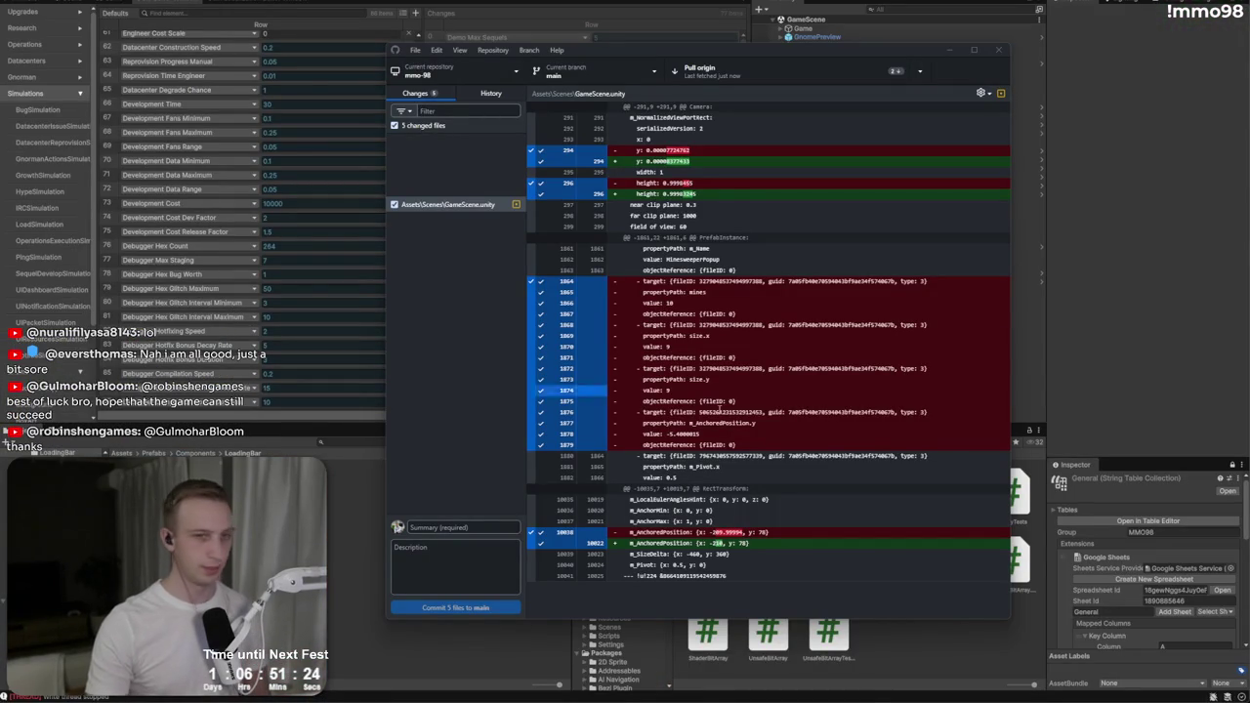
key("alt+Tab")
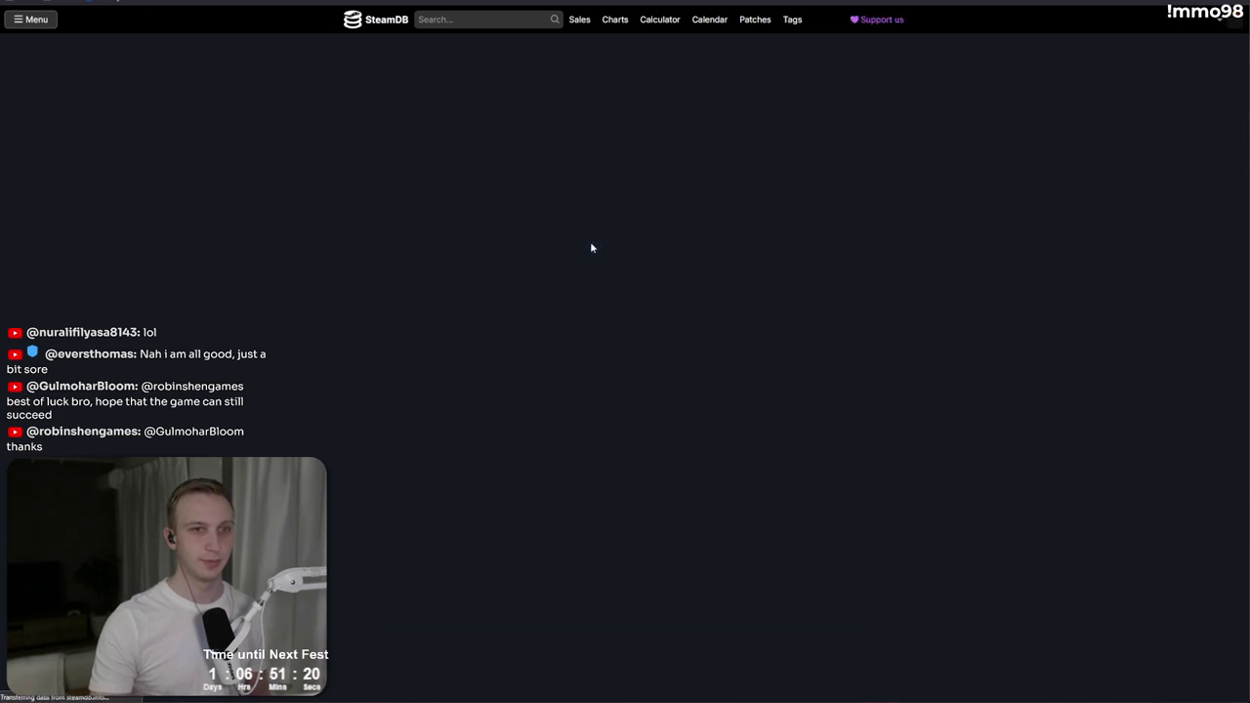
Step: Check SteamDB's charts, showing 7 current players and a 7-player all-time peak
scroll(843, 363, "up", 3)
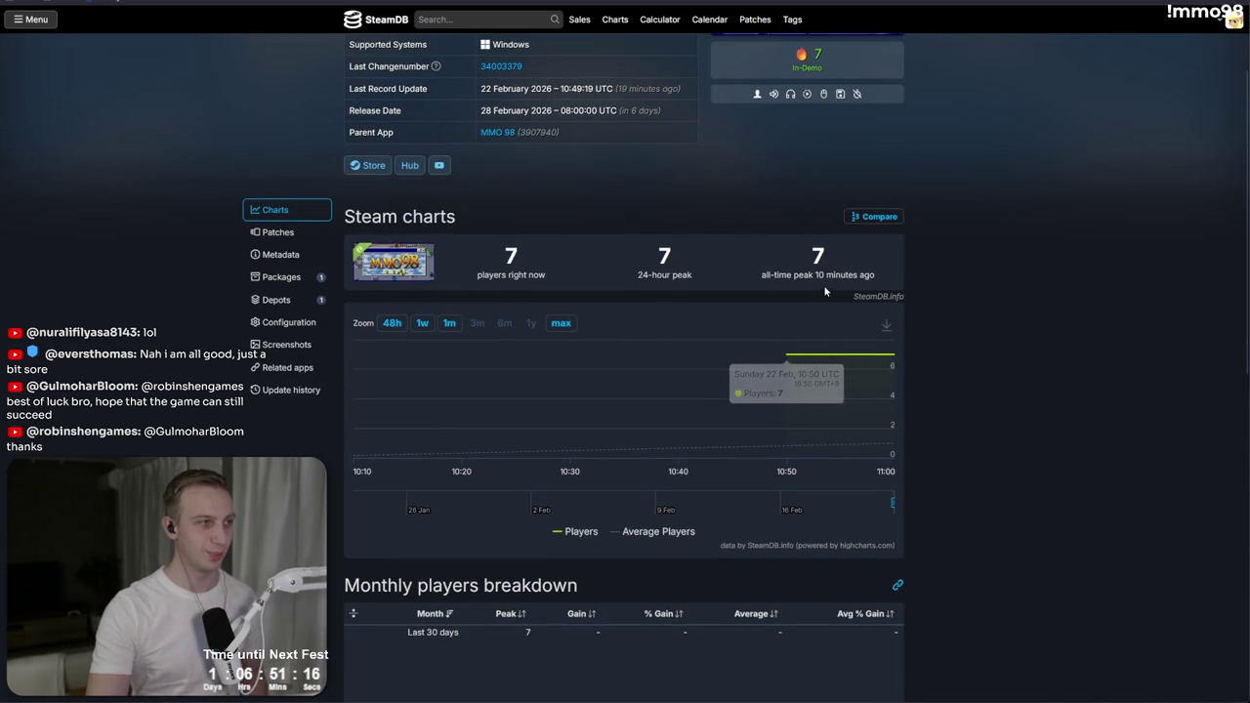
key("alt+Tab")
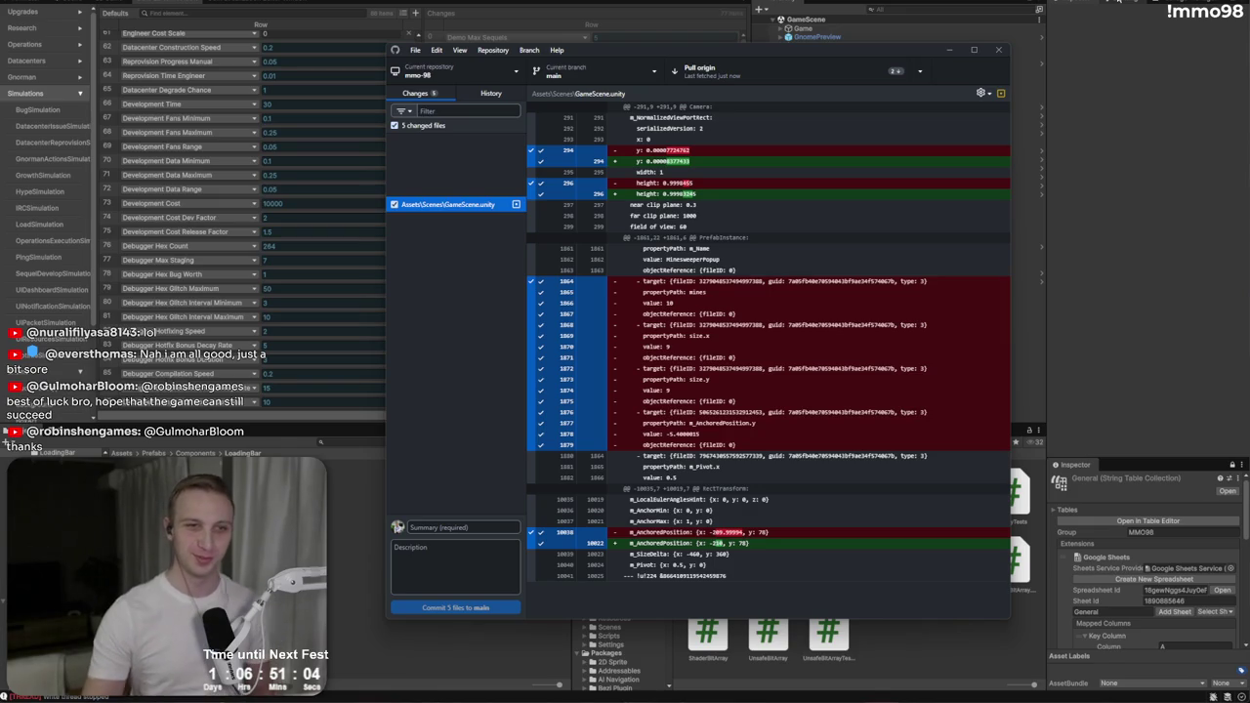
Step: Pull two new commits from origin, review the history, then minimize GitHub Desktop
left_click(808, 77)
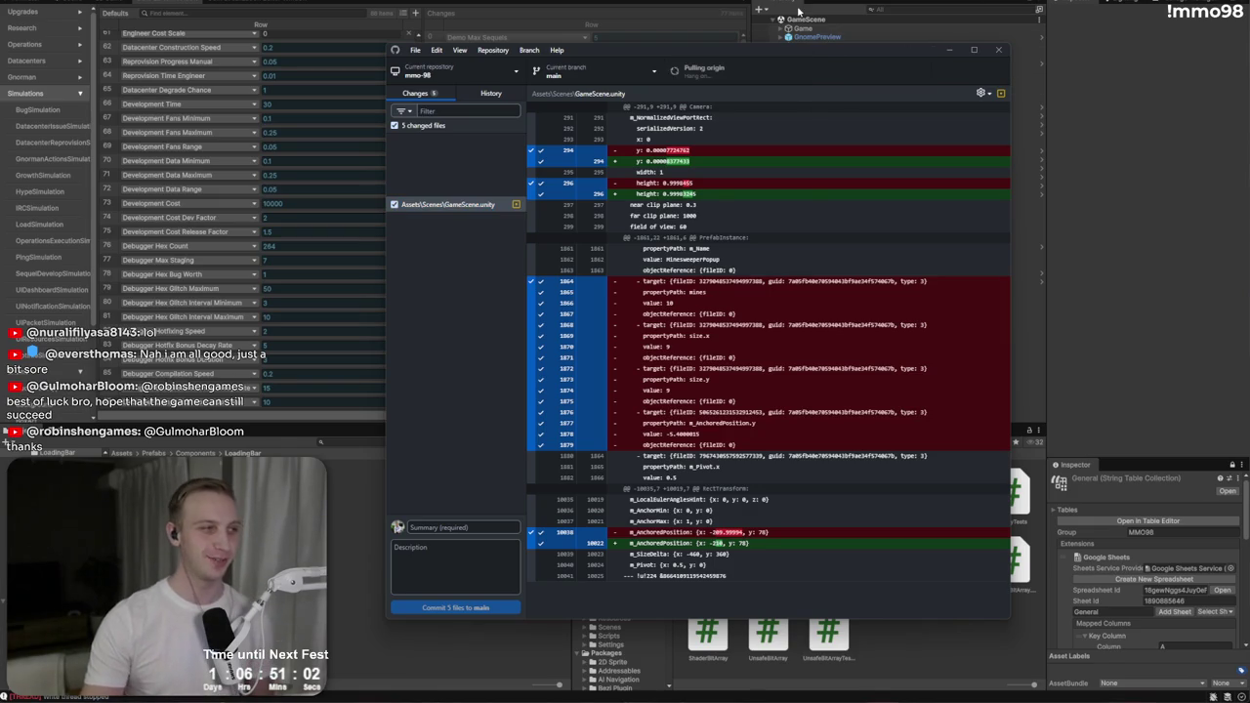
left_click(474, 93)
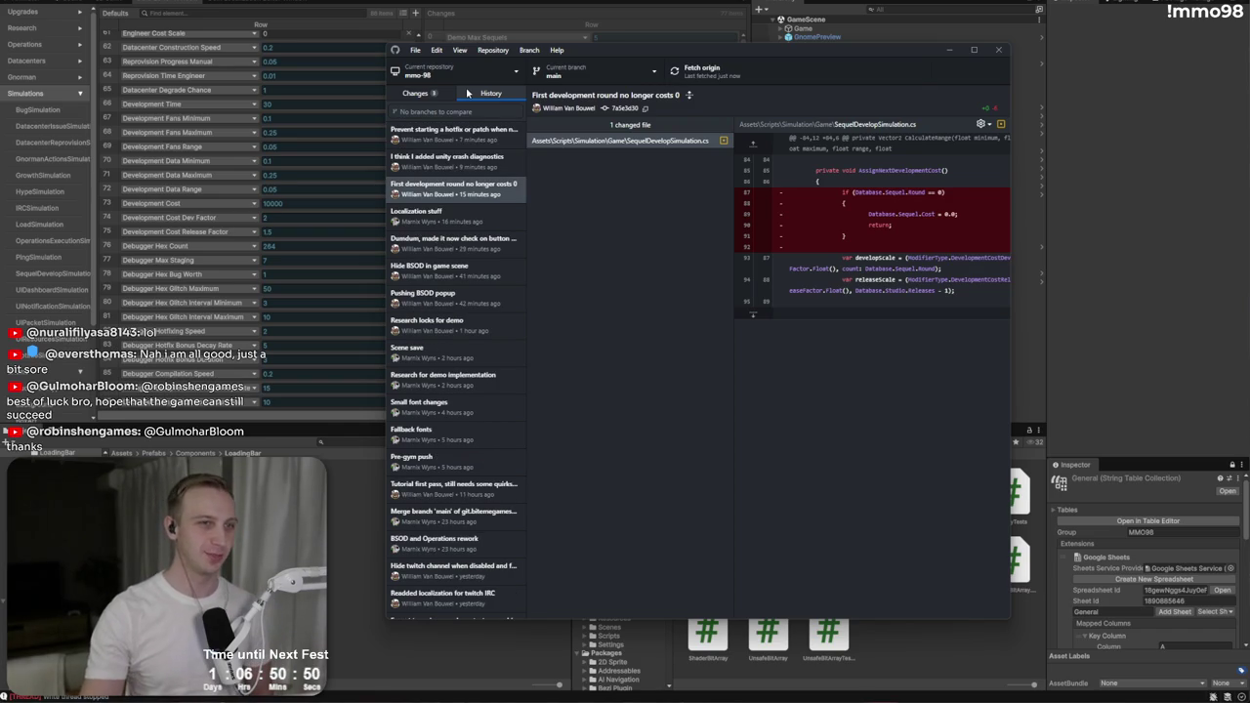
left_click(433, 94)
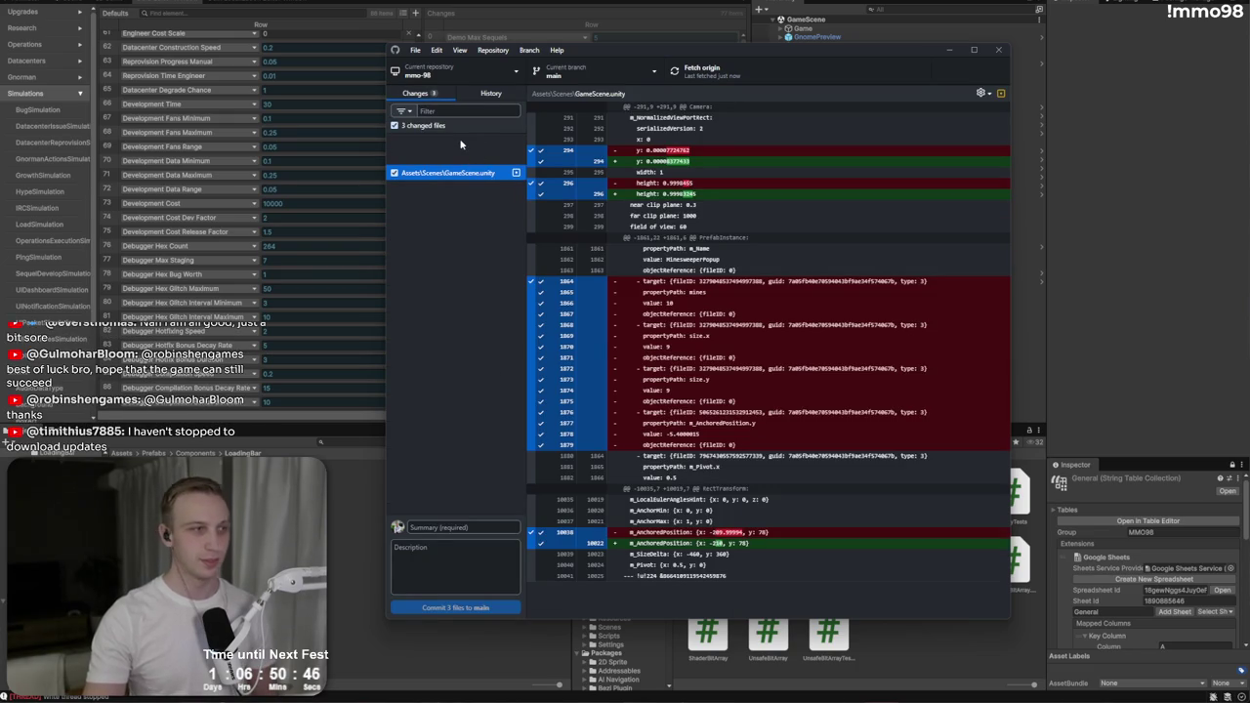
left_click(410, 52)
left_click(915, 71)
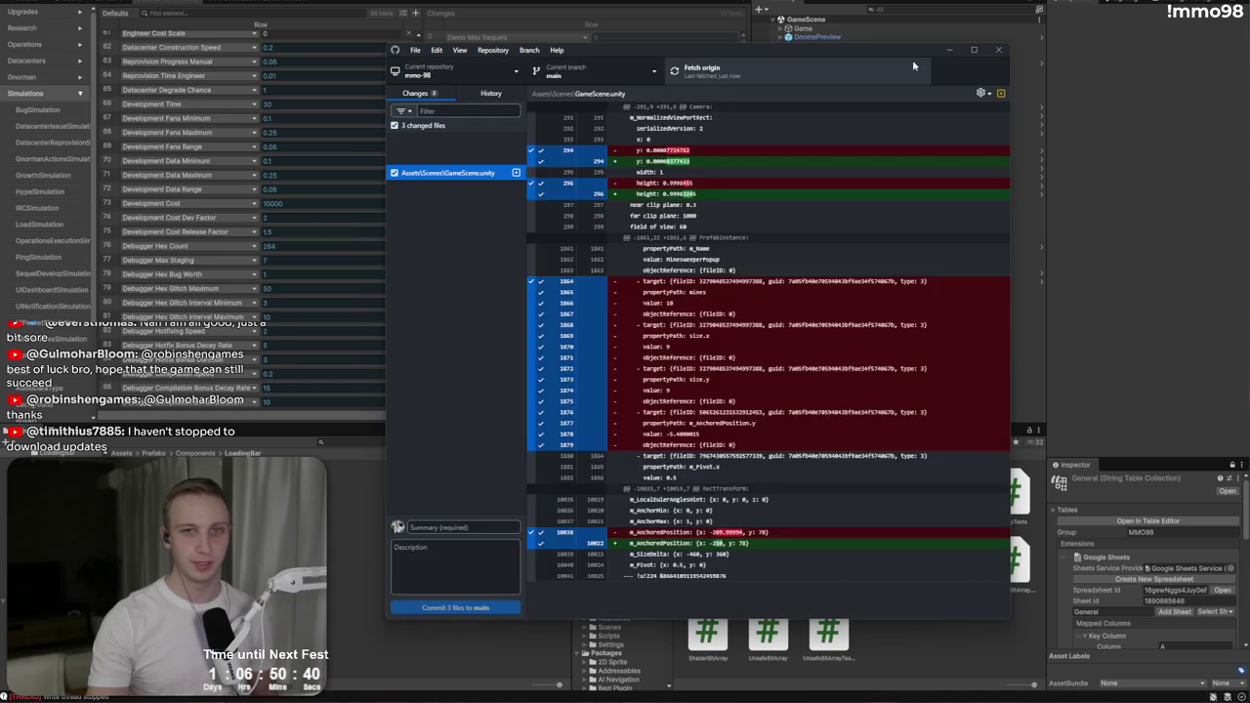
left_click(949, 49)
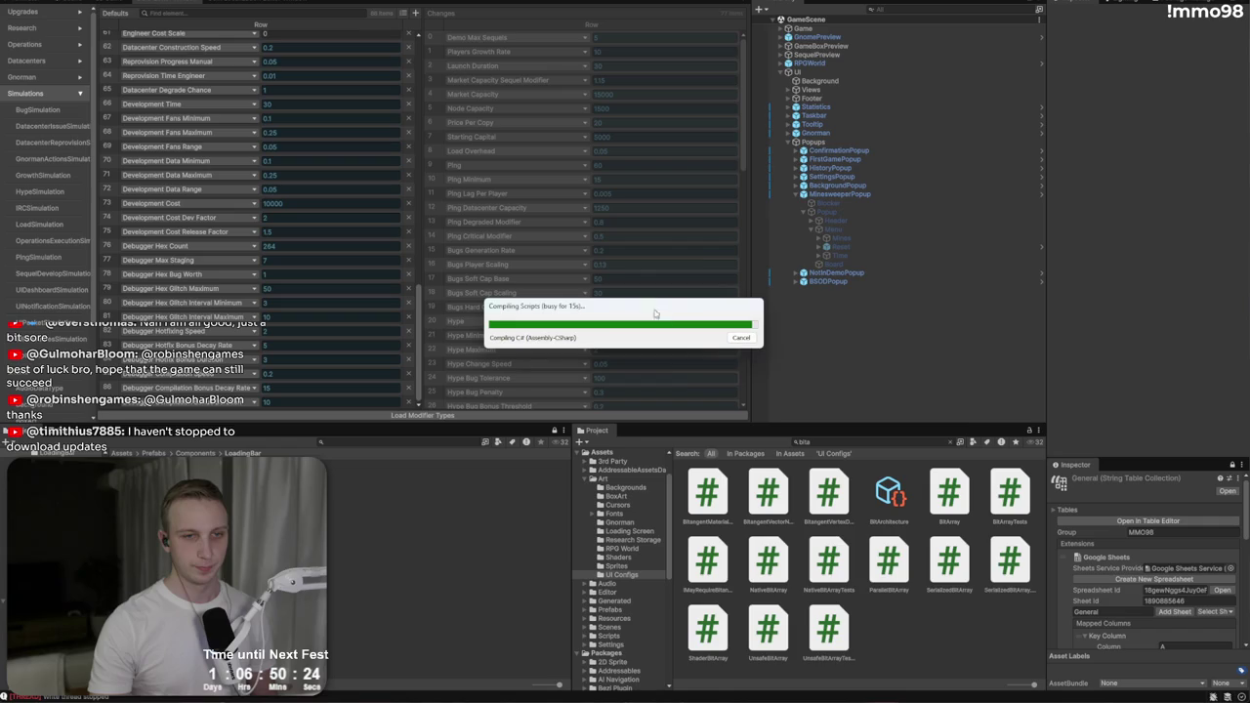
Step: Move the Compiling Scripts dialog aside and wait for script recompilation to finish
left_click_drag(685, 302, 785, 177)
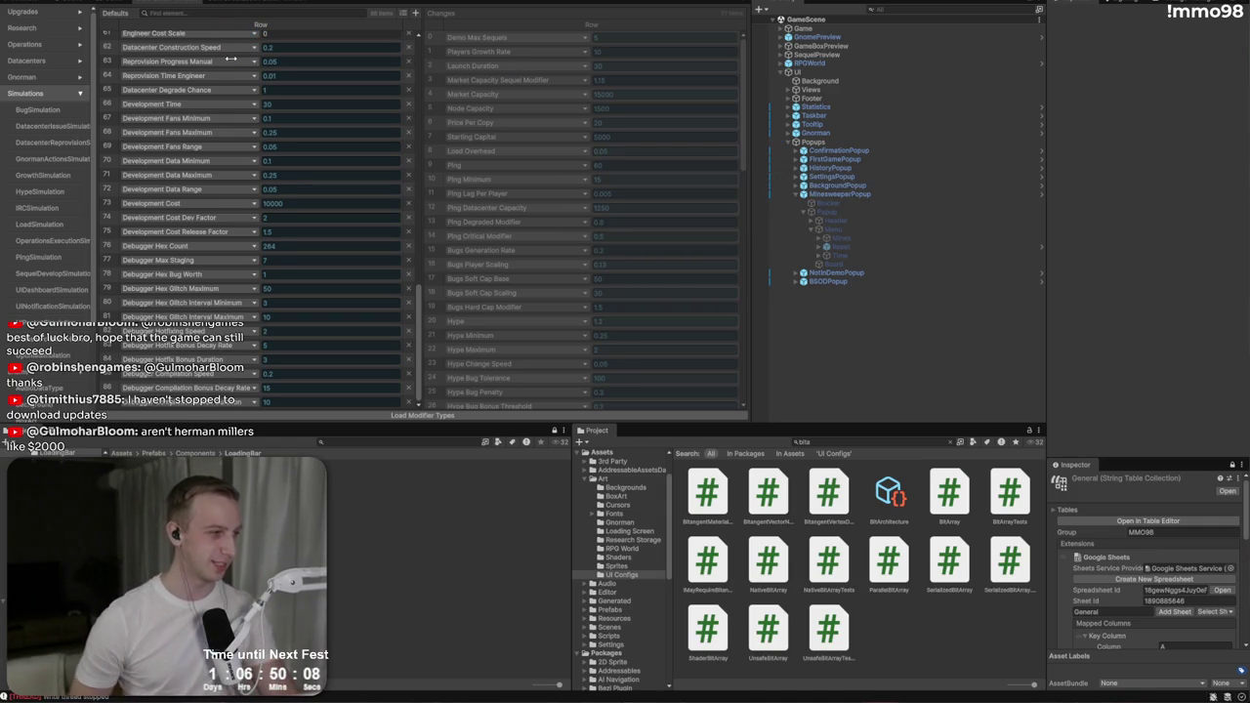
scroll(226, 60, "up", 9)
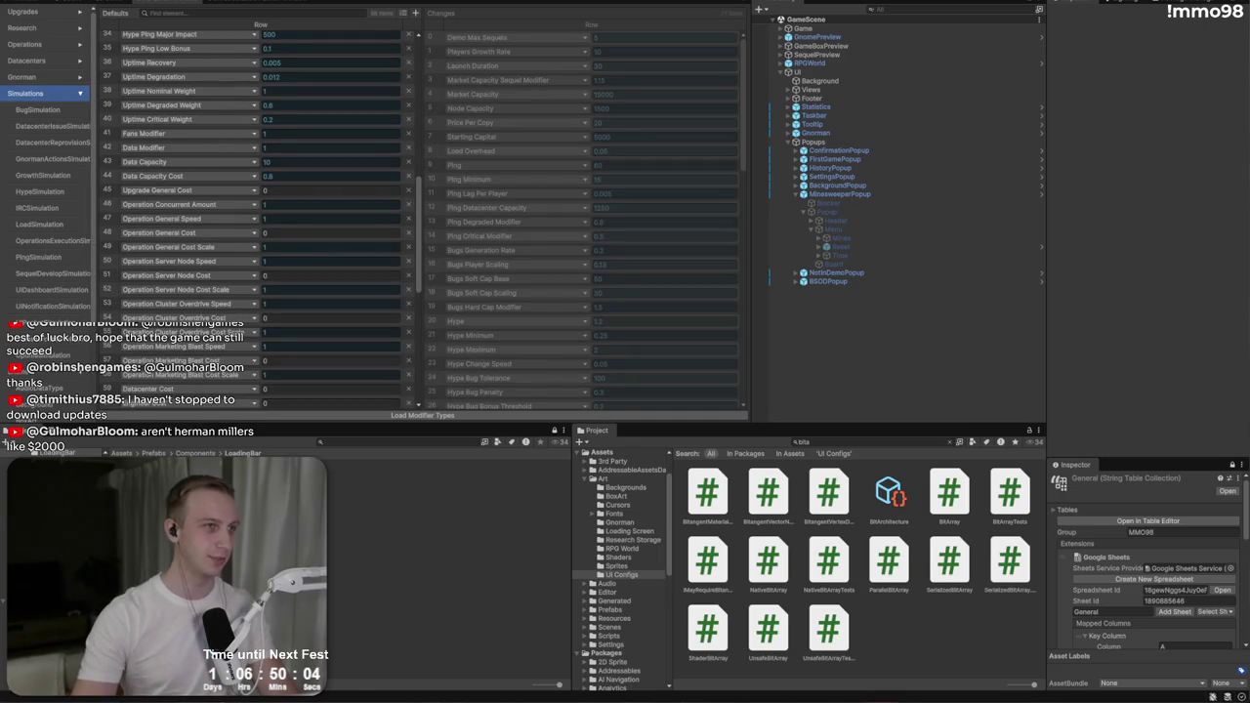
Step: Open Unity's File menu
left_click(14, 2)
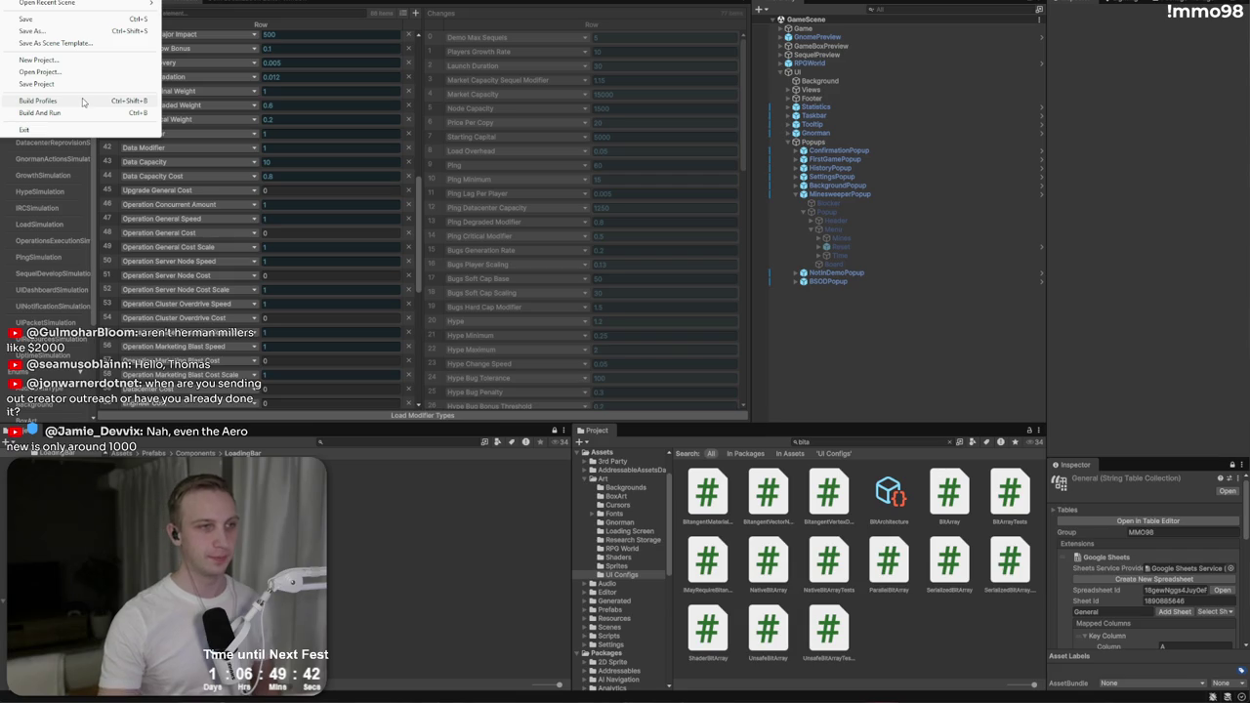
Step: Build the Windows profile from Build Profiles into the MMO98 (Windows) folder
left_click(83, 100)
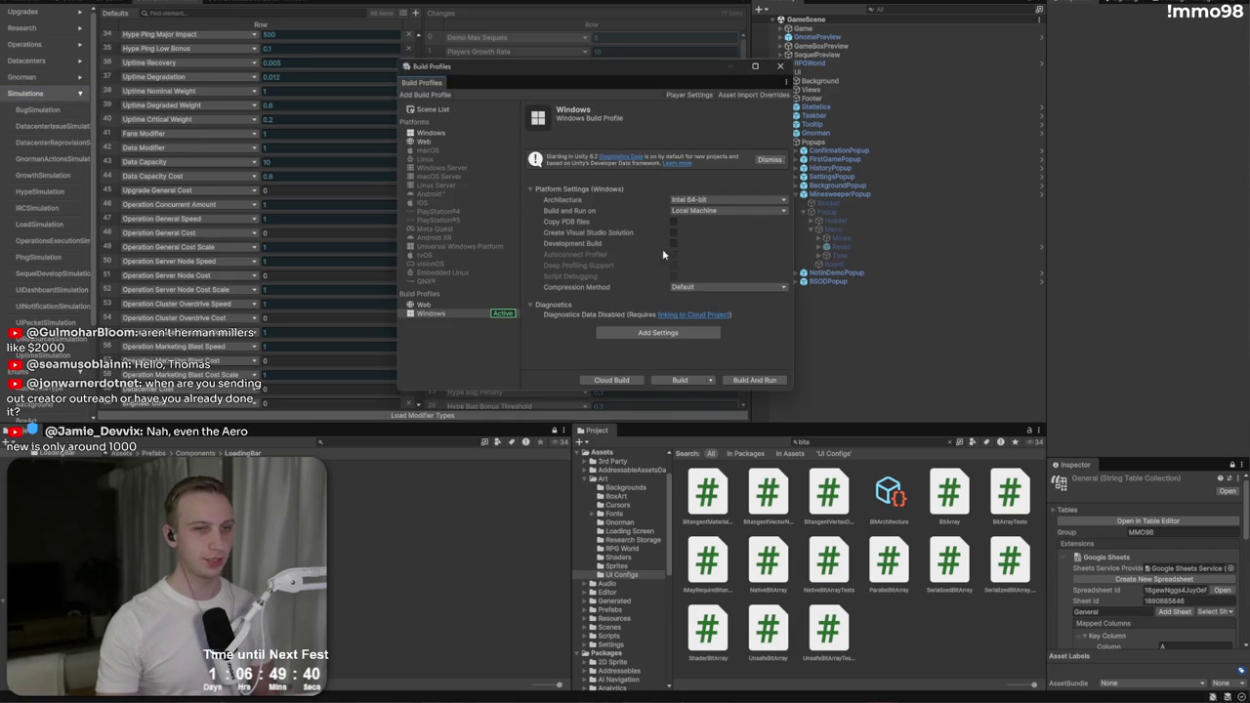
left_click(671, 381)
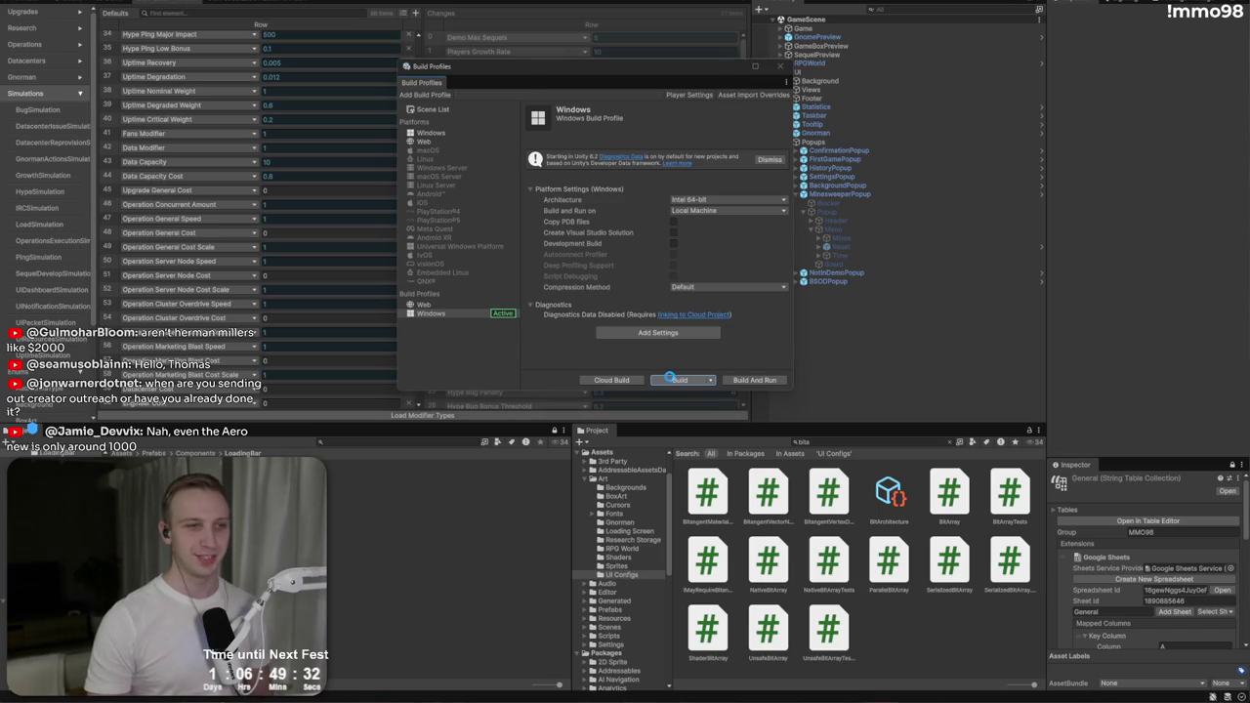
left_click(670, 379)
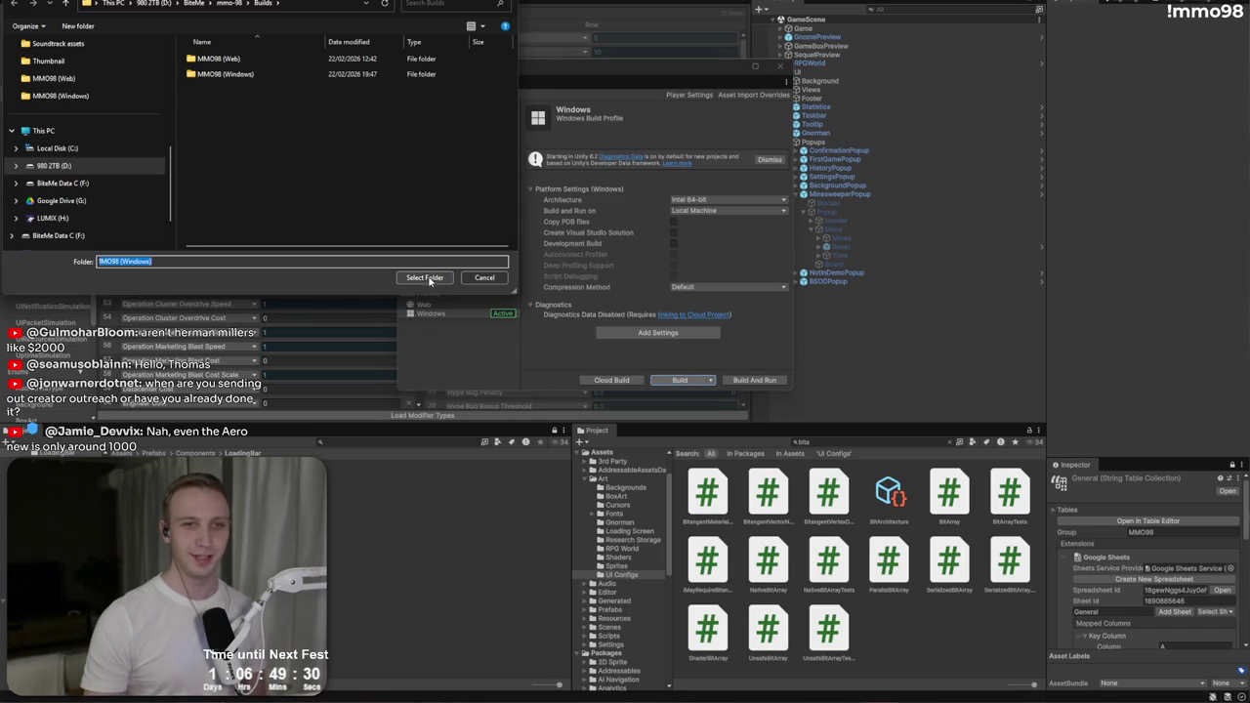
left_click(425, 278)
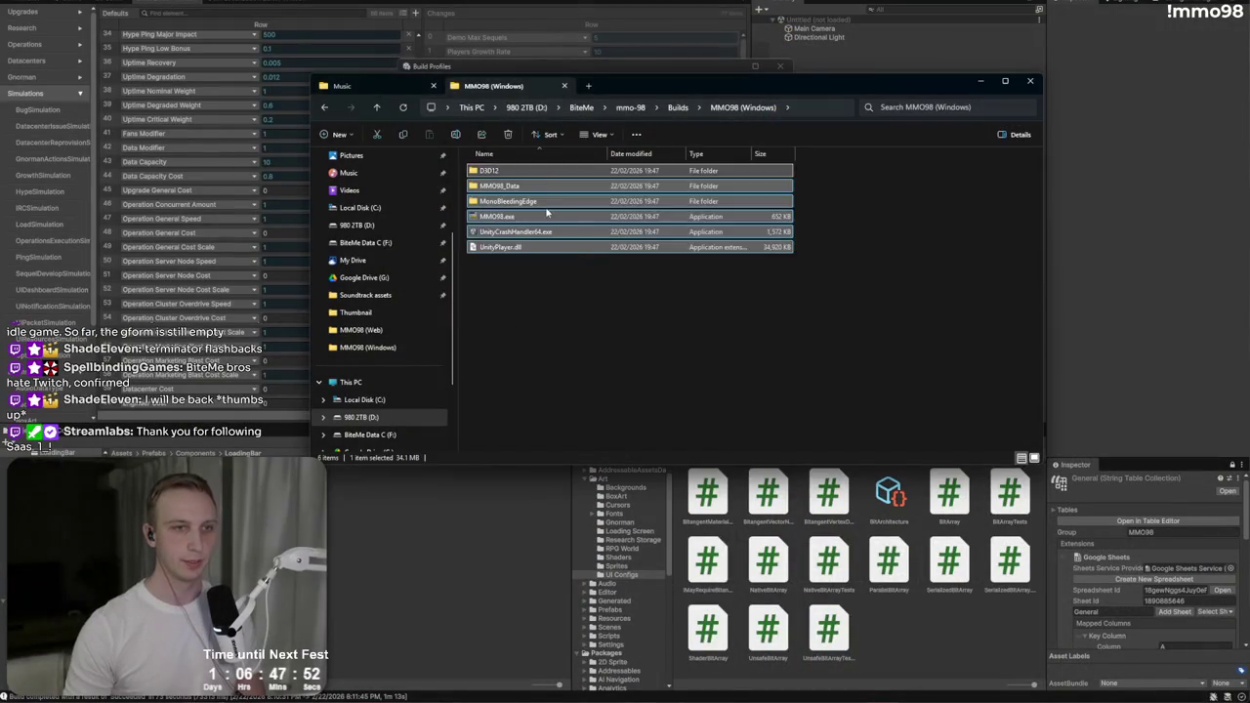
Step: Bring up the context menu in the finished MMO98 Windows build folder
right_click(548, 212)
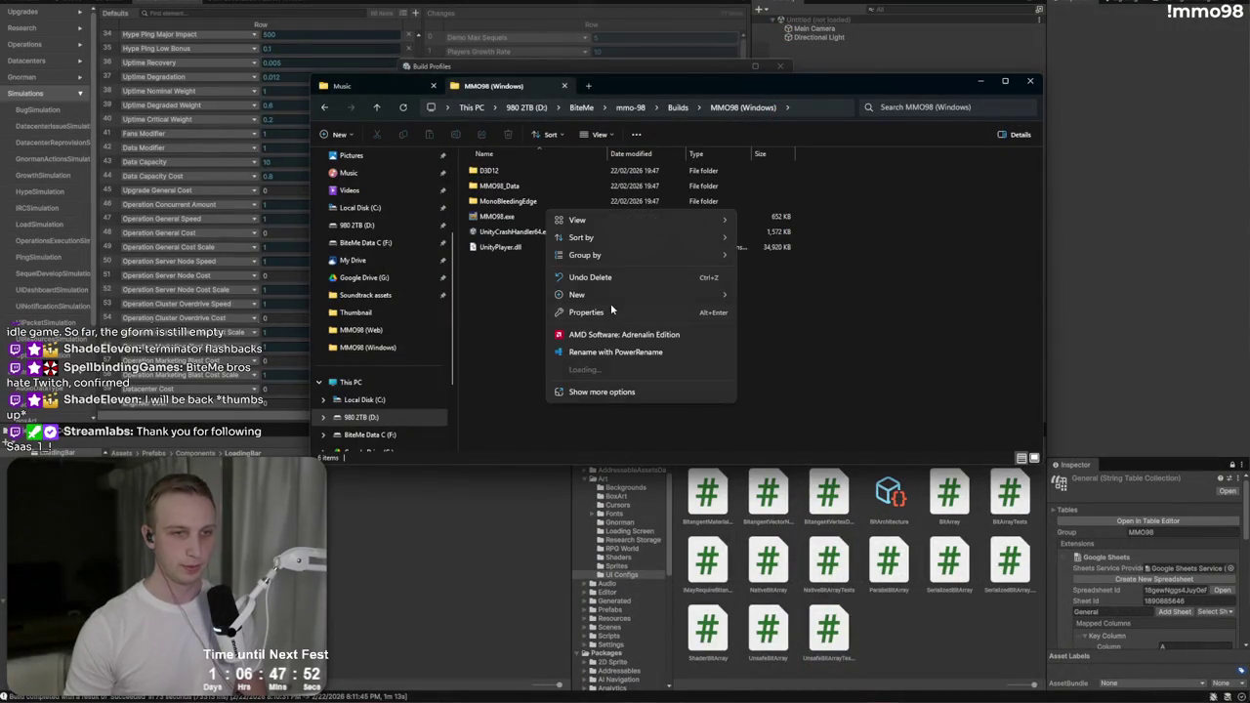
Step: Compress all six build files into a ZIP named MMO98 v2026.02.22v4-win.zip
mouse_move(478, 325)
left_mouse_down()
mouse_move(532, 176)
mouse_move(539, 199)
left_mouse_up()
right_click(539, 198)
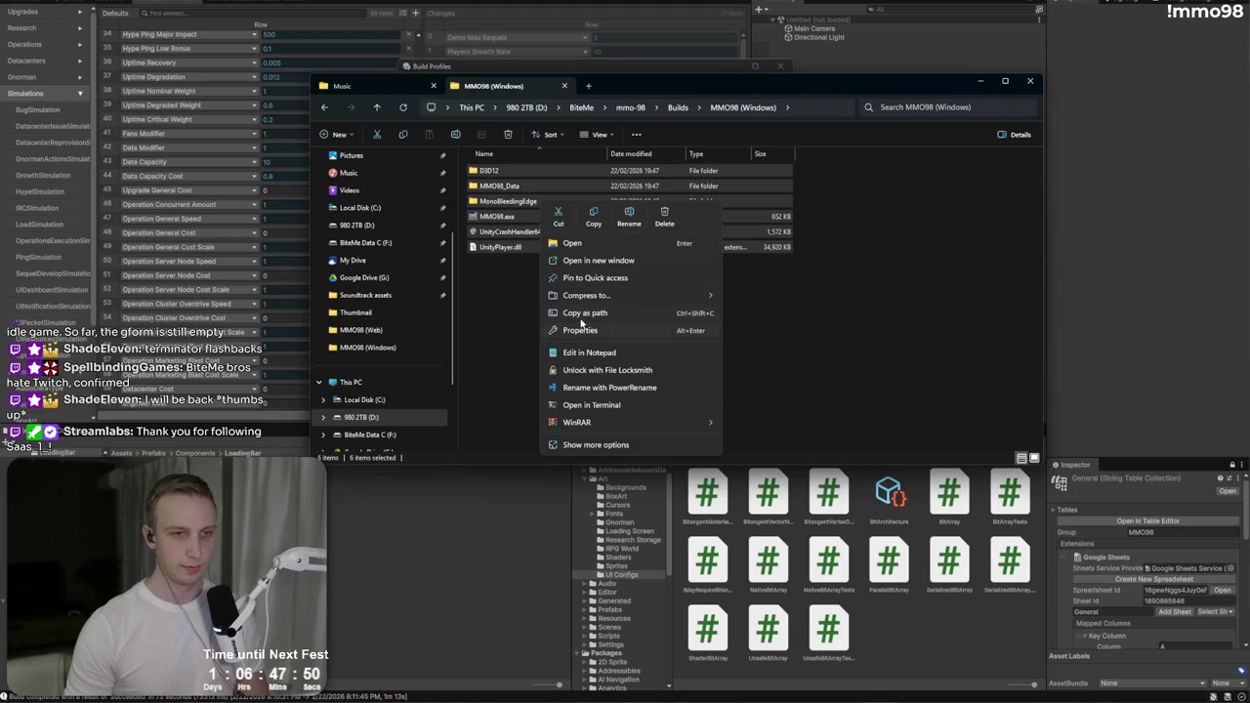
mouse_move(589, 301)
left_click(770, 294)
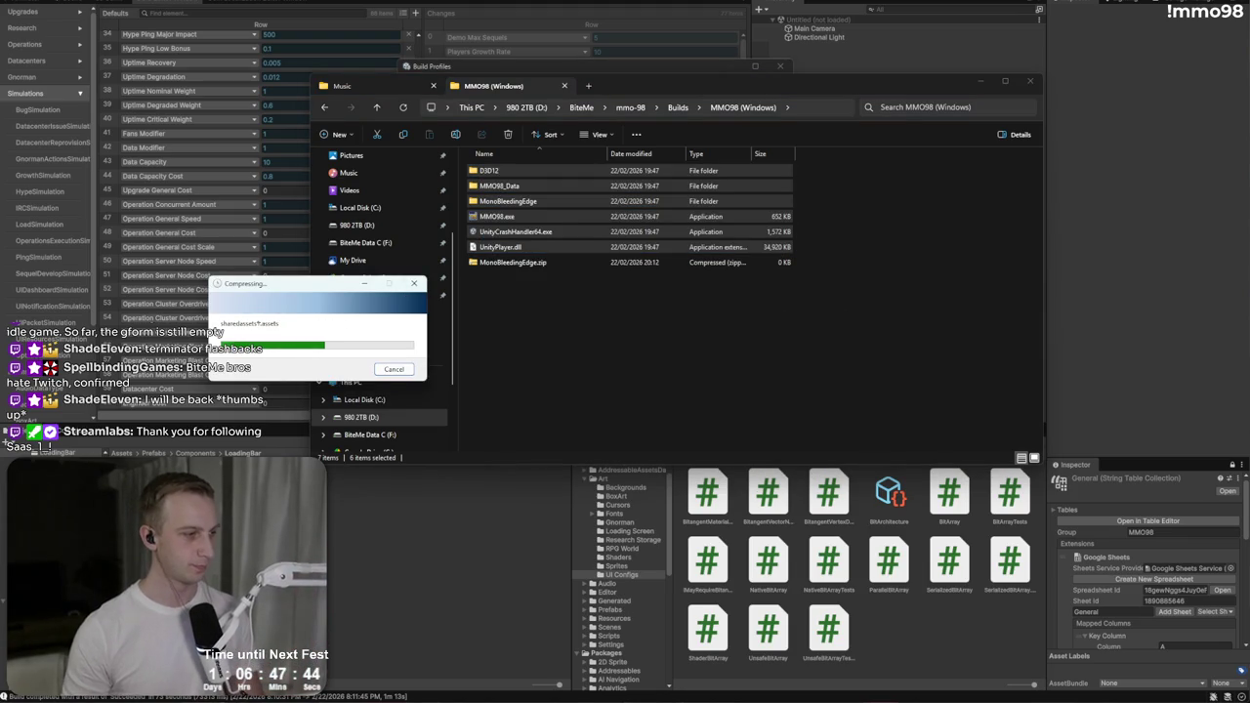
key("F5")
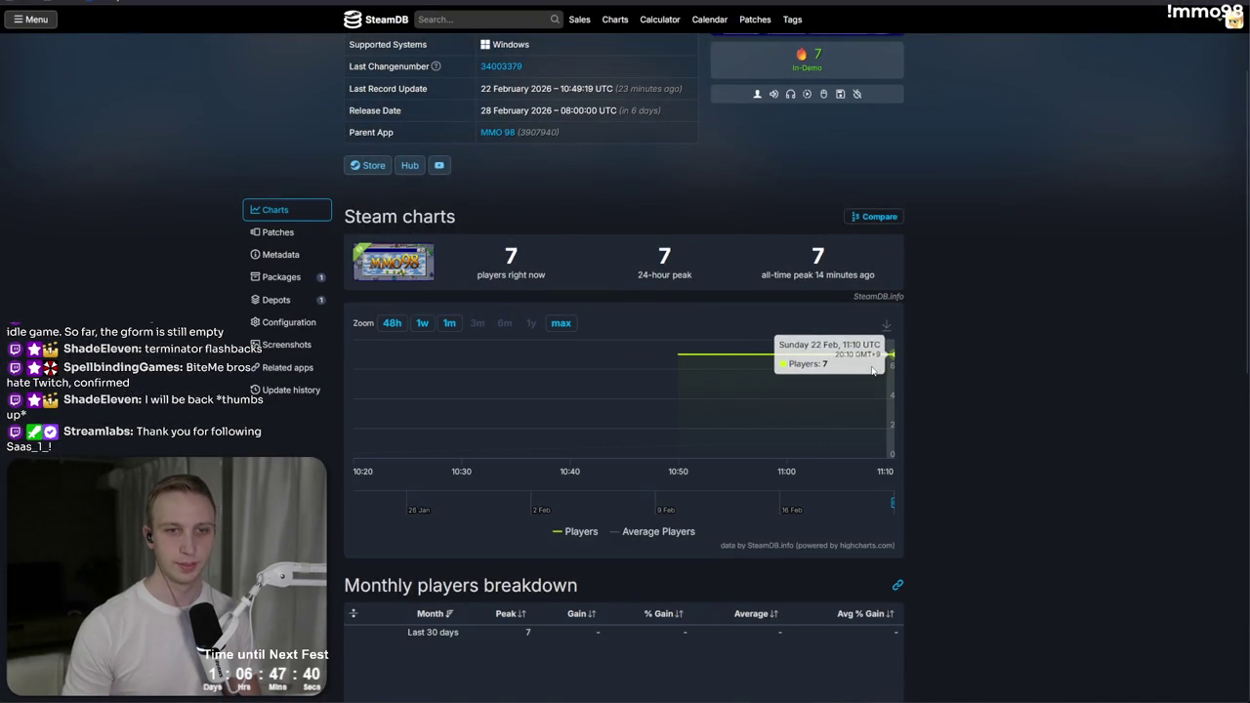
scroll(647, 340, "down", 2)
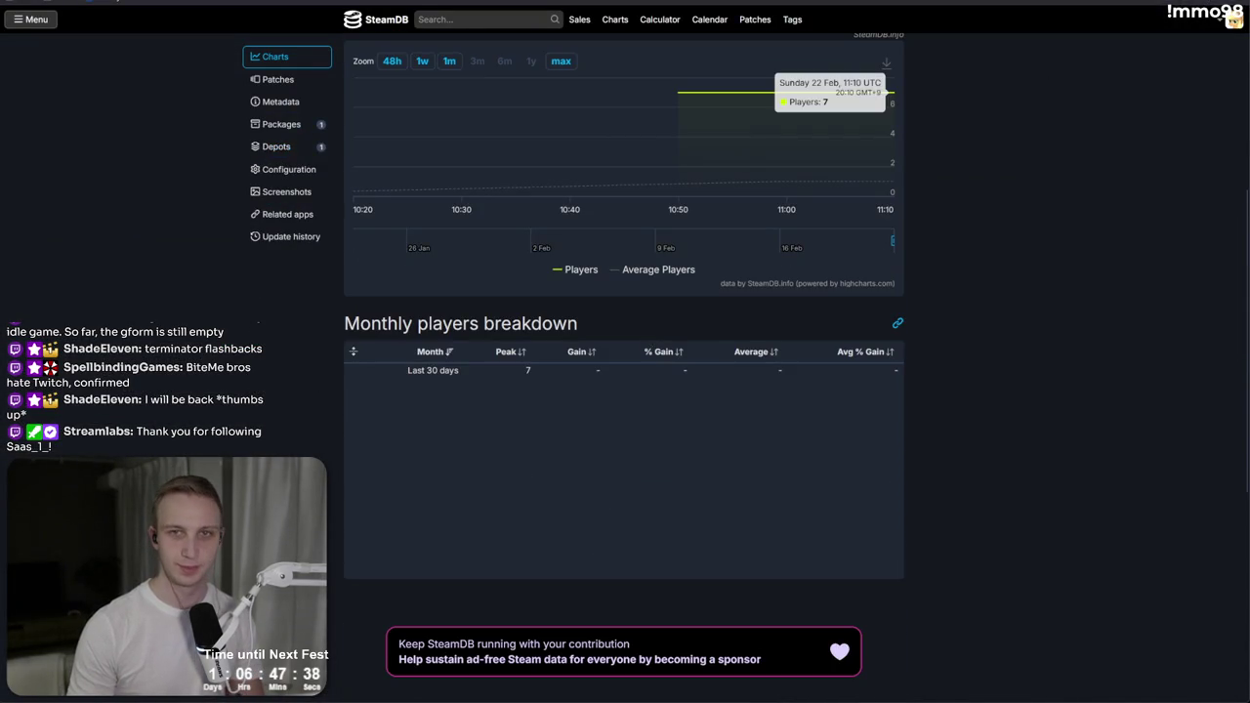
key("alt+Tab")
type("MMO98 v")
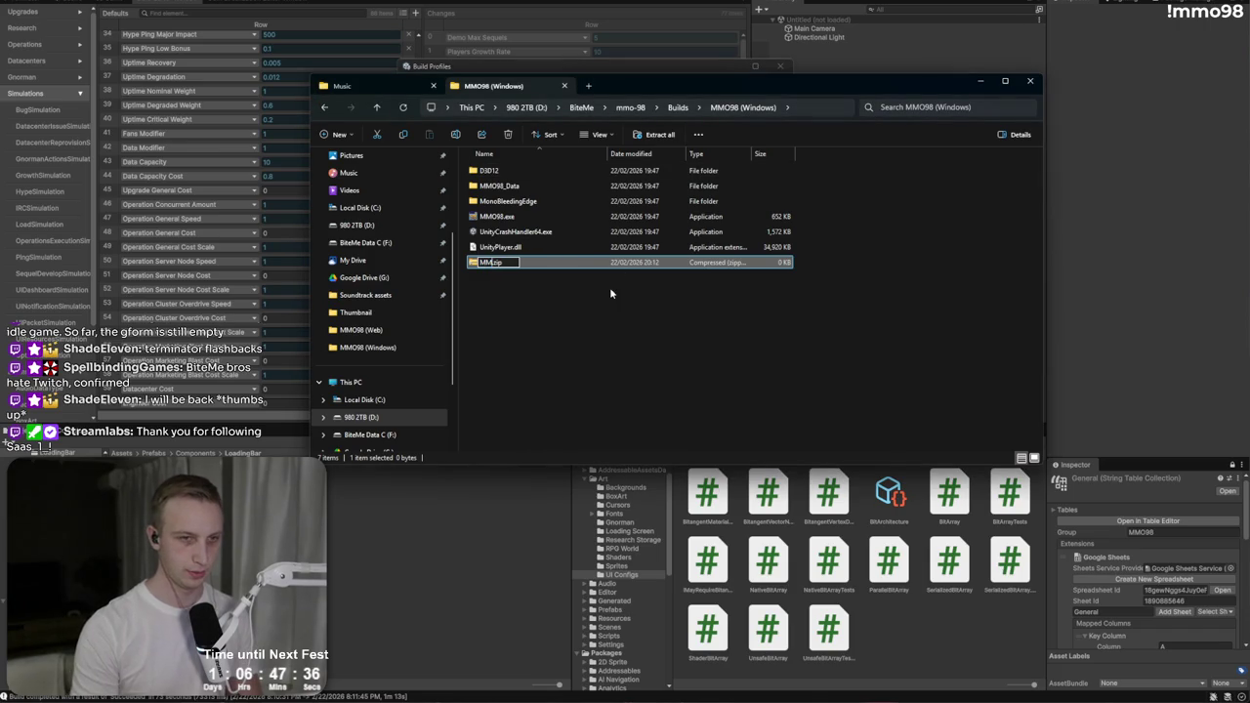
type("202")
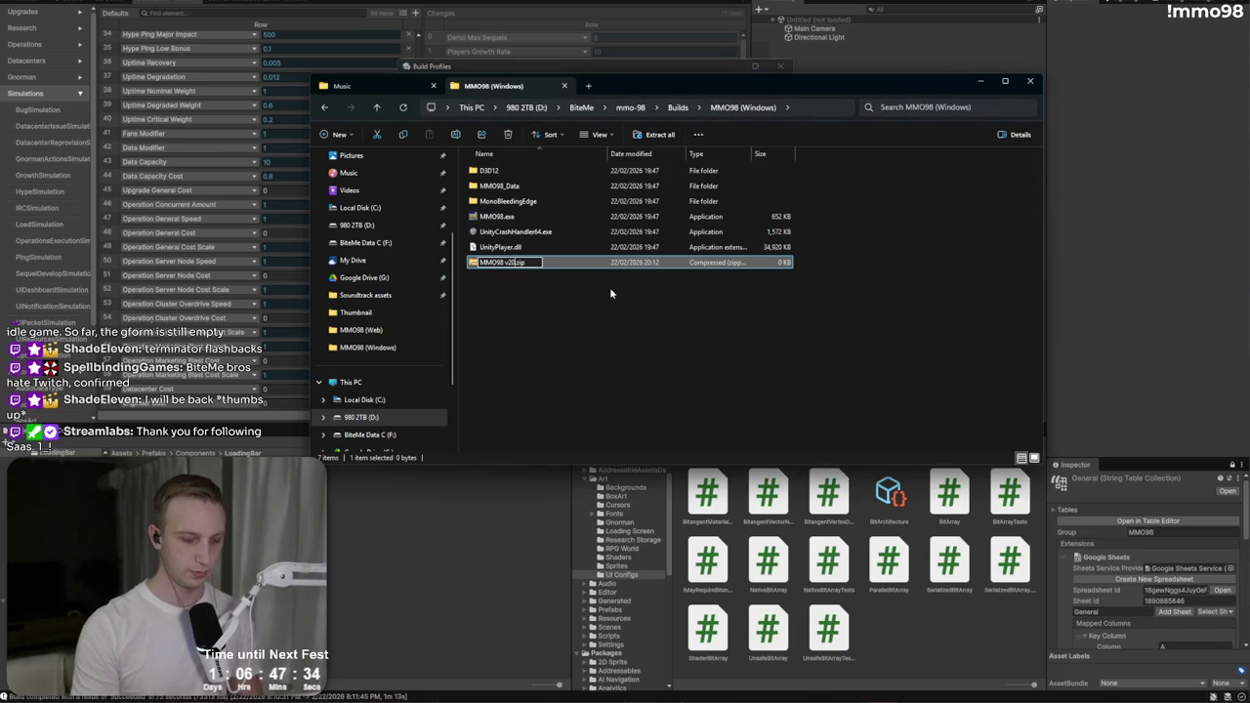
type("6.02.22")
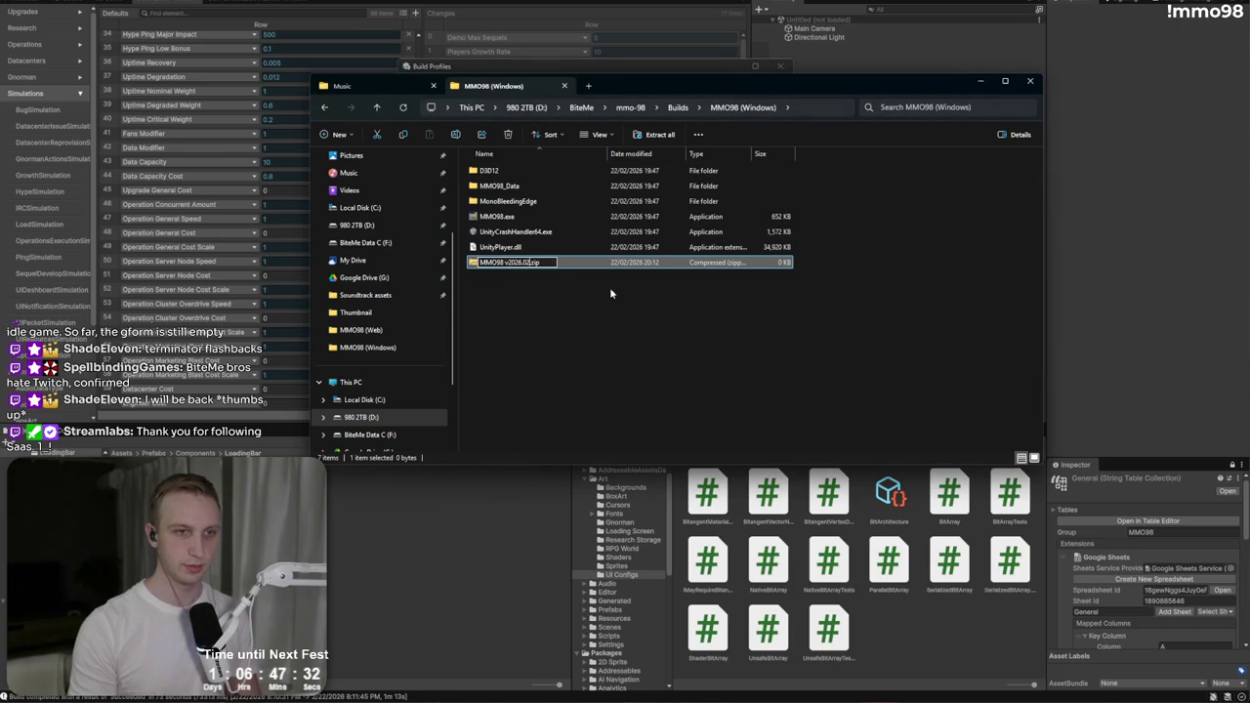
type("v4-win")
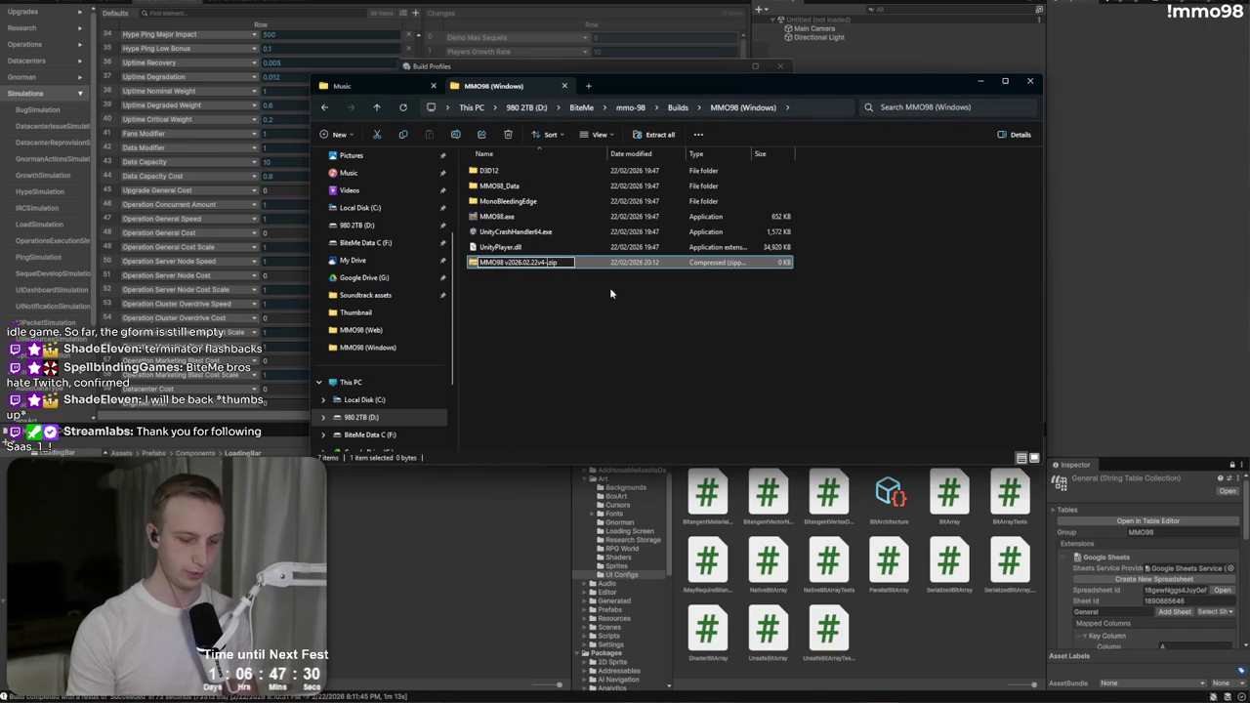
key("Return")
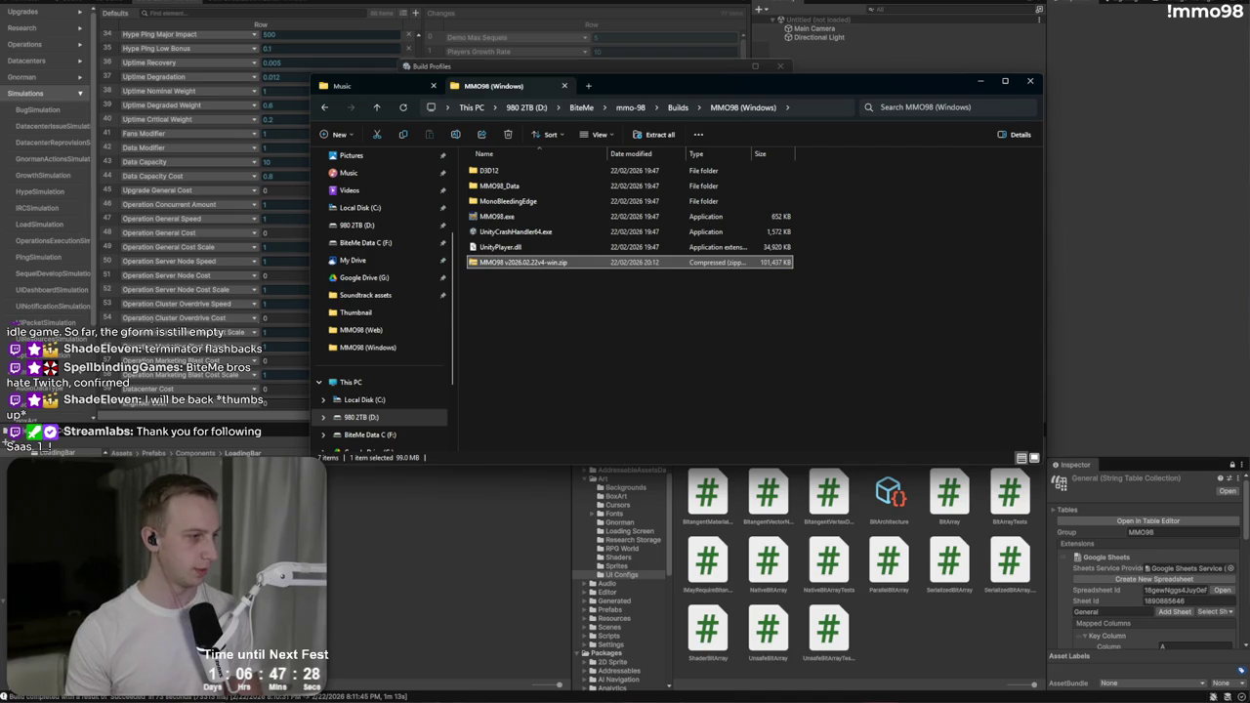
key("alt+Tab")
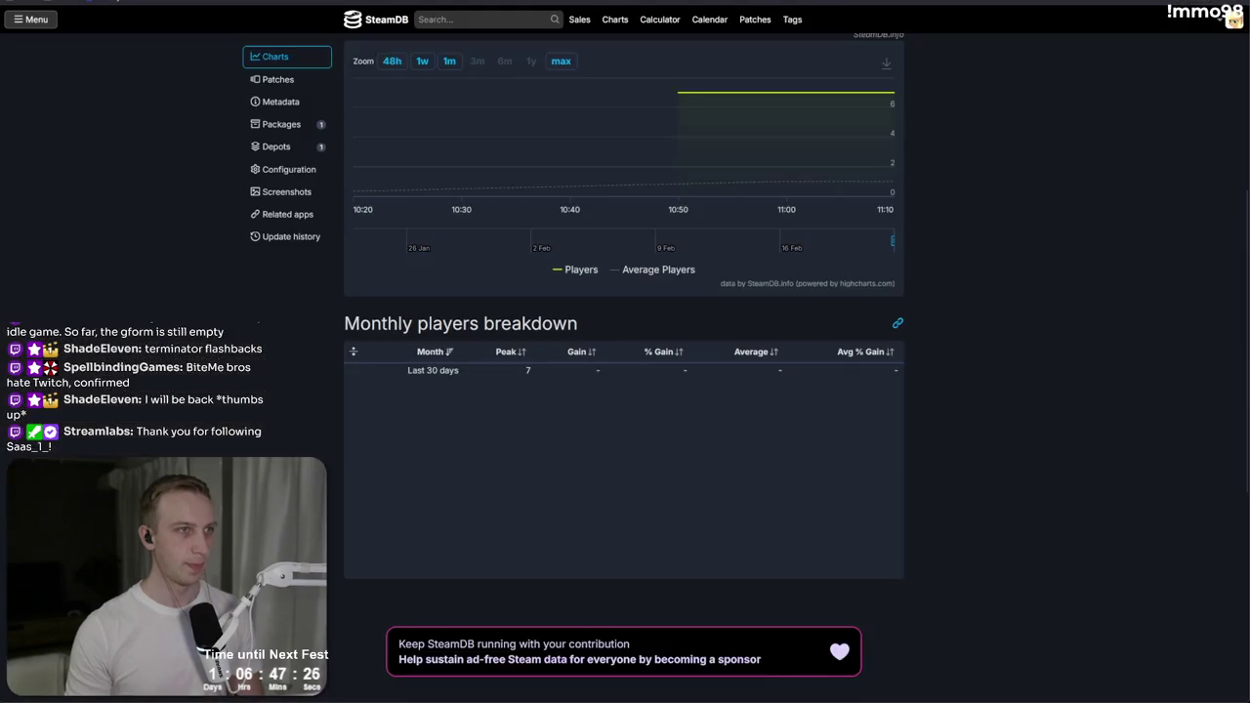
Step: Go to the MMO 98 Demo's SteamPipe HTTP depot upload page in Steamworks
key("ctrl+Tab")
key("ctrl+Tab")
key("ctrl+Tab")
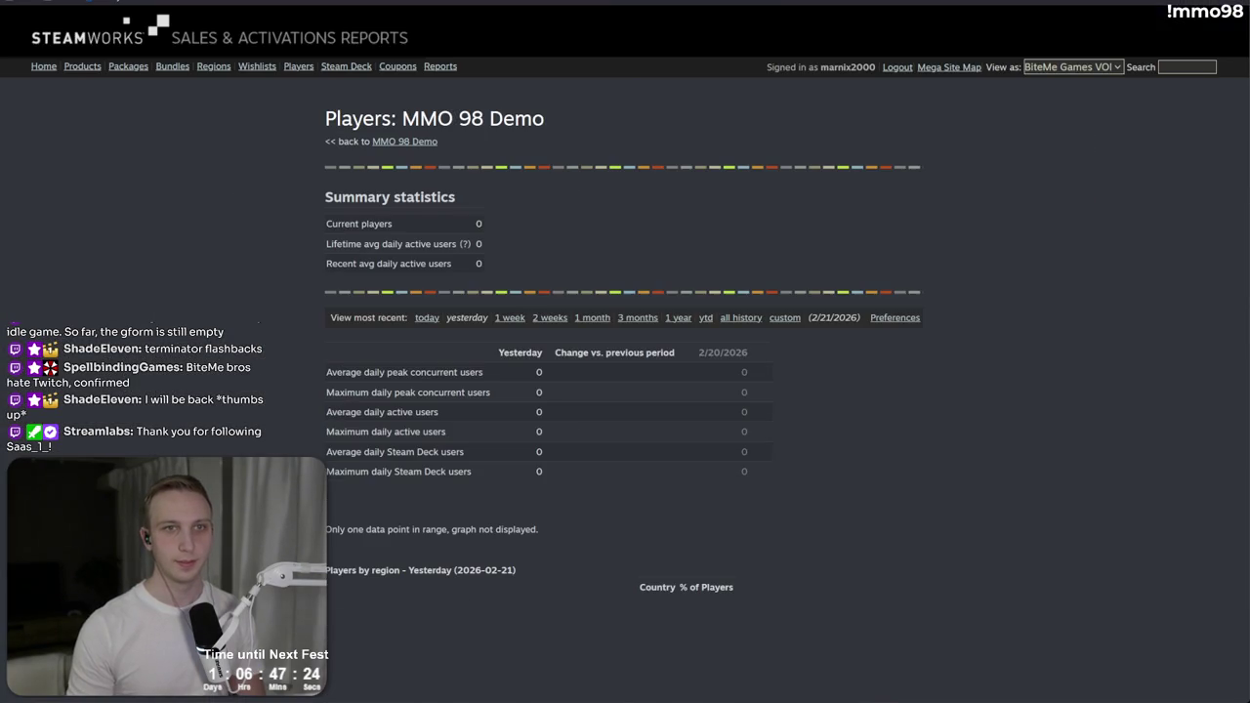
key("ctrl+Tab")
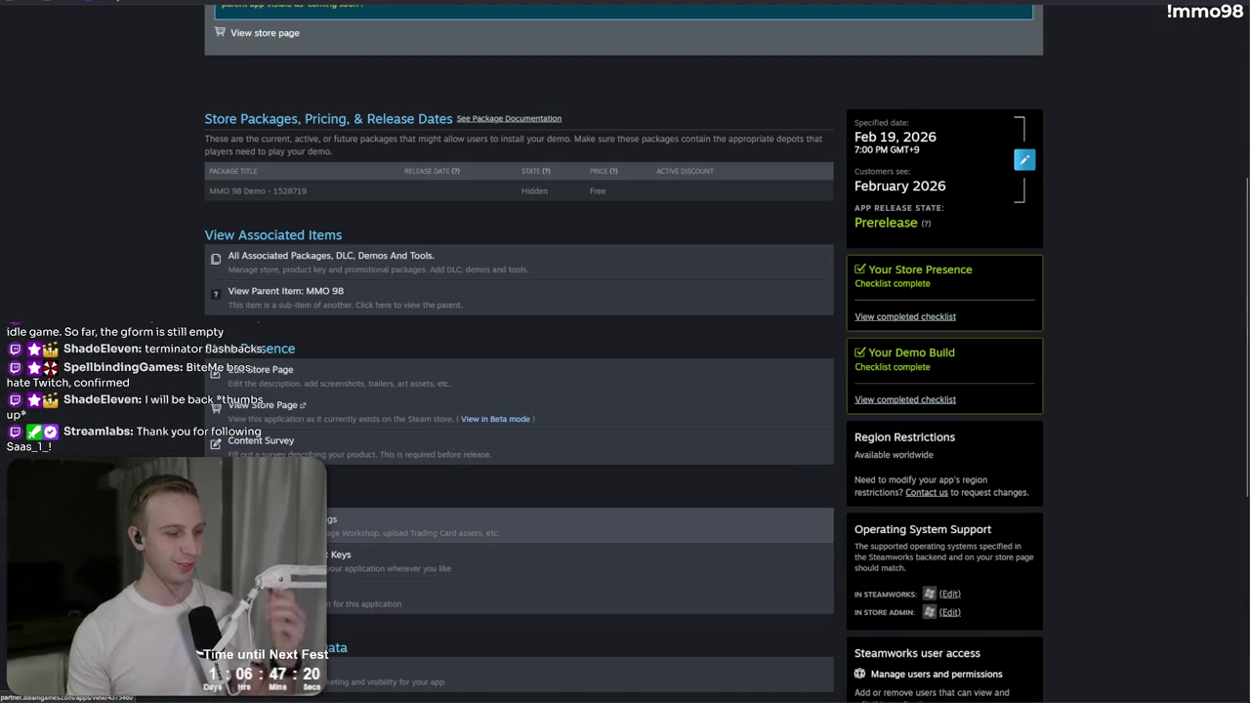
left_click(273, 526)
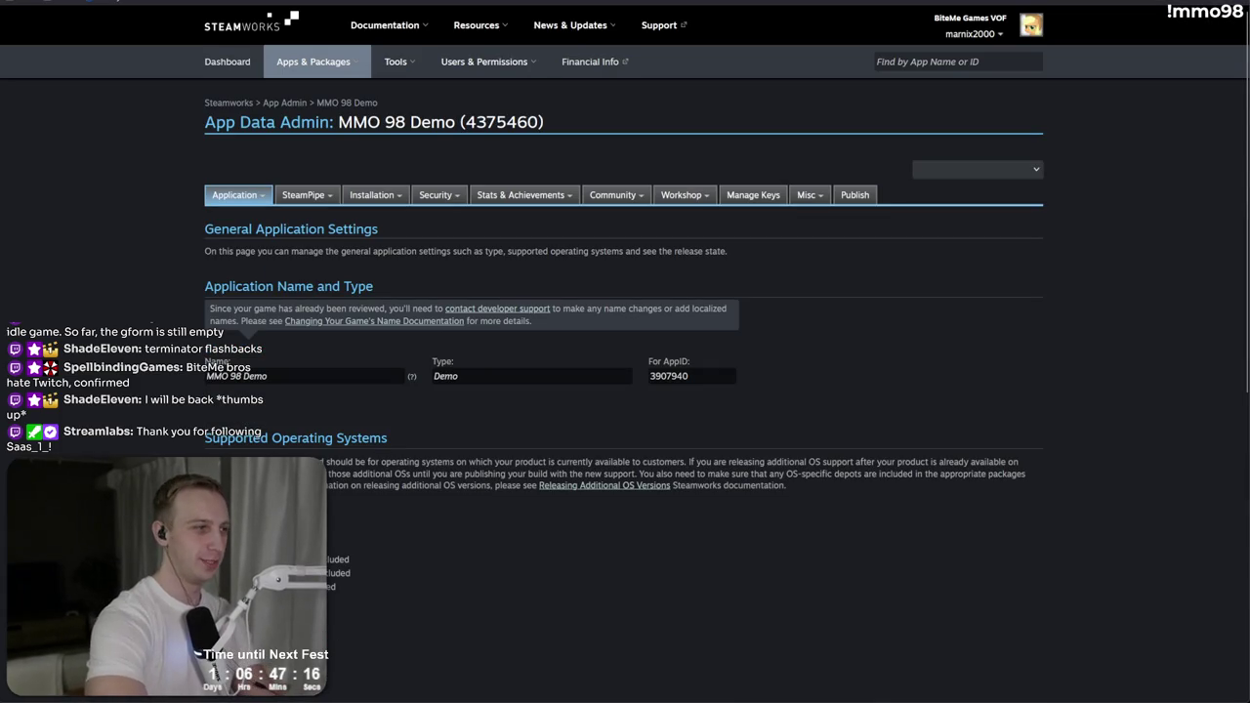
mouse_move(311, 194)
left_click(308, 249)
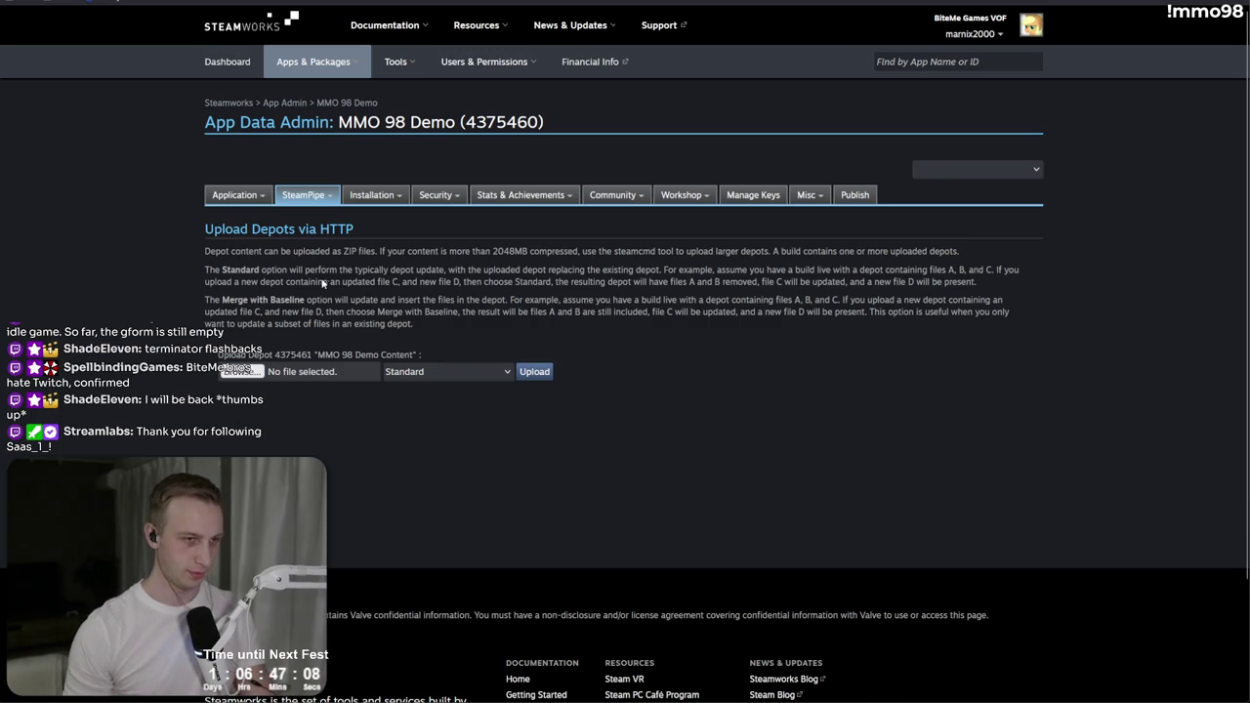
Step: Upload MMO98 v2026.02.22v4-win.zip to the demo depot as Standard
left_click(255, 372)
left_click(256, 78)
double_click(252, 83)
left_click(563, 373)
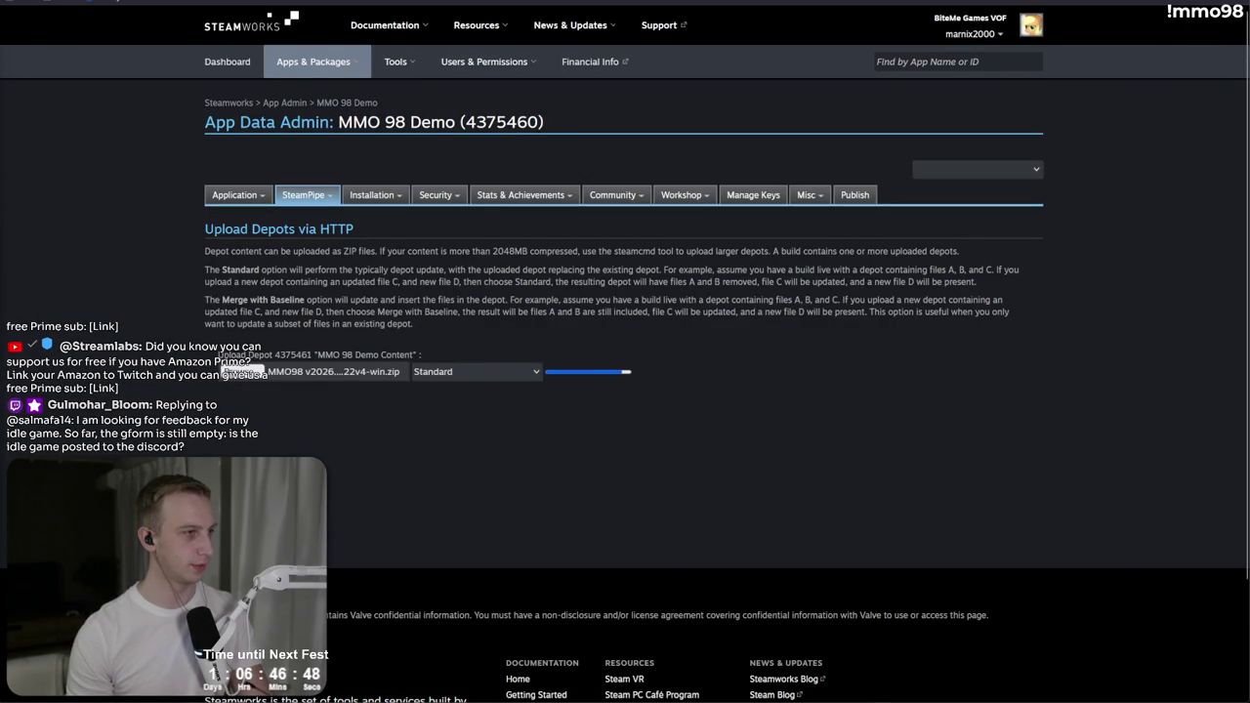
key("alt+Tab")
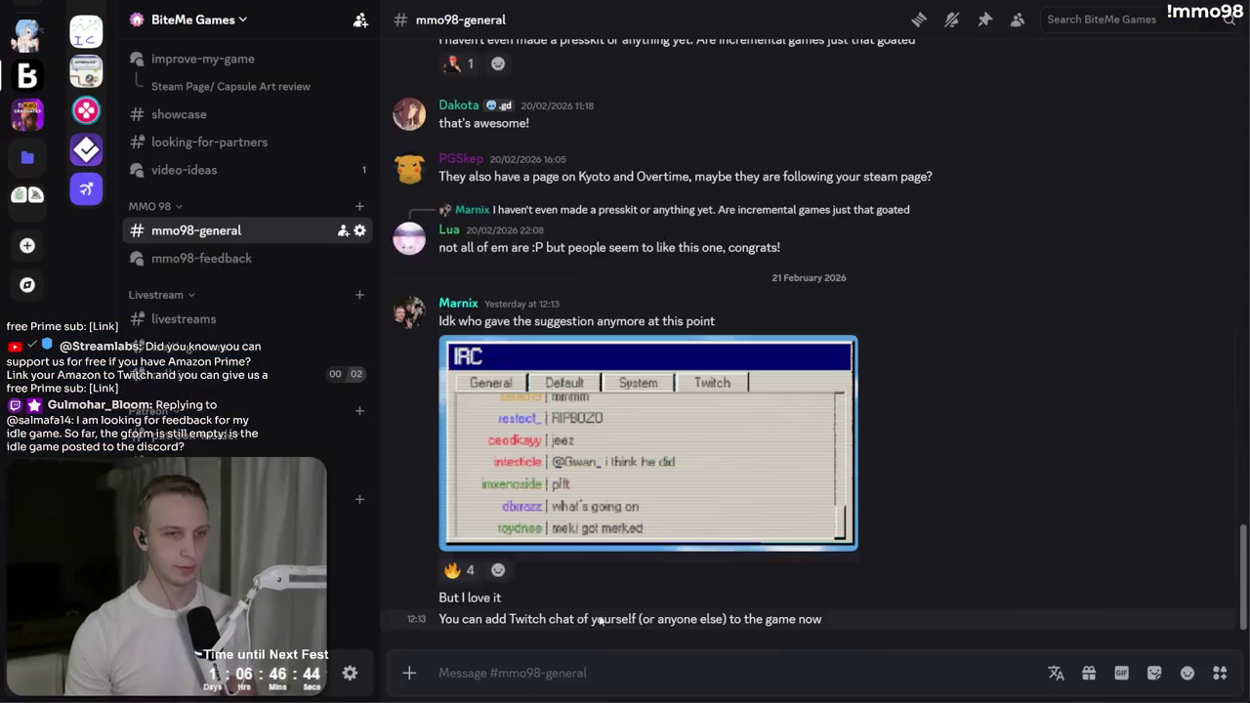
Step: Post the demo-live announcement, noting iffy localization, with a 🙏 emoji in #mmo98-general
left_click(628, 685)
type("First demo is now live, ")
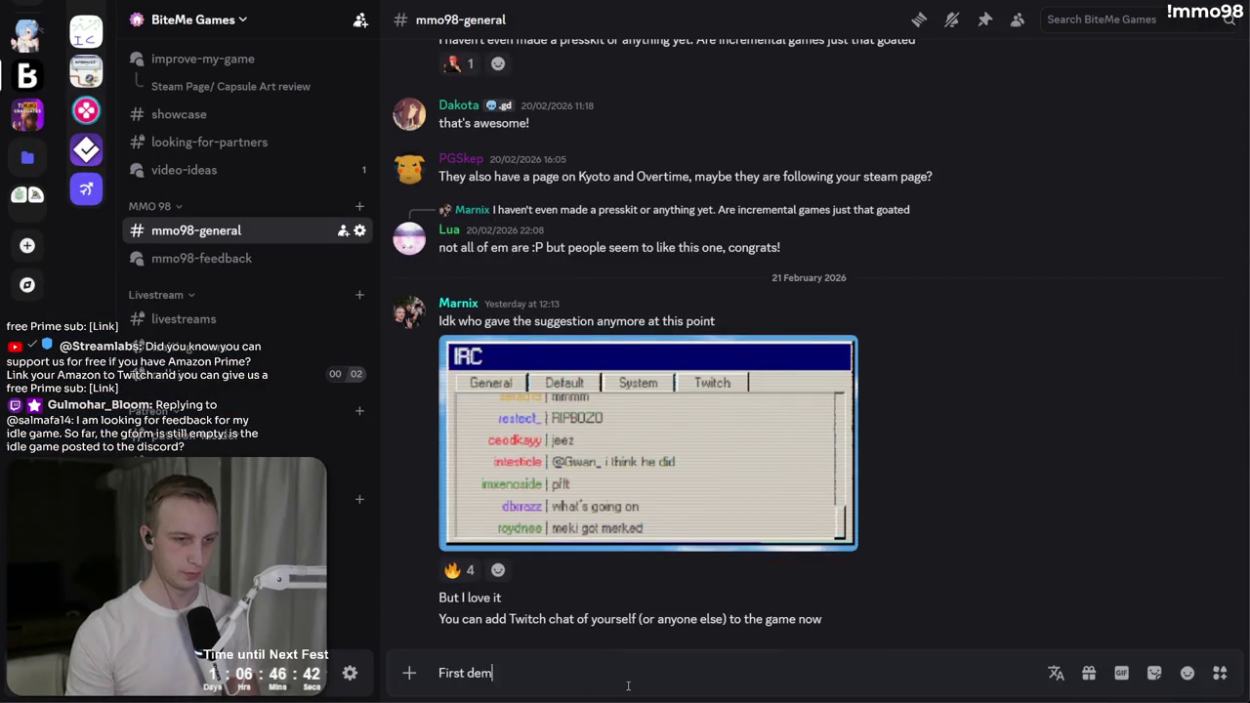
type("localizationn")
key("BackSpace")
key("BackSpace")
type("is known to be iffy currently.")
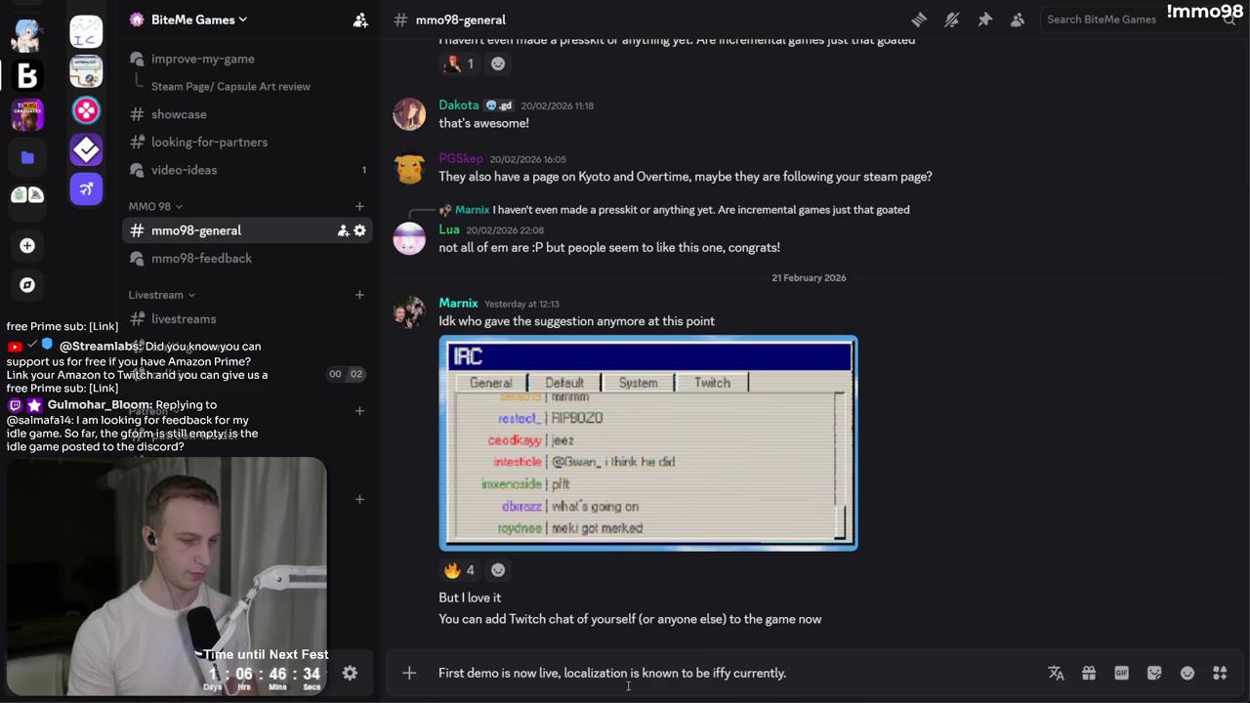
key("BackSpace")
type(", don't kill me")
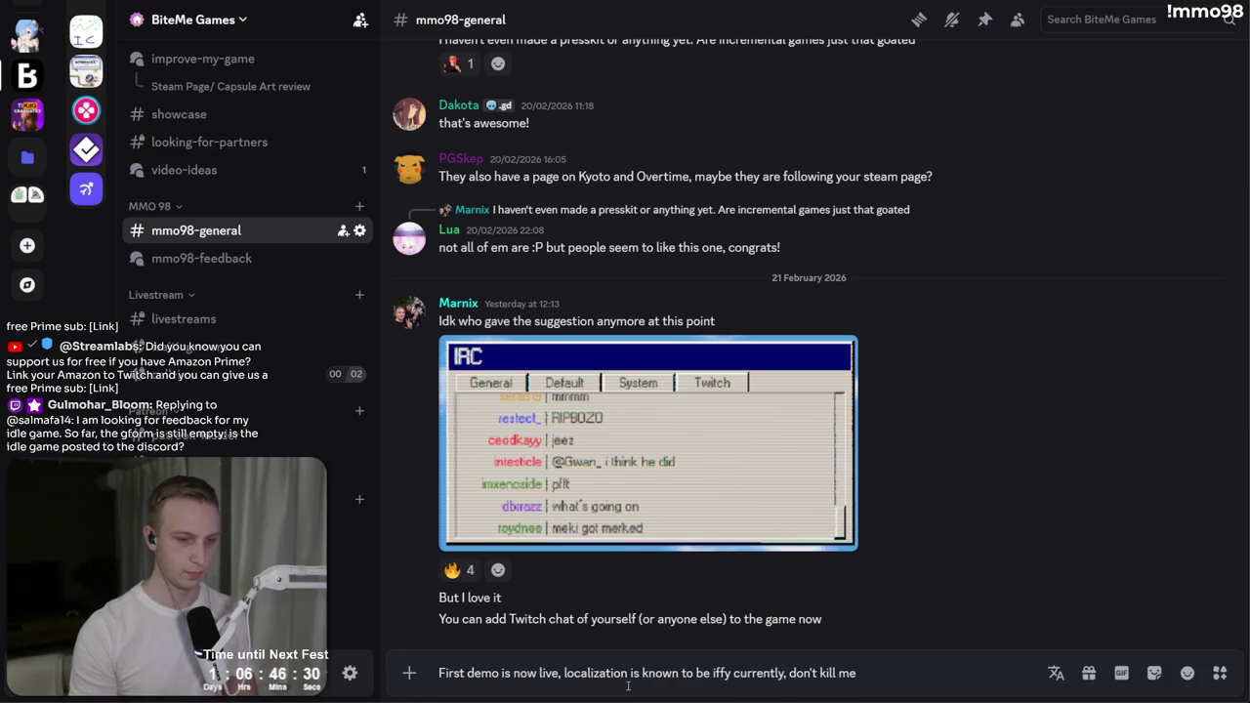
type(" :pra")
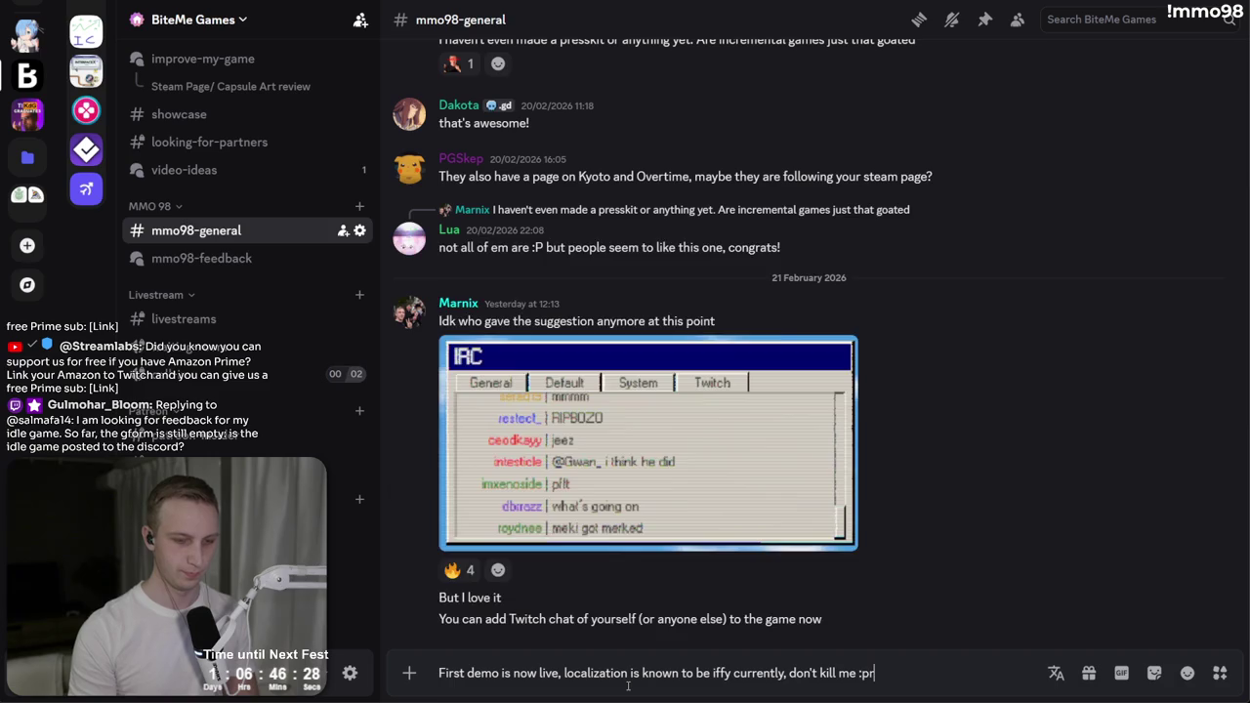
key("Down")
key("Down")
key("Down")
key("Down")
key("Return")
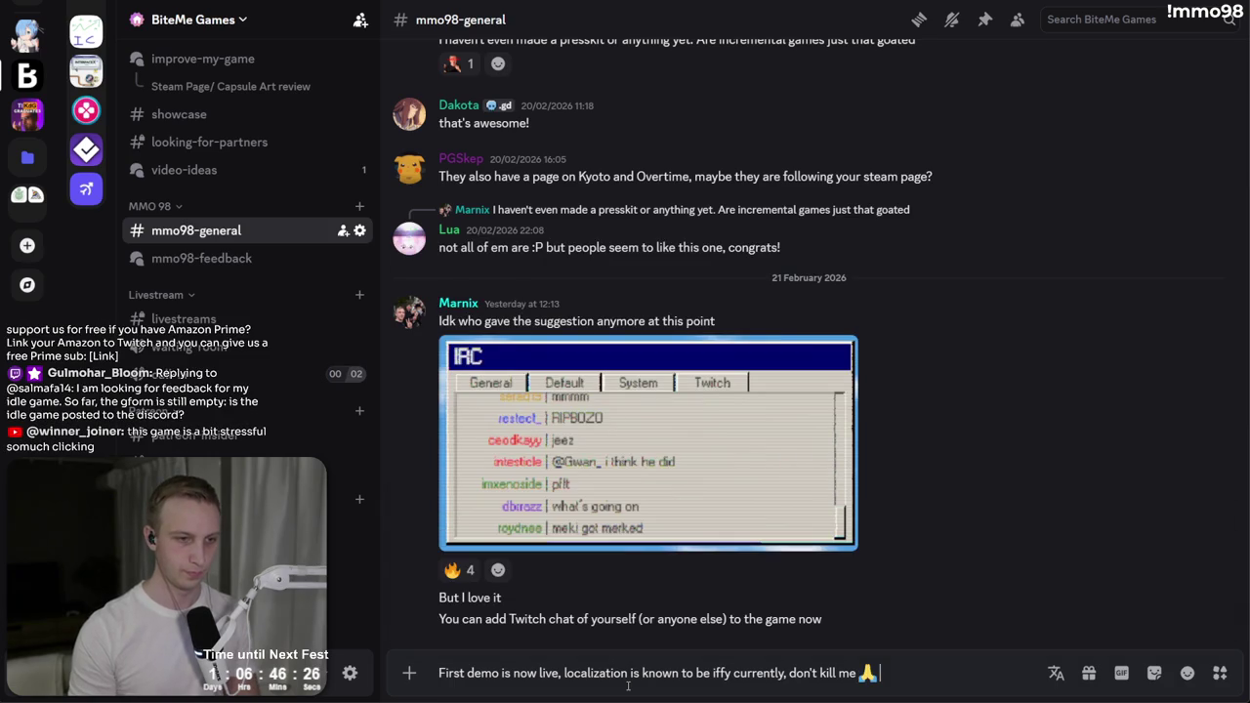
key("Return")
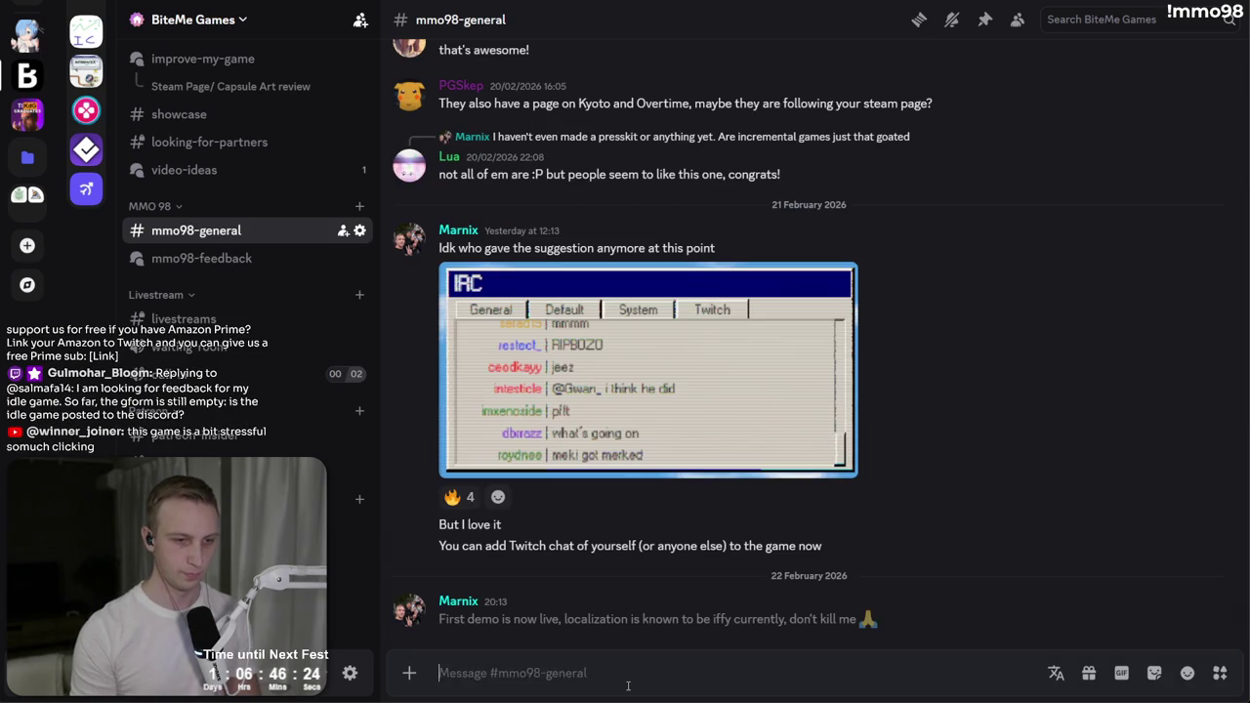
key("alt+Tab")
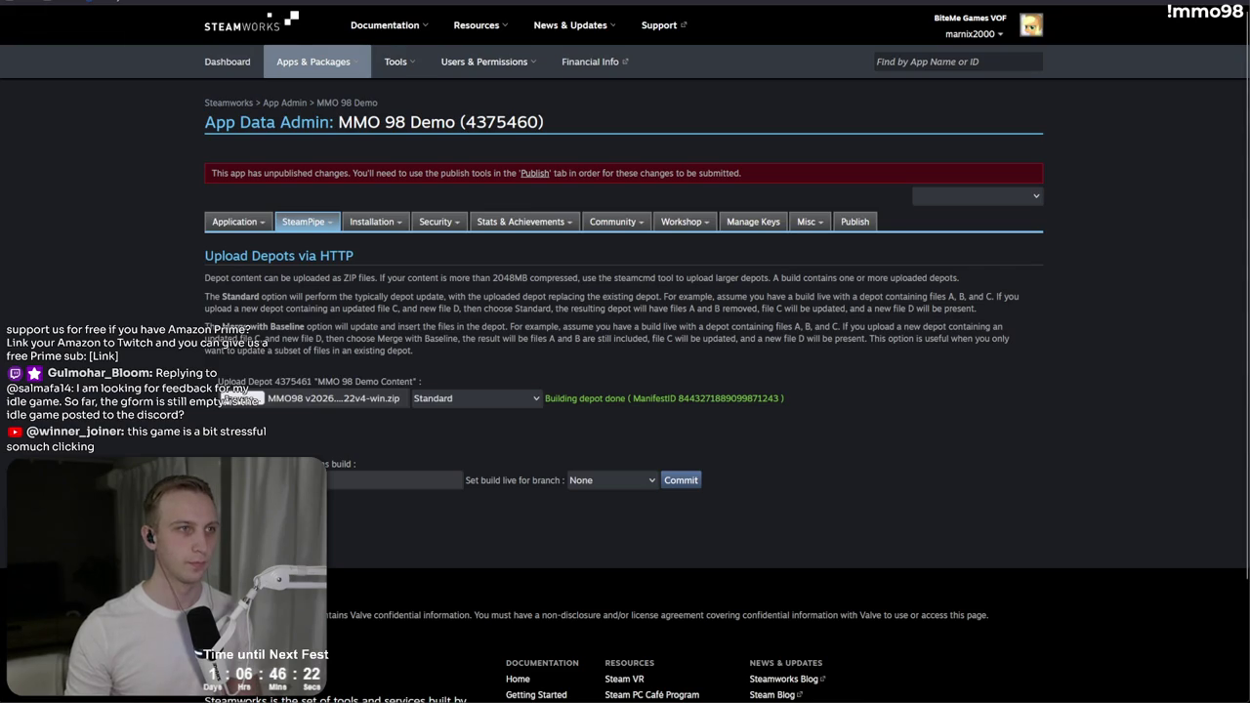
Step: Post the MMO 98 Steam store link in Discord and open it from the message
key("alt+Tab")
key("alt+Tab")
type("https://store.steampowered.com/app/3907940/MMO_98/")
key("Return")
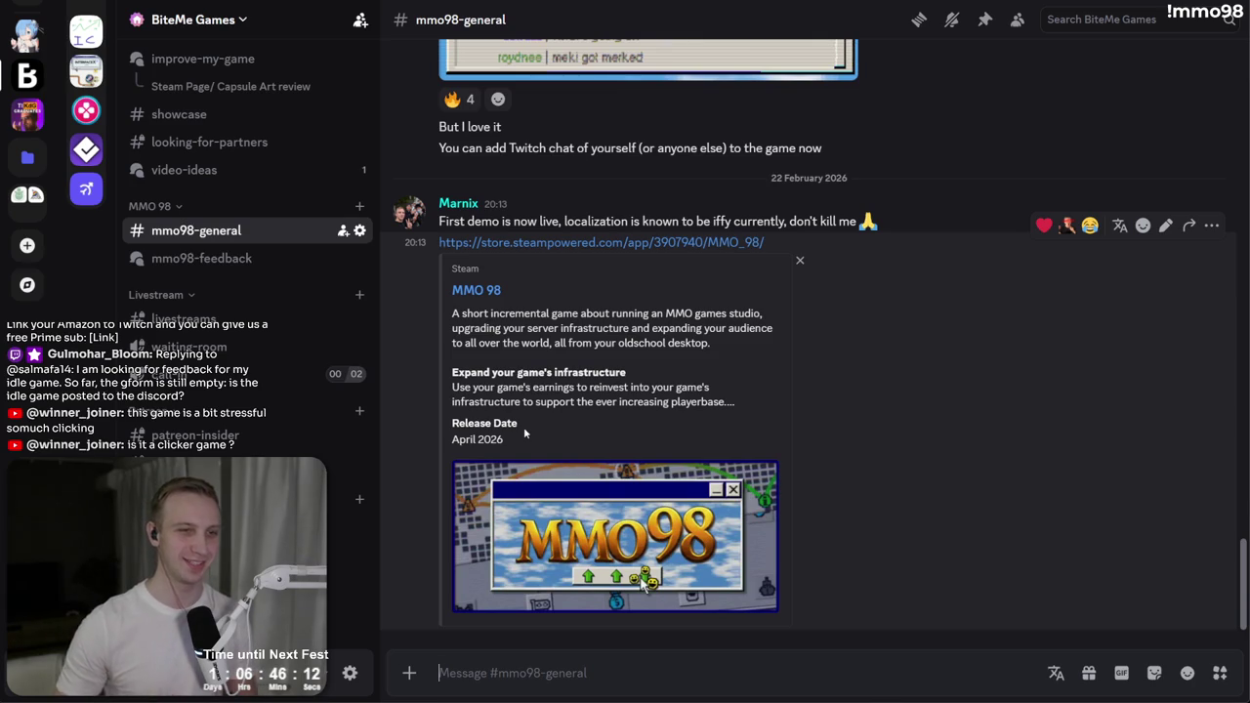
left_click(715, 241)
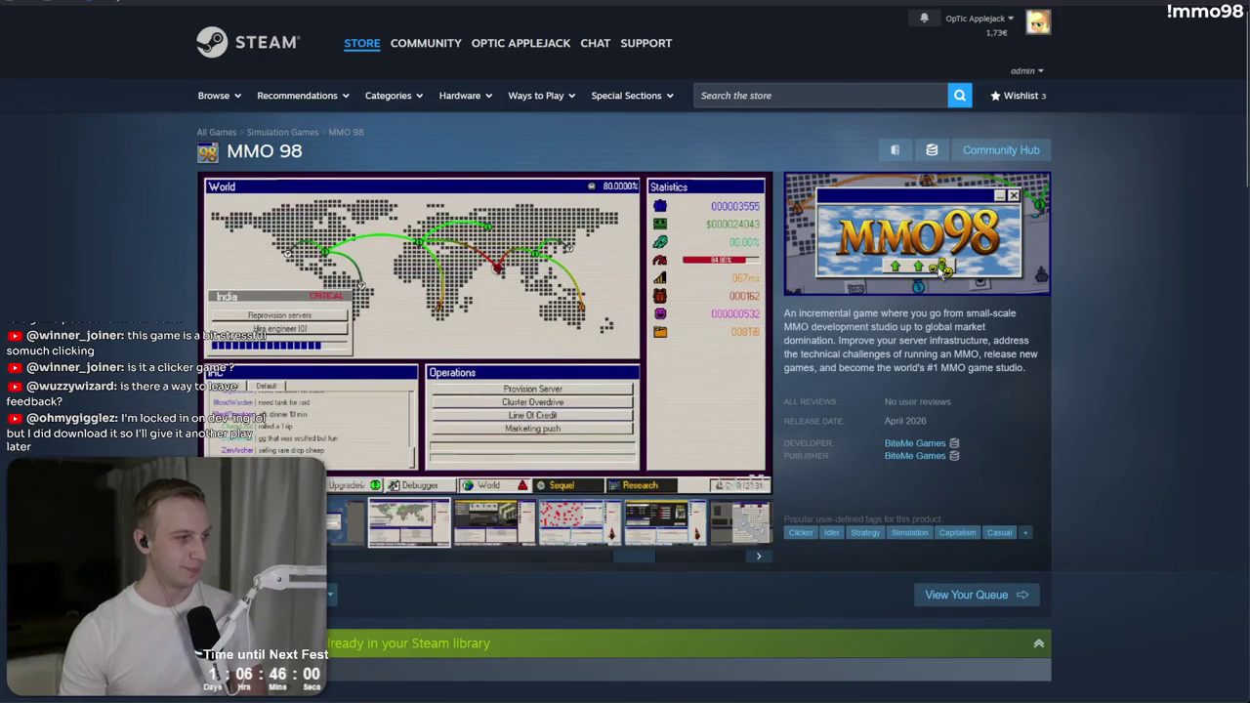
Step: Scroll through the MMO 98 Steam store page to check it
scroll(1051, 394, "down", 2)
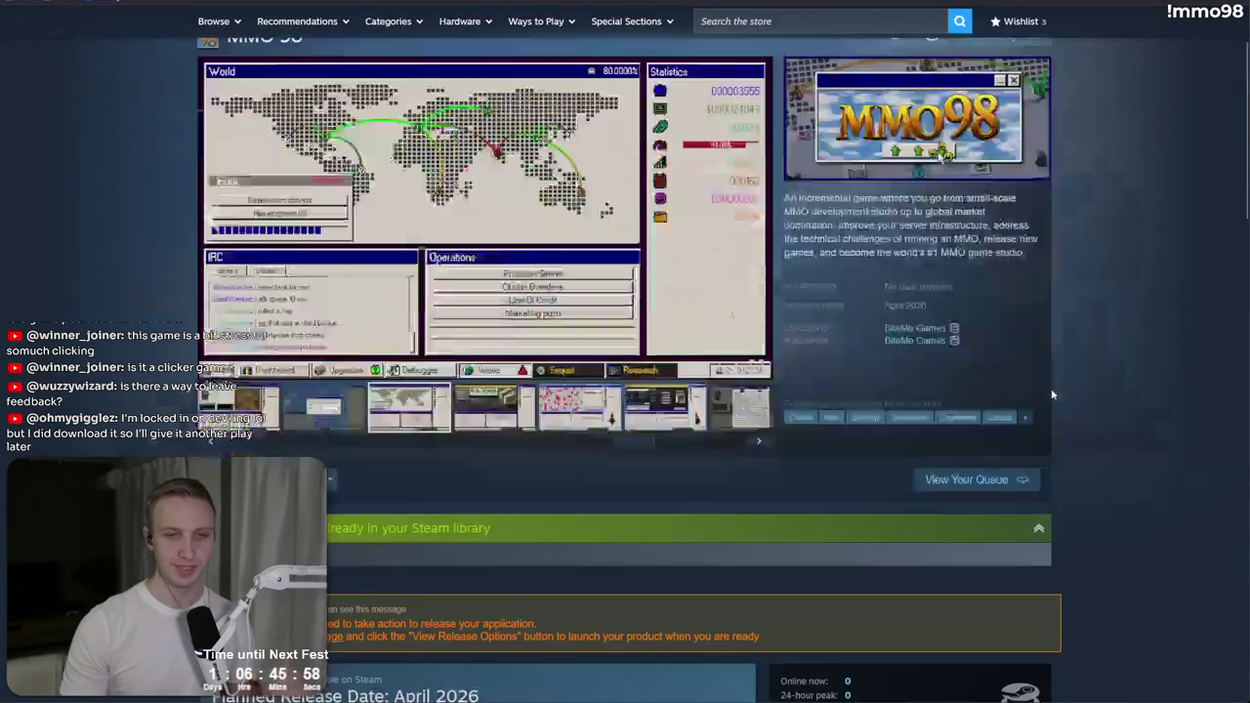
scroll(1052, 394, "down", 8)
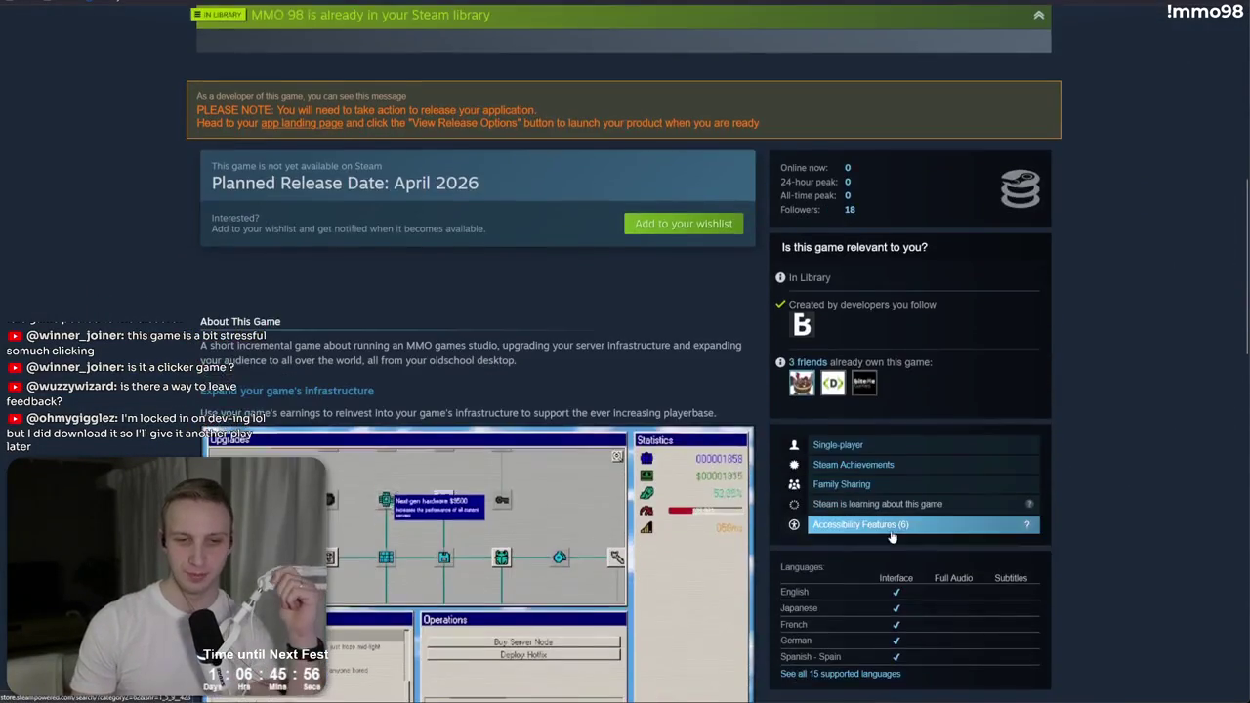
scroll(891, 532, "up", 1)
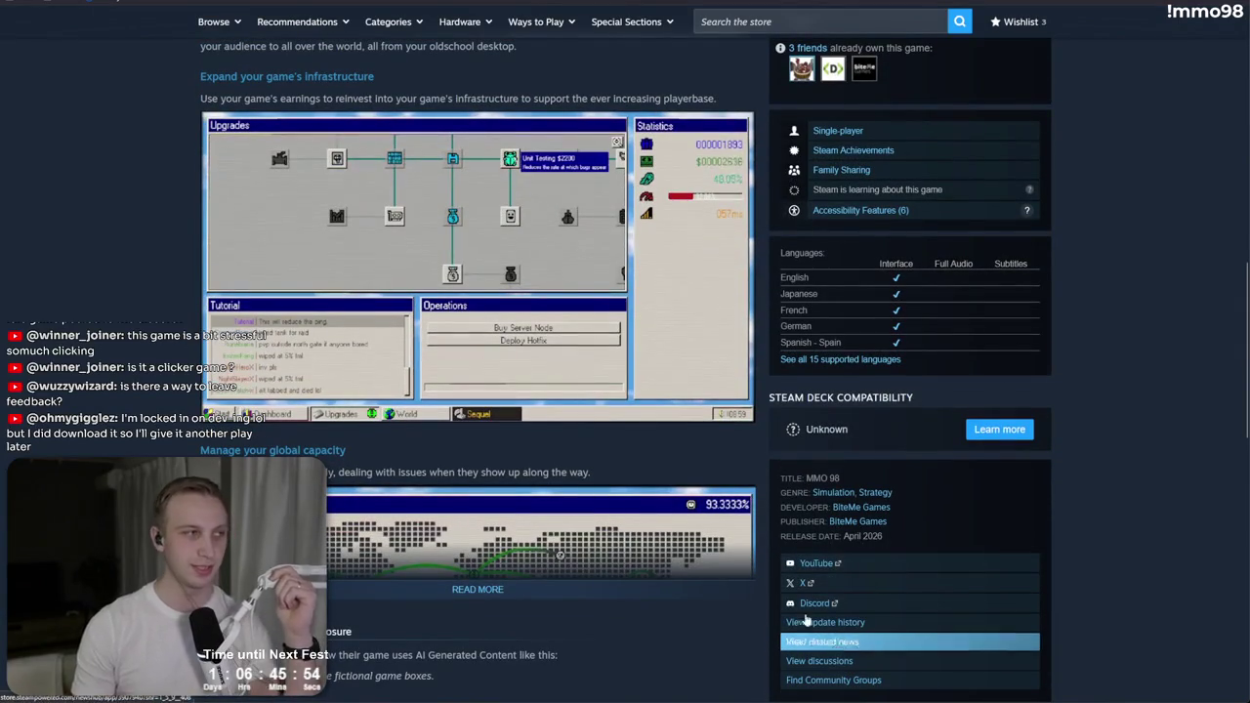
Step: Open Discord's mmo98-feedback forum and browse its posts
key("alt+Tab")
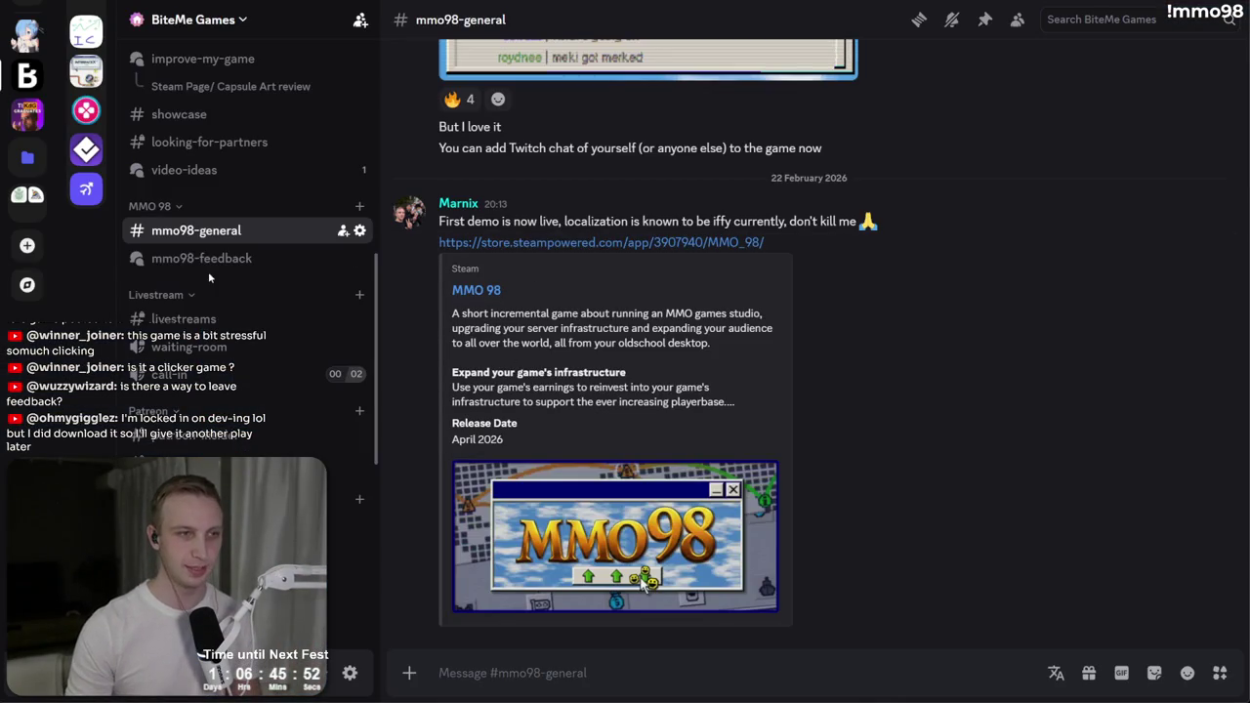
left_click(216, 261)
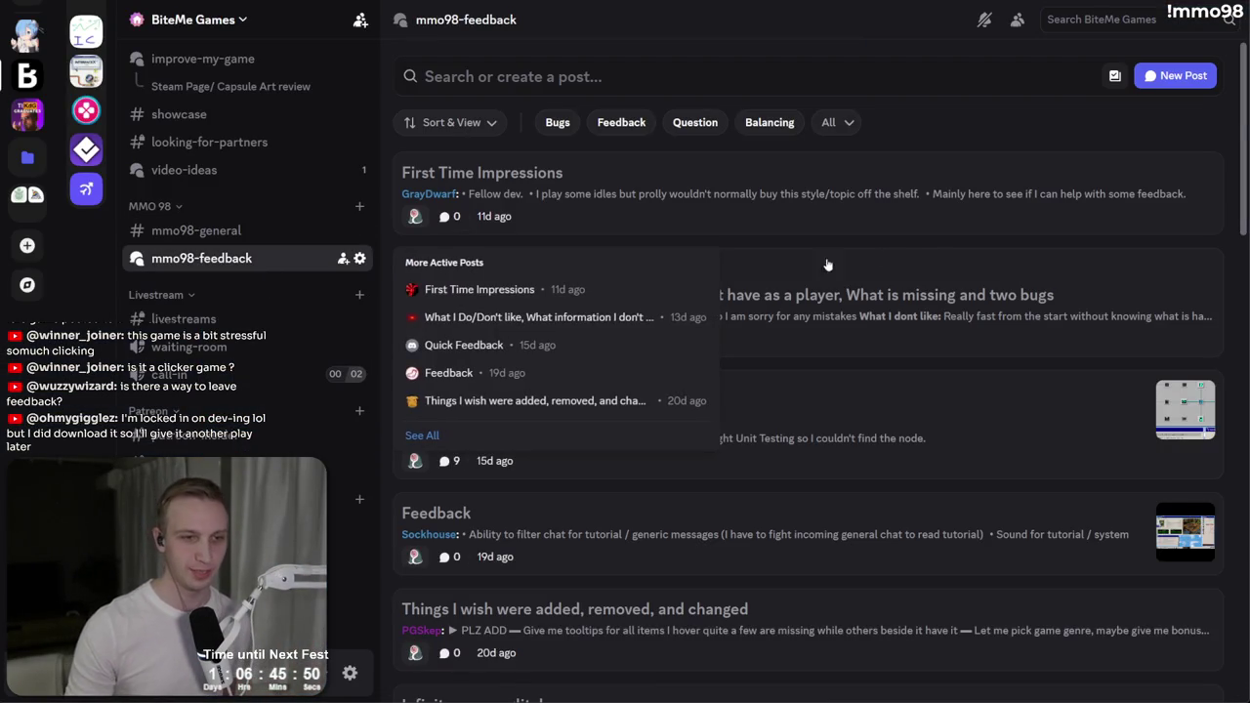
scroll(983, 349, "down", 10)
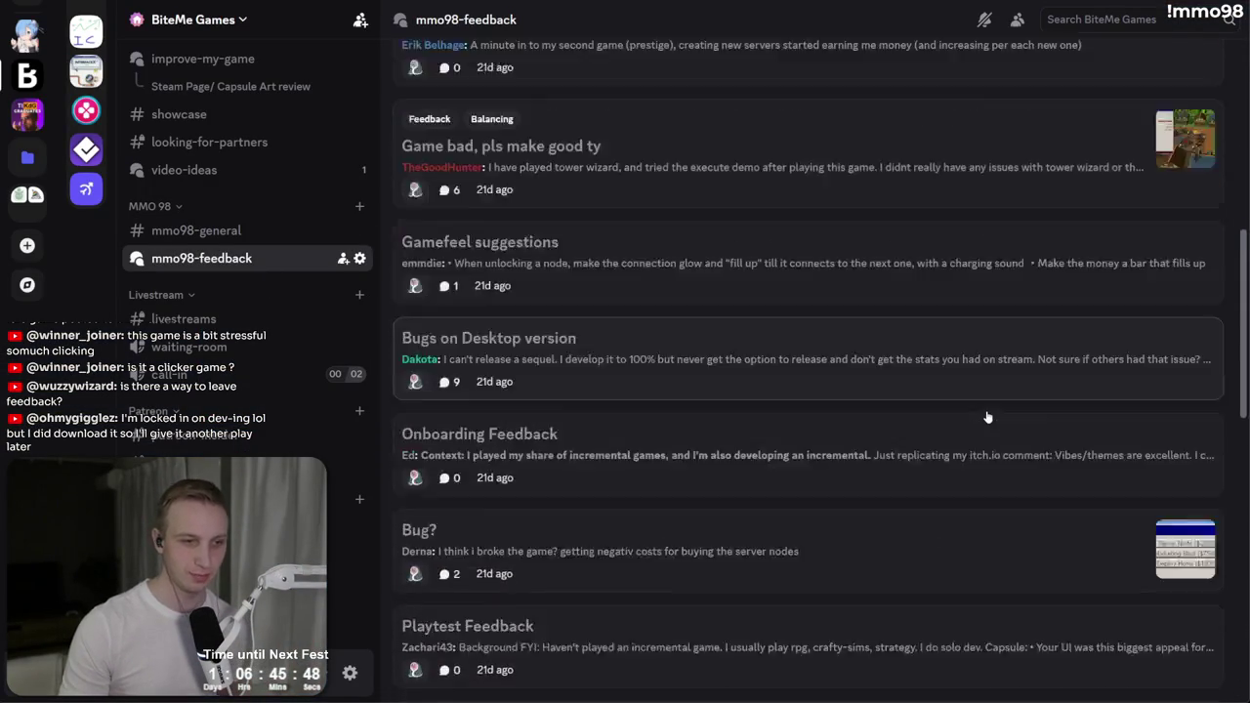
scroll(987, 417, "down", 8)
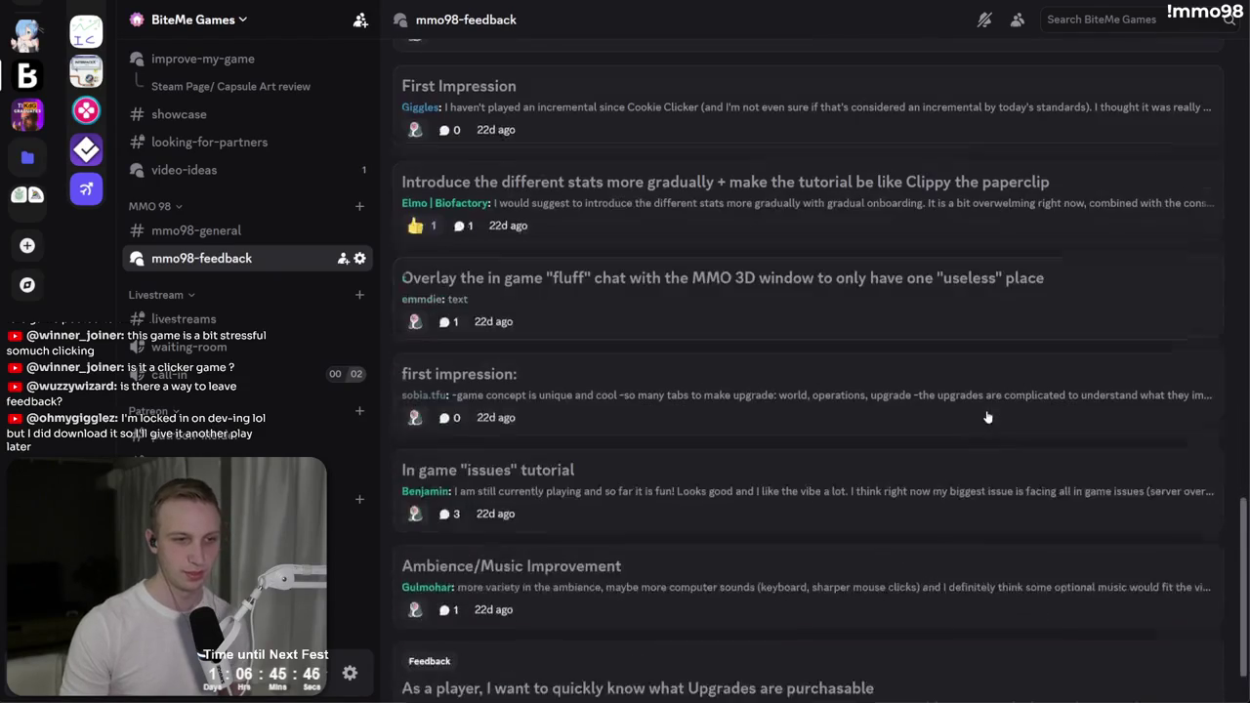
scroll(877, 592, "up", 20)
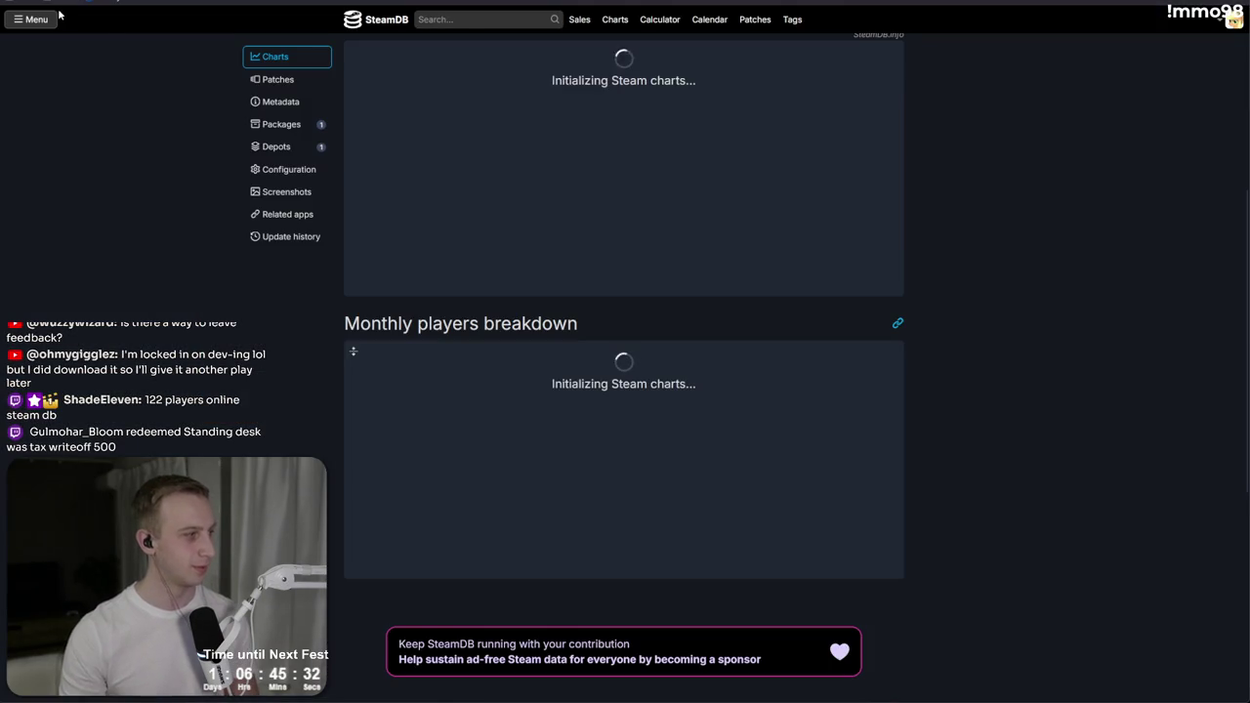
Step: Check SteamDB's 7 current players, then return to Discord's mmo98-feedback forum
scroll(789, 289, "up", 2)
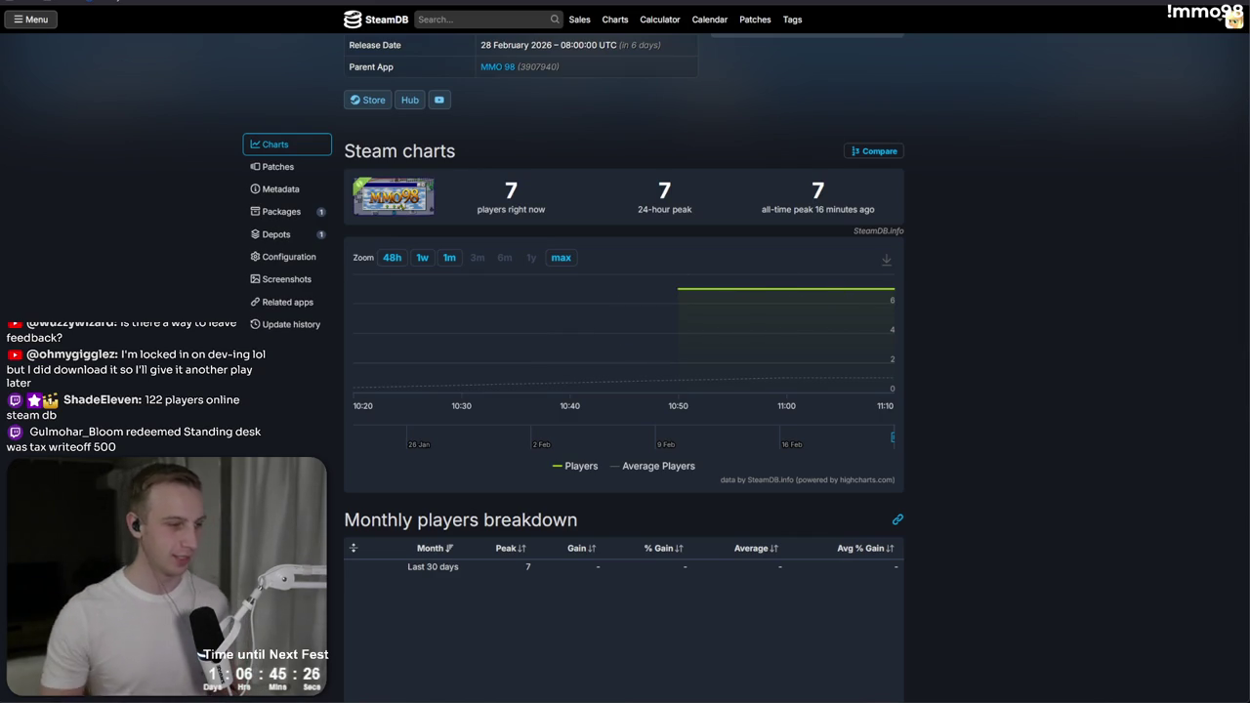
key("alt+Tab")
scroll(317, 321, "up", 10)
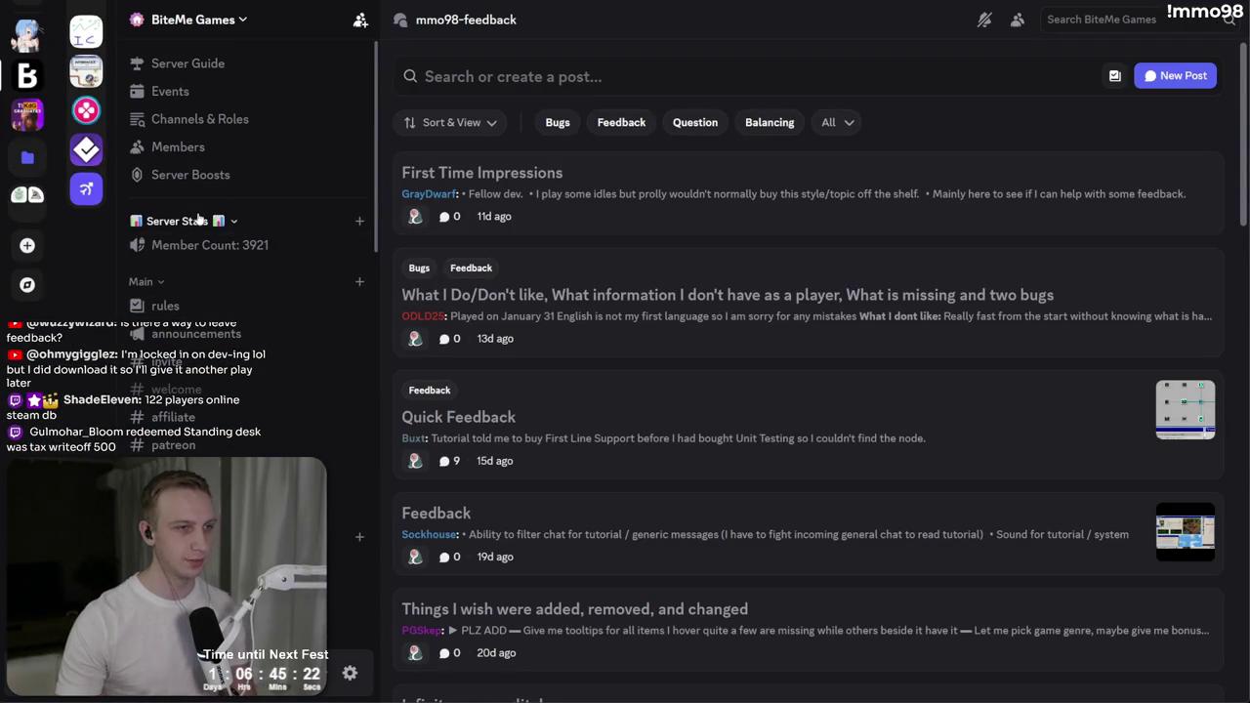
Step: View the server's Browse Channels list of 59 channels under Channels & Roles
left_click(210, 119)
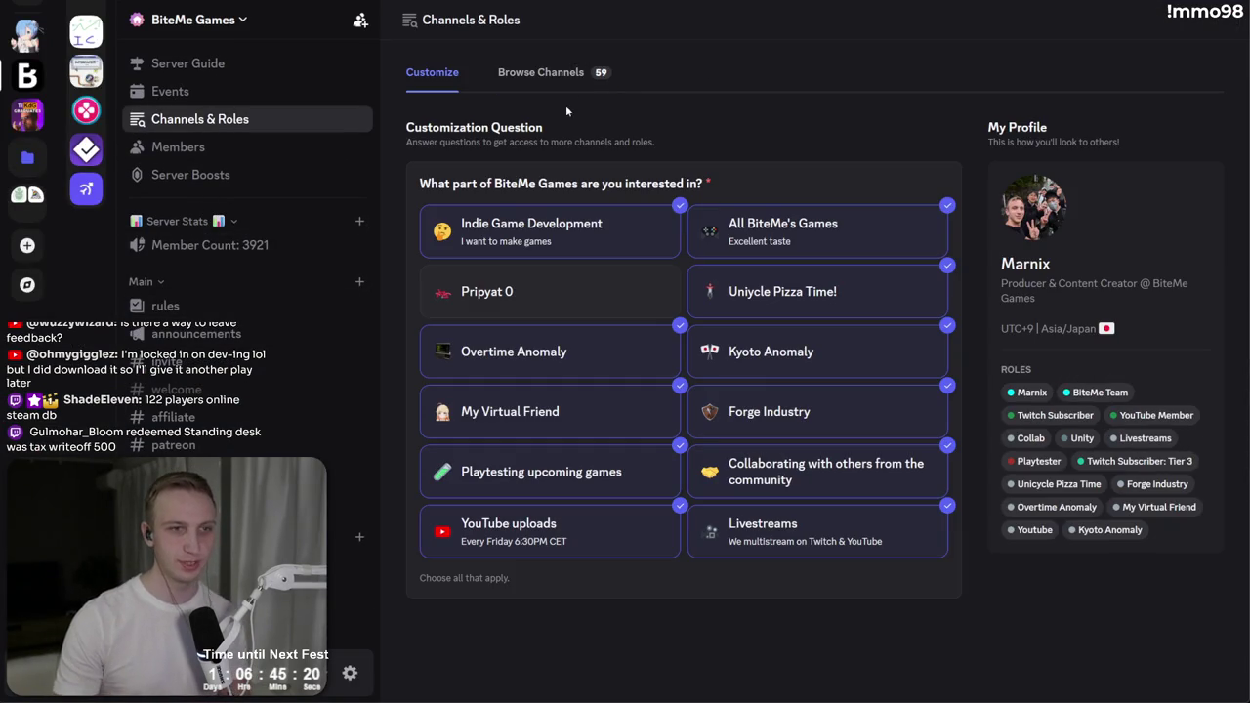
left_click(563, 86)
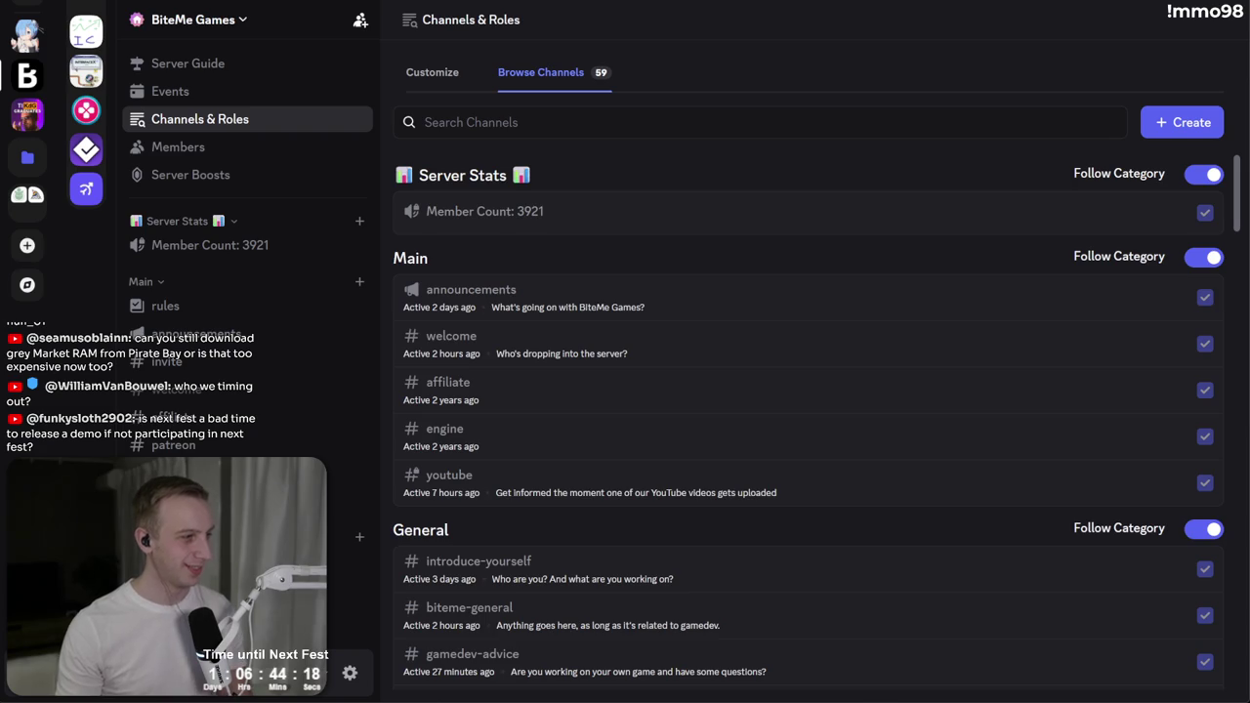
key("alt+Tab")
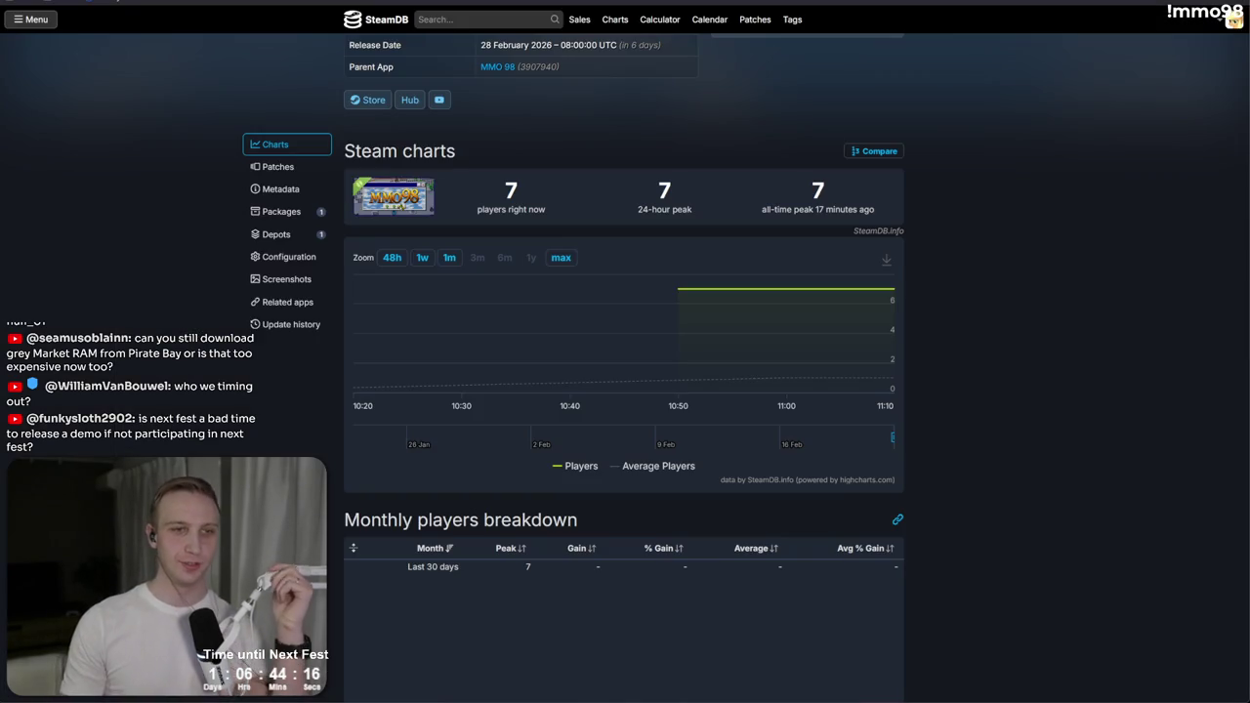
Step: Refresh the Steamworks players report and SteamDB charts, then clear the pasted build description
key("ctrl+Tab")
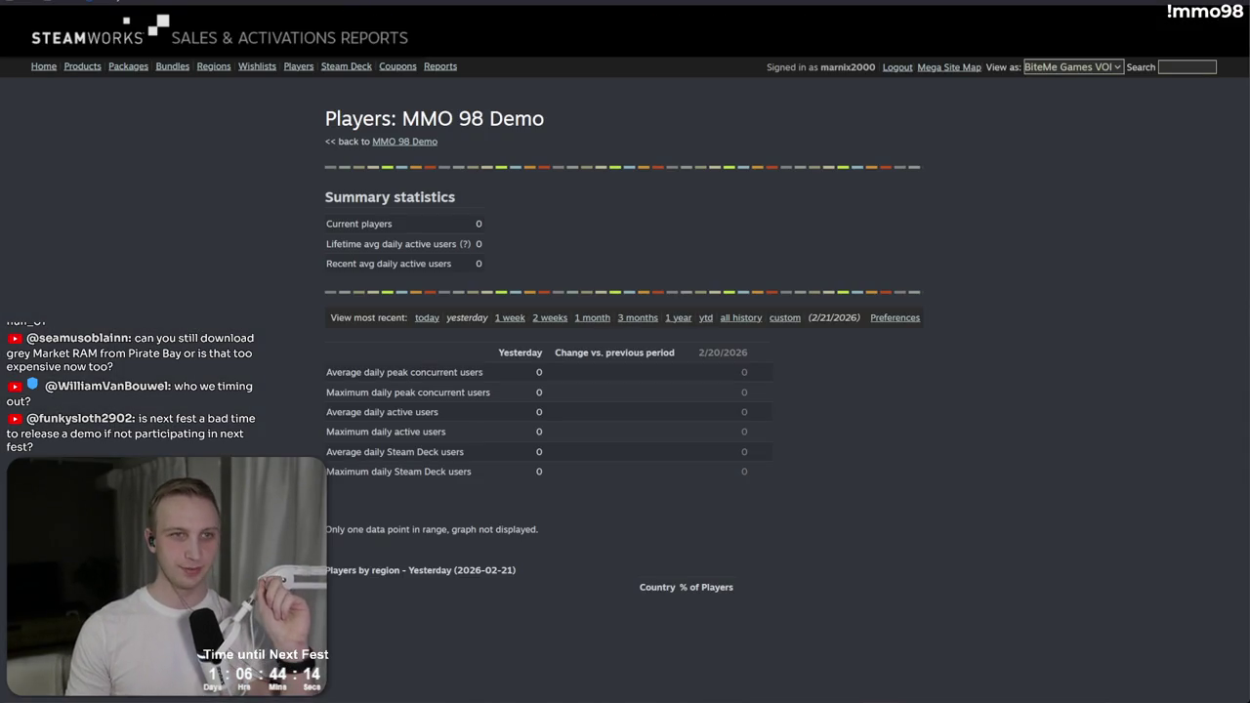
key("F5")
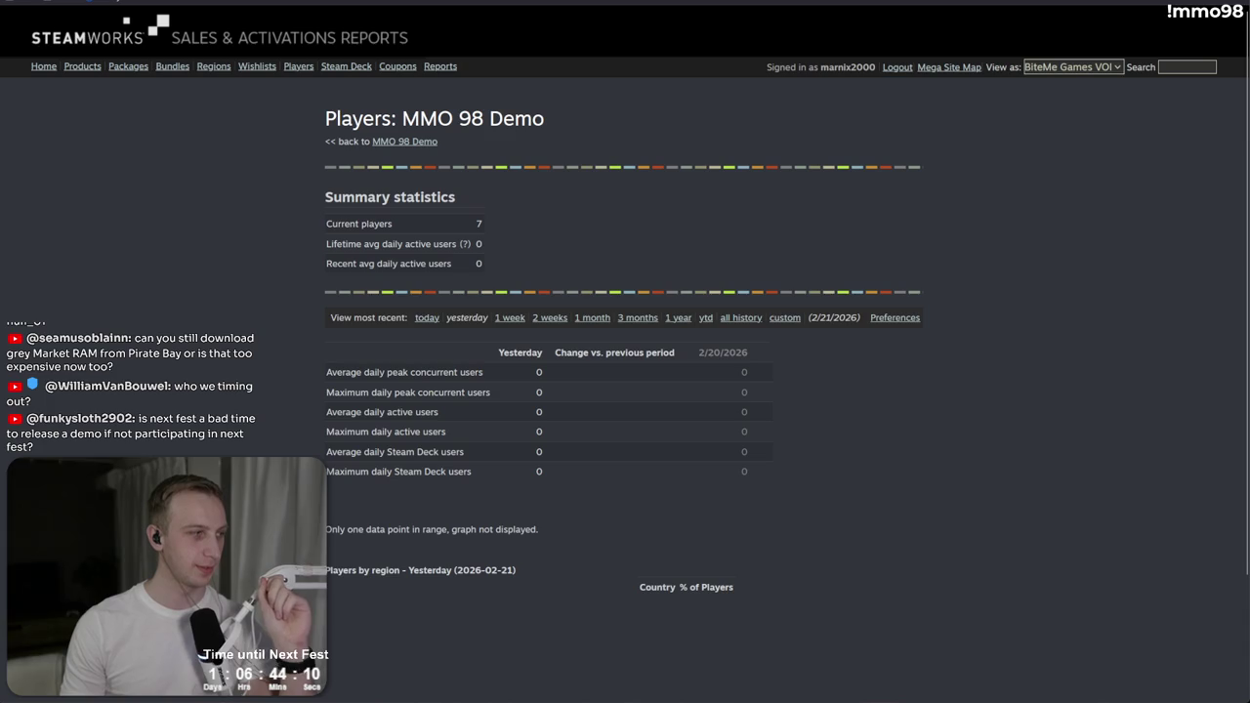
key("ctrl+Tab")
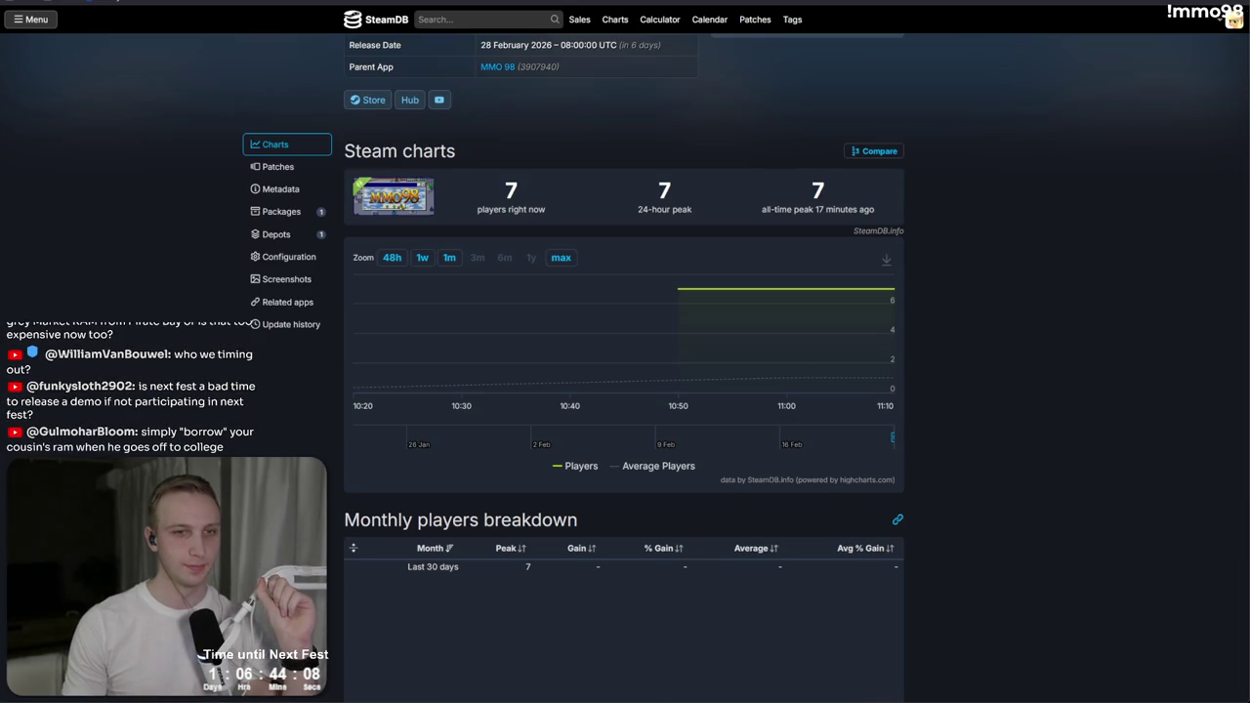
key("F5")
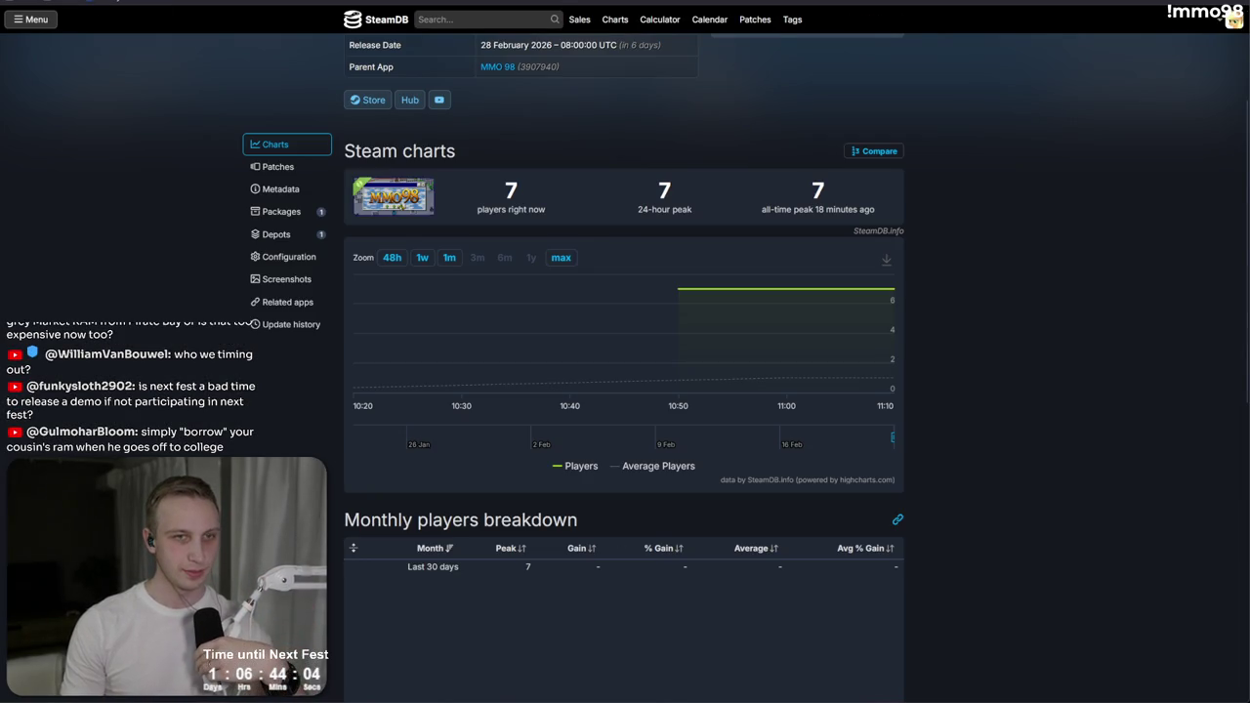
key("ctrl+shift+Tab")
key("ctrl+shift+Tab")
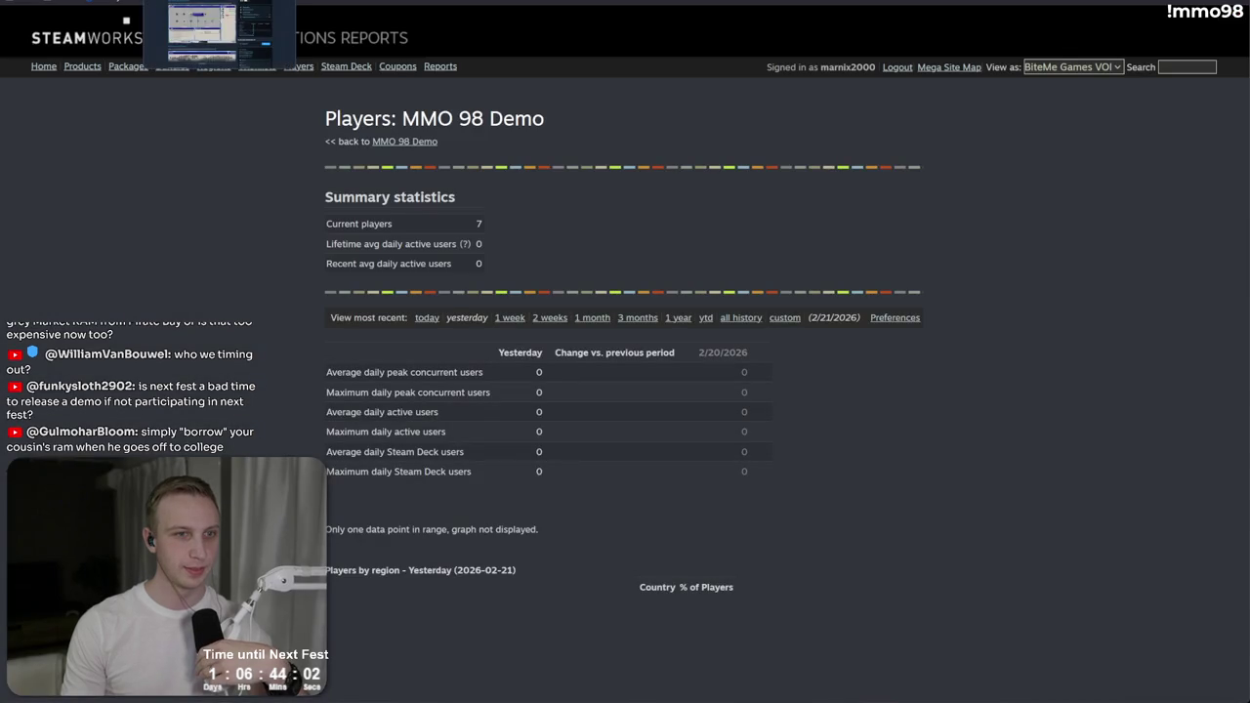
key("ctrl+shift+Tab")
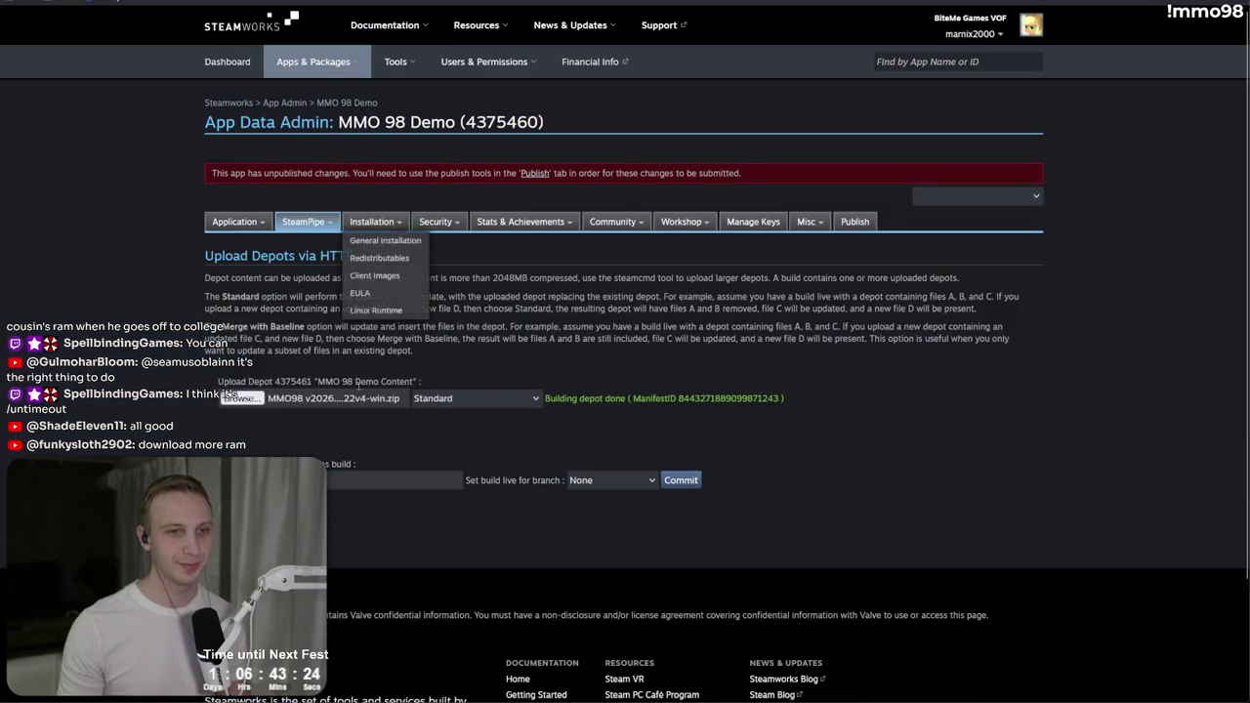
key("ctrl+v")
key("ctrl+z")
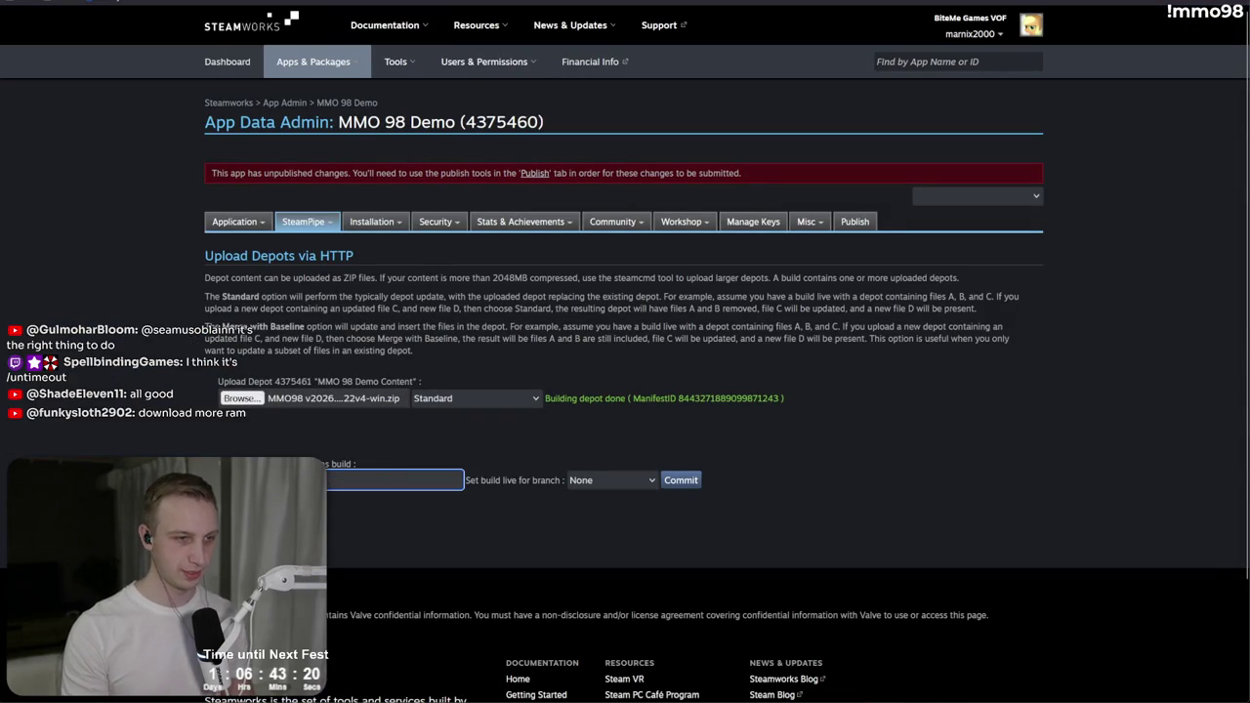
Step: Commit the uploaded depot as a new MMO 98 Demo build
key("Down")
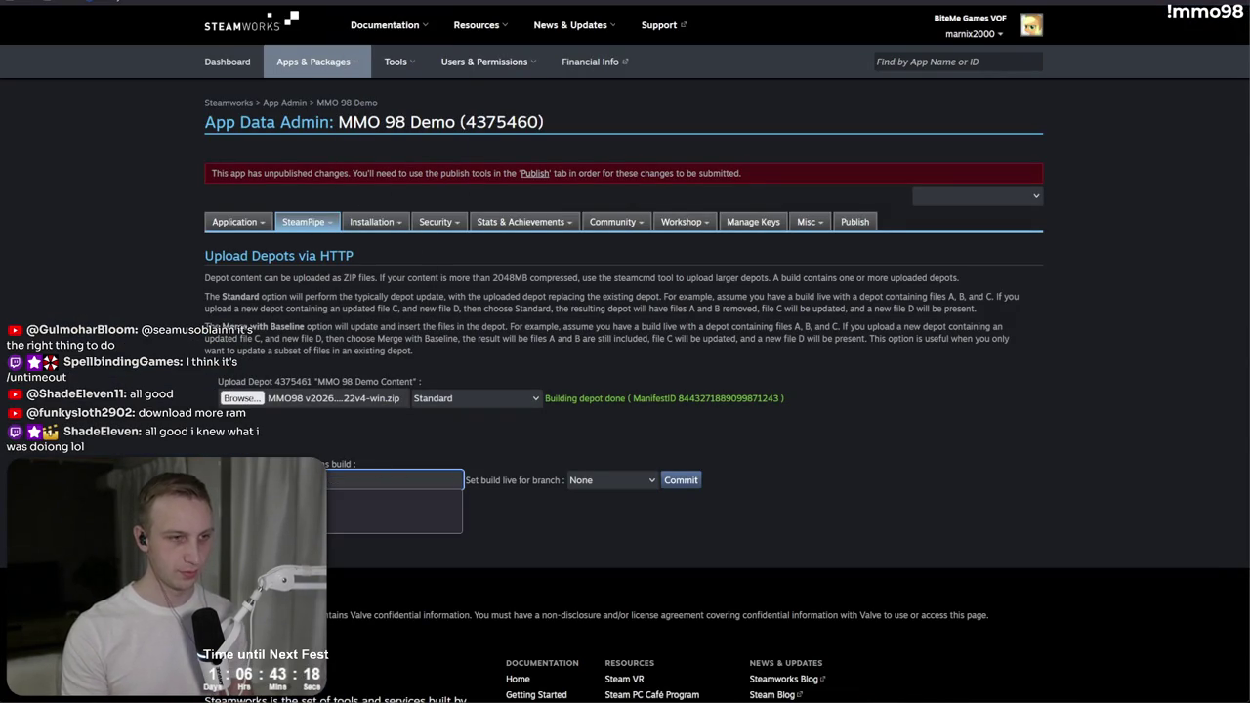
key("Escape")
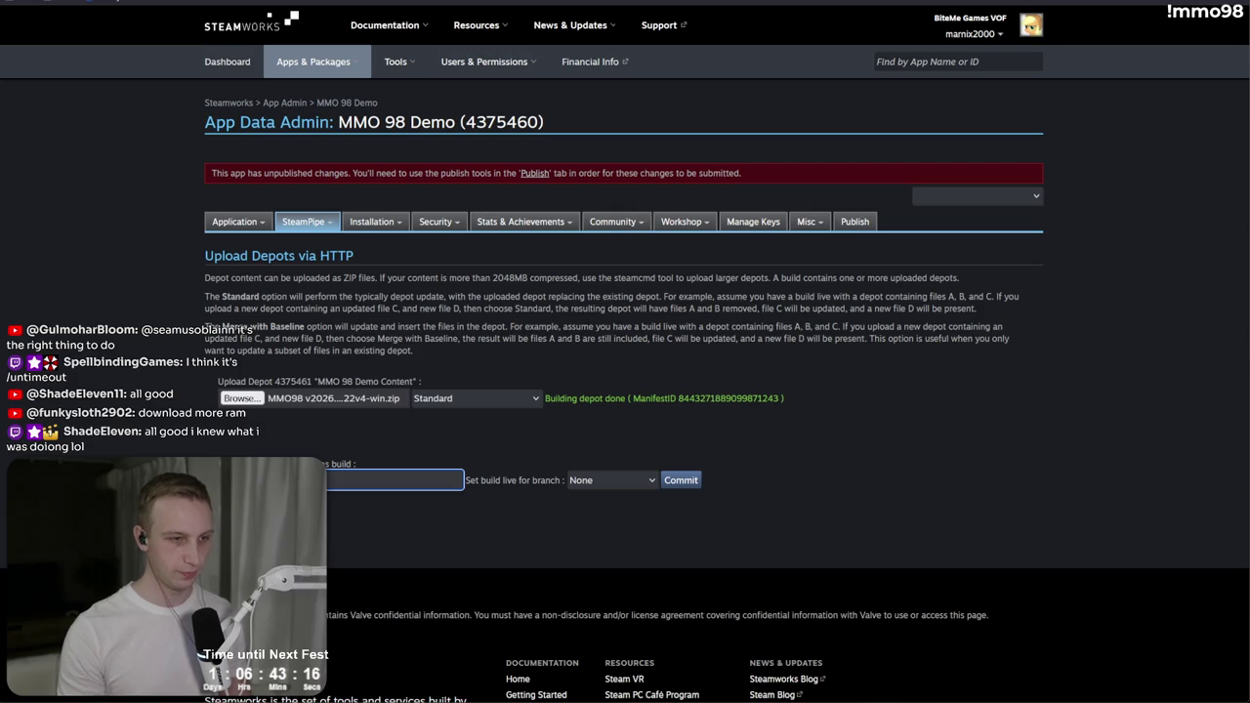
left_click(612, 479)
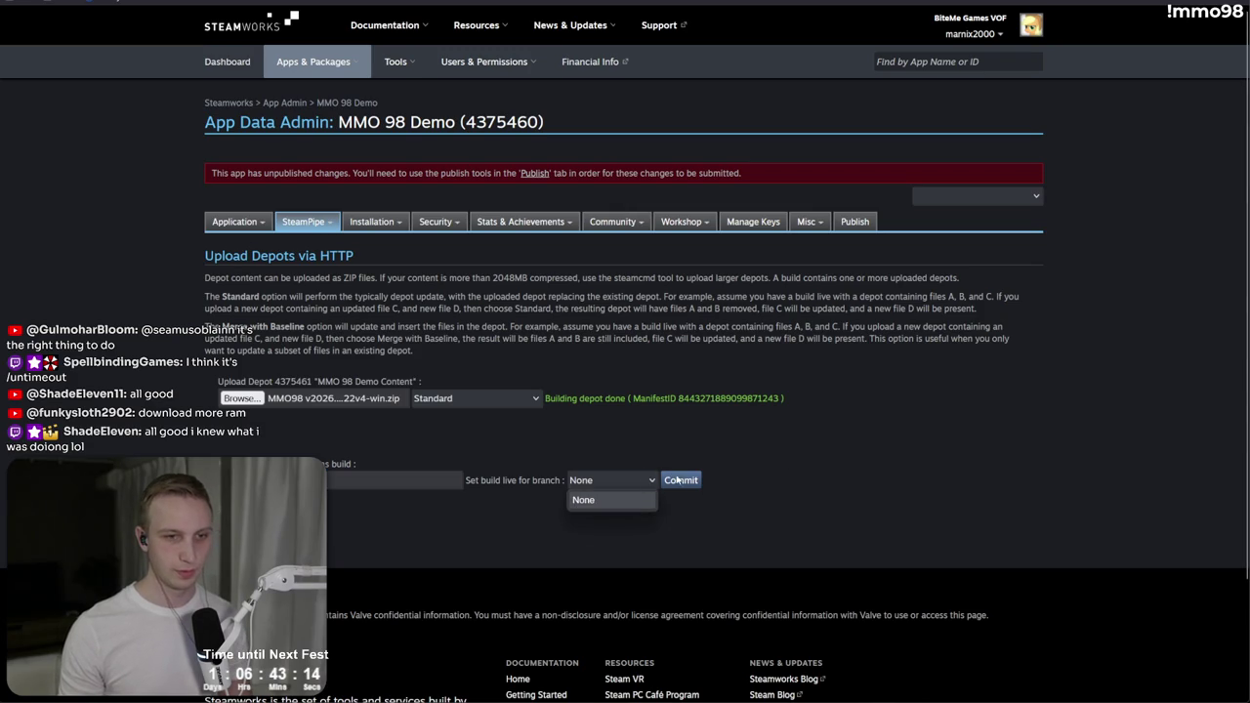
left_click(676, 480)
Step: Set build 22041218 live on the default branch with comment v2026.02.22v4
mouse_move(304, 224)
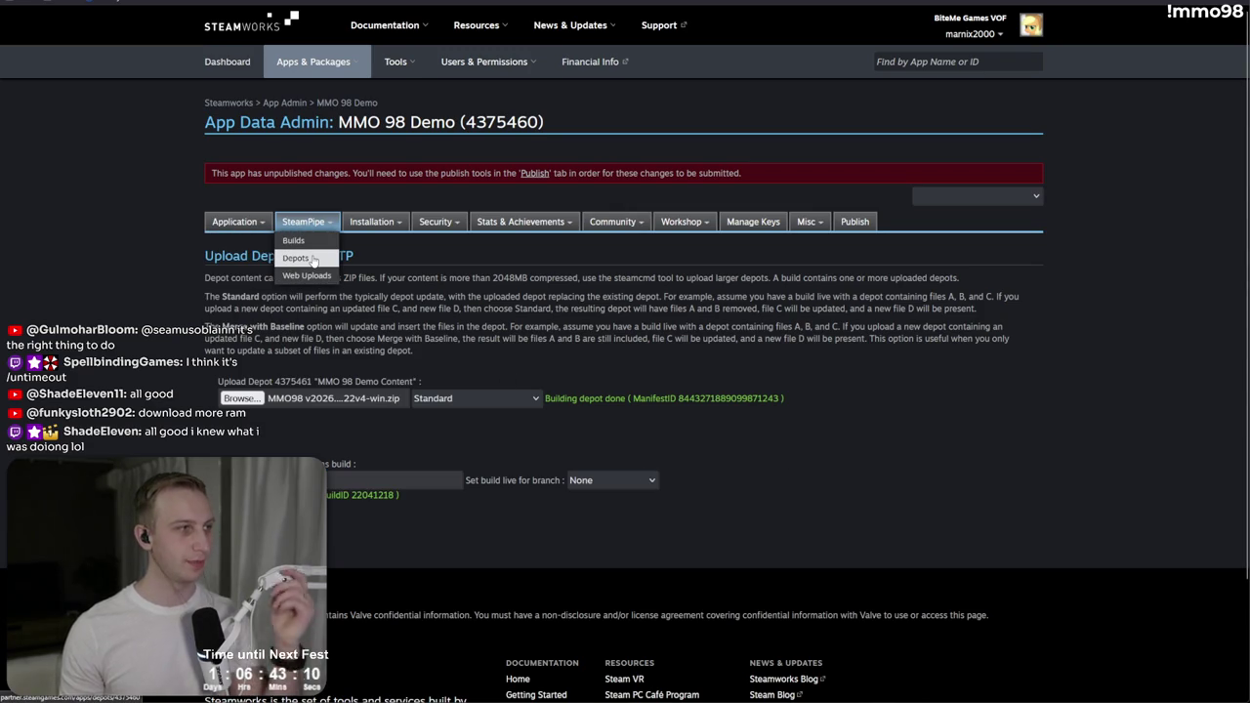
right_click(314, 260)
left_click(359, 273)
left_click(293, 240)
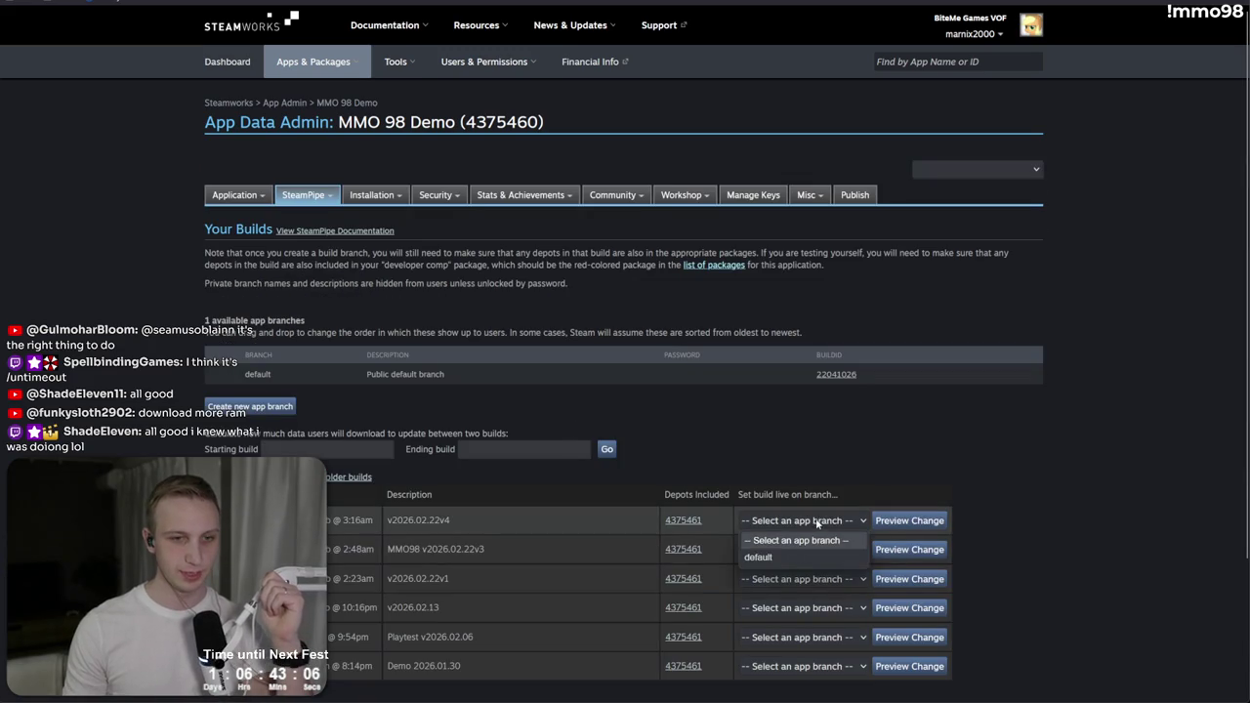
left_click(791, 559)
left_click(909, 520)
left_click(416, 372)
type("v2026.02.22v4")
left_click(568, 377)
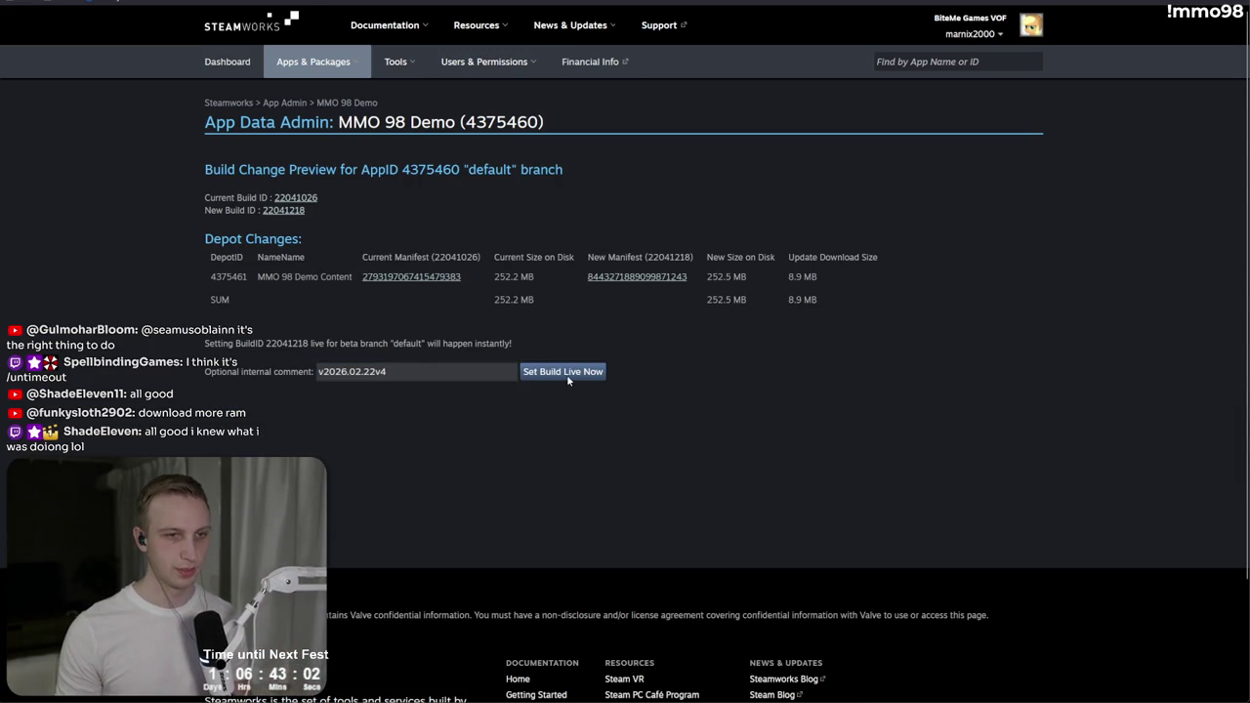
left_click(661, 373)
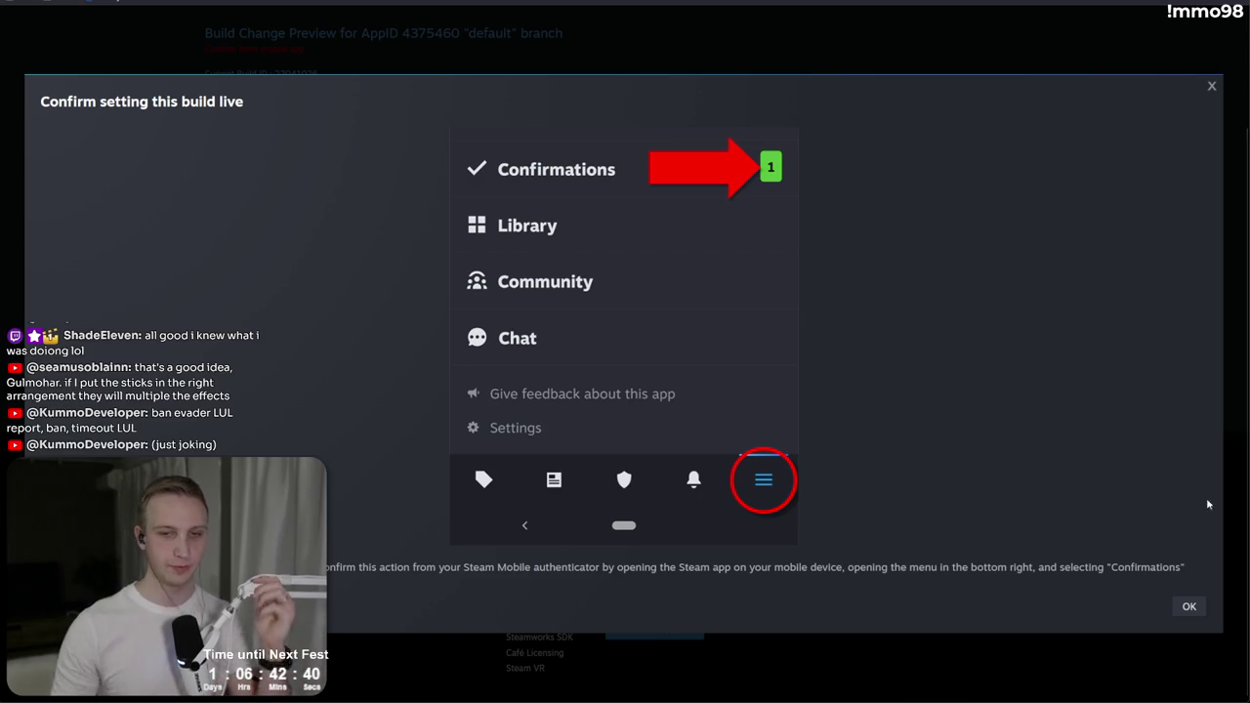
left_click(1191, 607)
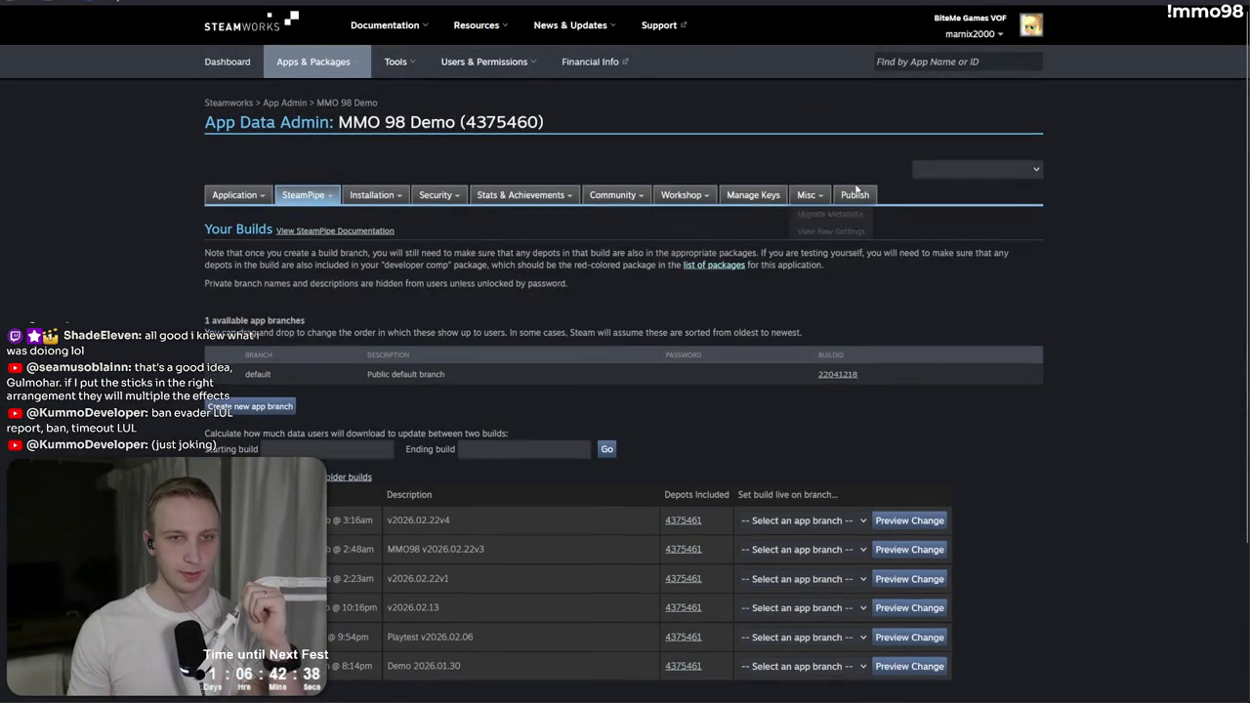
Step: Publish the pending MMO 98 Demo changes on Steamworks, confirming with the code STEAMWORKS
left_click(845, 198)
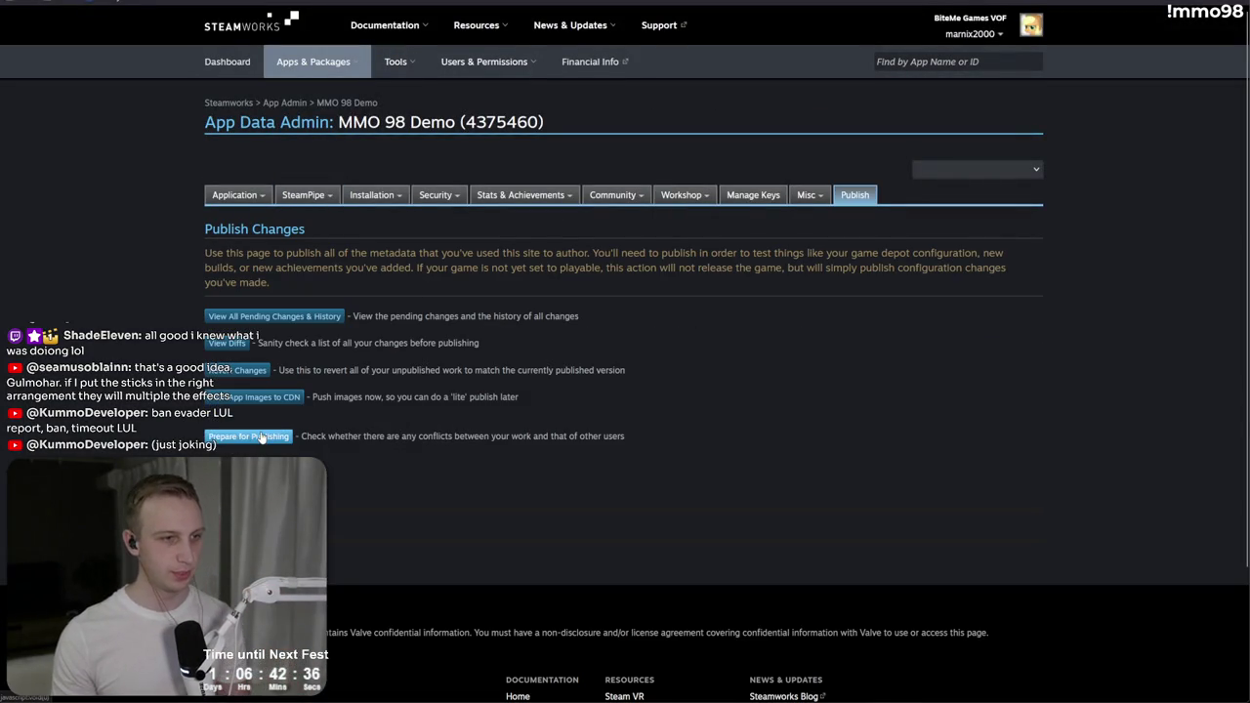
left_click(252, 438)
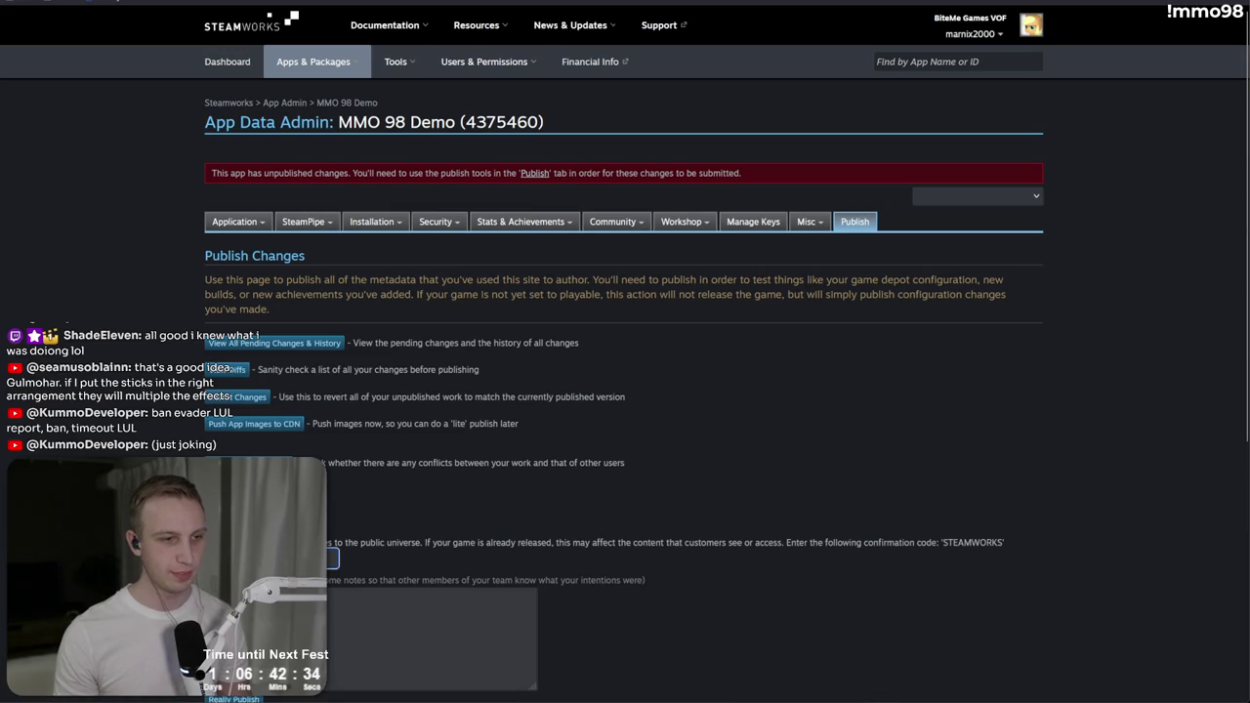
left_click(293, 558)
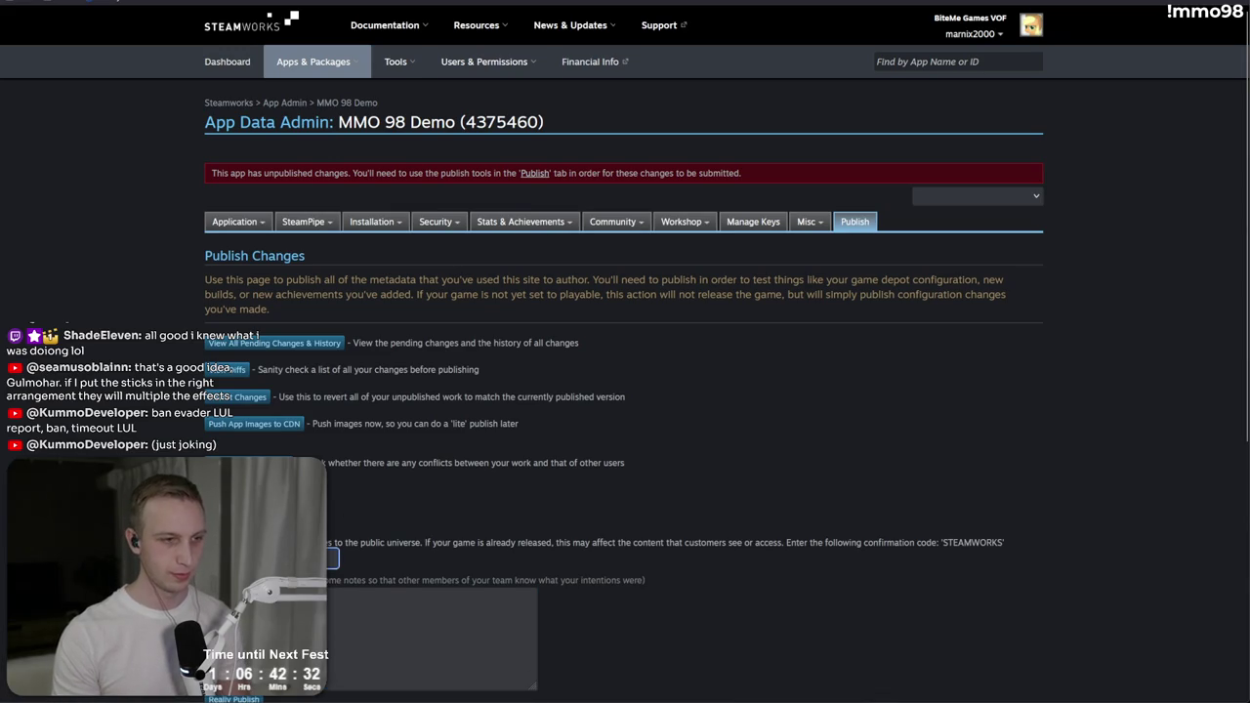
type("STEAMWORKS")
scroll(293, 562, "down", 3)
left_click(233, 561)
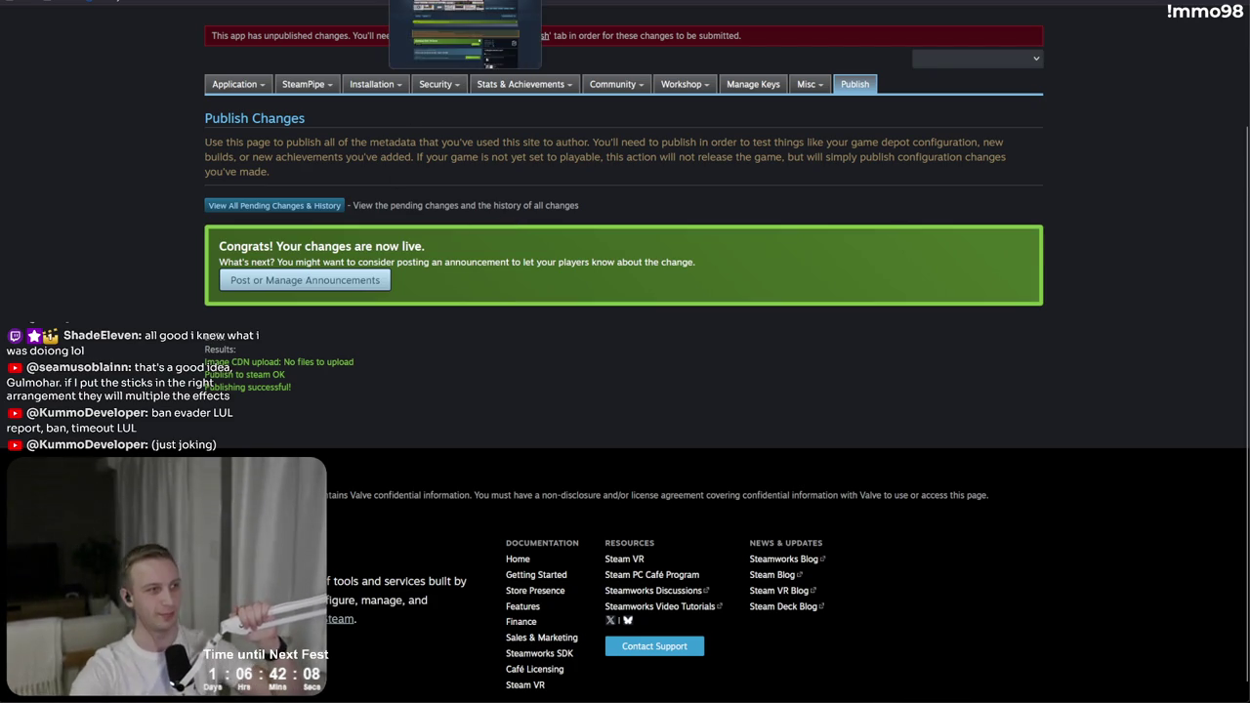
key("ctrl+Tab")
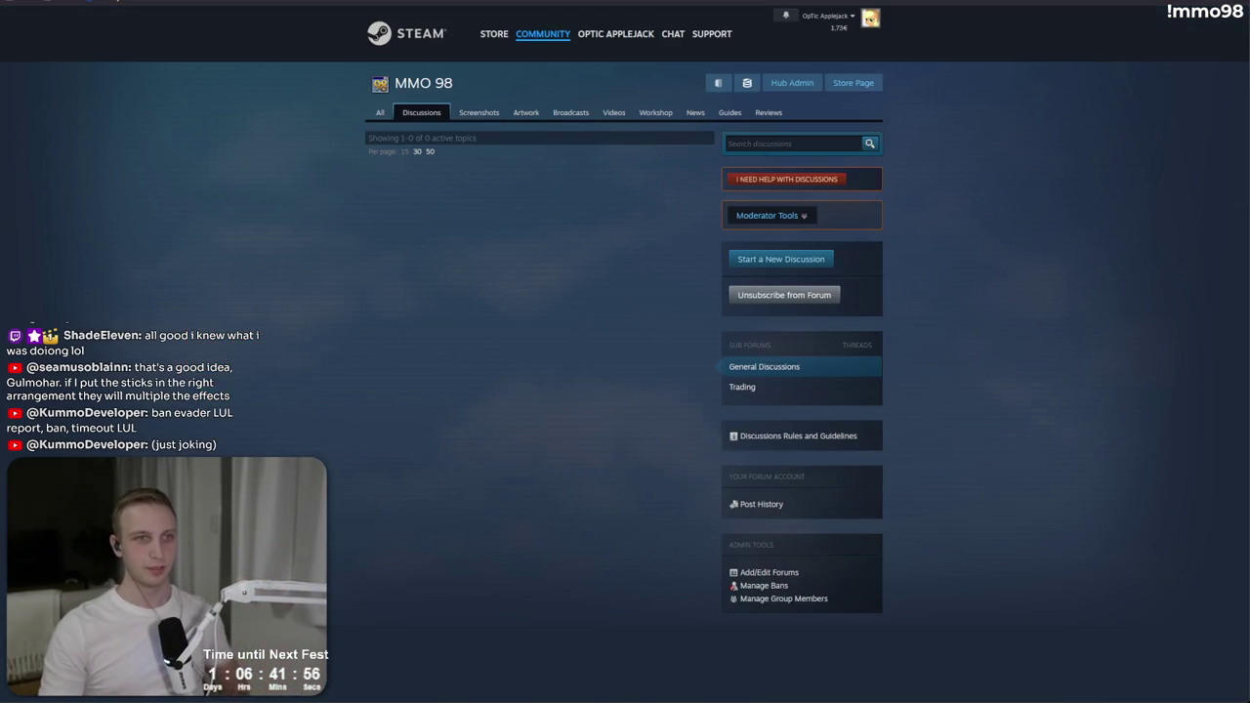
Step: Cycle through the Steam discussions and SteamDB chart tabs back to the MMO 98 store page
key("ctrl+Tab")
key("ctrl+Tab")
key("ctrl+Tab")
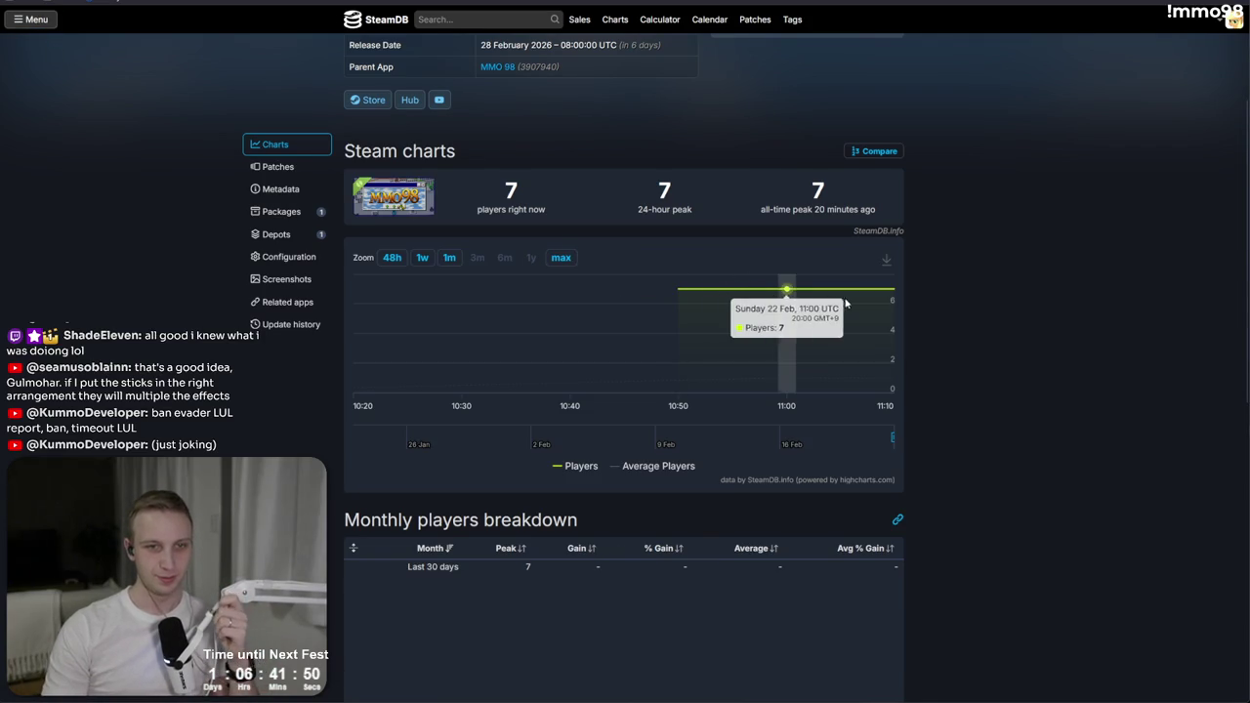
mouse_move(867, 302)
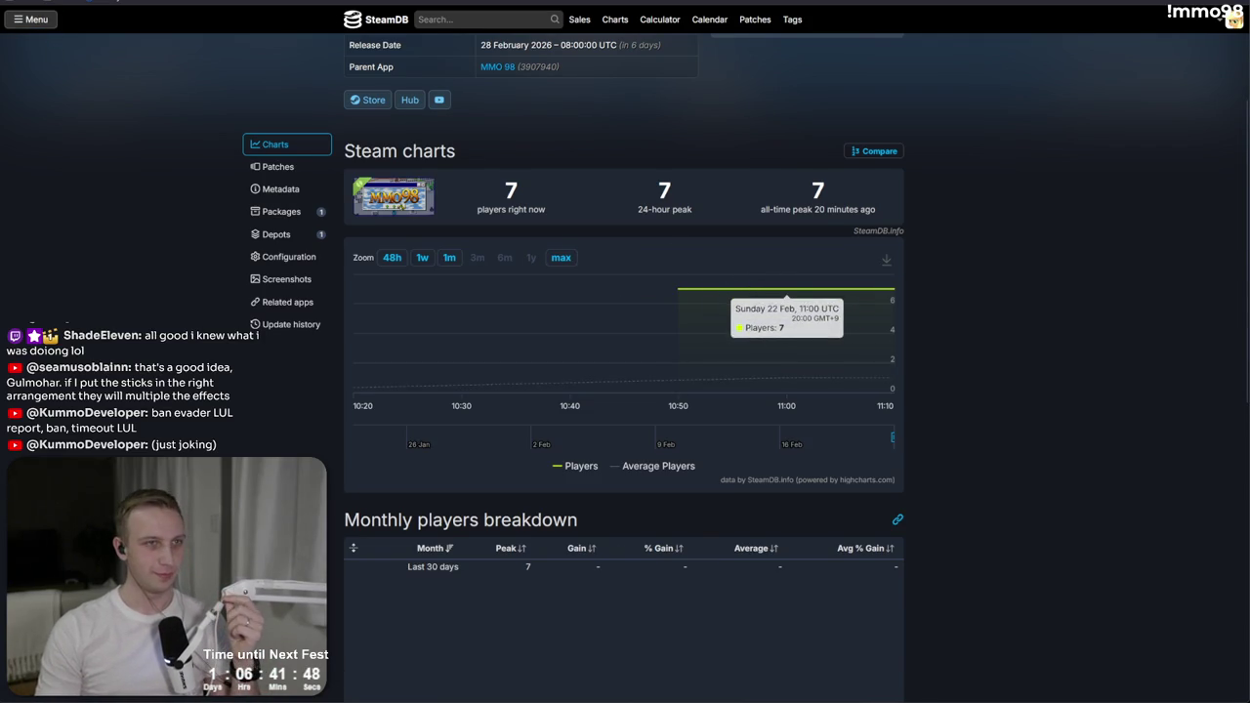
key("ctrl+Tab")
key("ctrl+Tab")
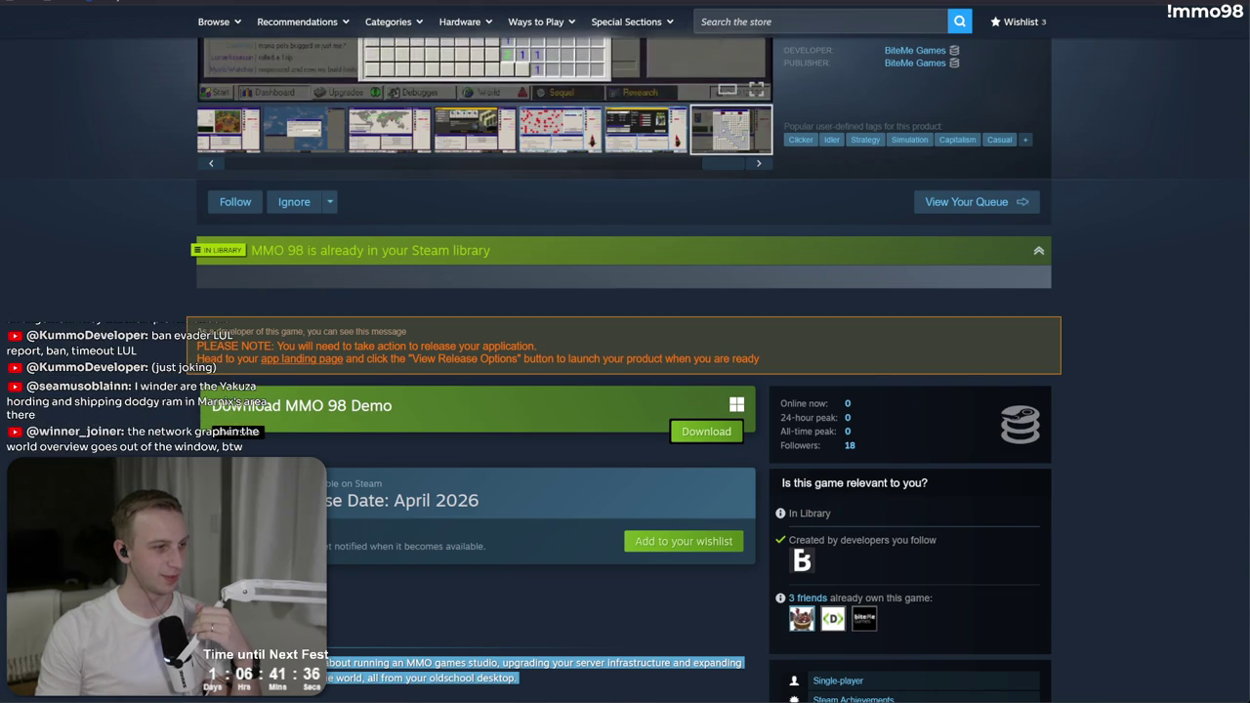
key("alt+Tab")
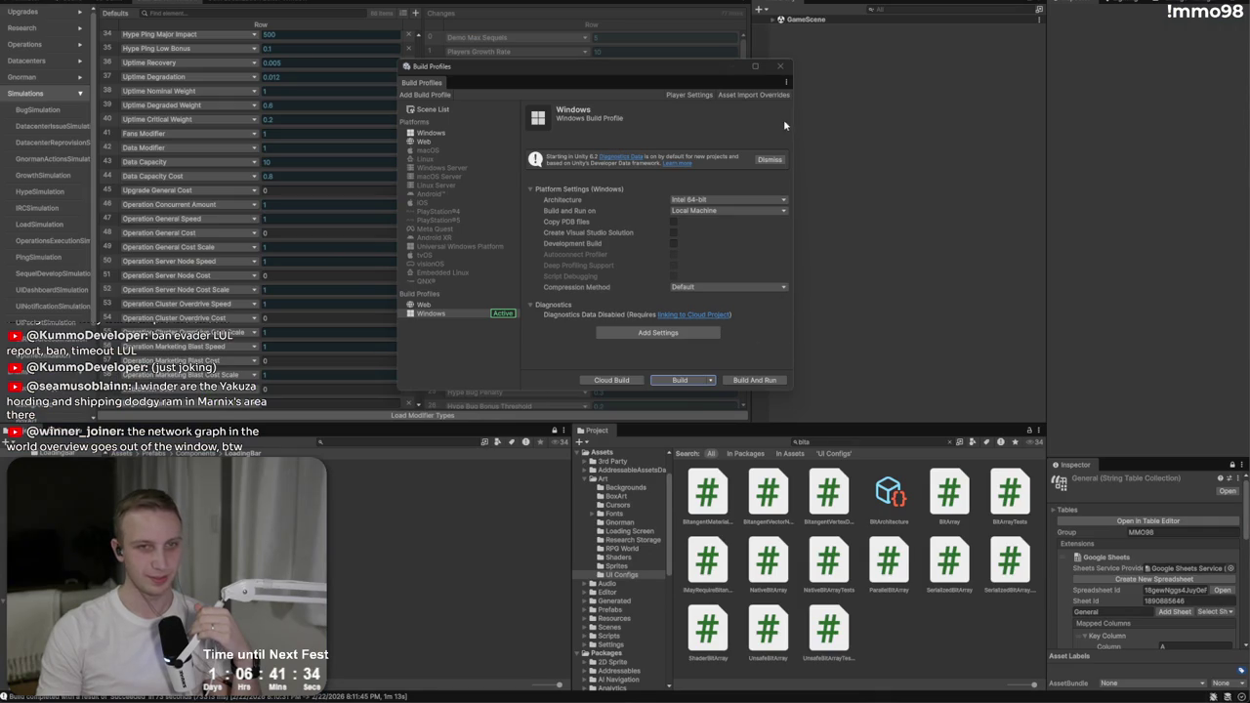
Step: Close Build Profiles, announce the generated sequel 'Spirit of Gaia', and open the in-game Debugger
left_click(780, 66)
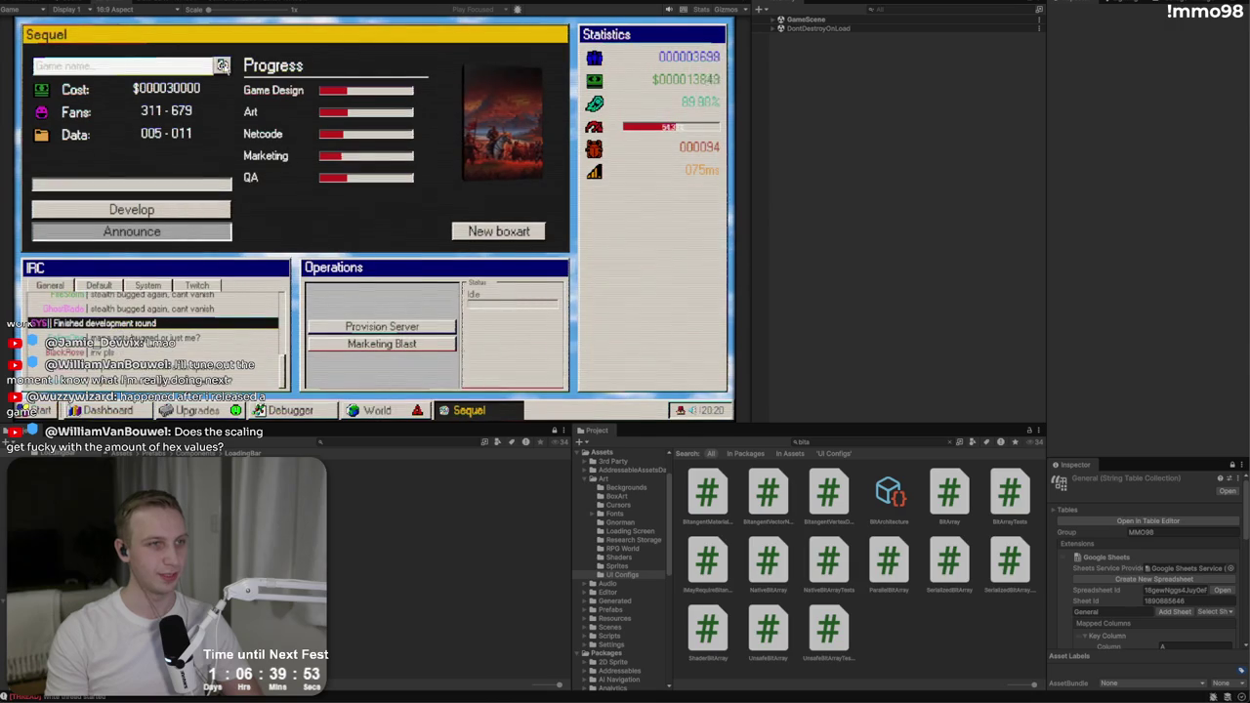
left_click(223, 65)
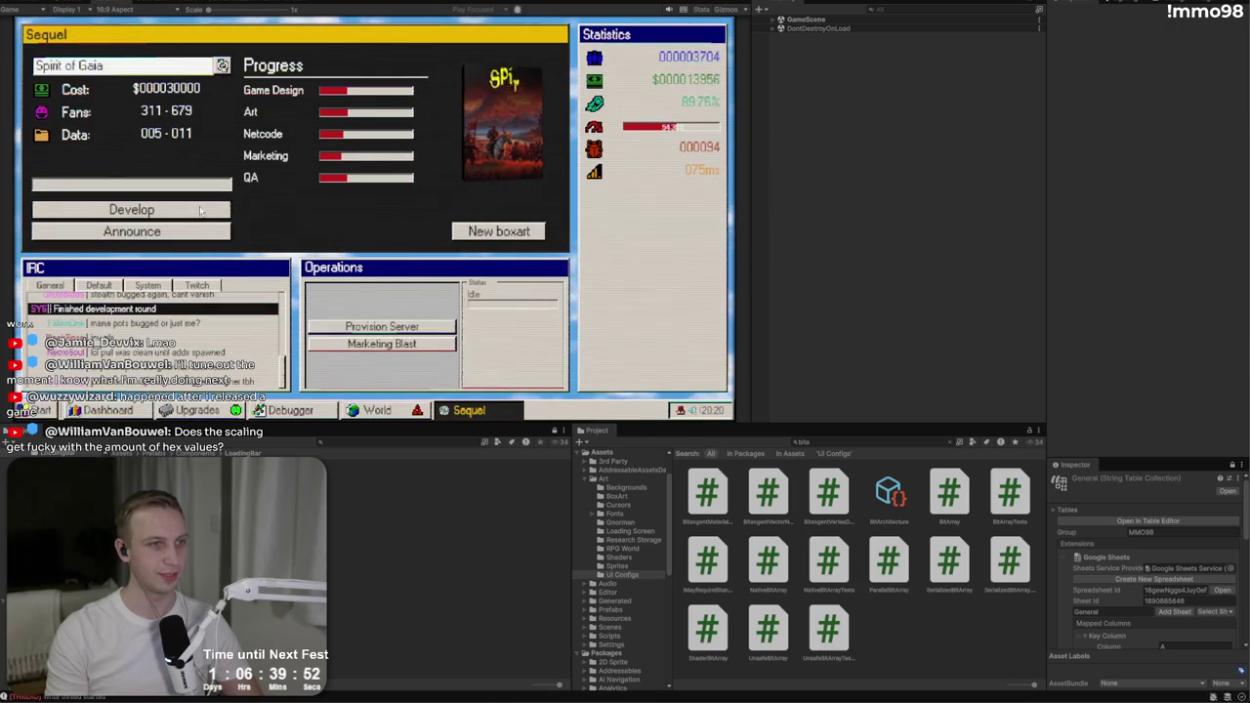
left_click(190, 231)
left_click(481, 279)
left_click(479, 277)
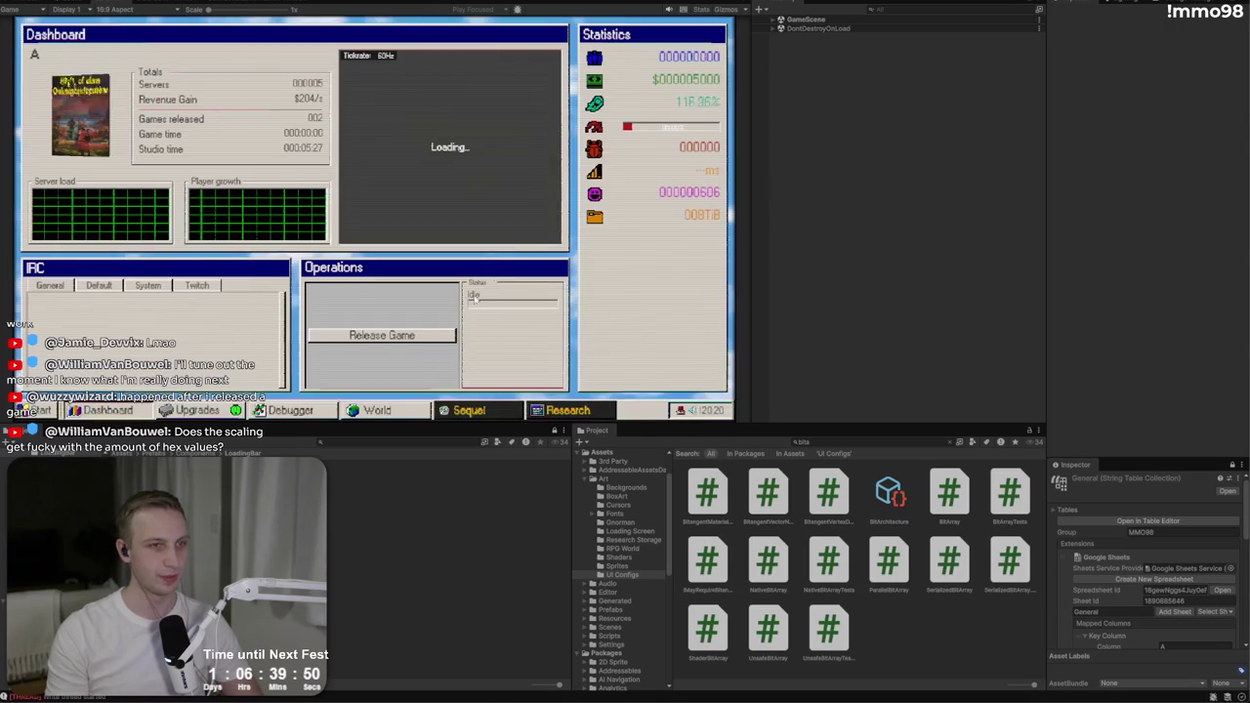
left_click(293, 412)
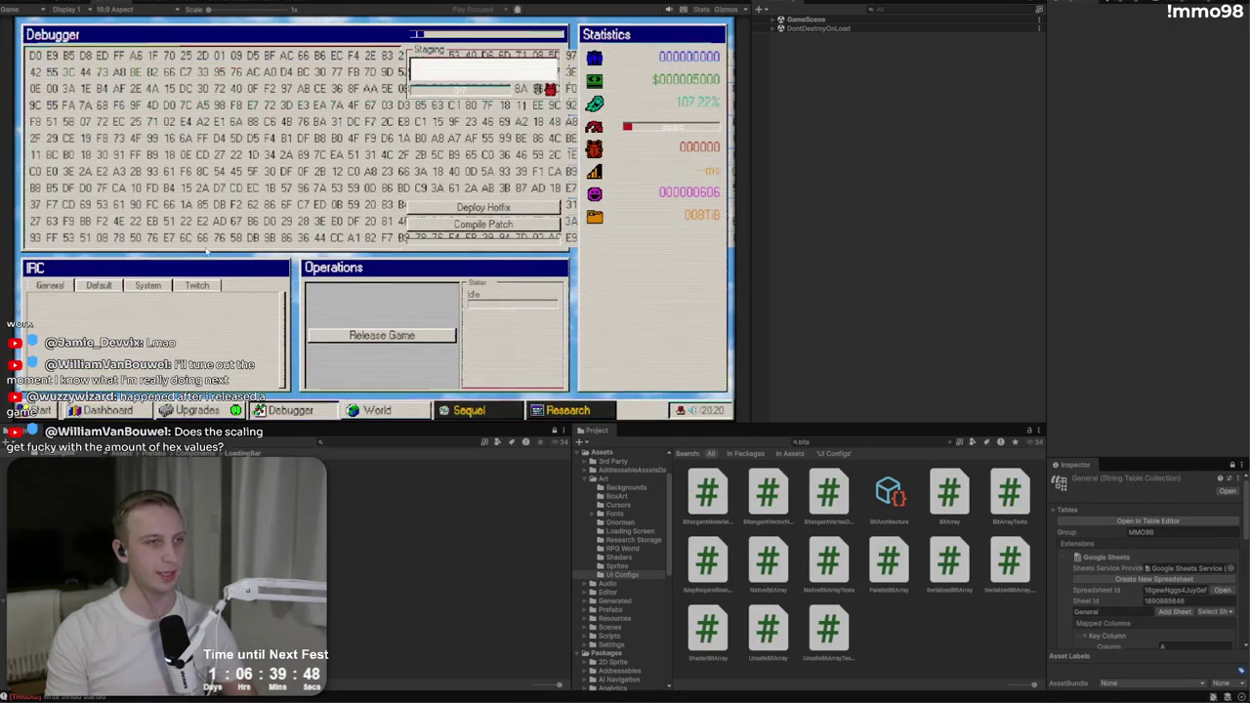